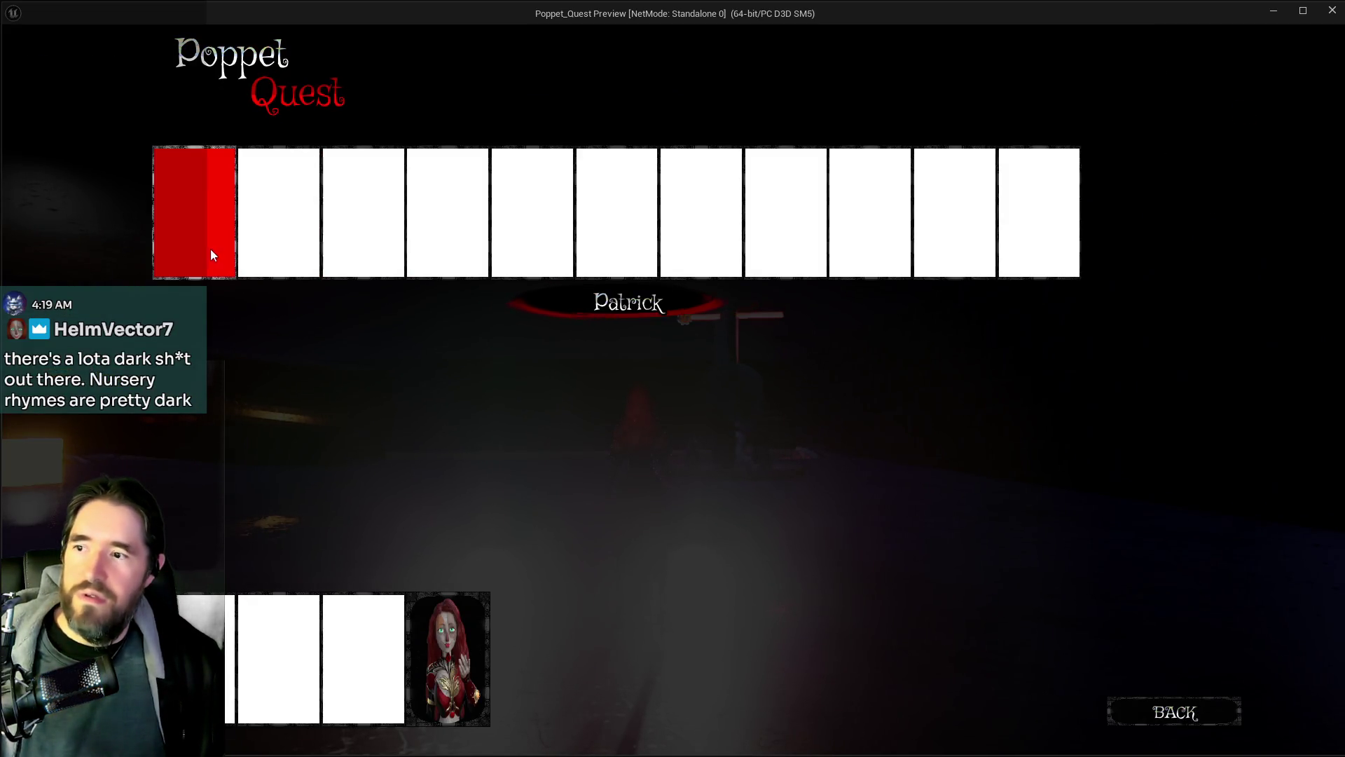
# Step: Resume play briefly, then add the Strength card to the hand from the tarot card menu
pyautogui.press('Tab')
pyautogui.press('w')
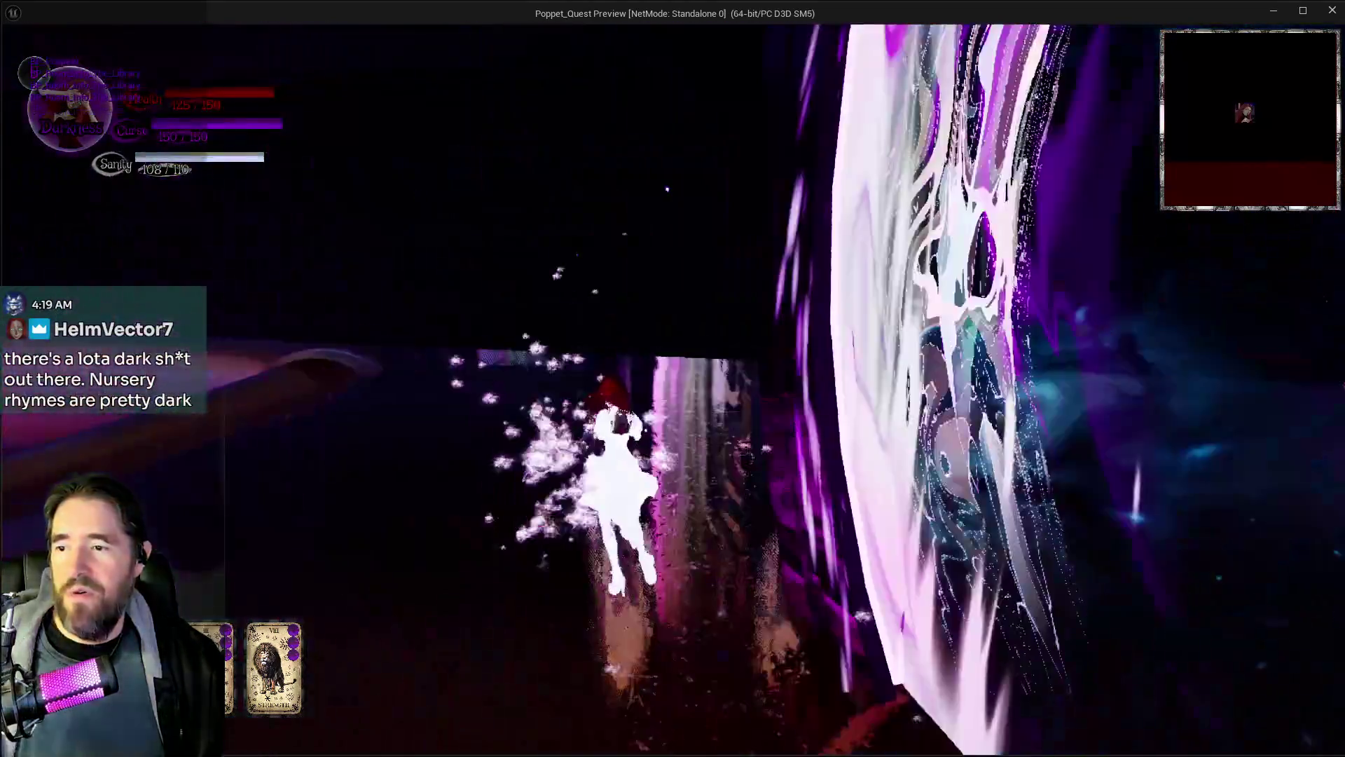
pyautogui.press('Tab')
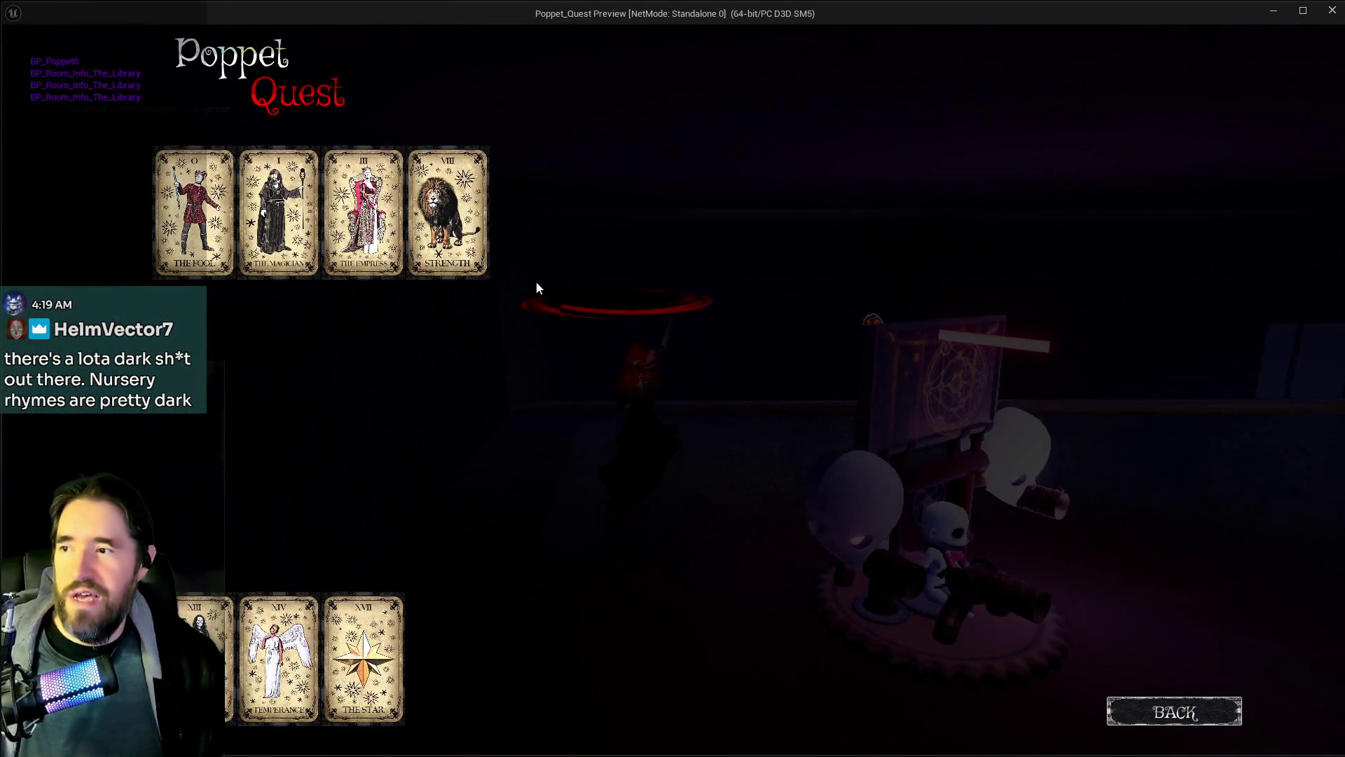
pyautogui.click(440, 231)
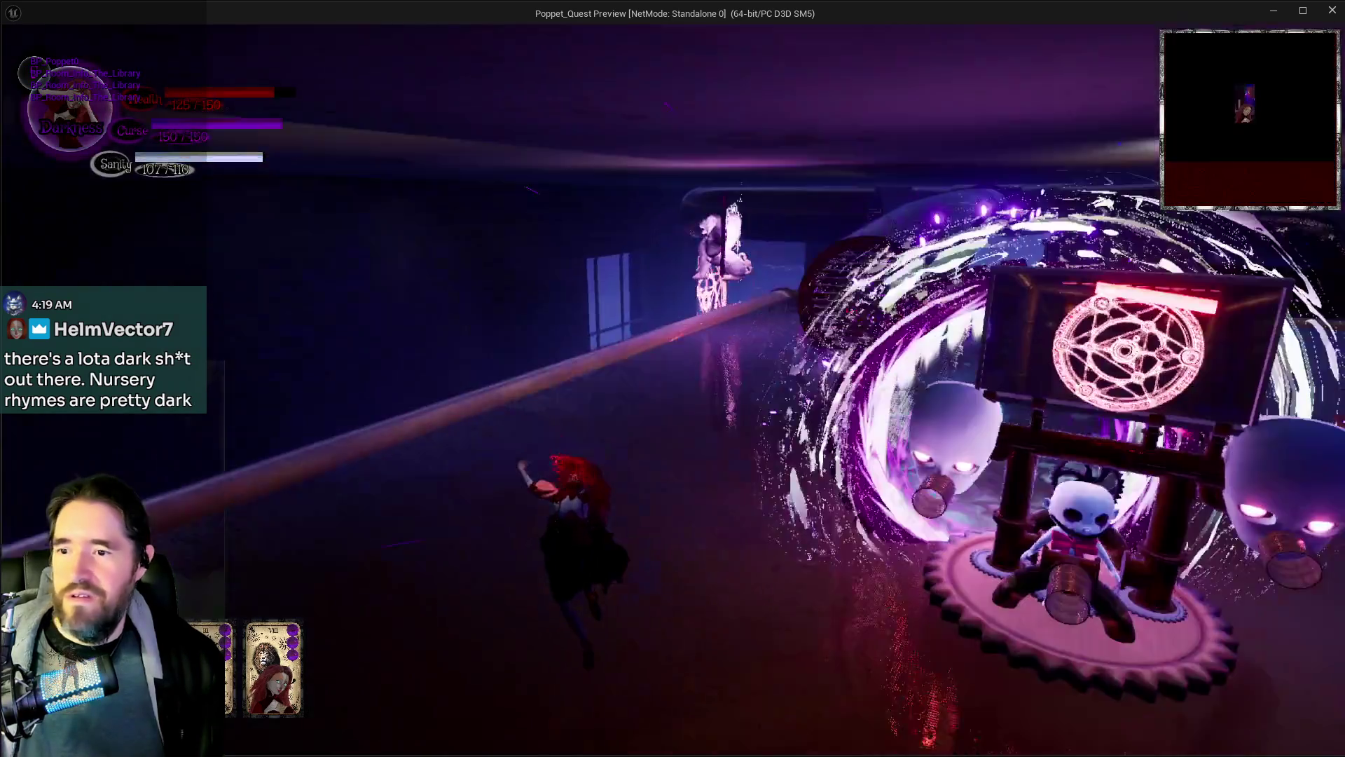
# Step: Fight the enemies around the totem, then head toward the magic-circle shrine
pyautogui.press('w')
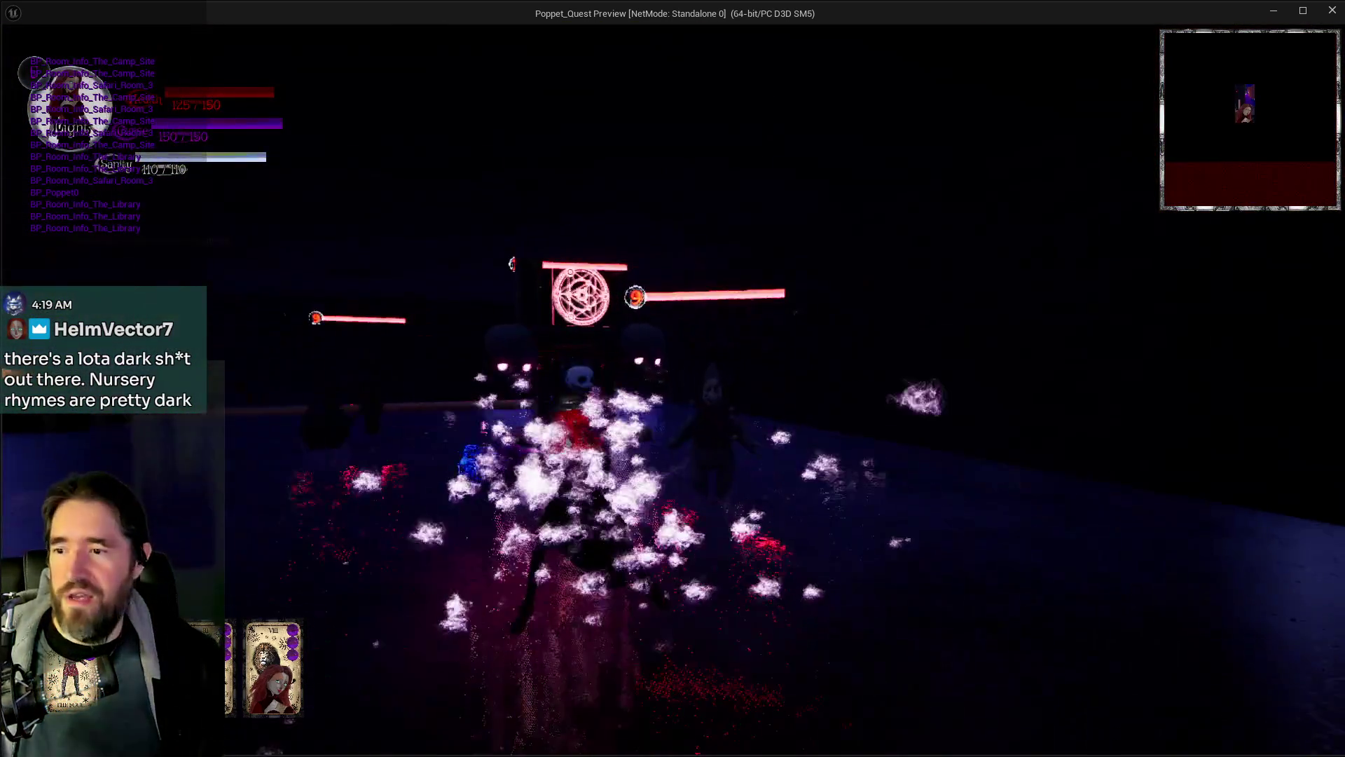
pyautogui.press('w')
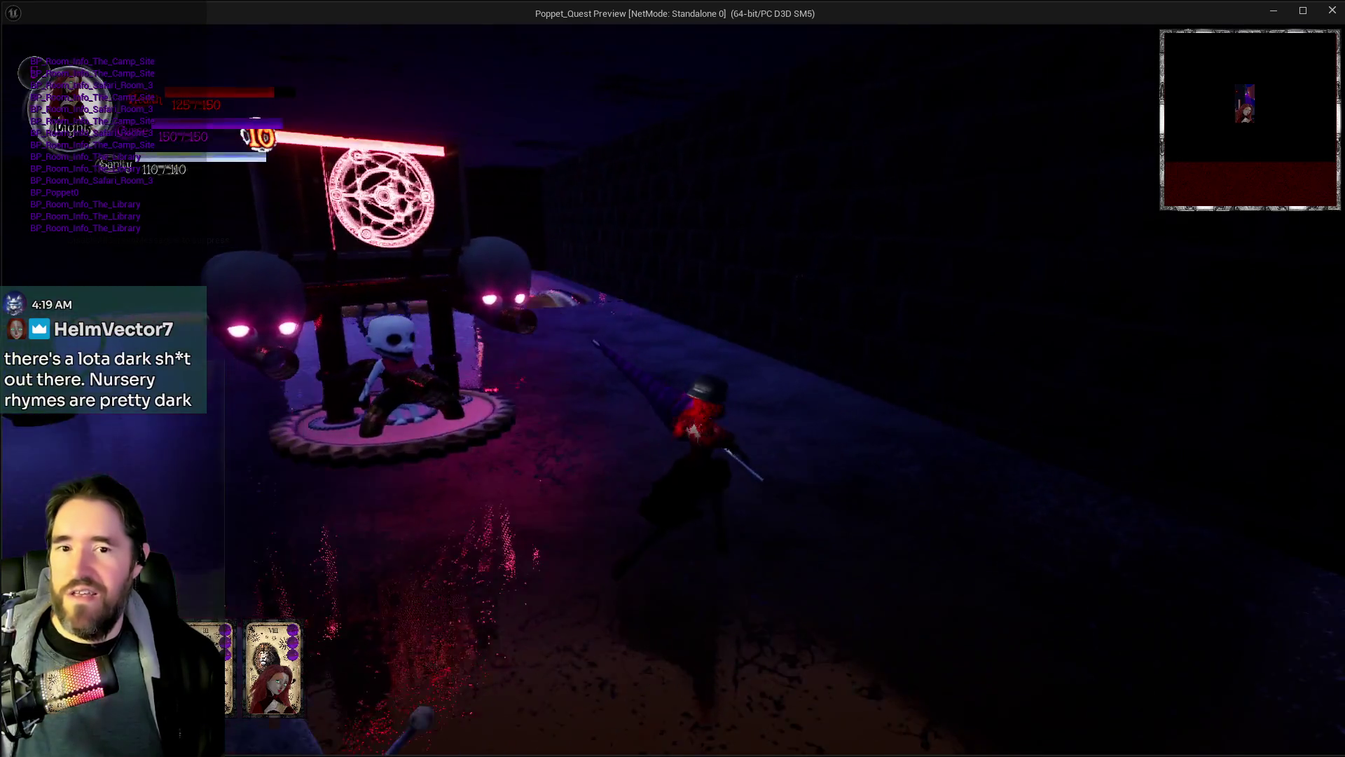
pyautogui.press('w')
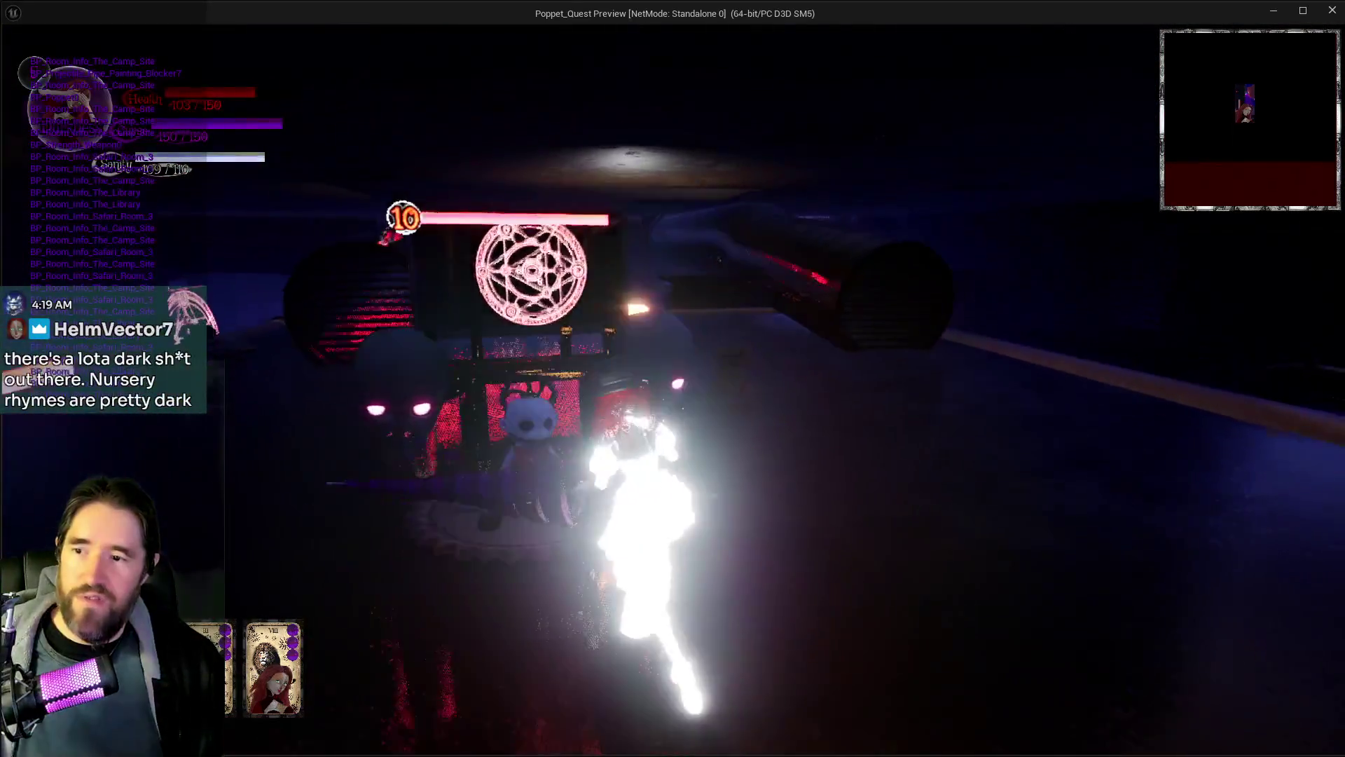
pyautogui.press('w')
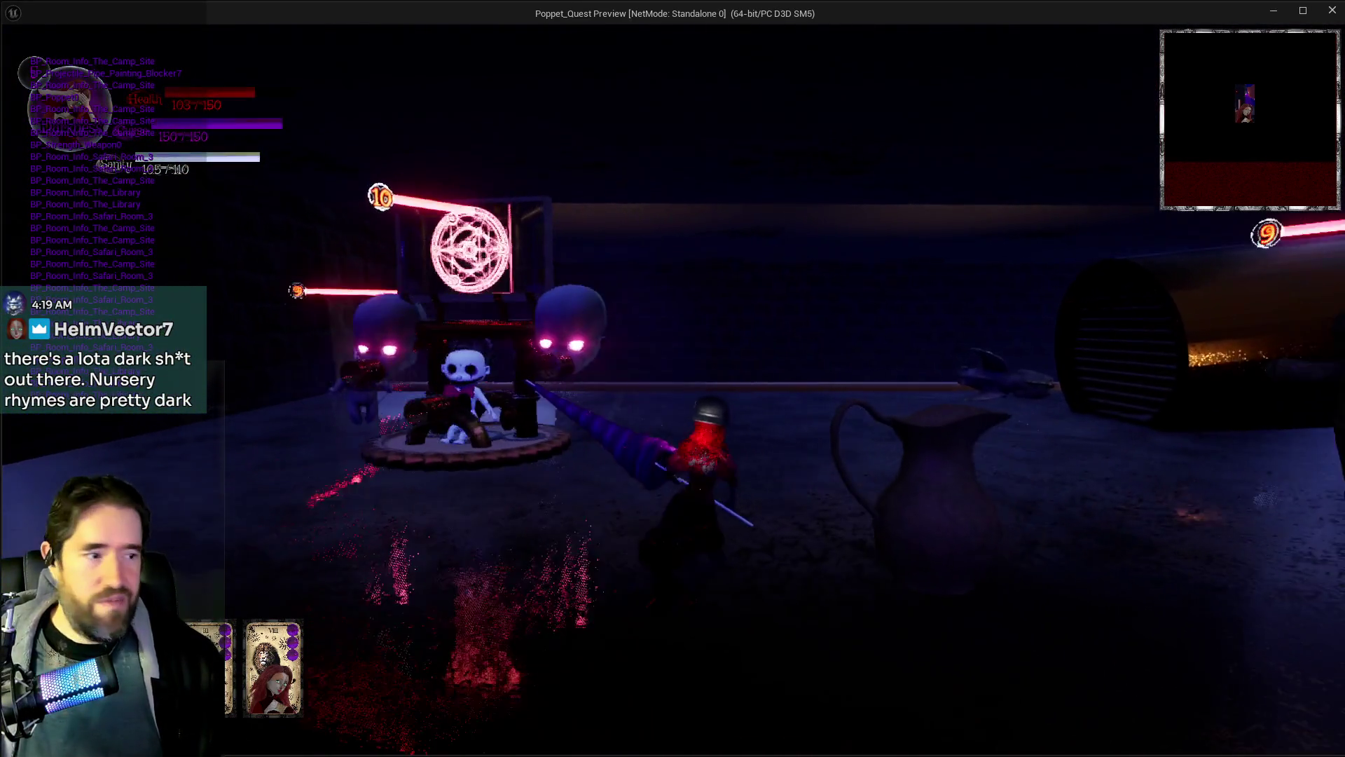
pyautogui.press('w')
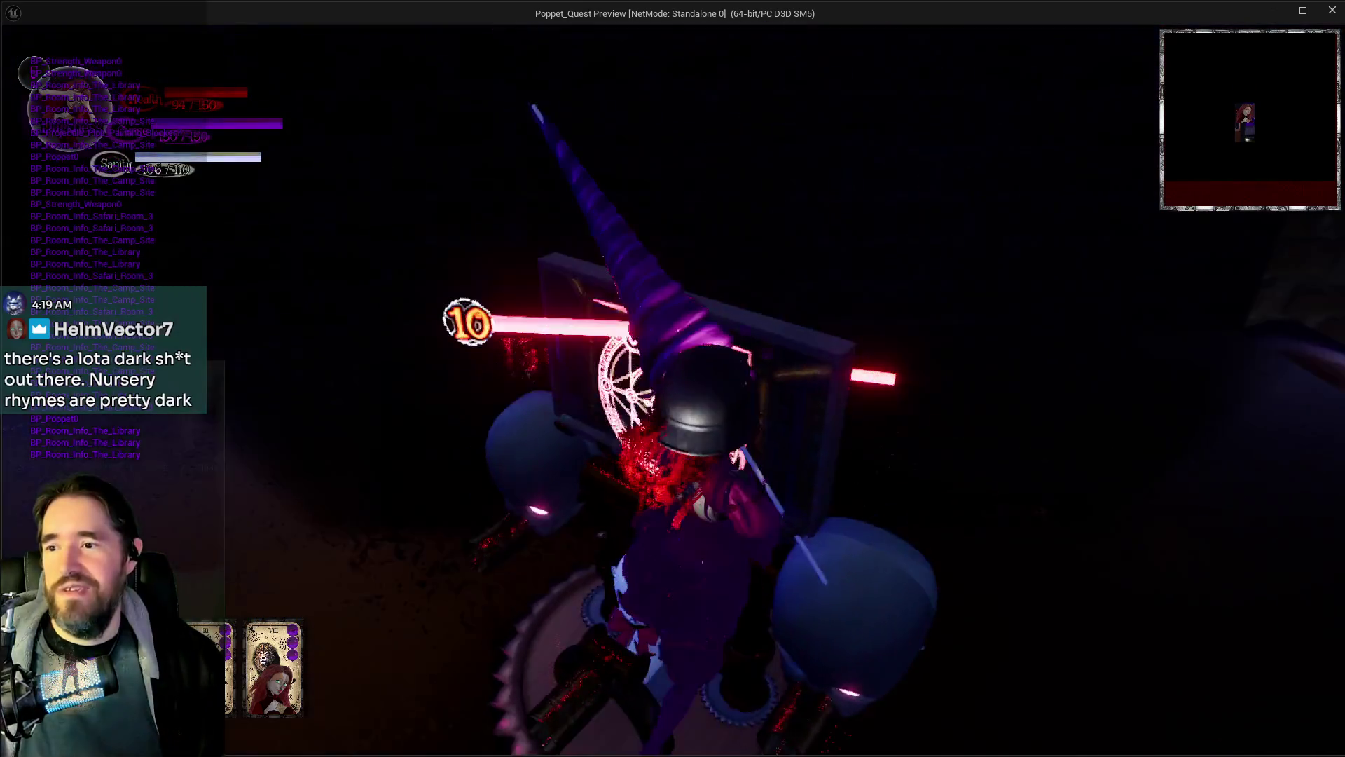
pyautogui.press('w')
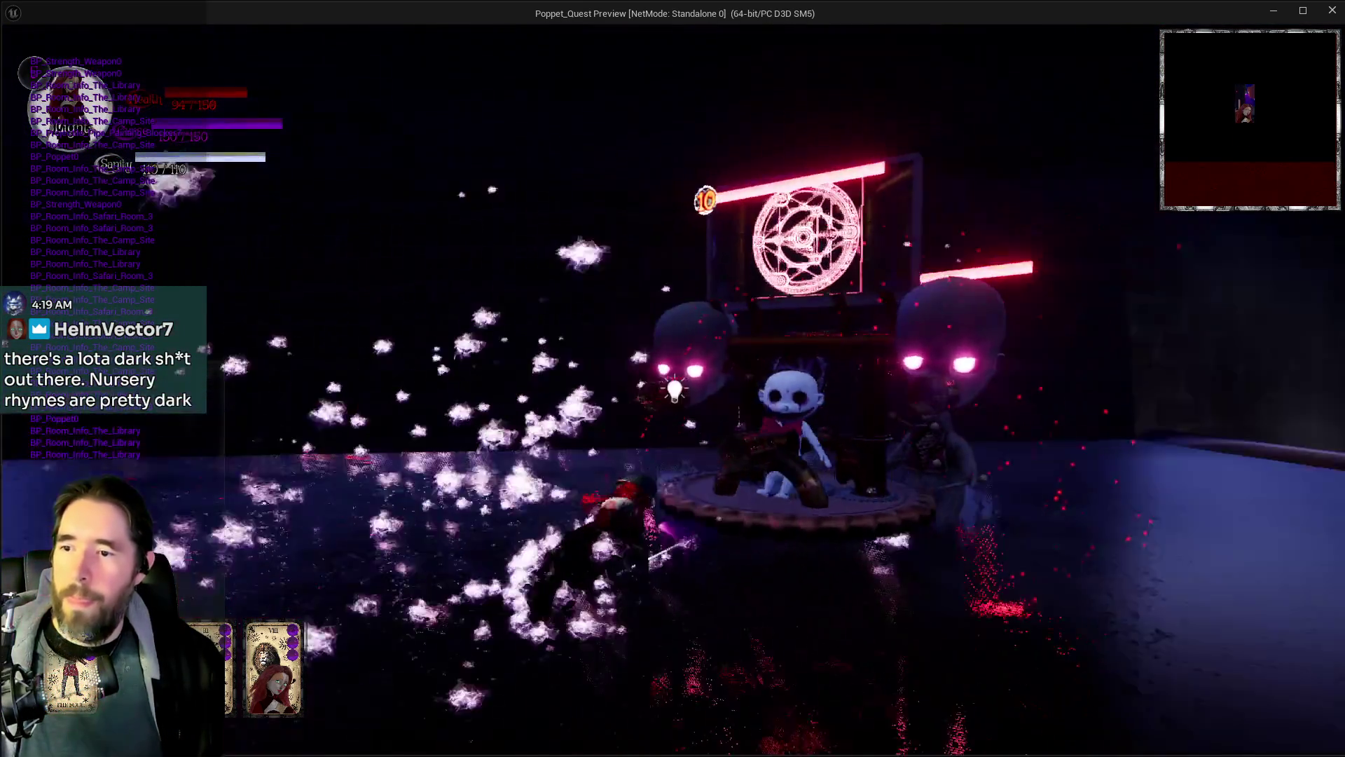
pyautogui.press('w')
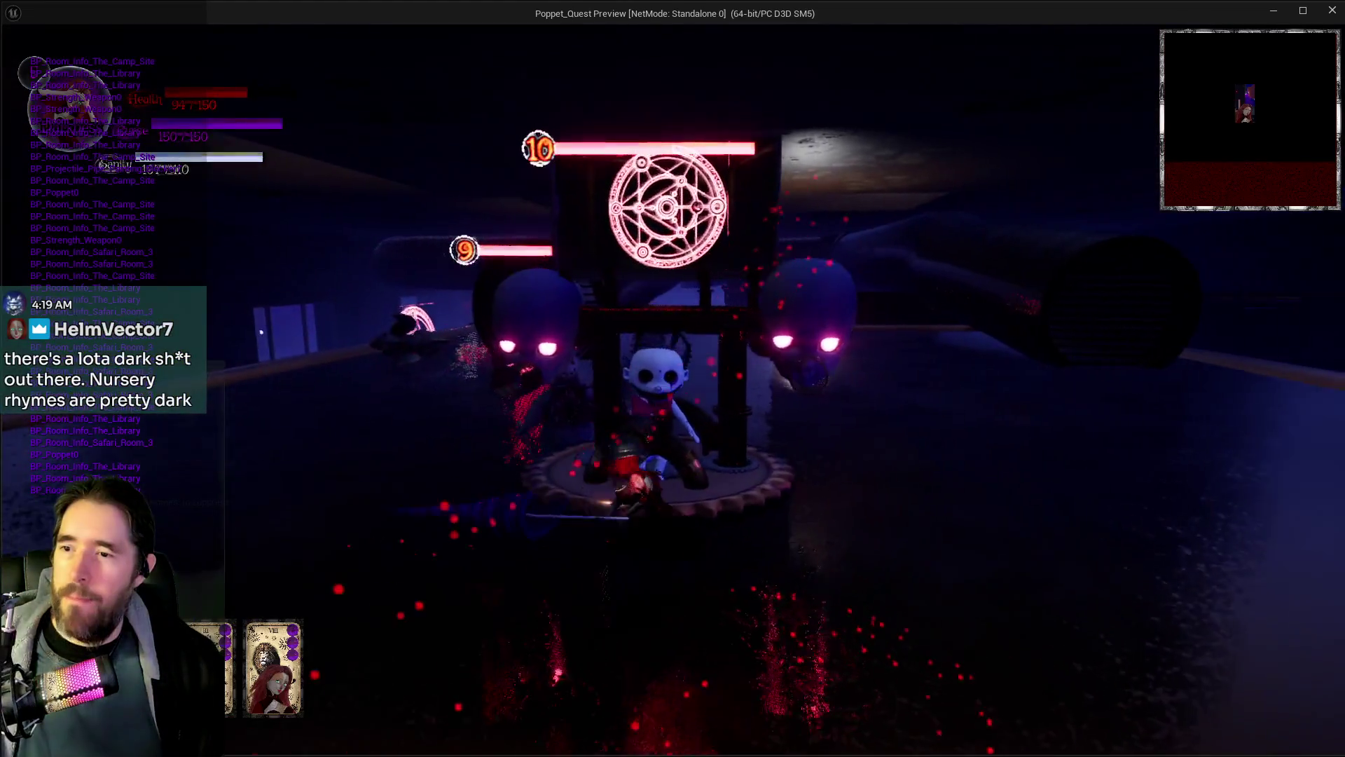
pyautogui.press('w')
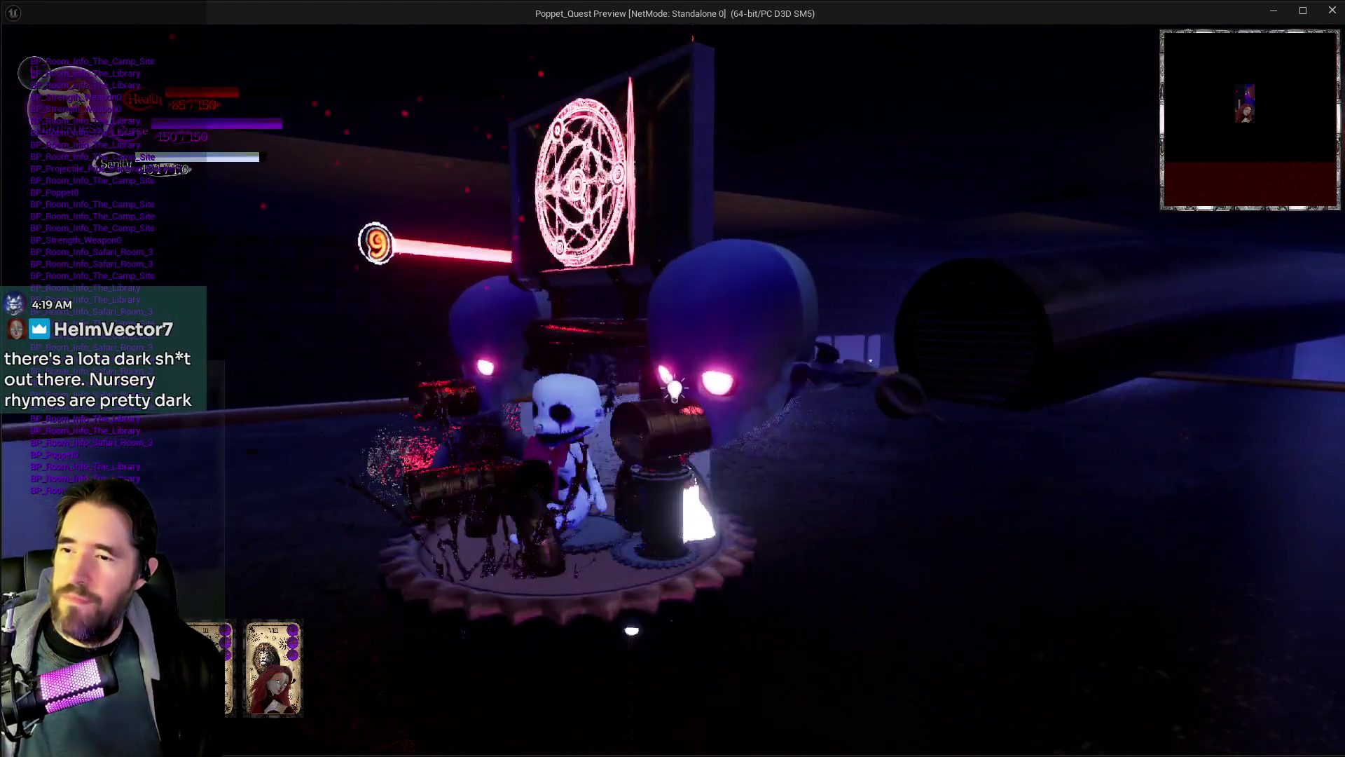
pyautogui.press('w')
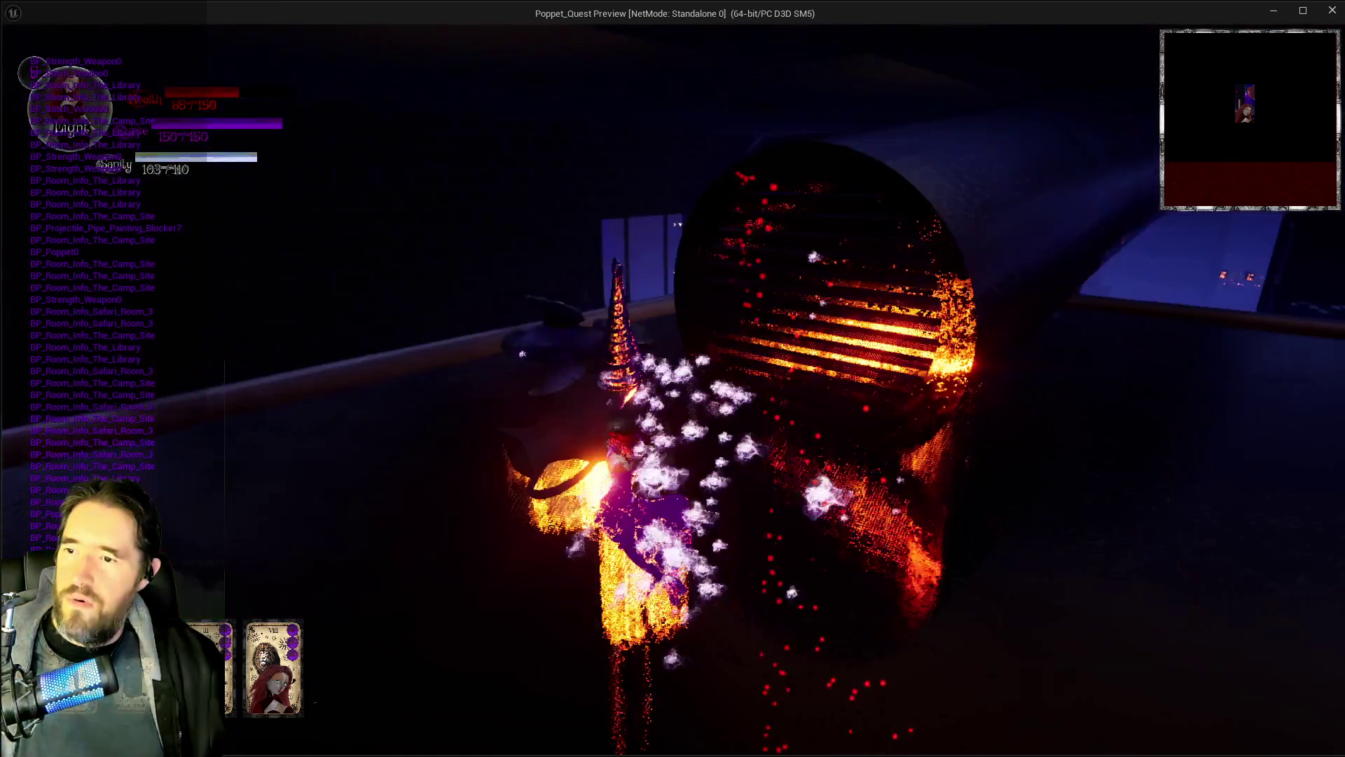
pyautogui.press('w')
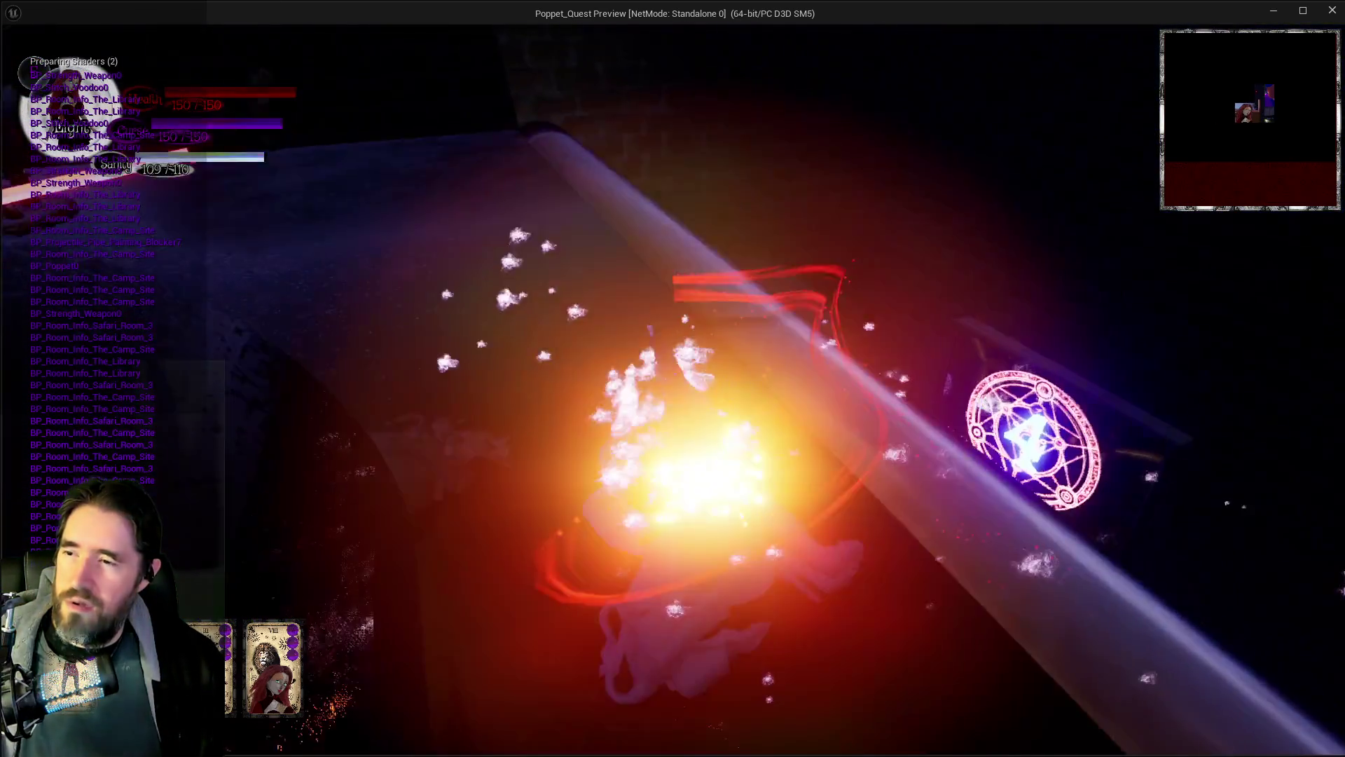
pyautogui.press('w')
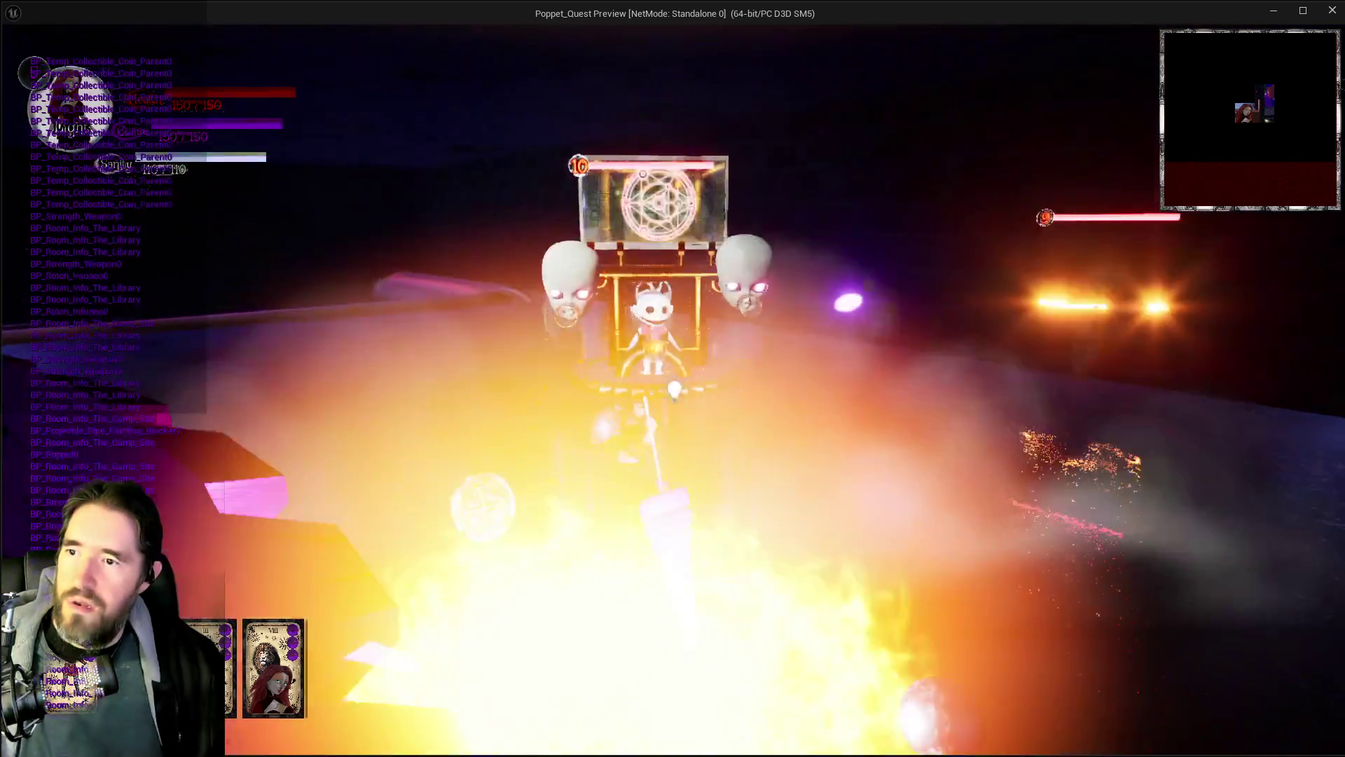
# Step: Reopen the tarot card menu to check the hand, then return to play
pyautogui.press('Tab')
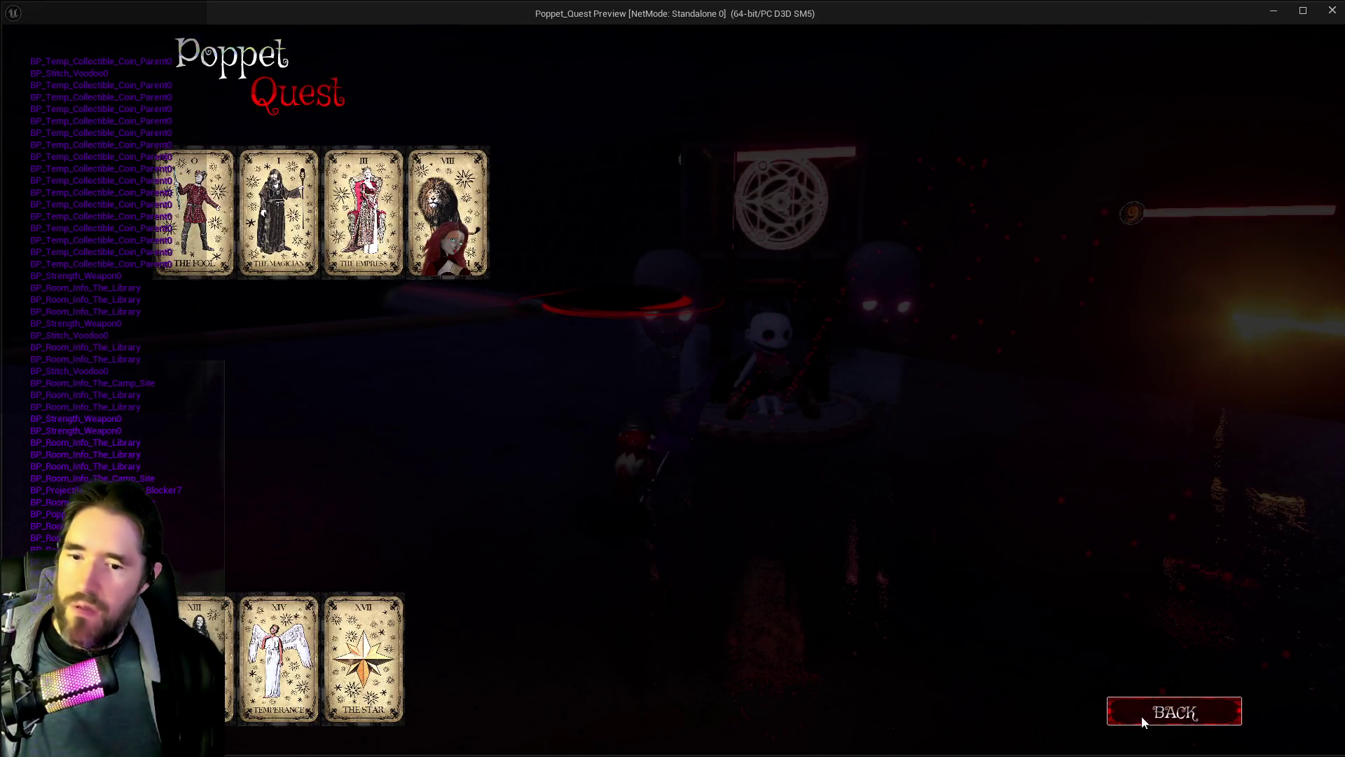
pyautogui.click(1141, 716)
pyautogui.press('Tab')
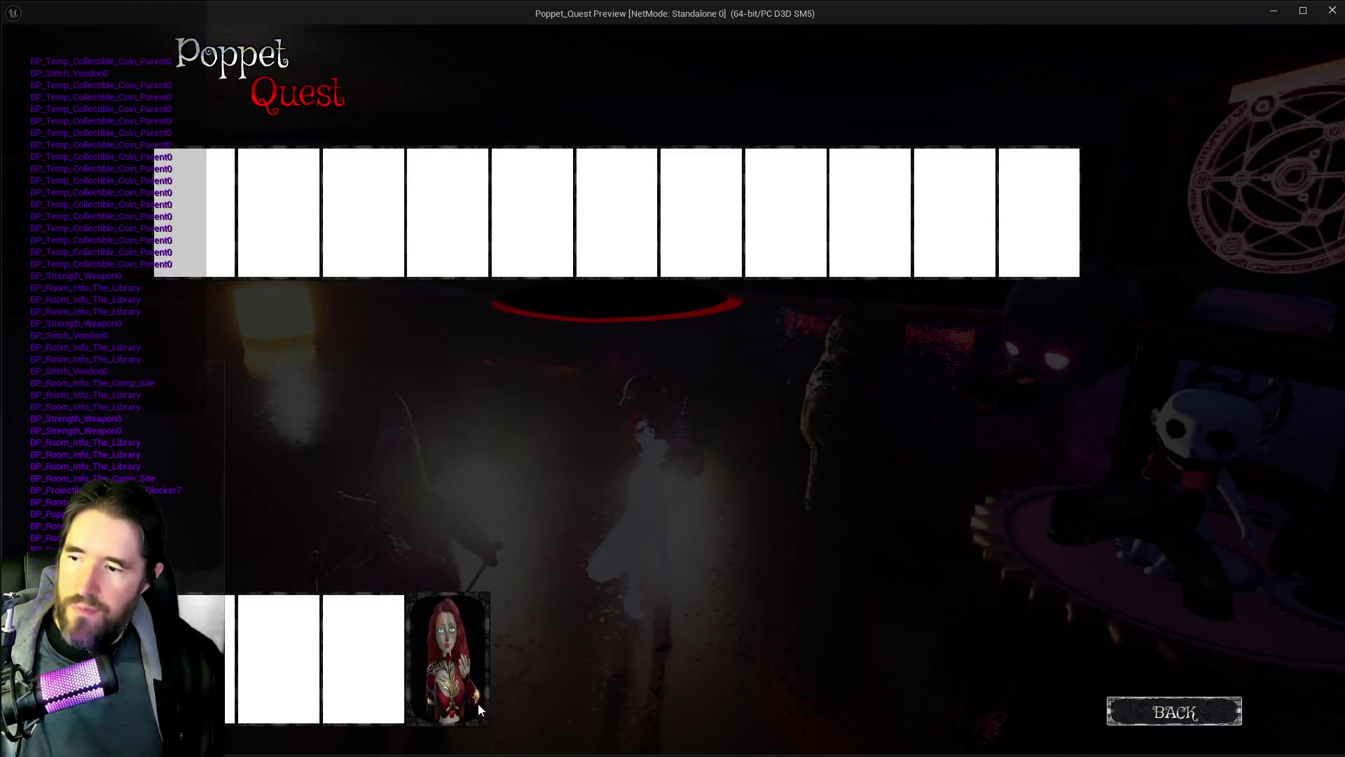
pyautogui.click(477, 703)
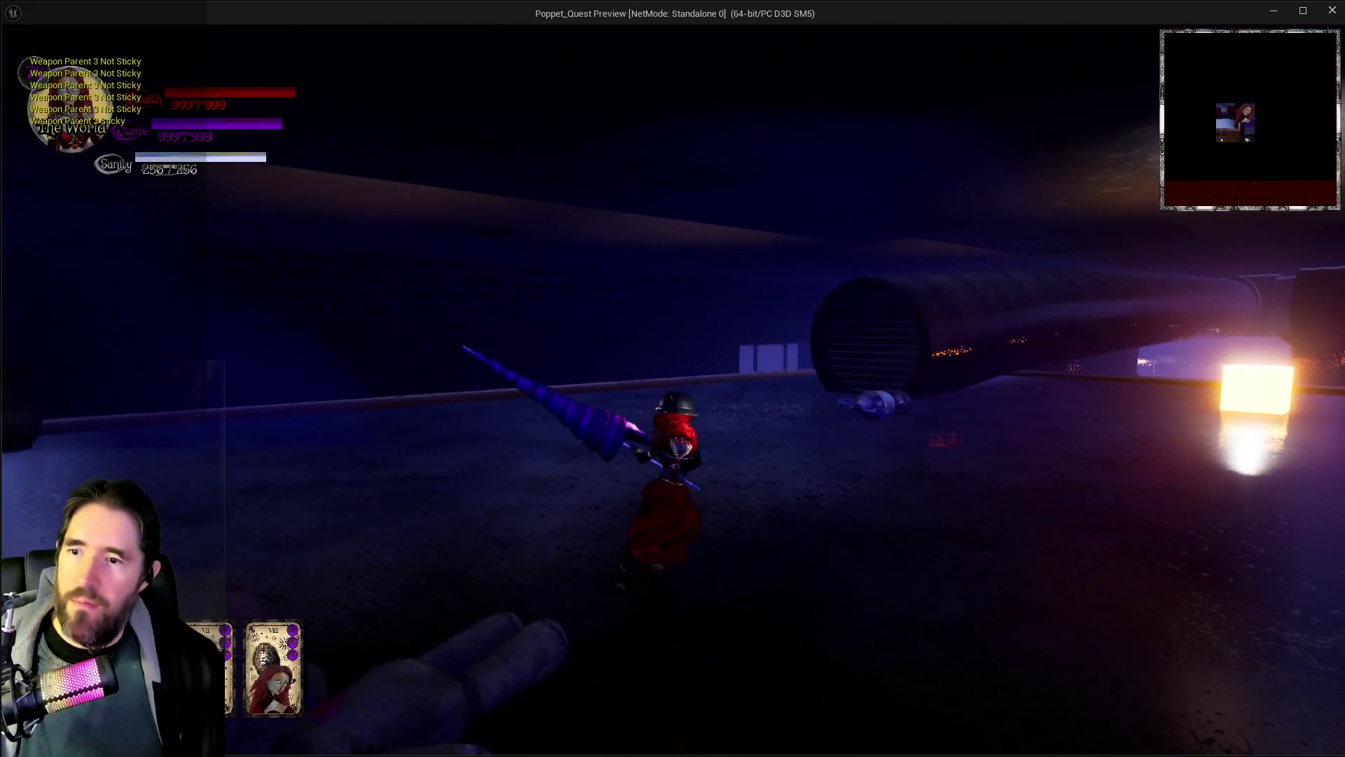
# Step: Switch from the Poppet_Quest Preview window back to the Unreal Editor
pyautogui.hotkey('alt', 'Tab')
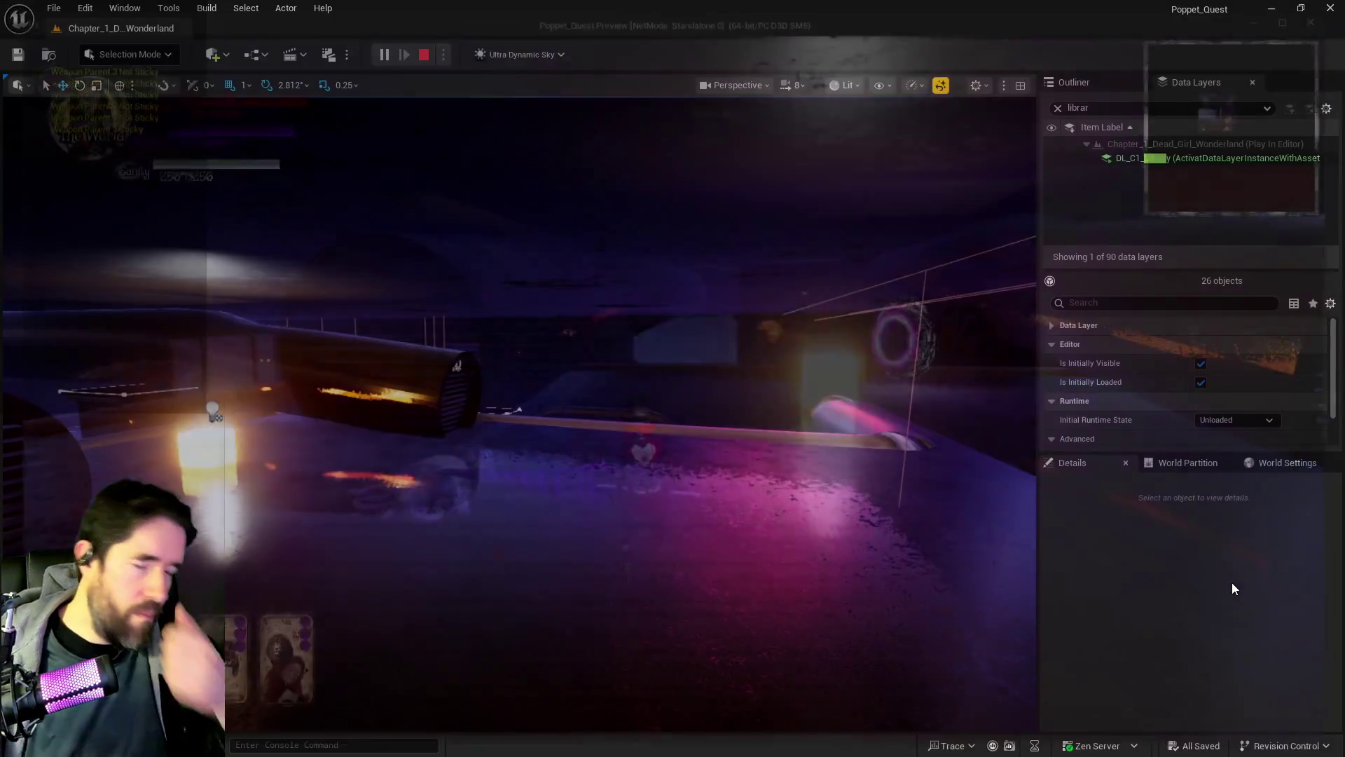
# Step: Stop the play session, fly the level camera around, then bring up BP_Projectile_Judgement
pyautogui.press('Escape')
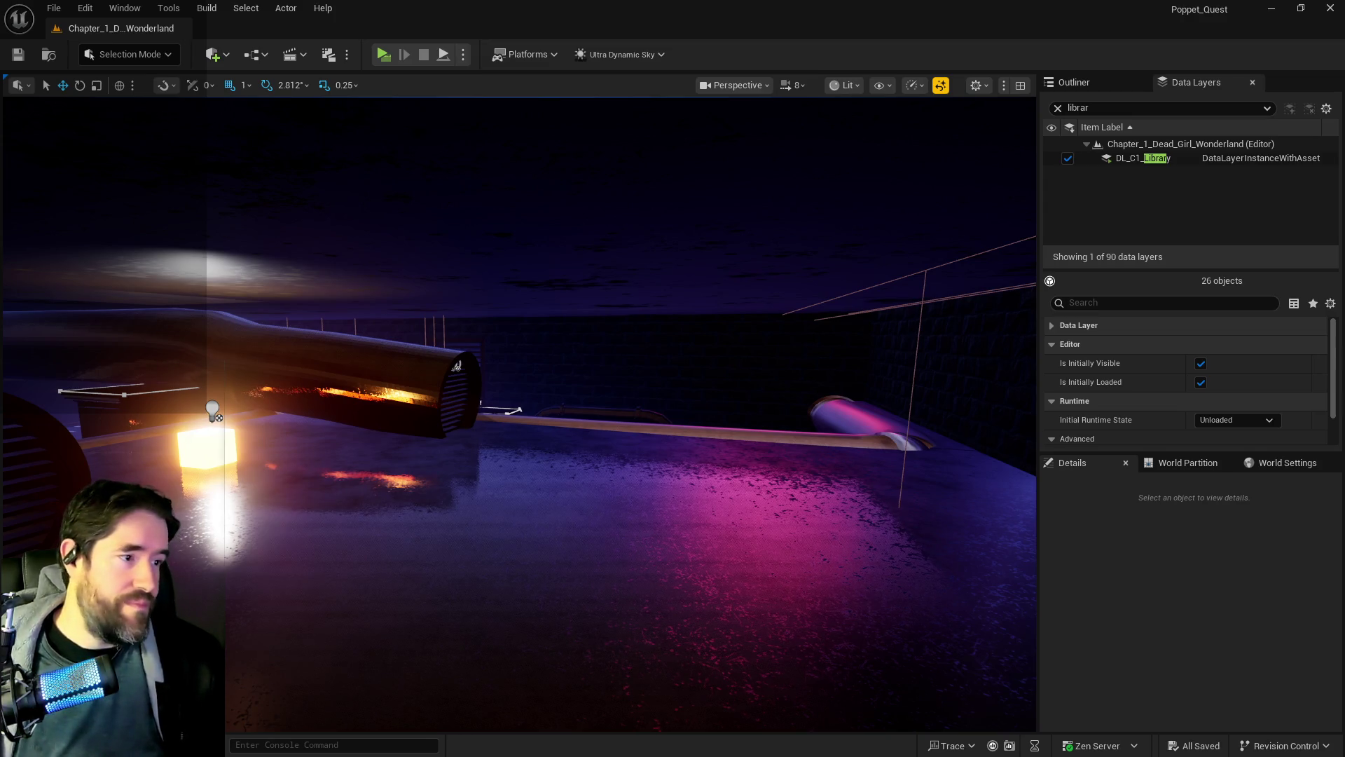
pyautogui.moveTo(518, 413)
pyautogui.mouseDown()
pyautogui.moveTo(518, 378)
pyautogui.moveTo(519, 434)
pyautogui.moveTo(518, 393)
pyautogui.moveTo(546, 392)
pyautogui.moveTo(519, 392)
pyautogui.moveTo(564, 556)
pyautogui.moveTo(574, 546)
pyautogui.moveTo(586, 561)
pyautogui.moveTo(475, 525)
pyautogui.mouseUp()
pyautogui.moveTo(588, 568)
pyautogui.mouseDown()
pyautogui.moveTo(625, 523)
pyautogui.moveTo(628, 474)
pyautogui.mouseUp()
pyautogui.hotkey('alt', 'Tab')
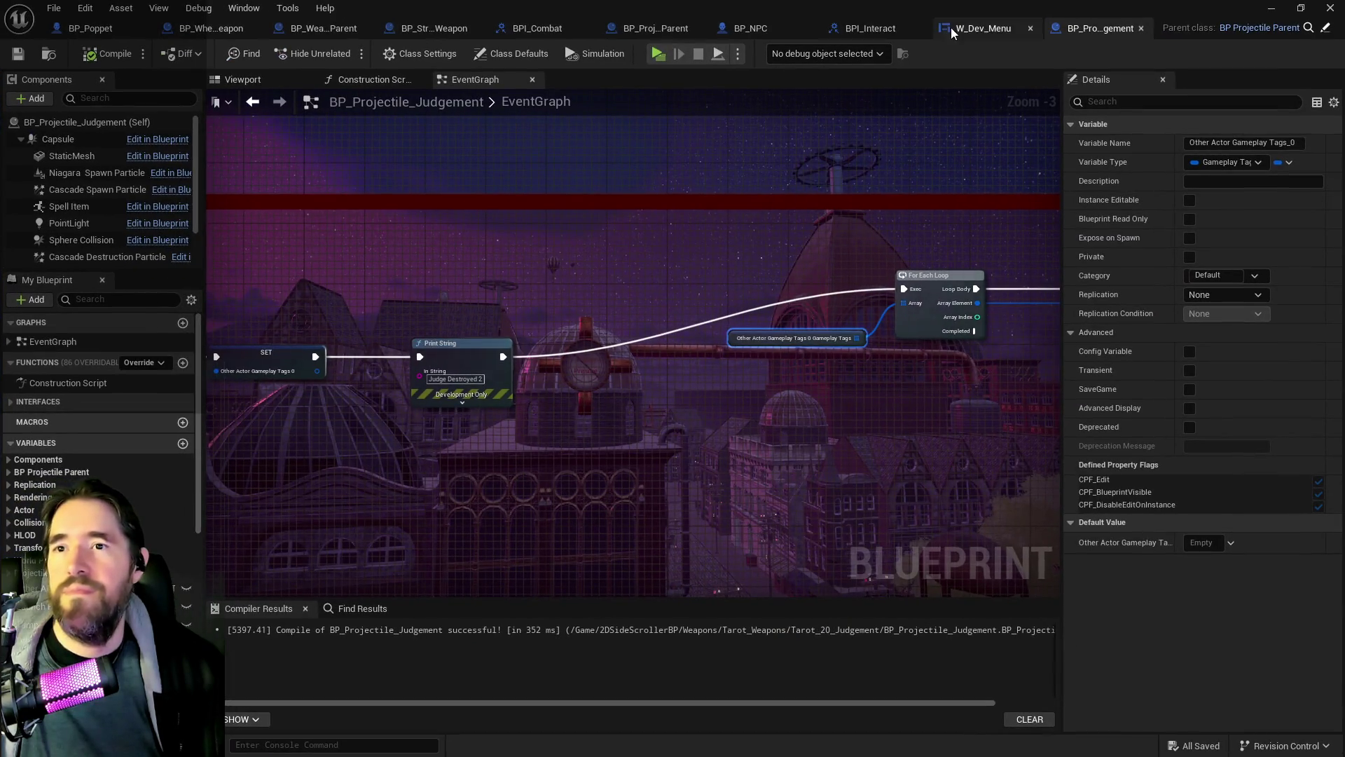
# Step: Inspect W_Dev_Menu's On Construct and For Each Loop nodes, then move to BP_Strength_Weapon
pyautogui.click(984, 28)
pyautogui.scroll(-1, 784, 410)
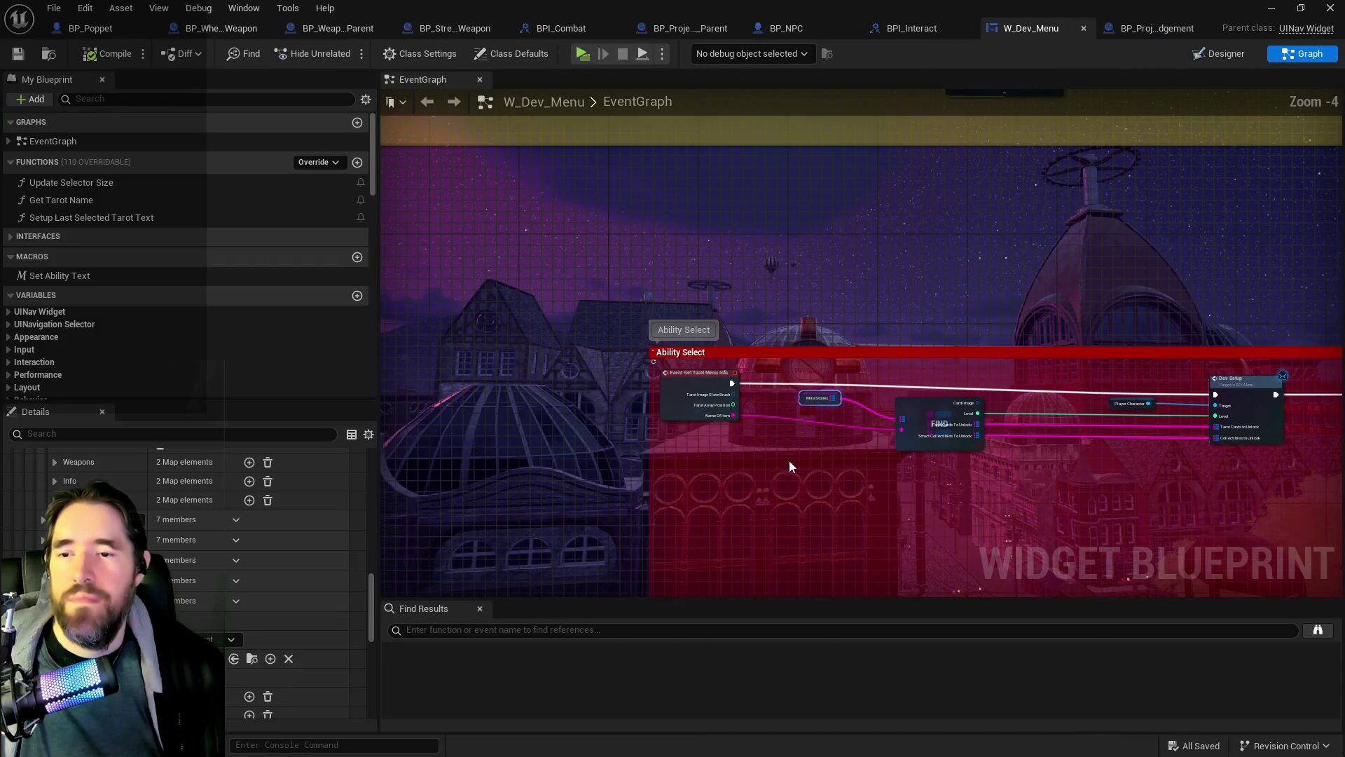
pyautogui.scroll(-1, 756, 474)
pyautogui.moveTo(755, 474)
pyautogui.mouseDown()
pyautogui.moveTo(789, 430)
pyautogui.moveTo(704, 444)
pyautogui.moveTo(780, 456)
pyautogui.mouseUp()
pyautogui.scroll(-2, 684, 394)
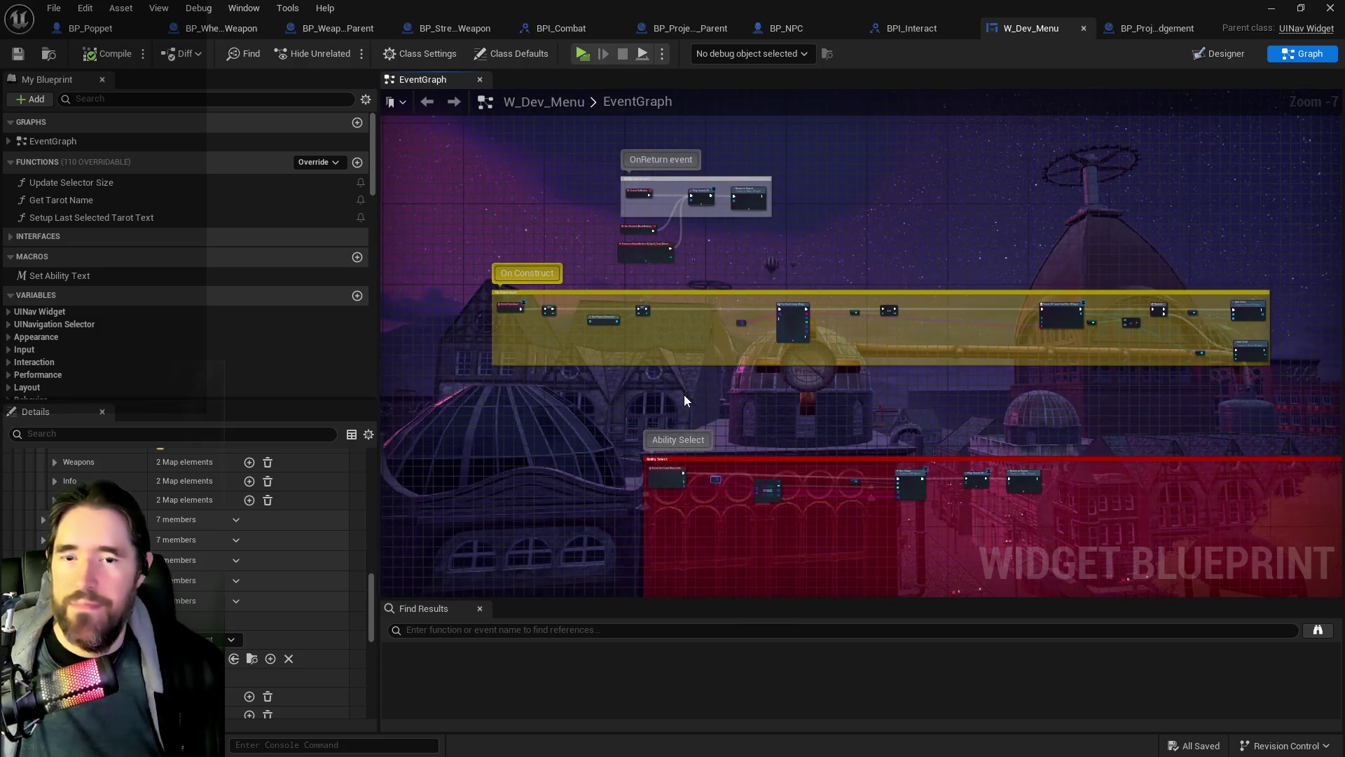
pyautogui.scroll(2, 681, 393)
pyautogui.moveTo(696, 379); pyautogui.dragTo(669, 405)
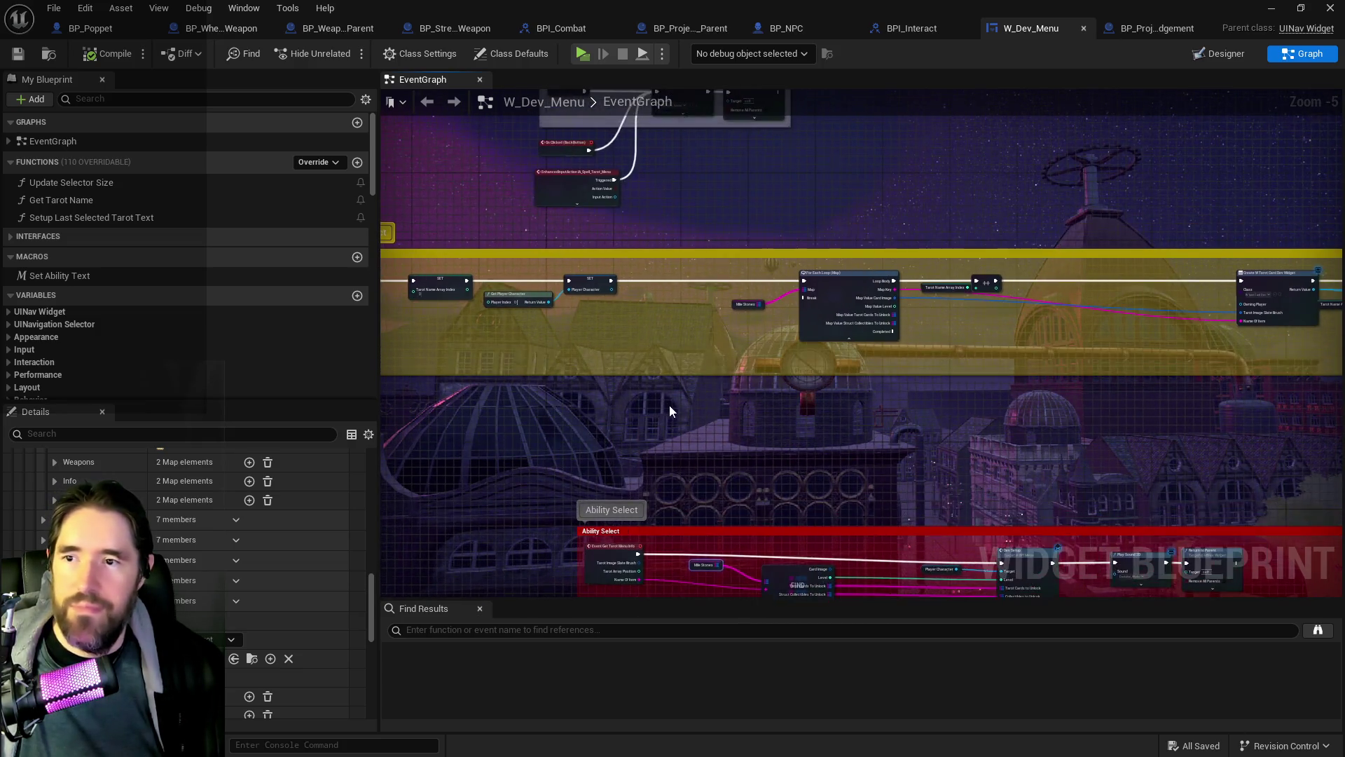
pyautogui.scroll(-1, 670, 405)
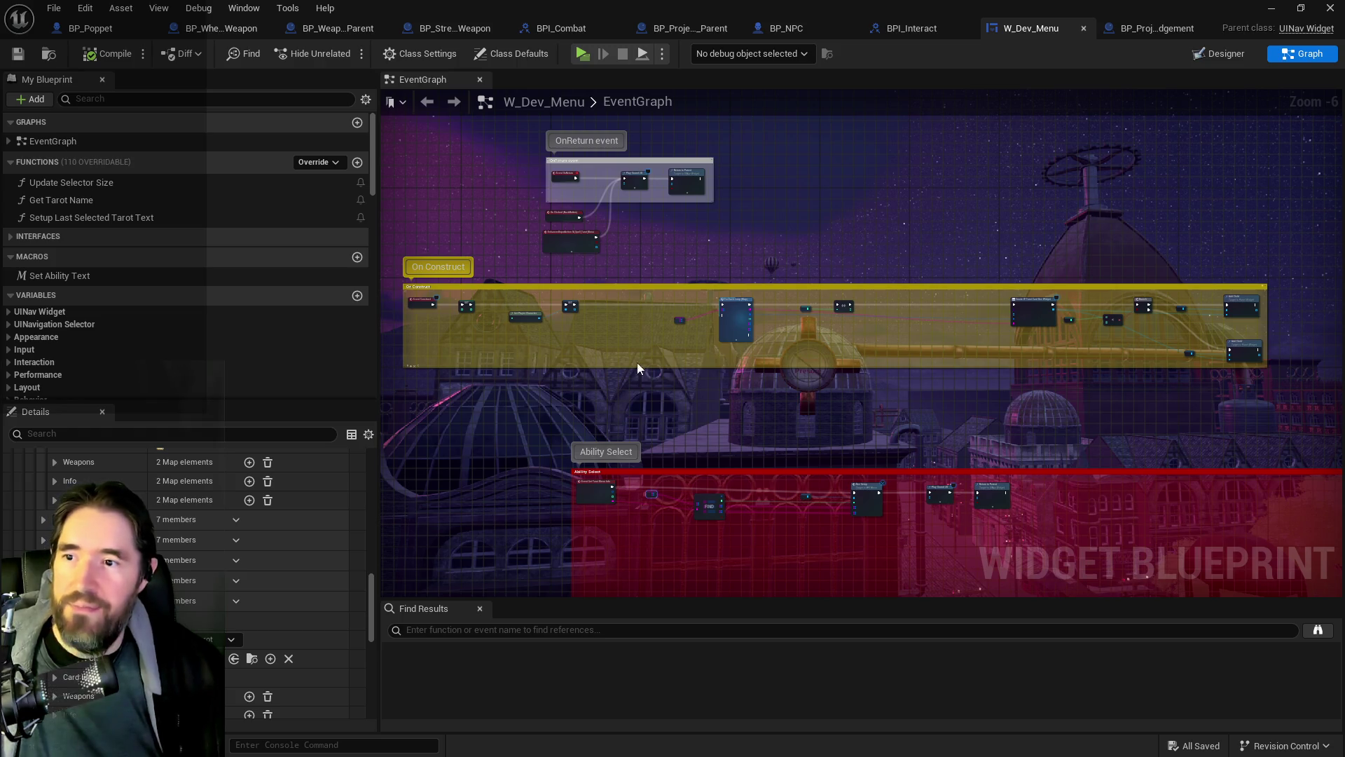
pyautogui.moveTo(676, 336)
pyautogui.mouseDown()
pyautogui.moveTo(763, 321)
pyautogui.moveTo(687, 378)
pyautogui.mouseUp()
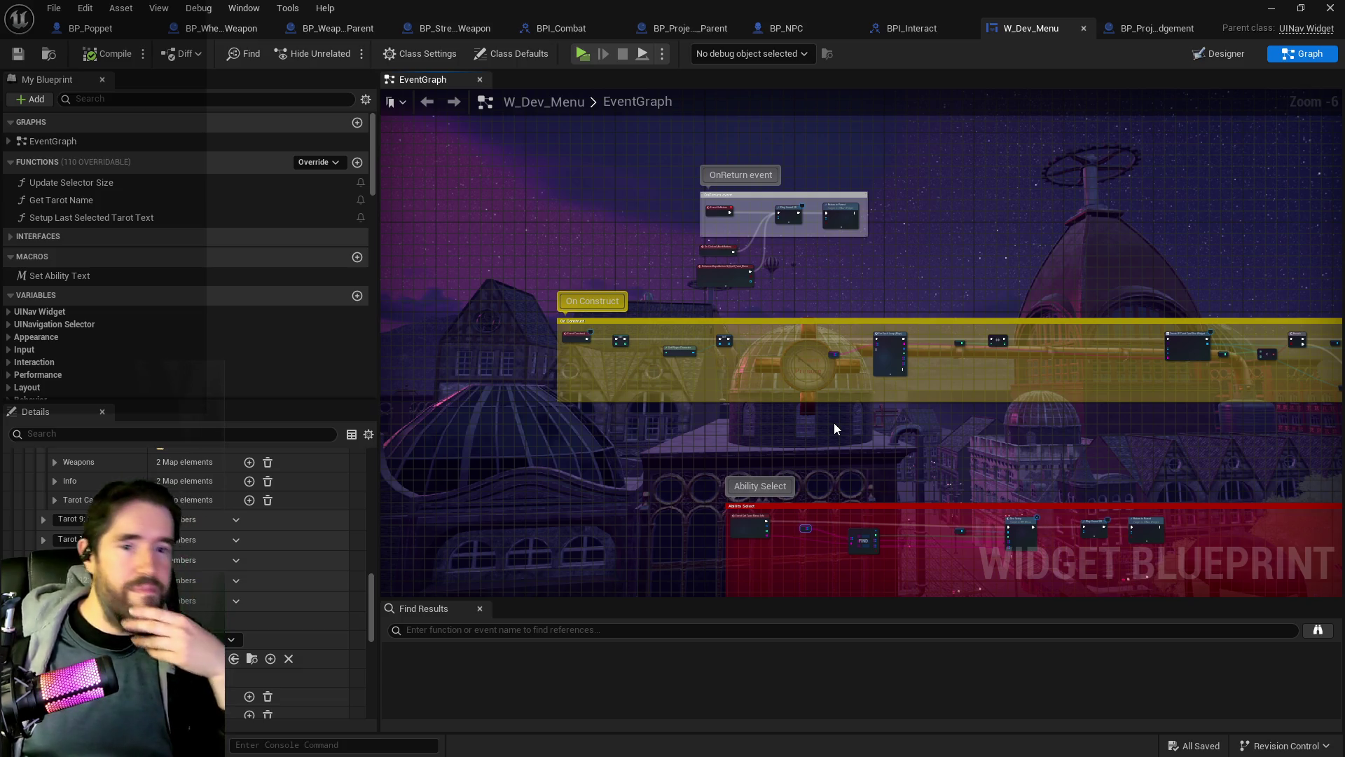
pyautogui.scroll(4, 882, 400)
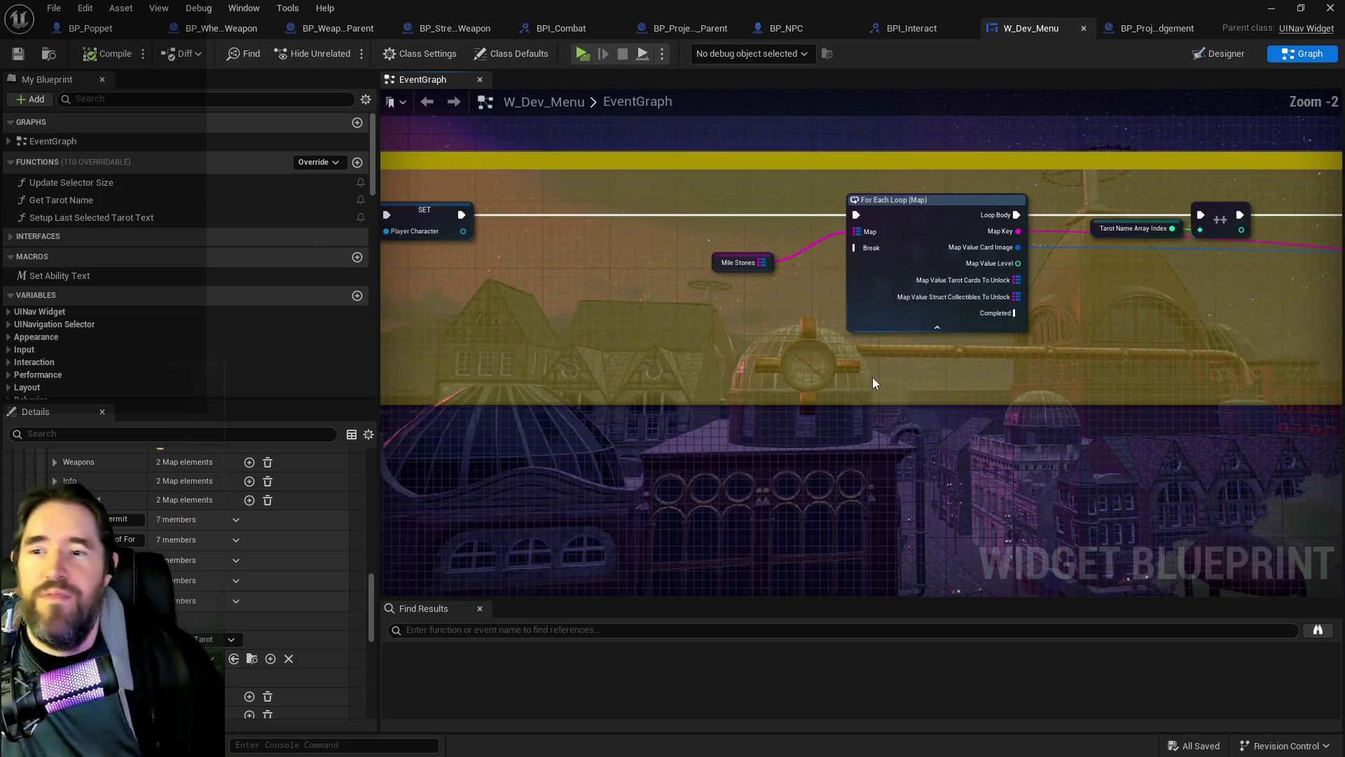
pyautogui.moveTo(840, 316); pyautogui.dragTo(788, 259)
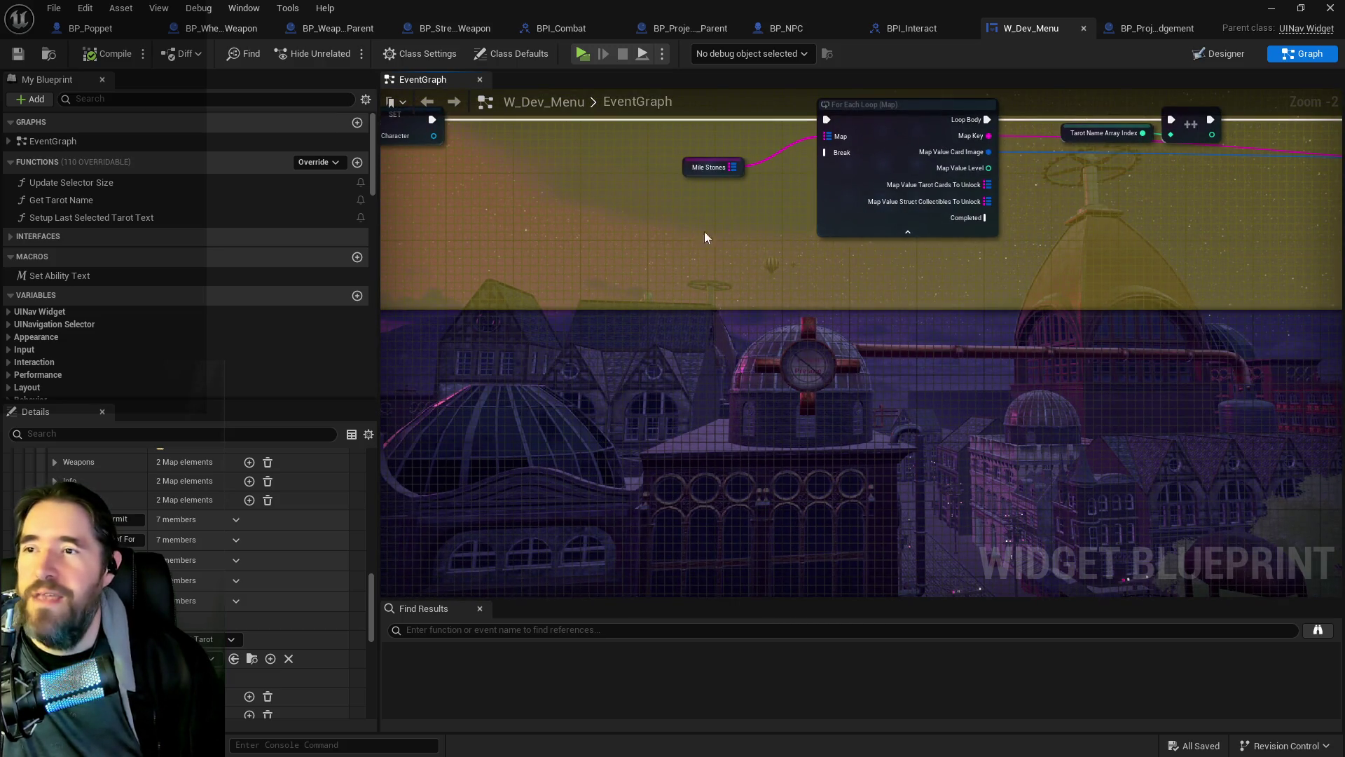
pyautogui.click(470, 31)
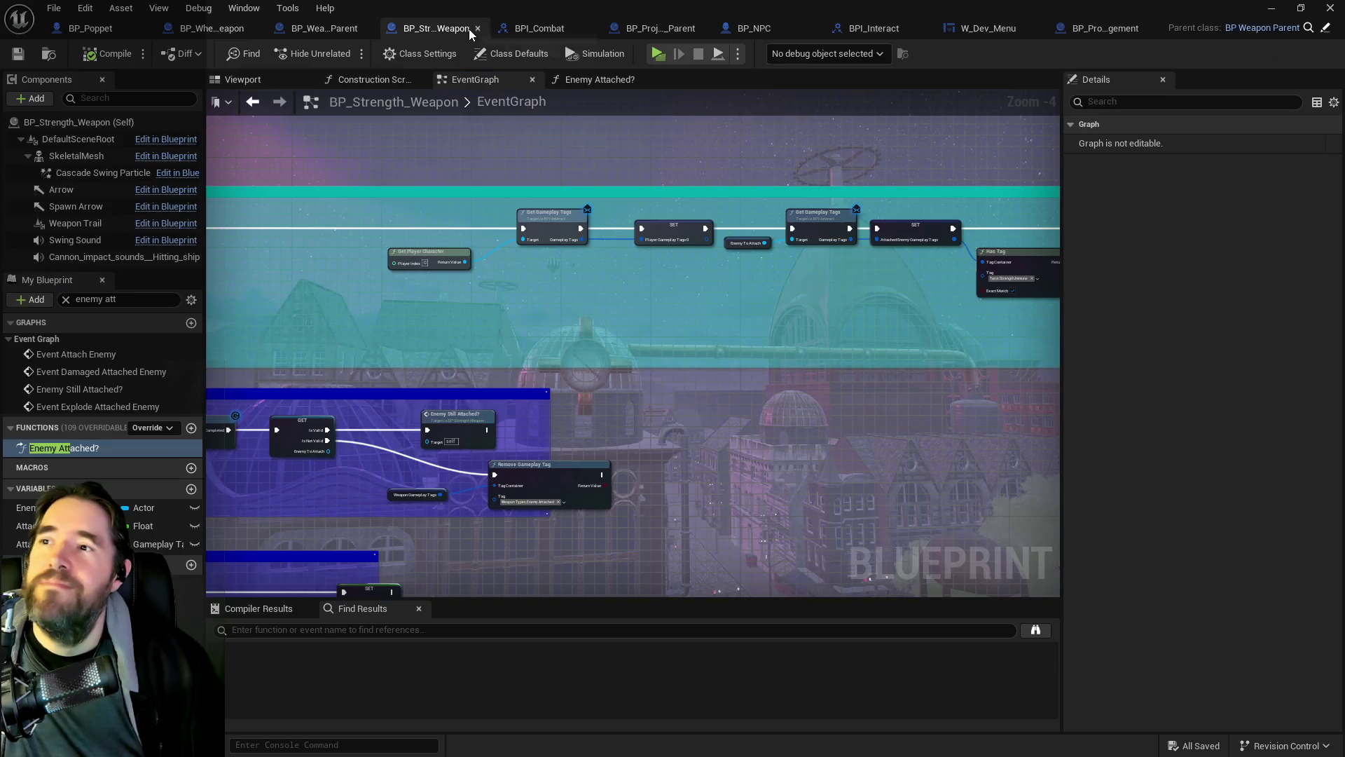
pyautogui.scroll(-2, 789, 333)
pyautogui.moveTo(898, 308)
pyautogui.mouseDown()
pyautogui.moveTo(640, 336)
pyautogui.moveTo(624, 305)
pyautogui.mouseUp()
pyautogui.scroll(3, 613, 308)
pyautogui.scroll(-3, 788, 287)
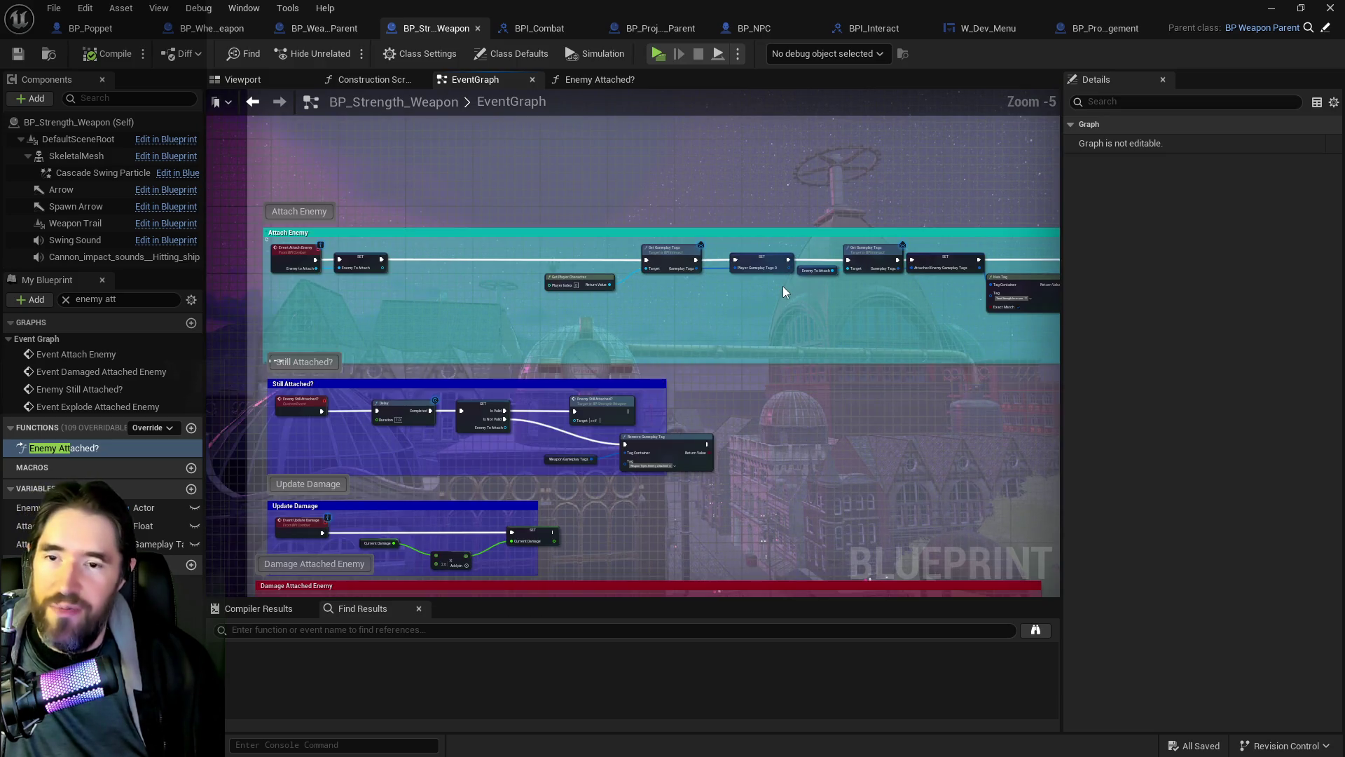
pyautogui.scroll(1, 607, 293)
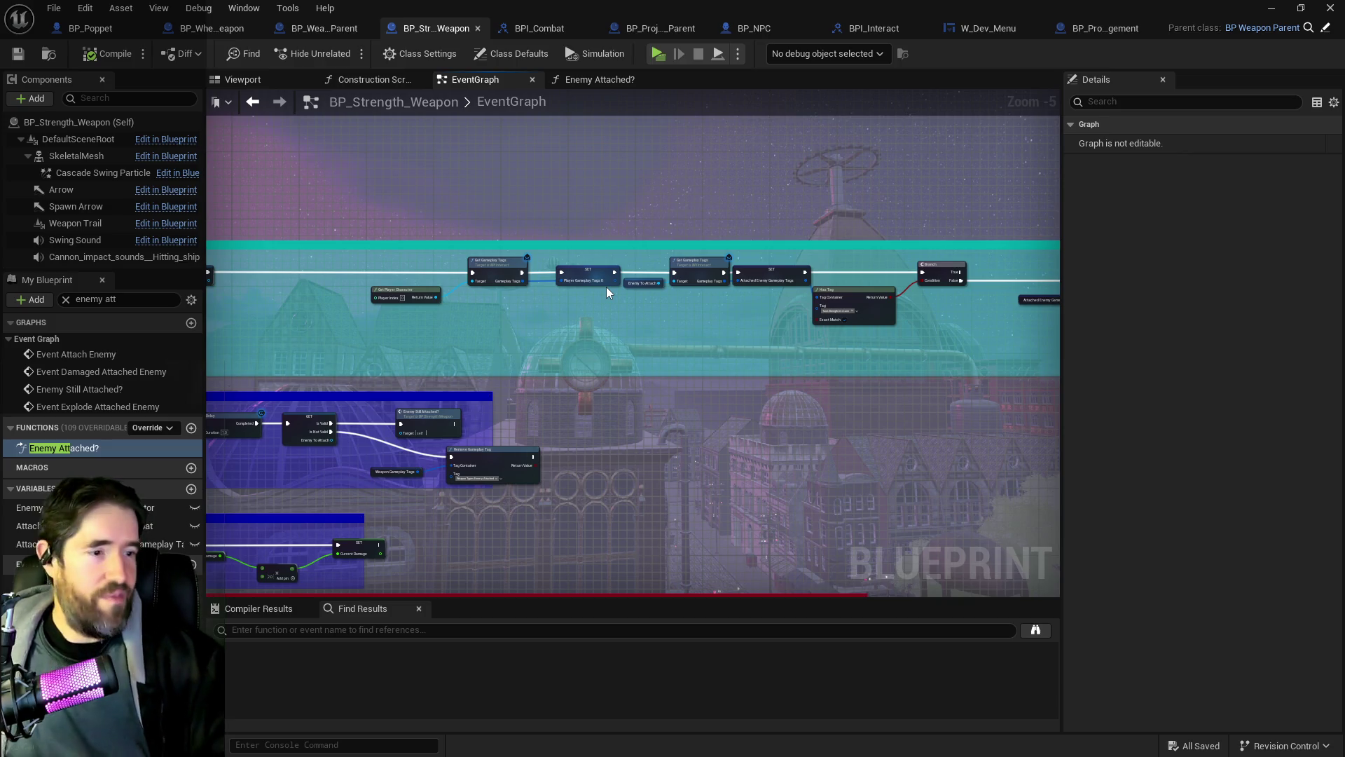
pyautogui.hscroll(10, 499, 279)
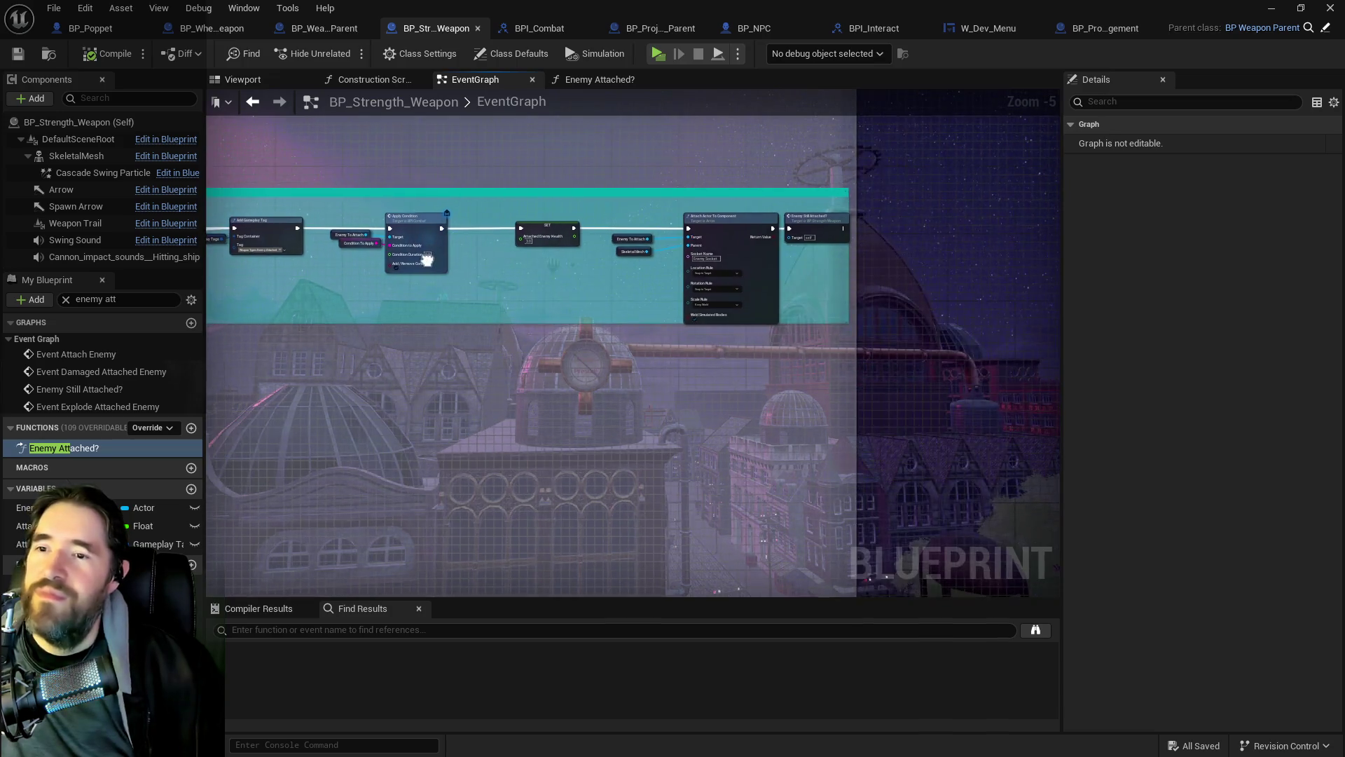
pyautogui.hscroll(-10, 499, 278)
pyautogui.scroll(-2, 730, 321)
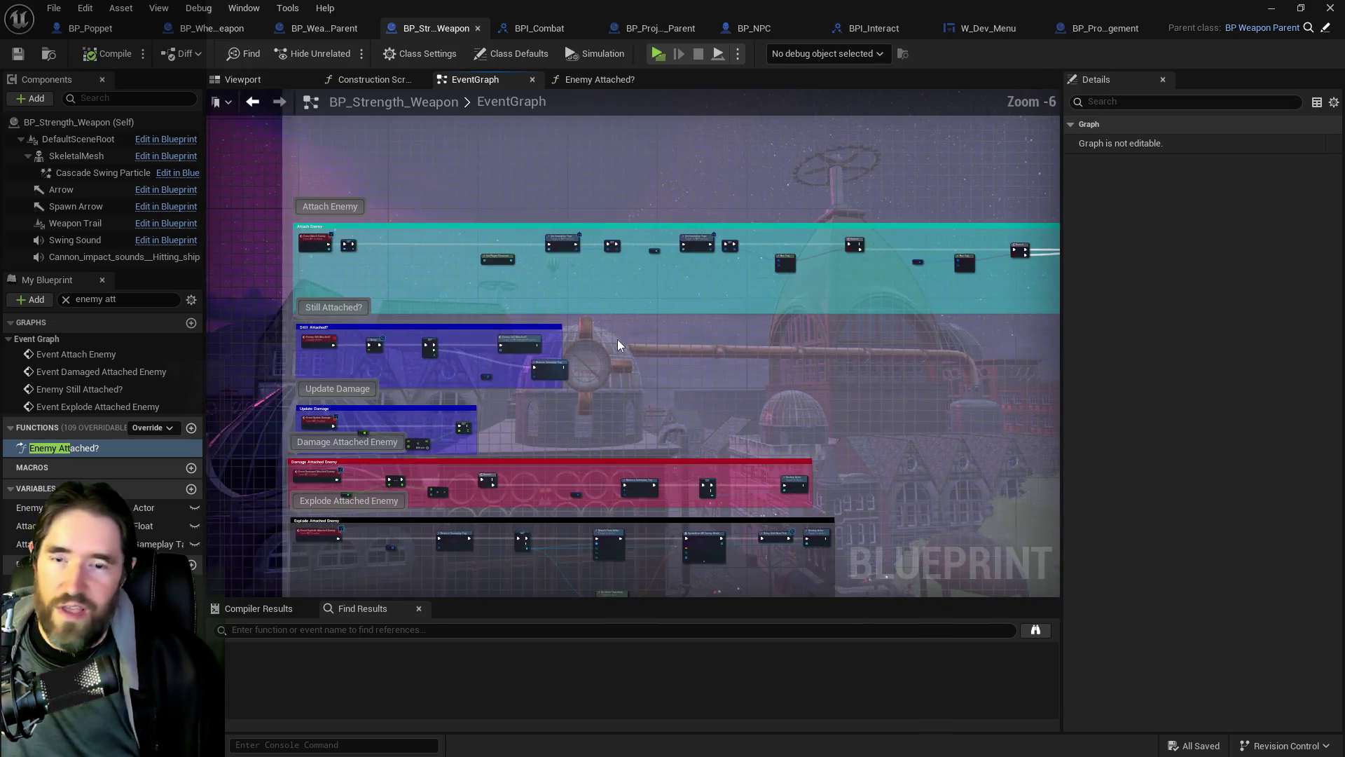
pyautogui.scroll(3, 731, 411)
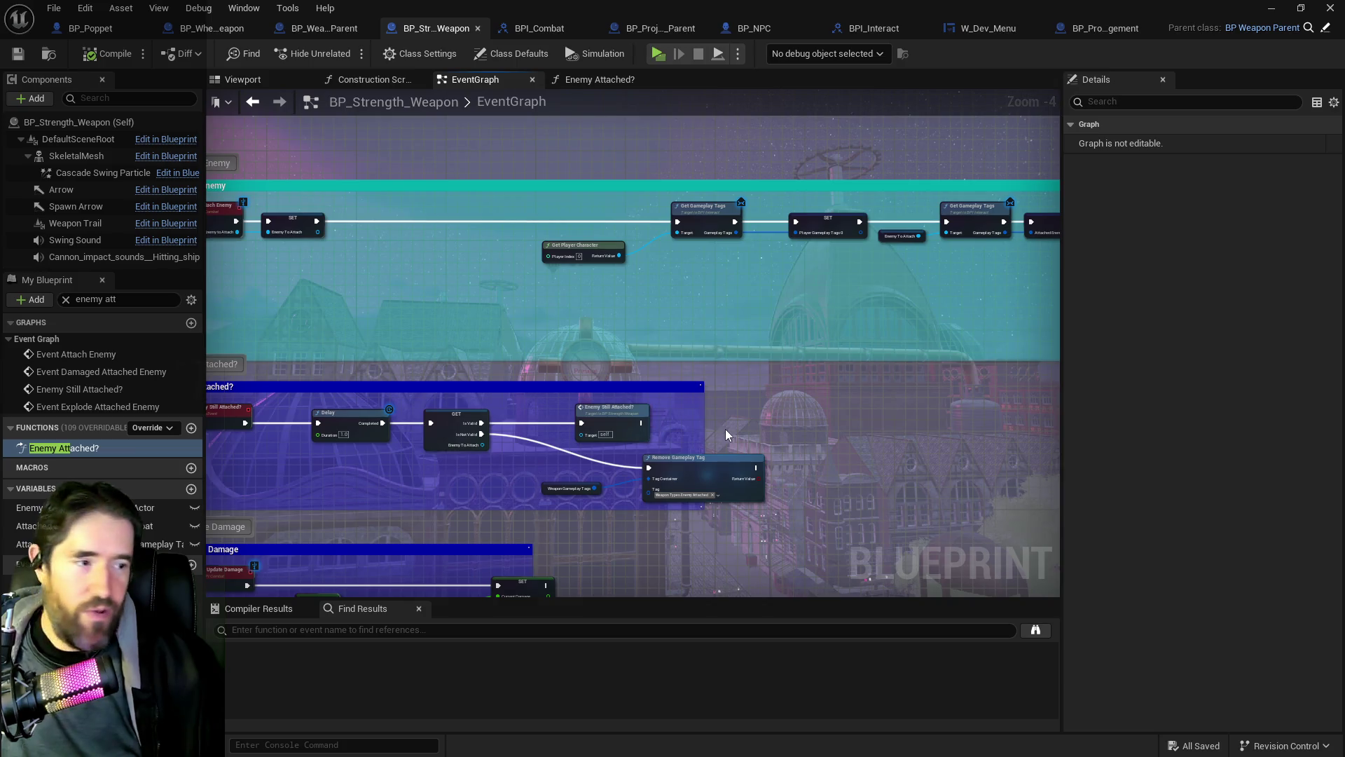
pyautogui.moveTo(725, 429); pyautogui.dragTo(829, 374)
pyautogui.scroll(-2, 772, 391)
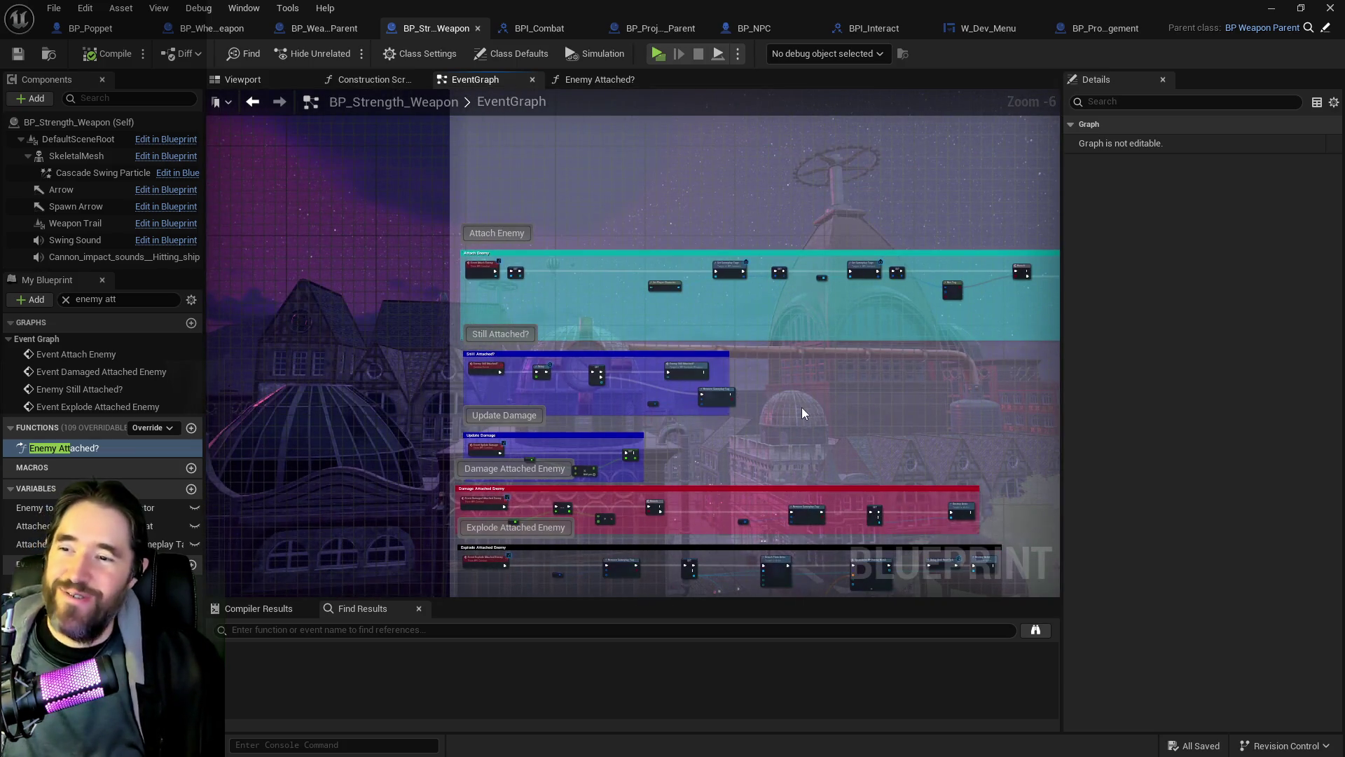
pyautogui.scroll(3, 801, 407)
pyautogui.moveTo(792, 425); pyautogui.dragTo(456, 390)
pyautogui.moveTo(728, 392)
pyautogui.mouseDown()
pyautogui.moveTo(545, 388)
pyautogui.moveTo(711, 450)
pyautogui.moveTo(742, 449)
pyautogui.mouseUp()
pyautogui.moveTo(378, 343); pyautogui.dragTo(585, 342)
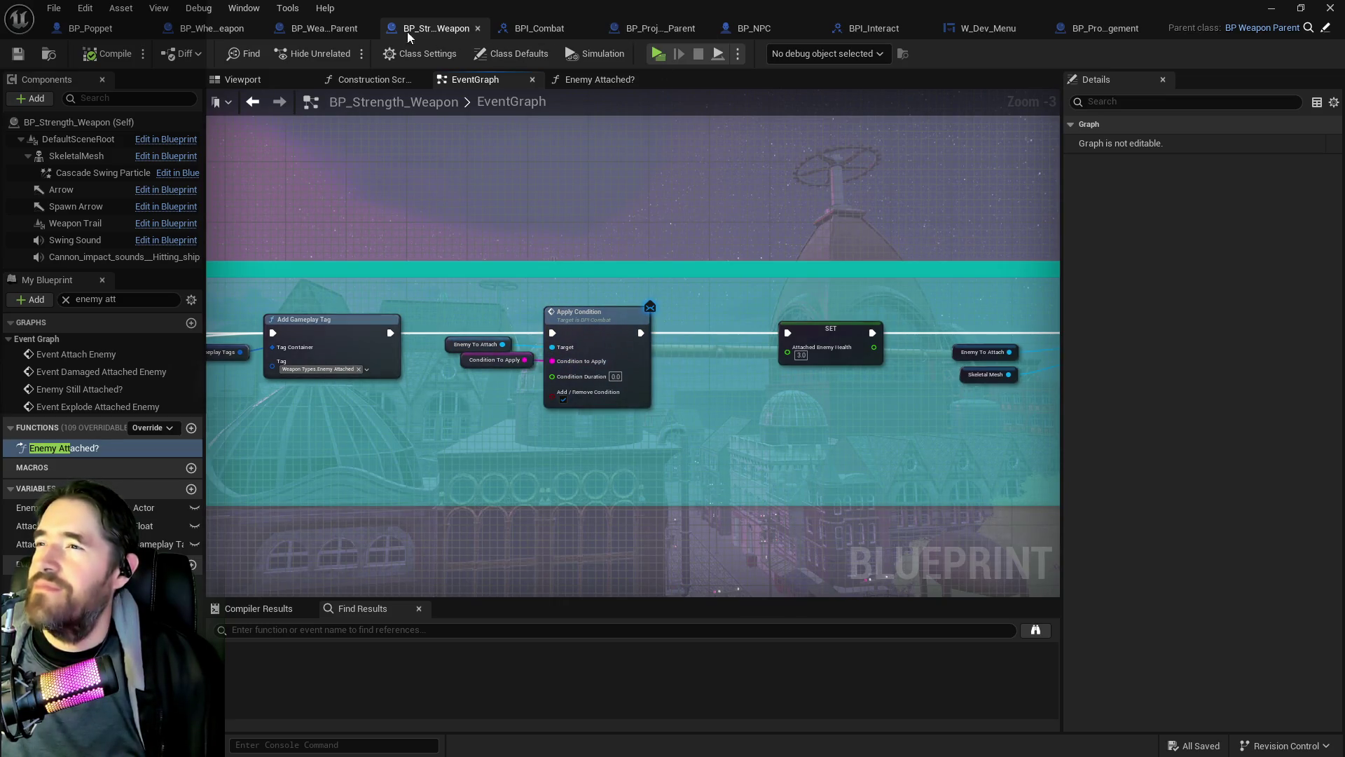
# Step: In BP_Weapon_Parent, center the graph on the NPC Stats Level output beside Has Tag and Branch
pyautogui.click(326, 31)
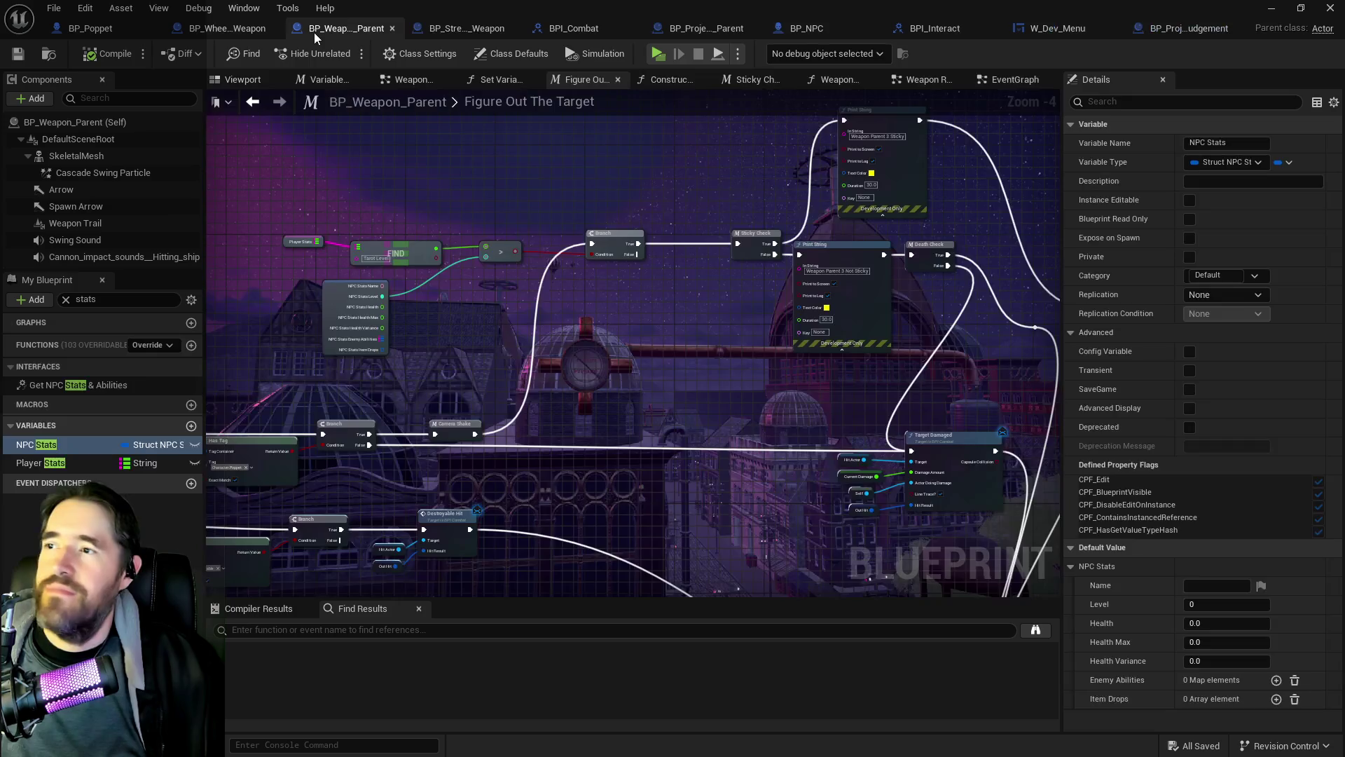
pyautogui.moveTo(378, 370)
pyautogui.mouseDown()
pyautogui.moveTo(812, 300)
pyautogui.moveTo(845, 201)
pyautogui.moveTo(690, 78)
pyautogui.mouseUp()
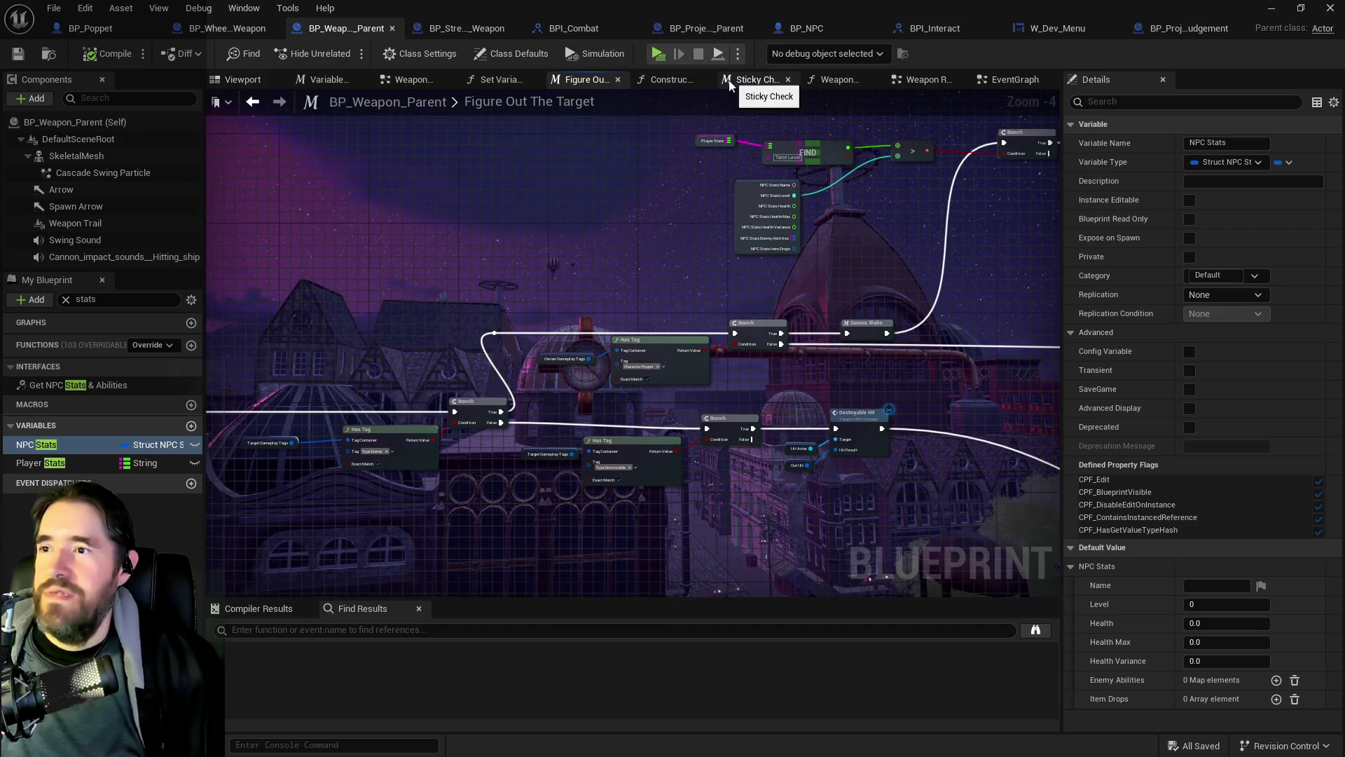
pyautogui.scroll(-1, 696, 213)
pyautogui.moveTo(697, 208); pyautogui.dragTo(636, 283)
pyautogui.scroll(2, 636, 283)
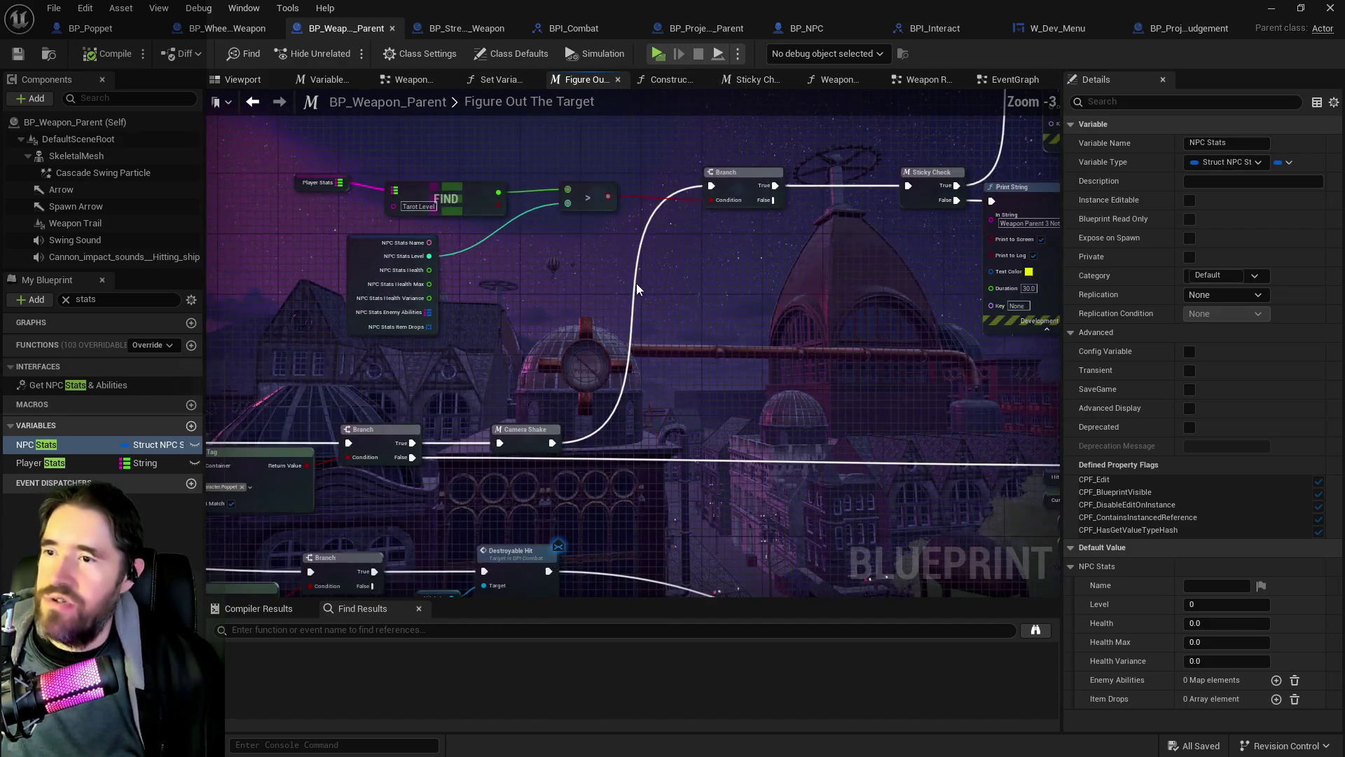
pyautogui.moveTo(524, 280); pyautogui.dragTo(700, 288)
# Step: Add a Print String node fed by NPC Stats Level, running after Camera Shake
pyautogui.write('print str')
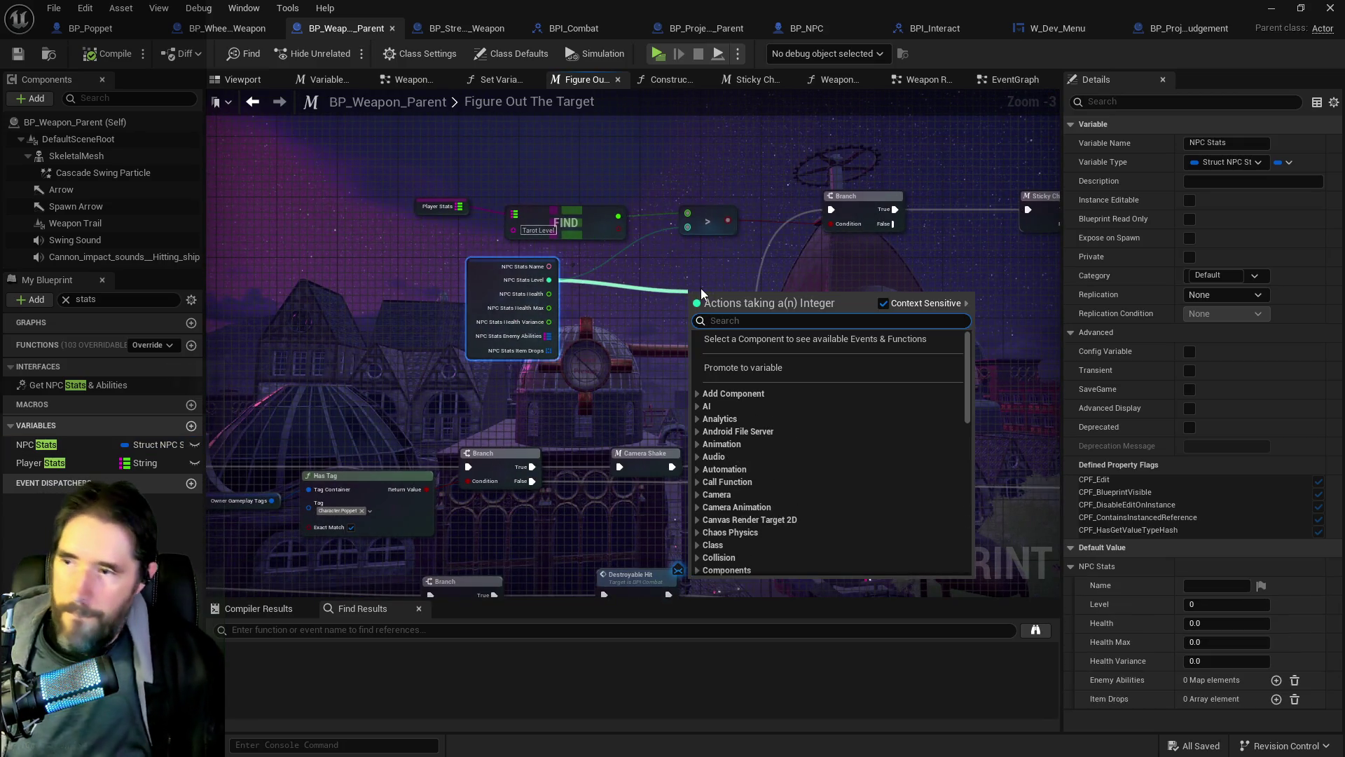
pyautogui.write('ing')
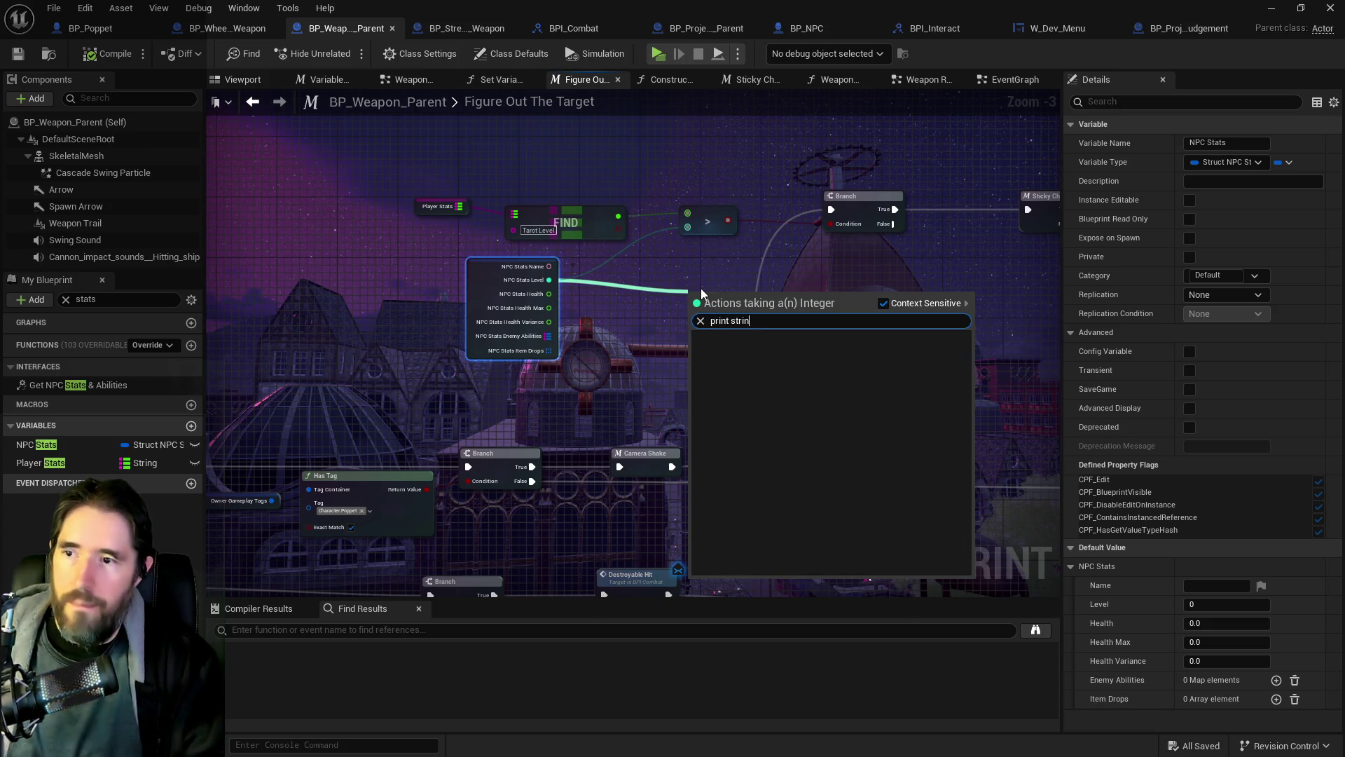
pyautogui.click(882, 303)
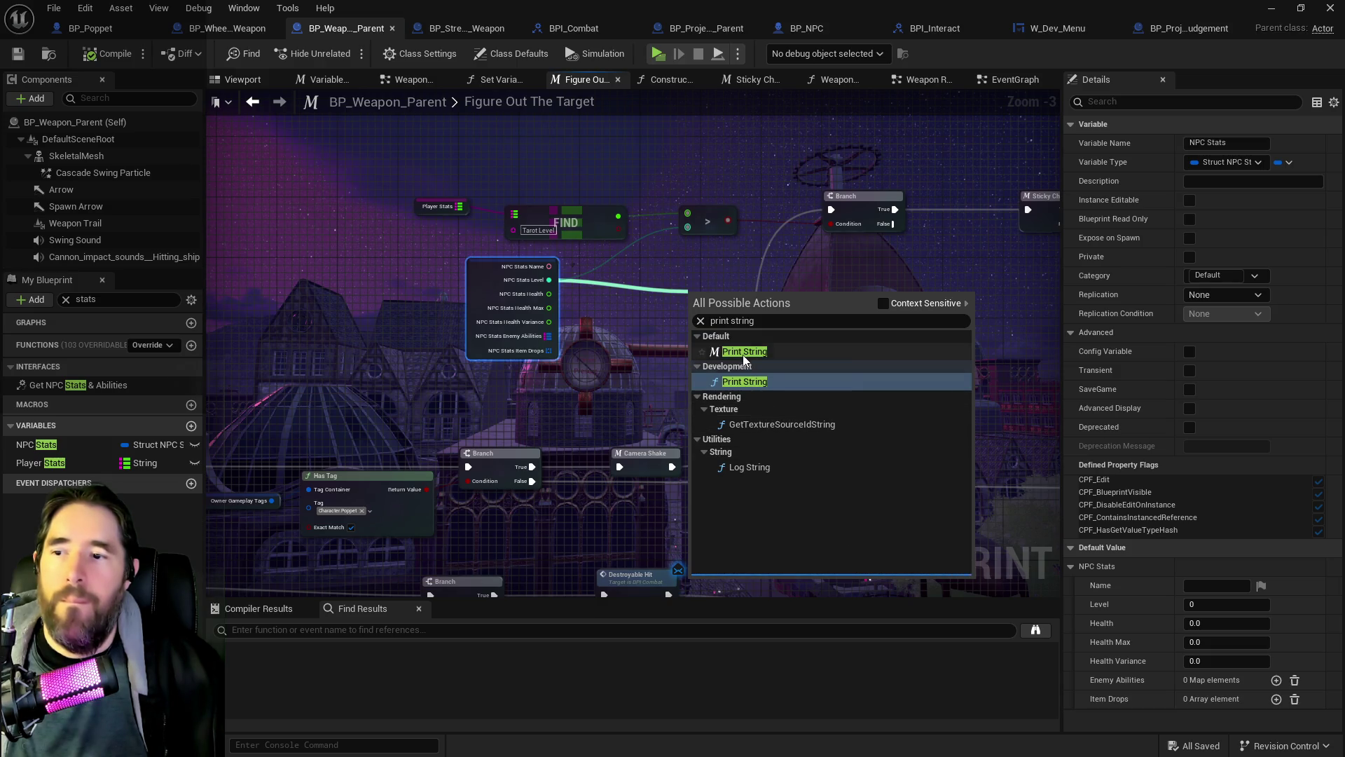
pyautogui.click(742, 351)
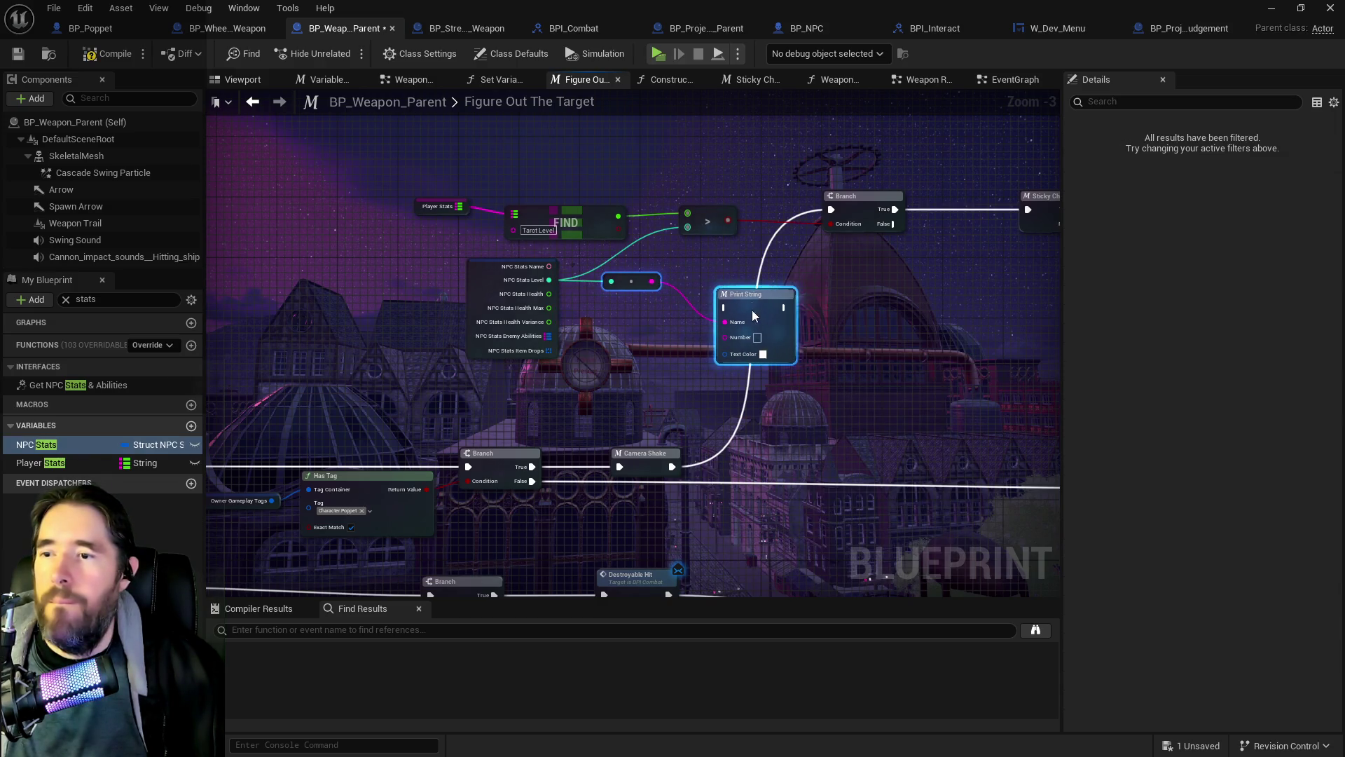
pyautogui.scroll(3, 730, 323)
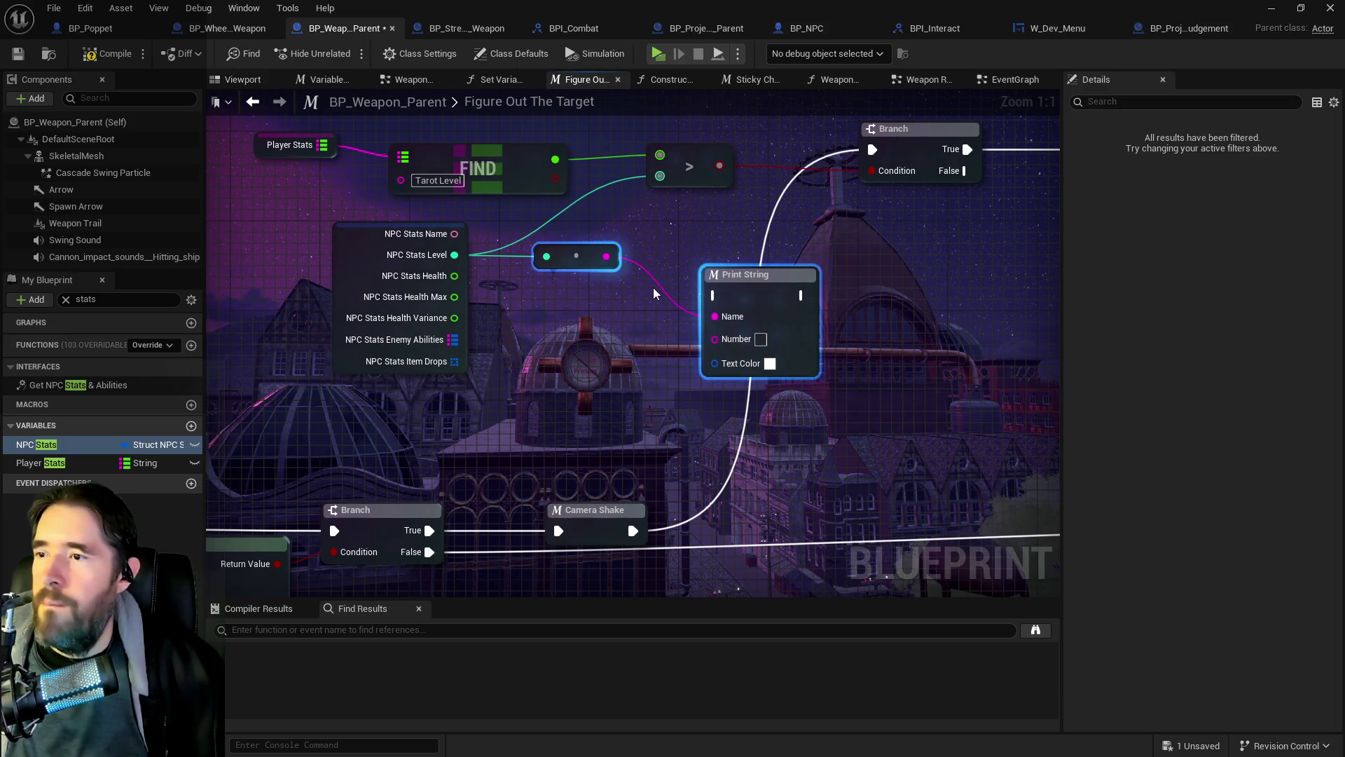
pyautogui.moveTo(454, 254); pyautogui.dragTo(715, 338)
pyautogui.moveTo(633, 530)
pyautogui.mouseDown()
pyautogui.moveTo(728, 316)
pyautogui.moveTo(714, 295)
pyautogui.mouseUp()
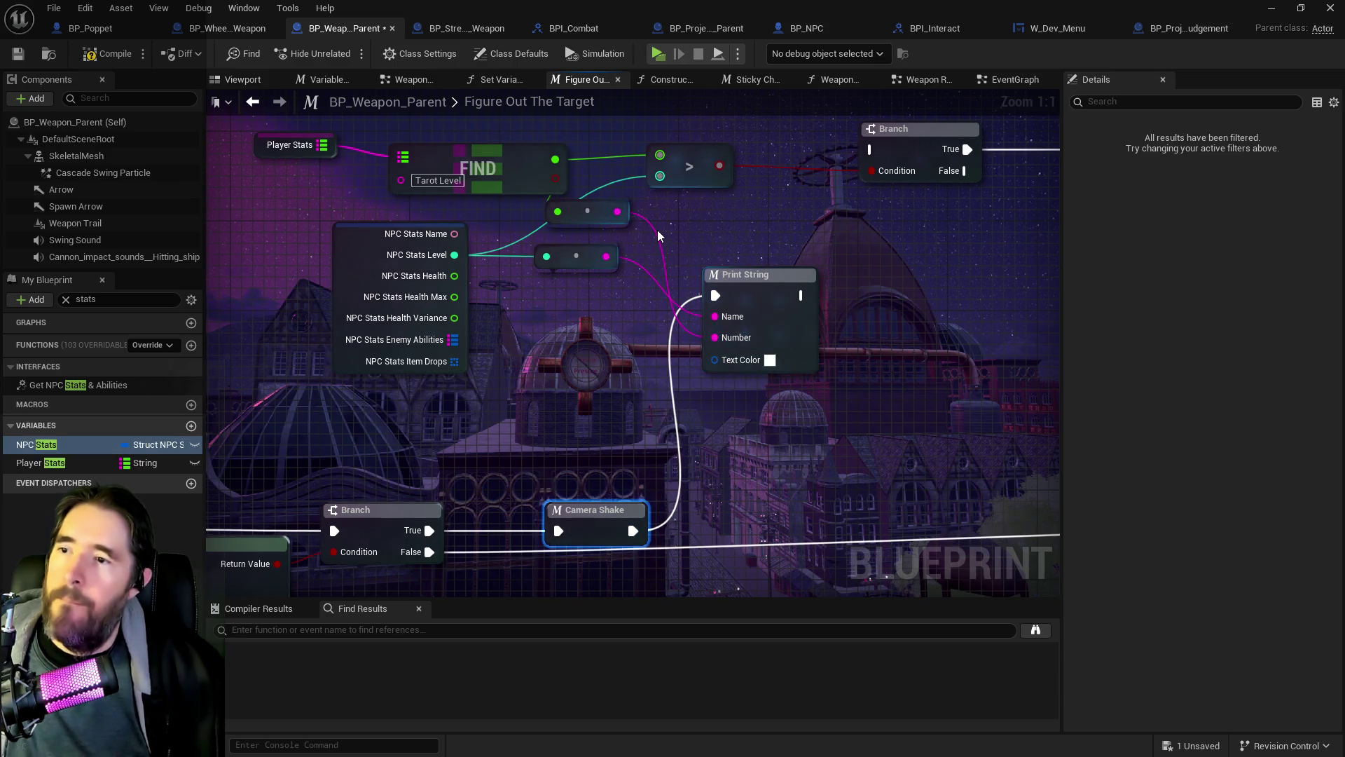
# Step: Feed the converted level into Print String's Name input, chain it to the Branch, and compile
pyautogui.keyDown('alt'); pyautogui.click(715, 337); pyautogui.keyUp('alt')
pyautogui.moveTo(587, 210)
pyautogui.mouseDown()
pyautogui.moveTo(621, 256)
pyautogui.moveTo(610, 223)
pyautogui.moveTo(715, 316)
pyautogui.mouseUp()
pyautogui.moveTo(606, 256)
pyautogui.mouseDown()
pyautogui.moveTo(690, 301)
pyautogui.moveTo(715, 338)
pyautogui.mouseUp()
pyautogui.moveTo(784, 298)
pyautogui.mouseDown()
pyautogui.moveTo(822, 160)
pyautogui.moveTo(816, 273)
pyautogui.moveTo(854, 262)
pyautogui.moveTo(888, 142)
pyautogui.moveTo(873, 149)
pyautogui.mouseUp()
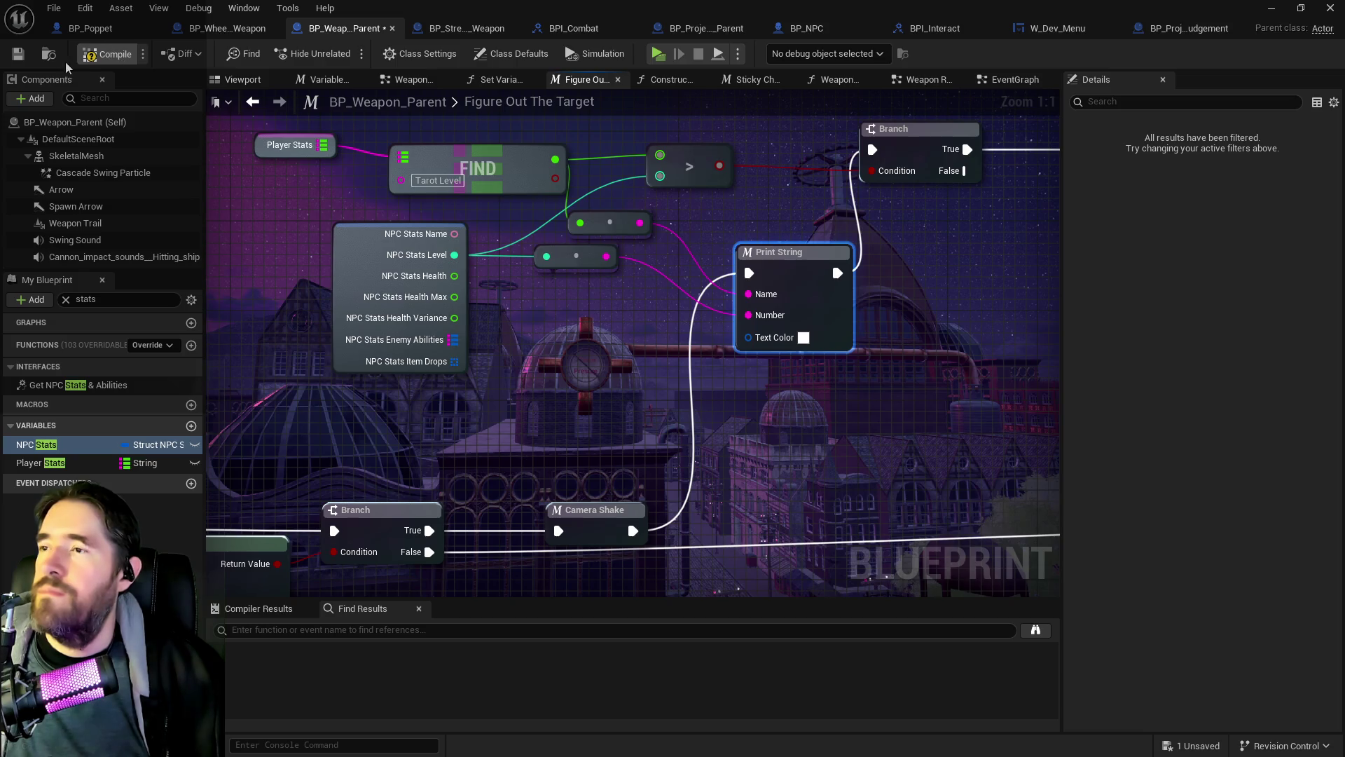
pyautogui.click(17, 54)
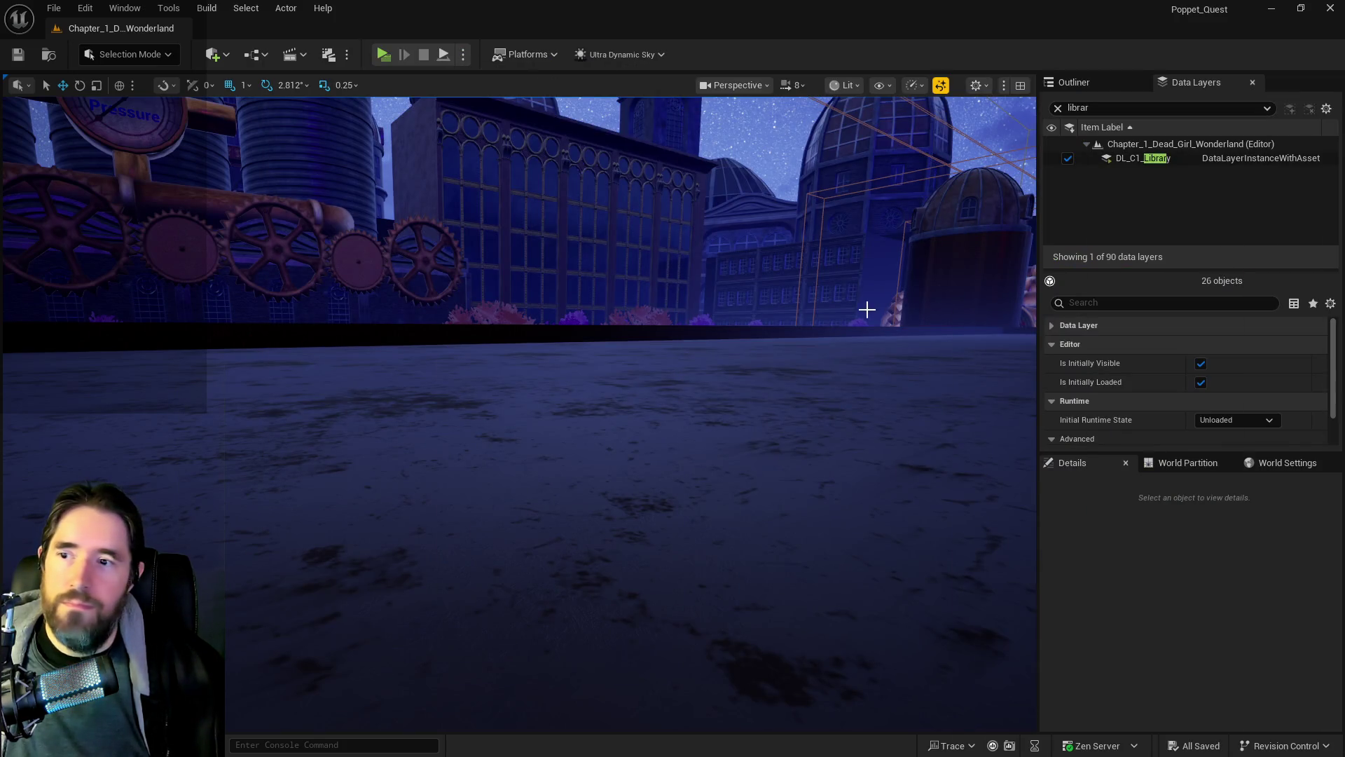
pyautogui.moveTo(866, 309); pyautogui.dragTo(867, 309)
pyautogui.moveTo(390, 107); pyautogui.dragTo(390, 107)
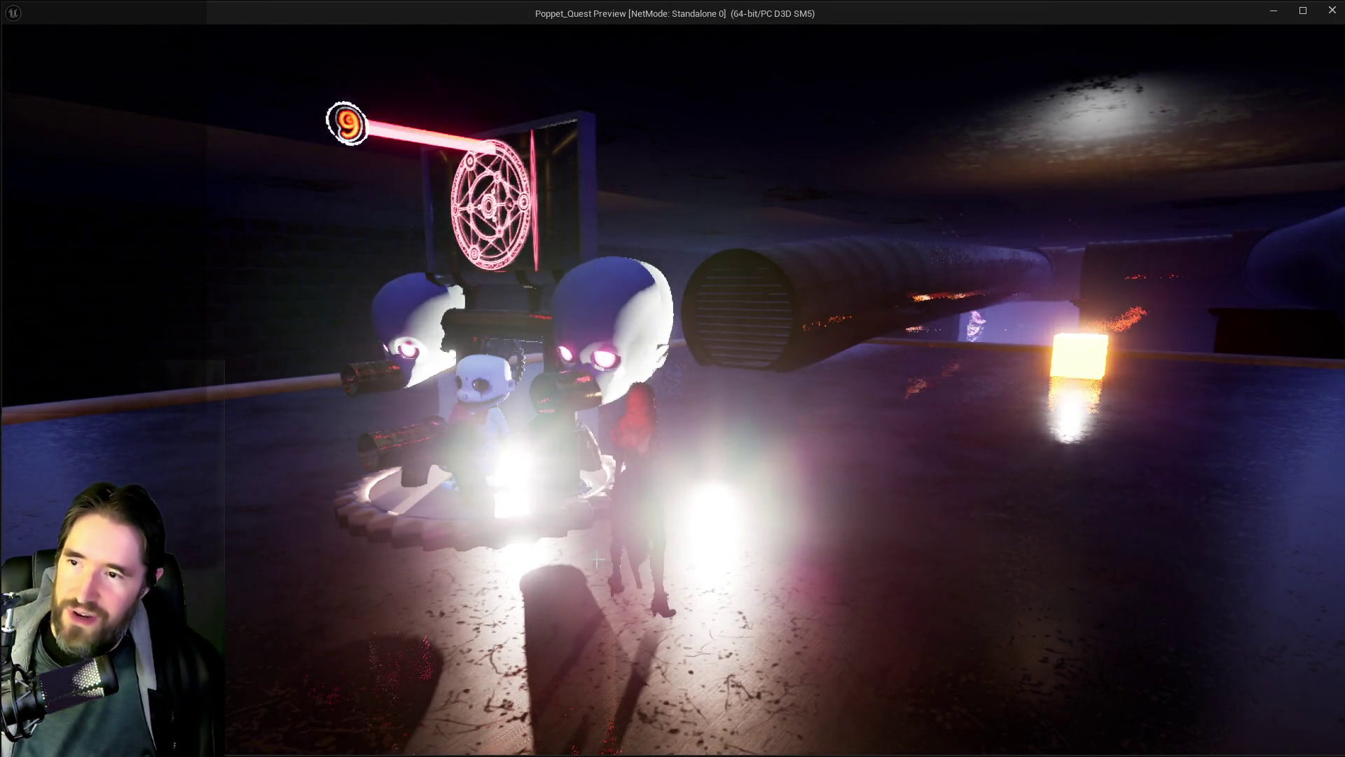
# Step: Stop the current session and launch a standalone game from the first save slot
pyautogui.hotkey('alt', 'Tab')
pyautogui.press('Escape')
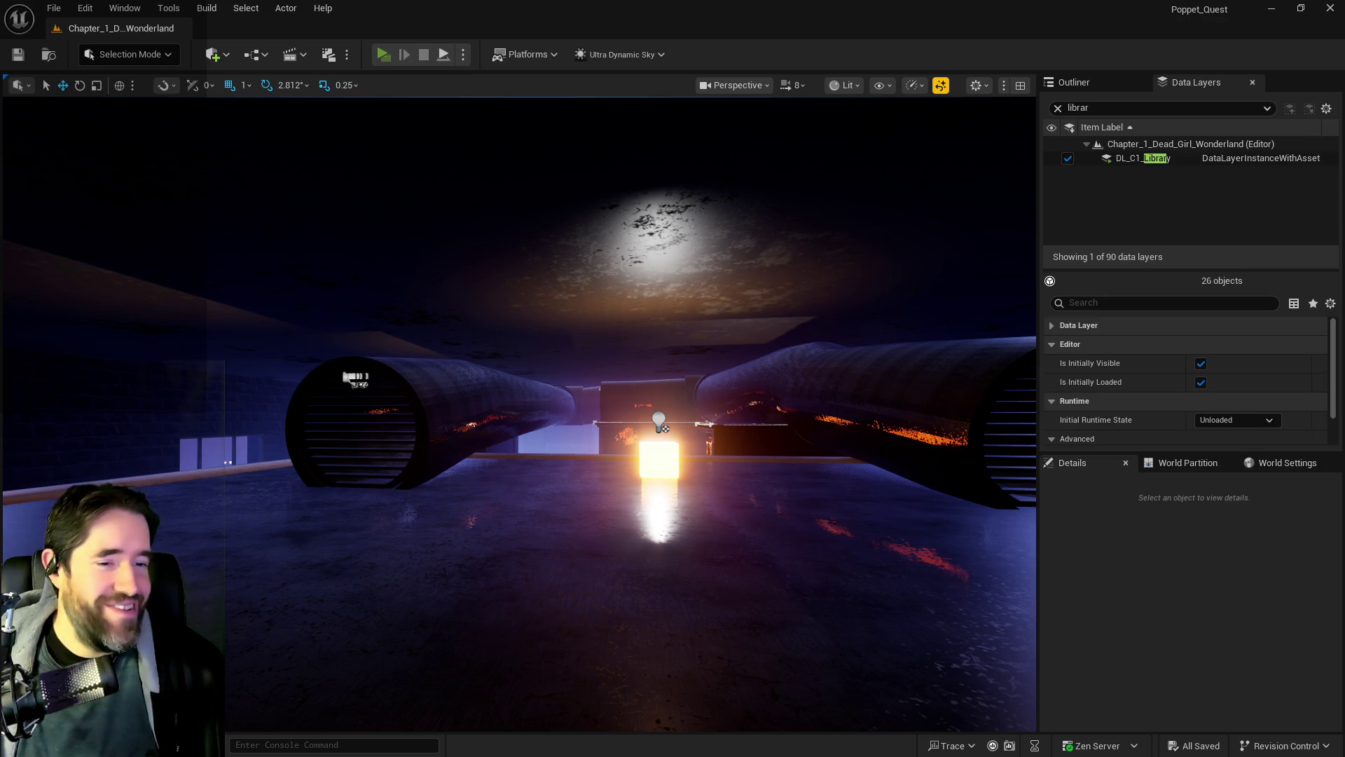
pyautogui.hotkey('alt', 'p')
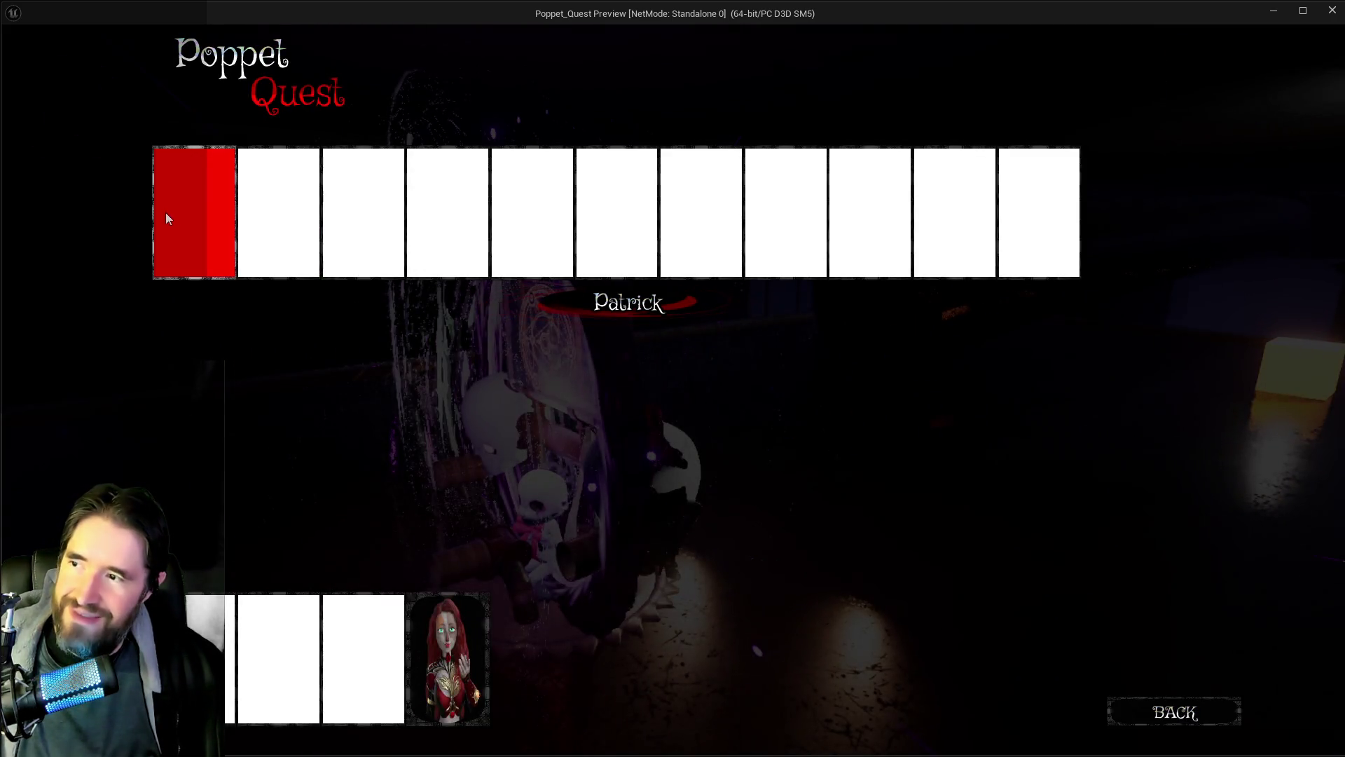
pyautogui.click(166, 212)
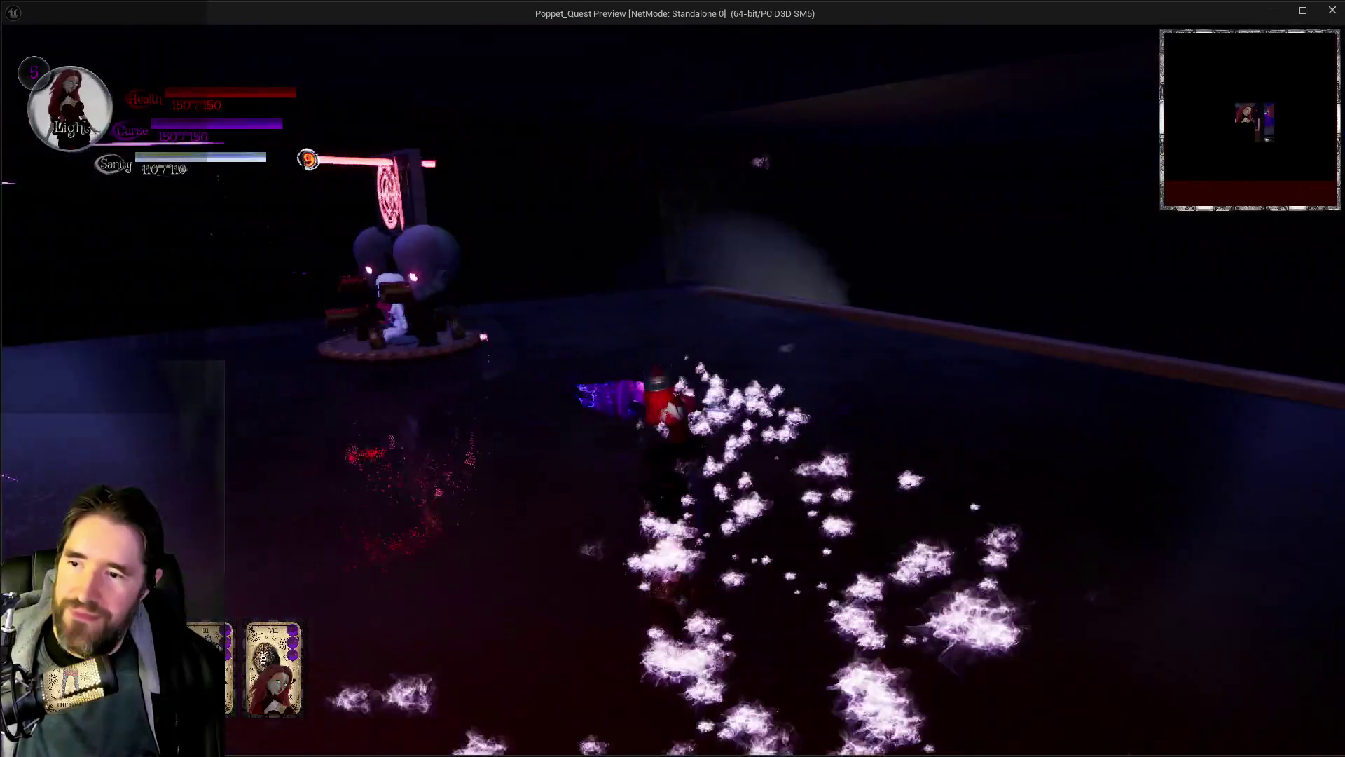
# Step: Fight around the boss platform, then stop play and return to BP_Weapon_Parent
pyautogui.press('w')
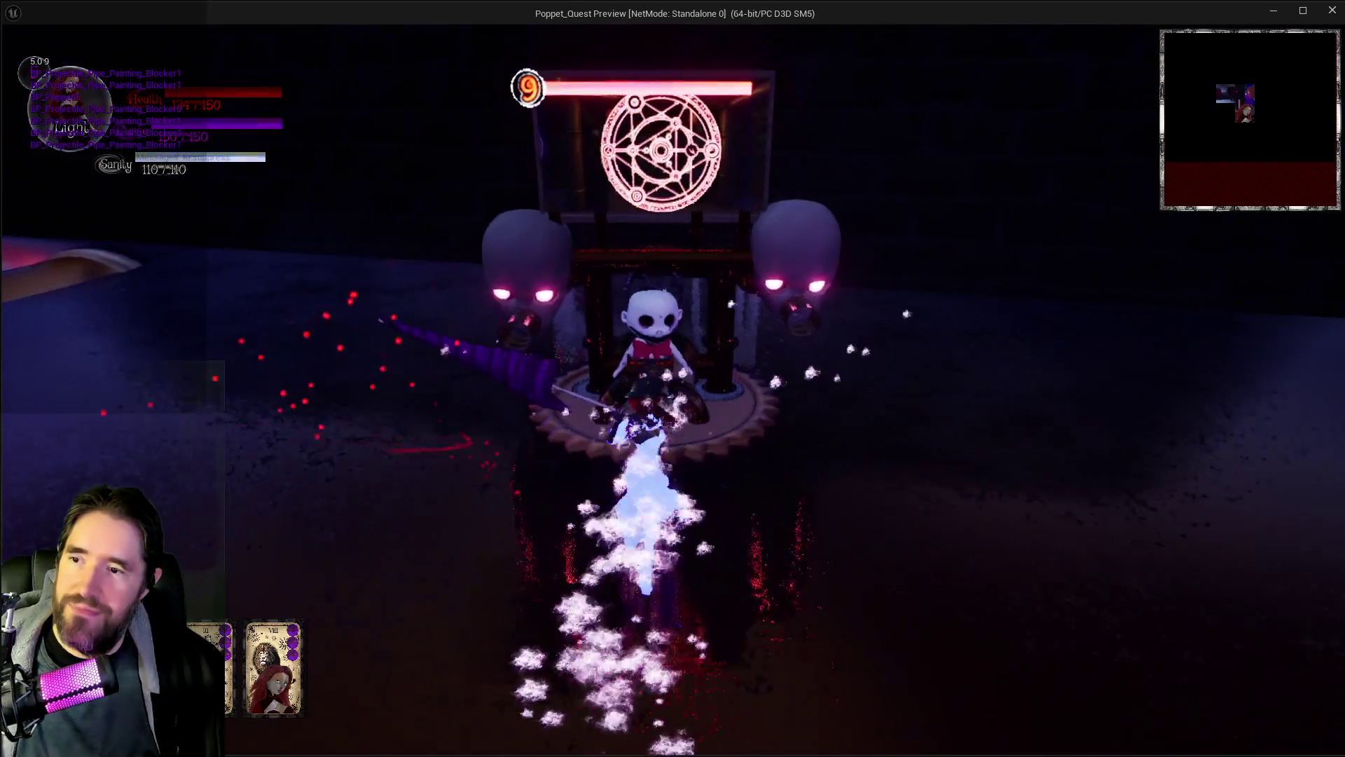
pyautogui.press('s')
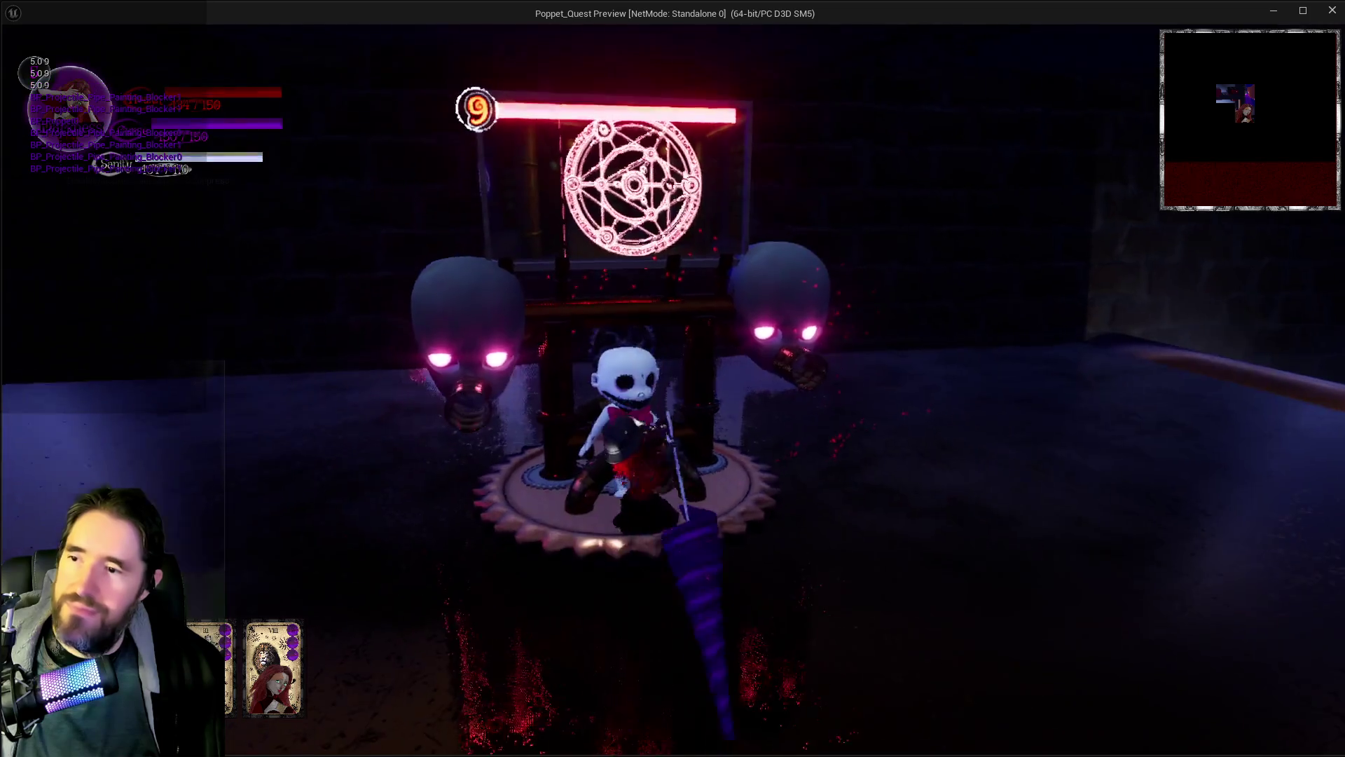
pyautogui.press('s')
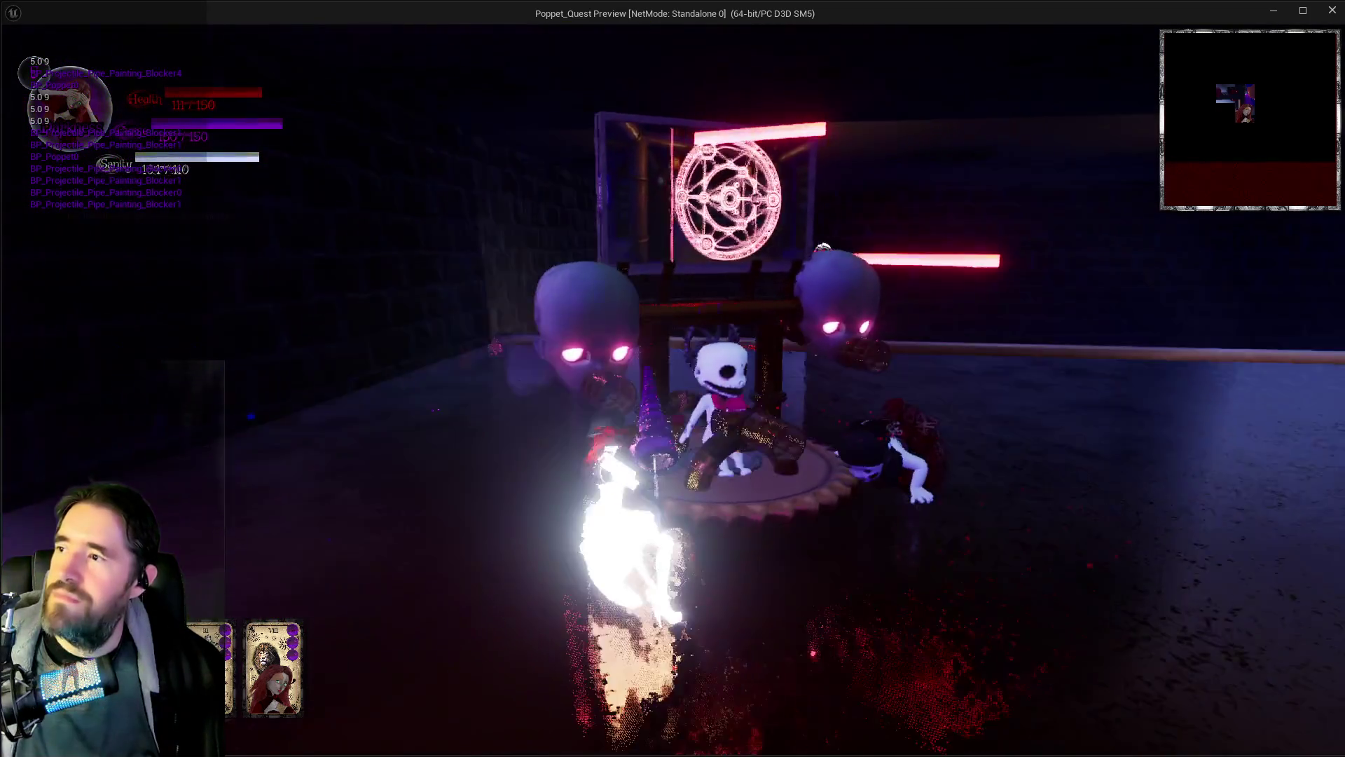
pyautogui.press('w')
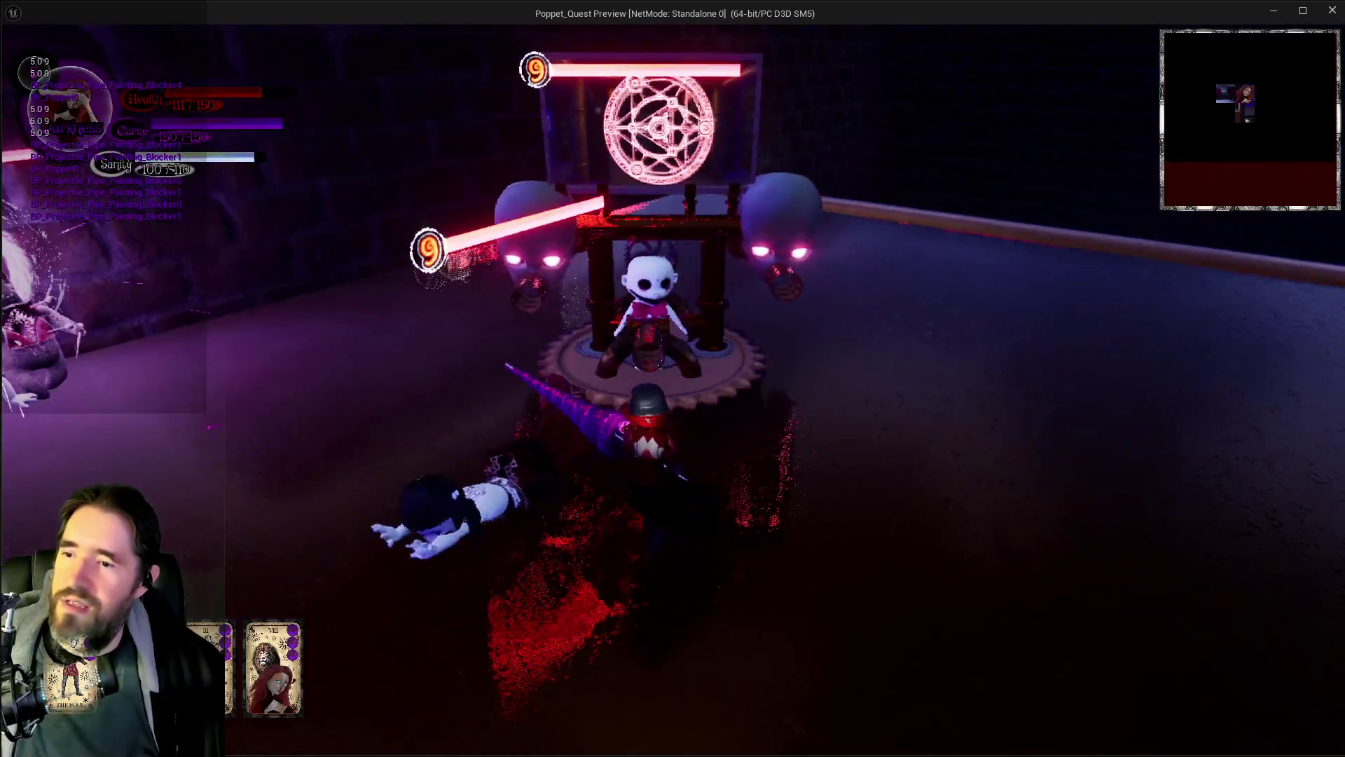
pyautogui.press('s')
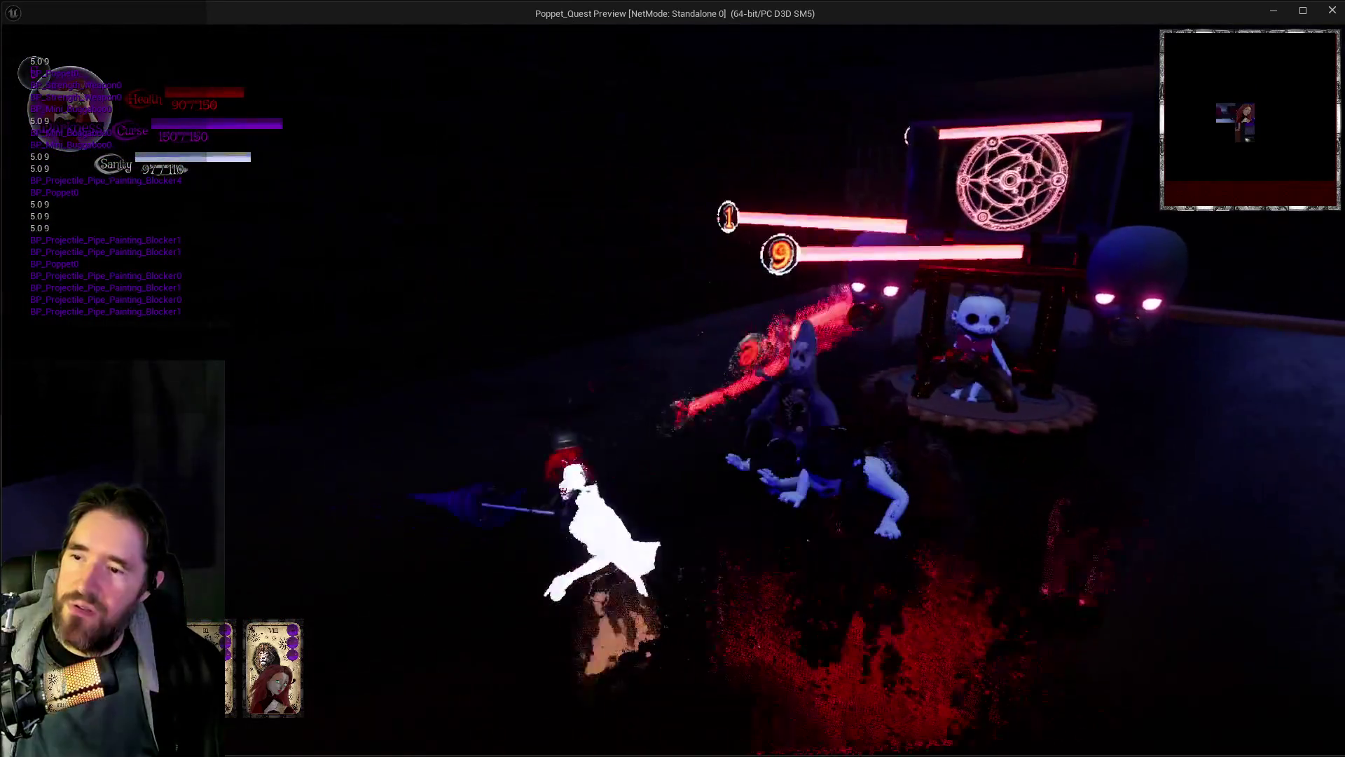
pyautogui.hotkey('alt', 'Tab')
pyautogui.press('Escape')
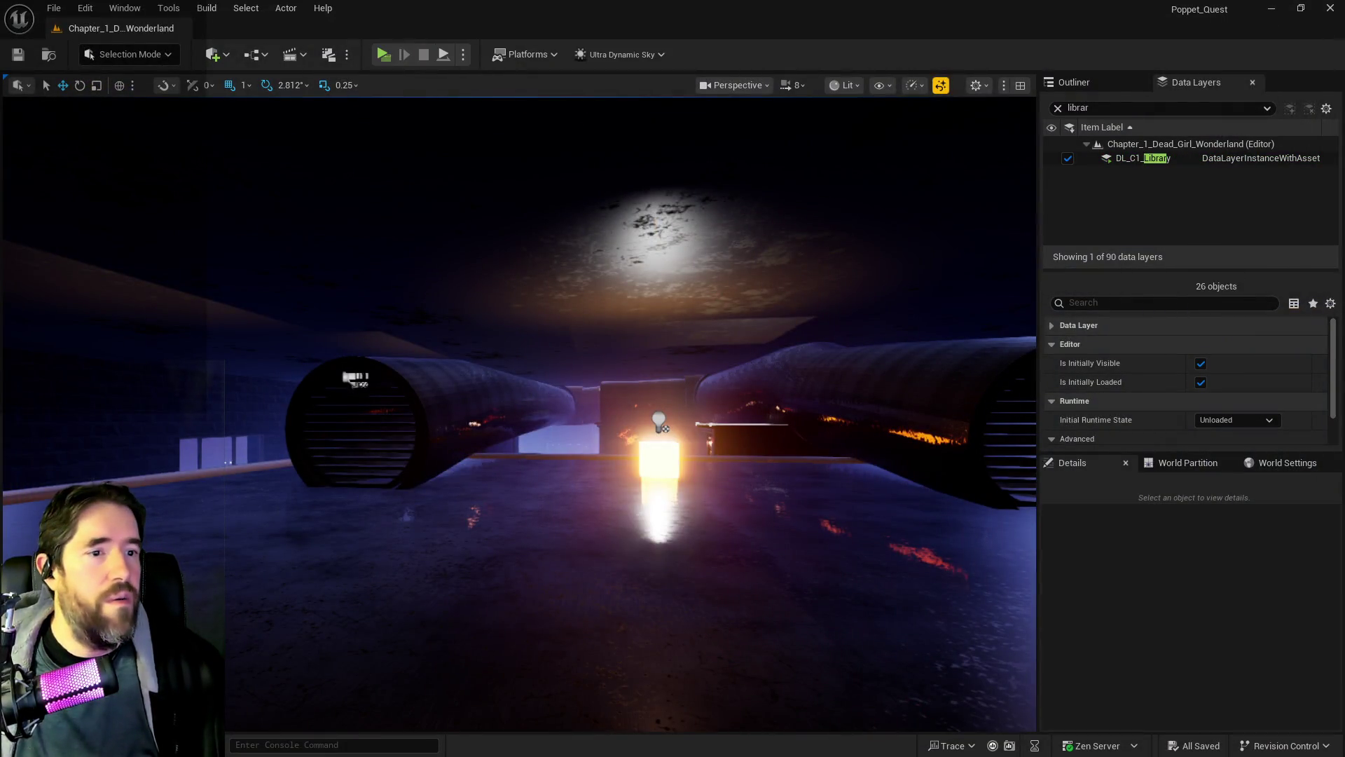
pyautogui.hotkey('alt', 'Tab')
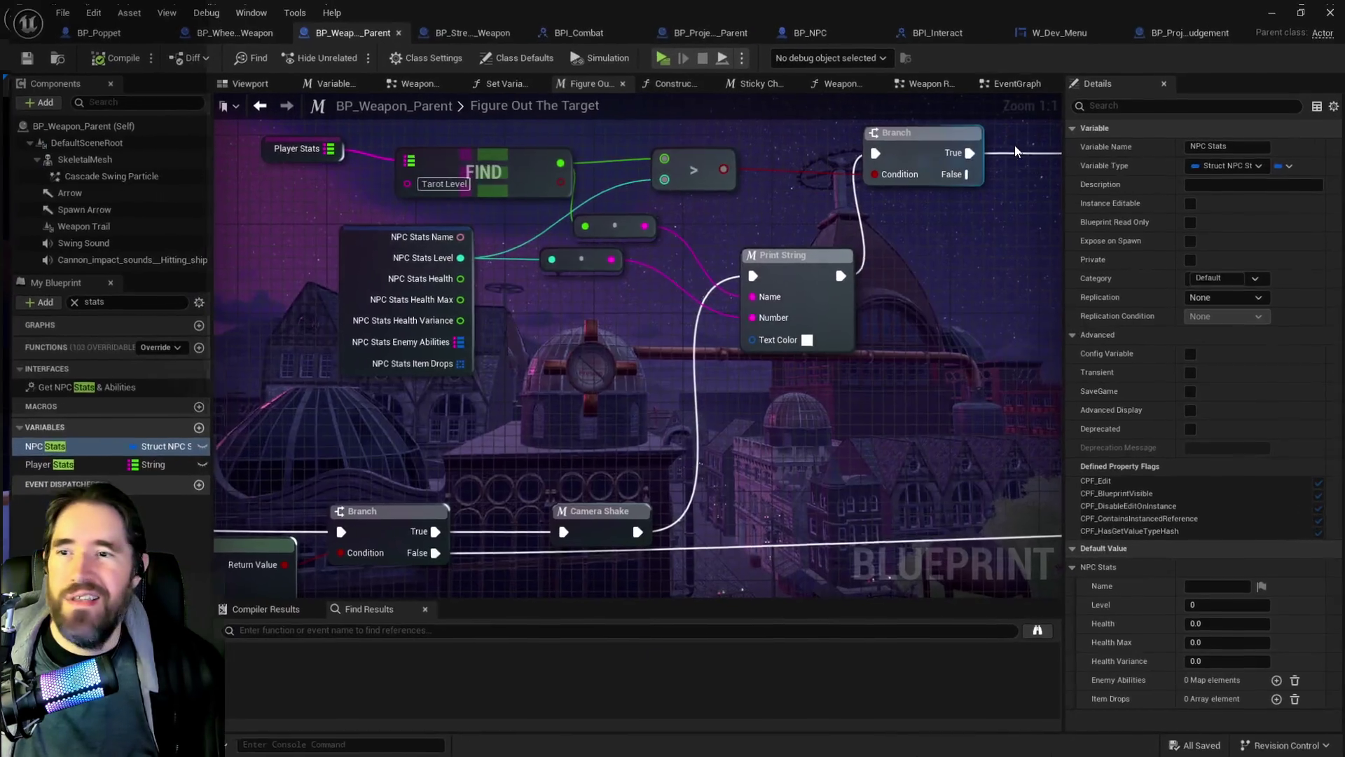
# Step: Bring the Sticky Check and Print String nodes into view and save all assets
pyautogui.moveTo(716, 289)
pyautogui.mouseDown()
pyautogui.moveTo(532, 247)
pyautogui.moveTo(420, 266)
pyautogui.mouseUp()
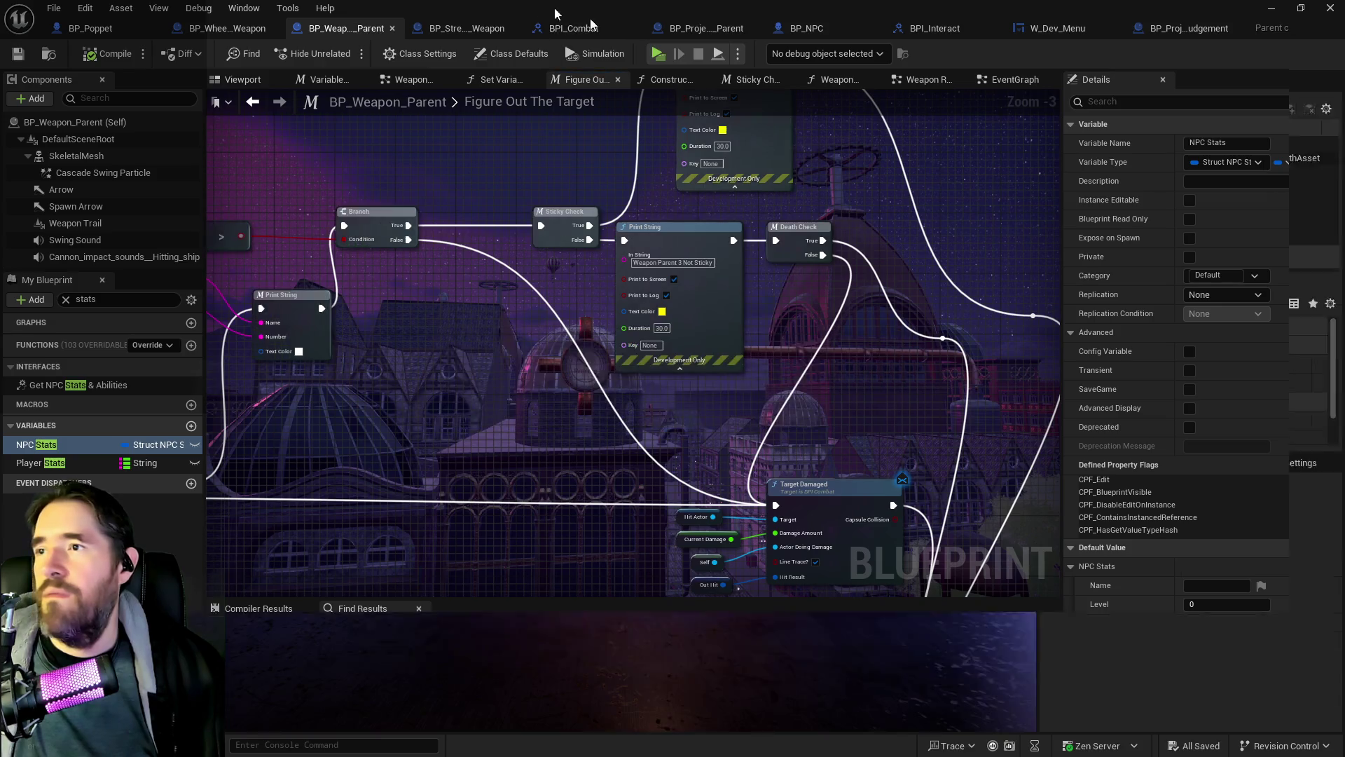
pyautogui.hotkey('alt', 'Tab')
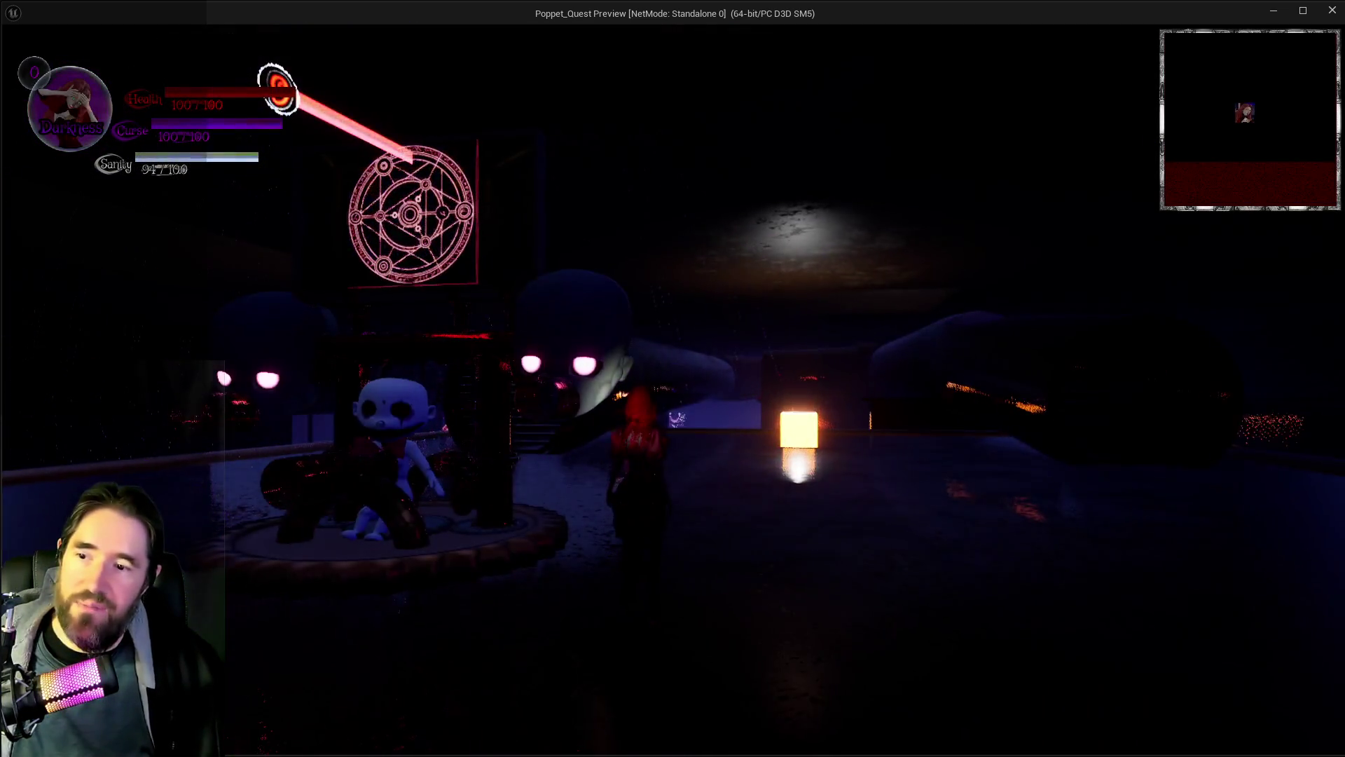
pyautogui.press('i')
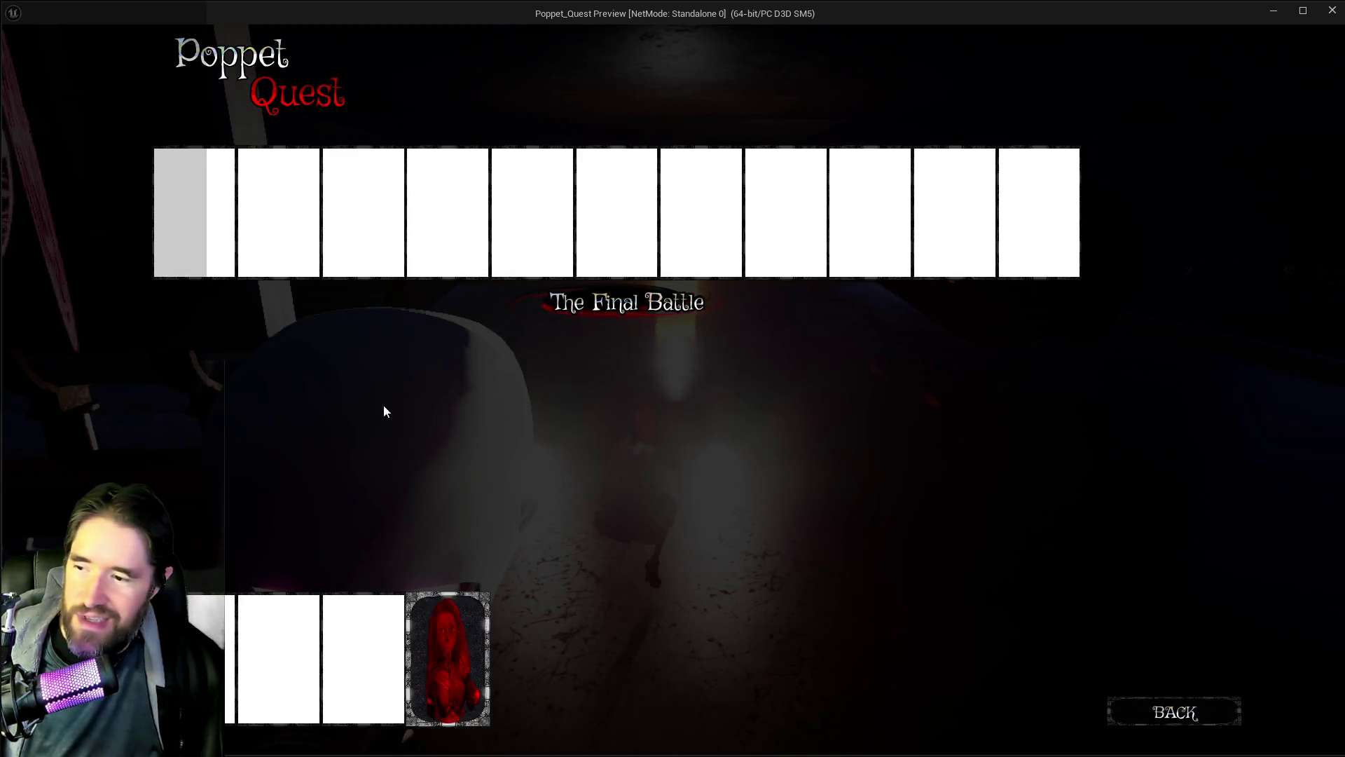
pyautogui.press('i')
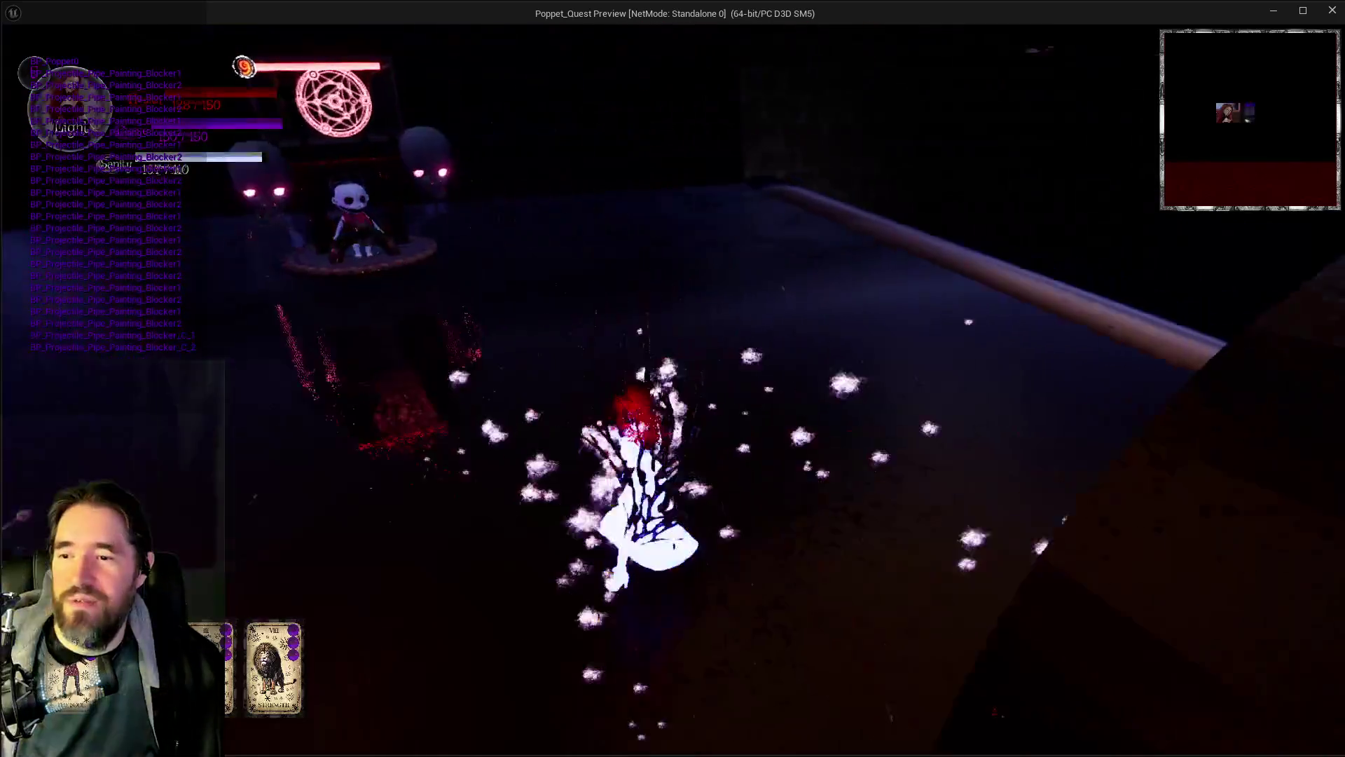
pyautogui.press('i')
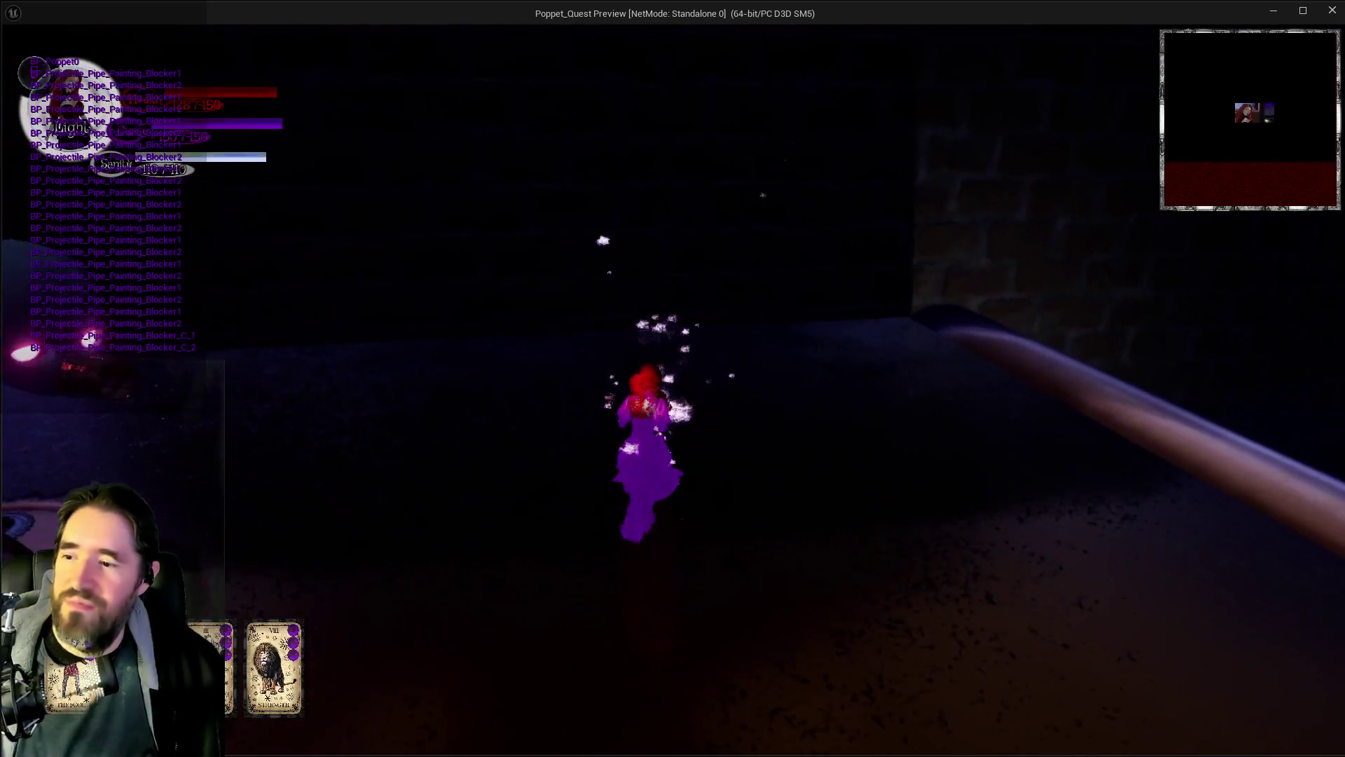
pyautogui.press('i')
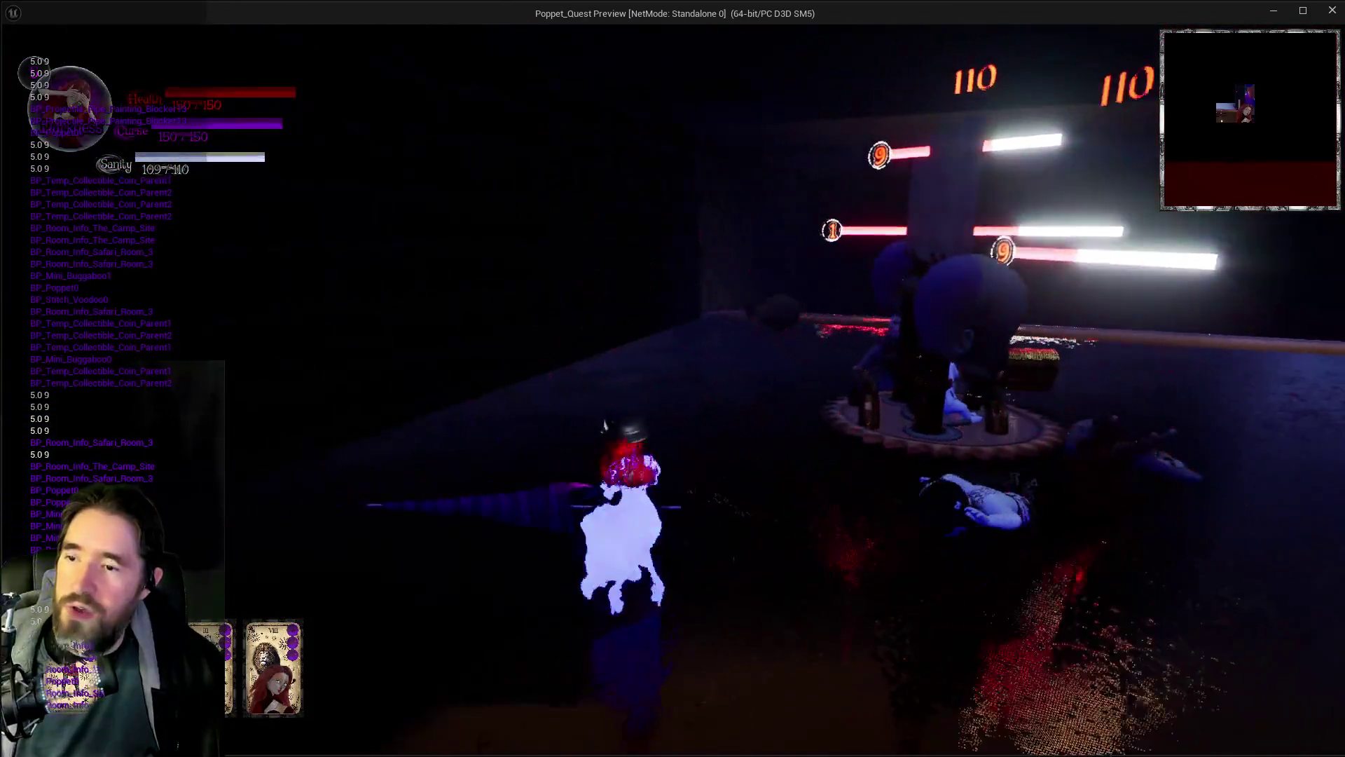
pyautogui.press('Escape')
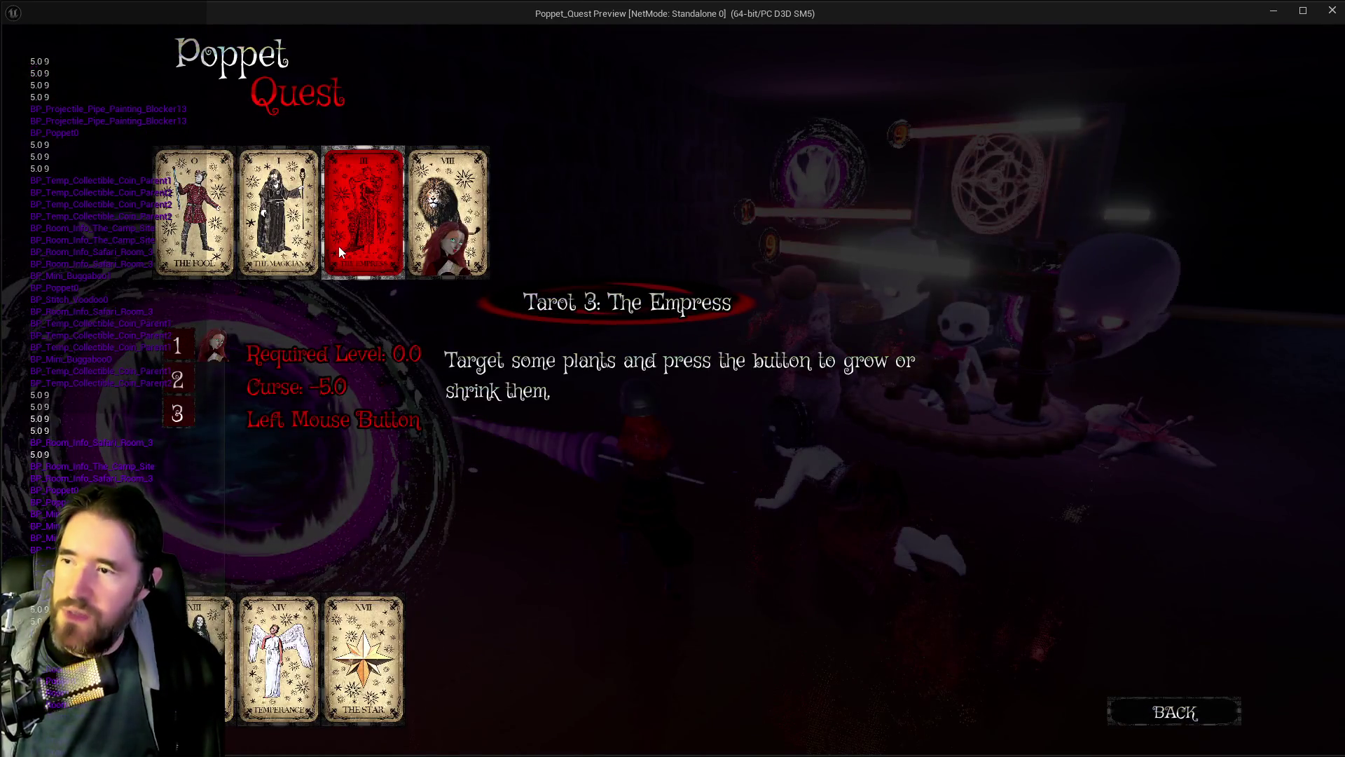
# Step: Close the tarot pause menu, keep playtesting, then switch back to the editor
pyautogui.click(1140, 714)
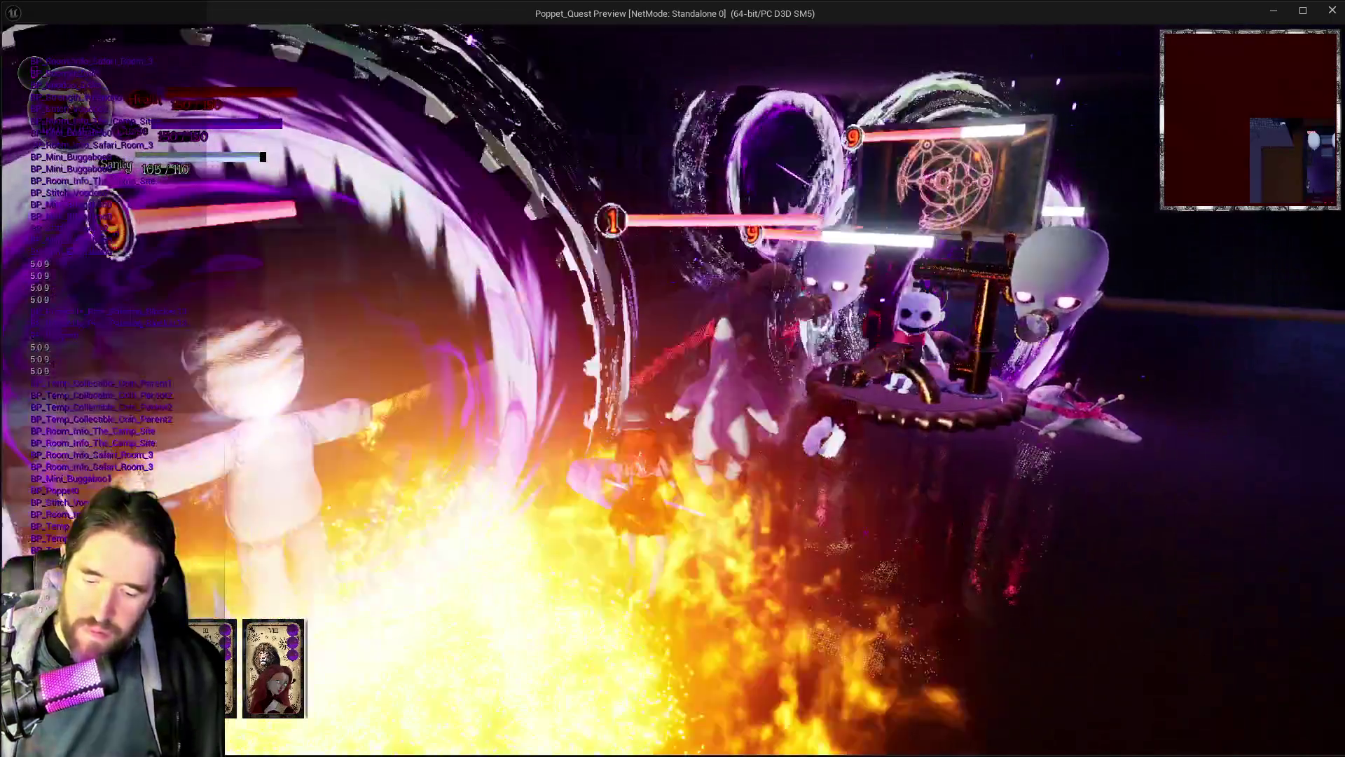
pyautogui.press('Escape')
pyautogui.click(1163, 711)
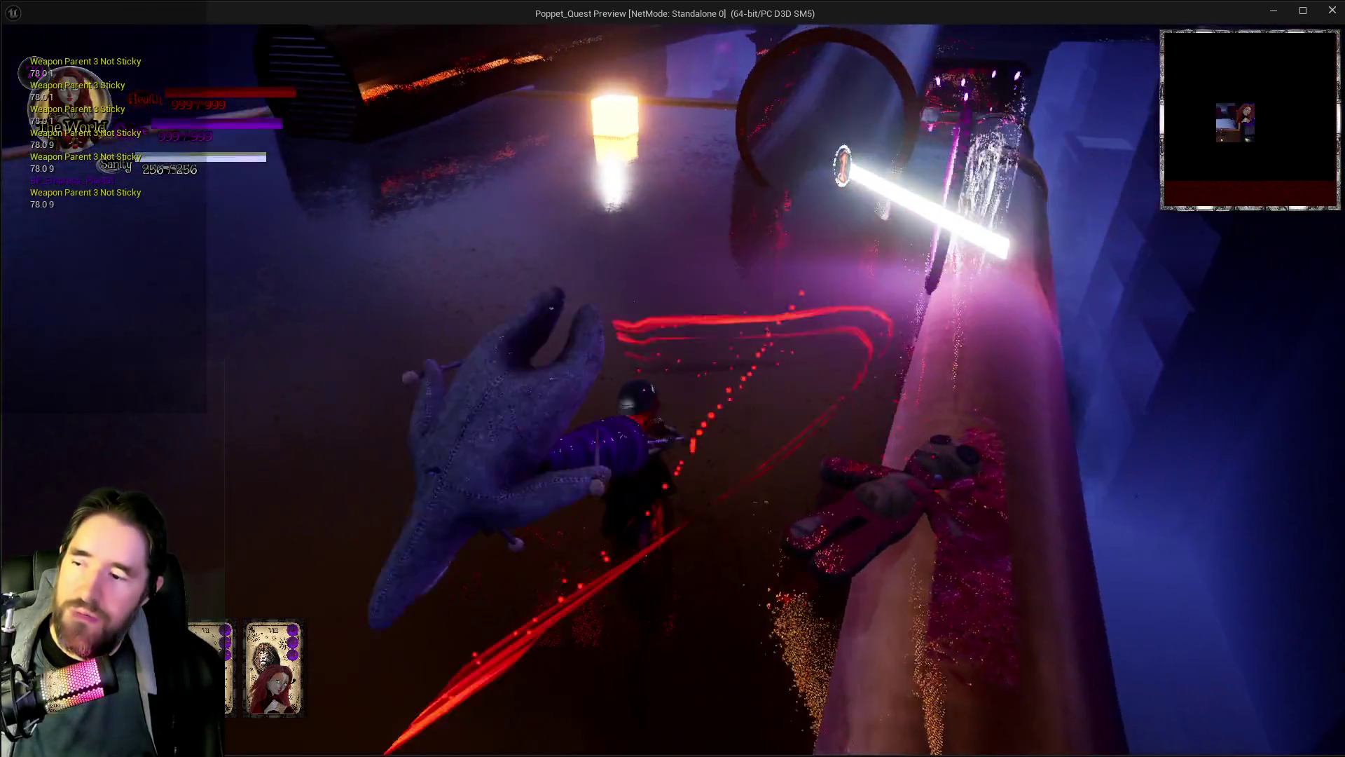
pyautogui.hotkey('alt', 'Tab')
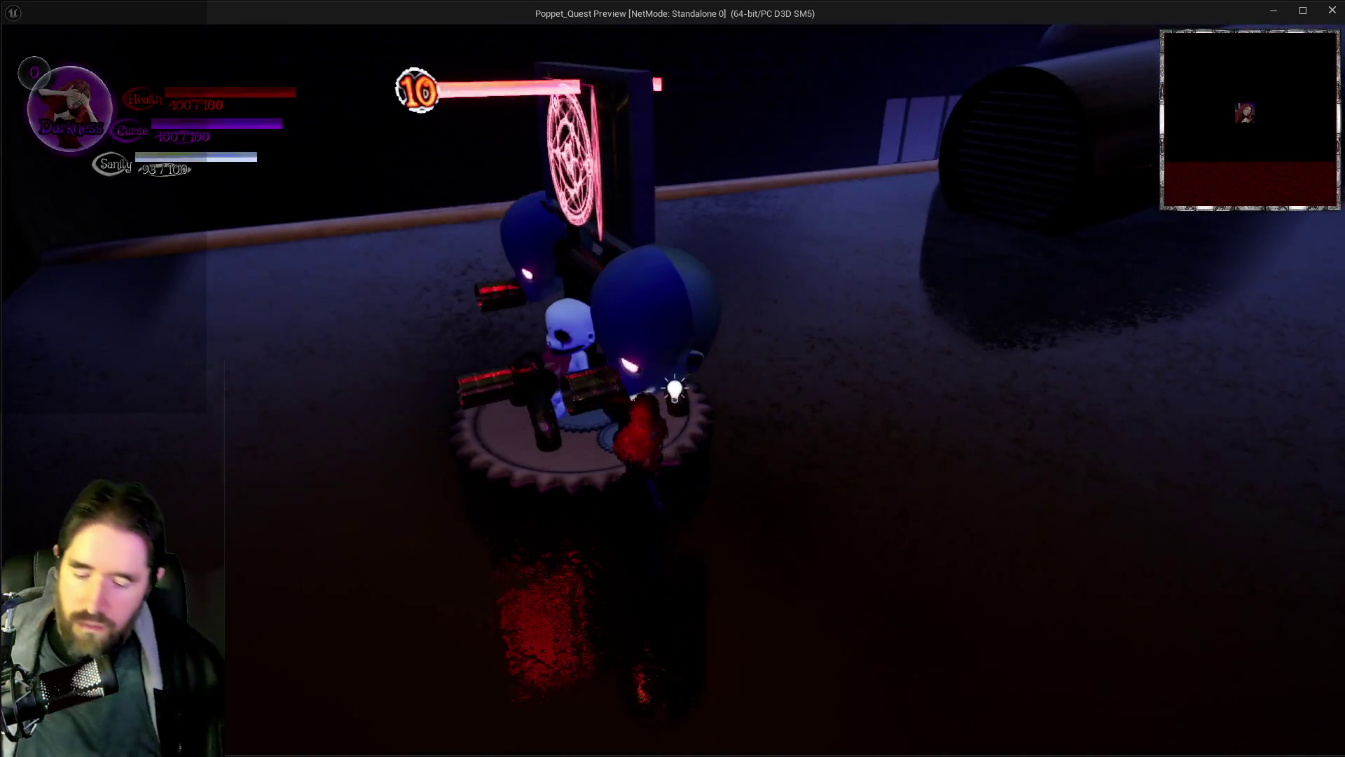
pyautogui.press('Escape')
pyautogui.click(1177, 716)
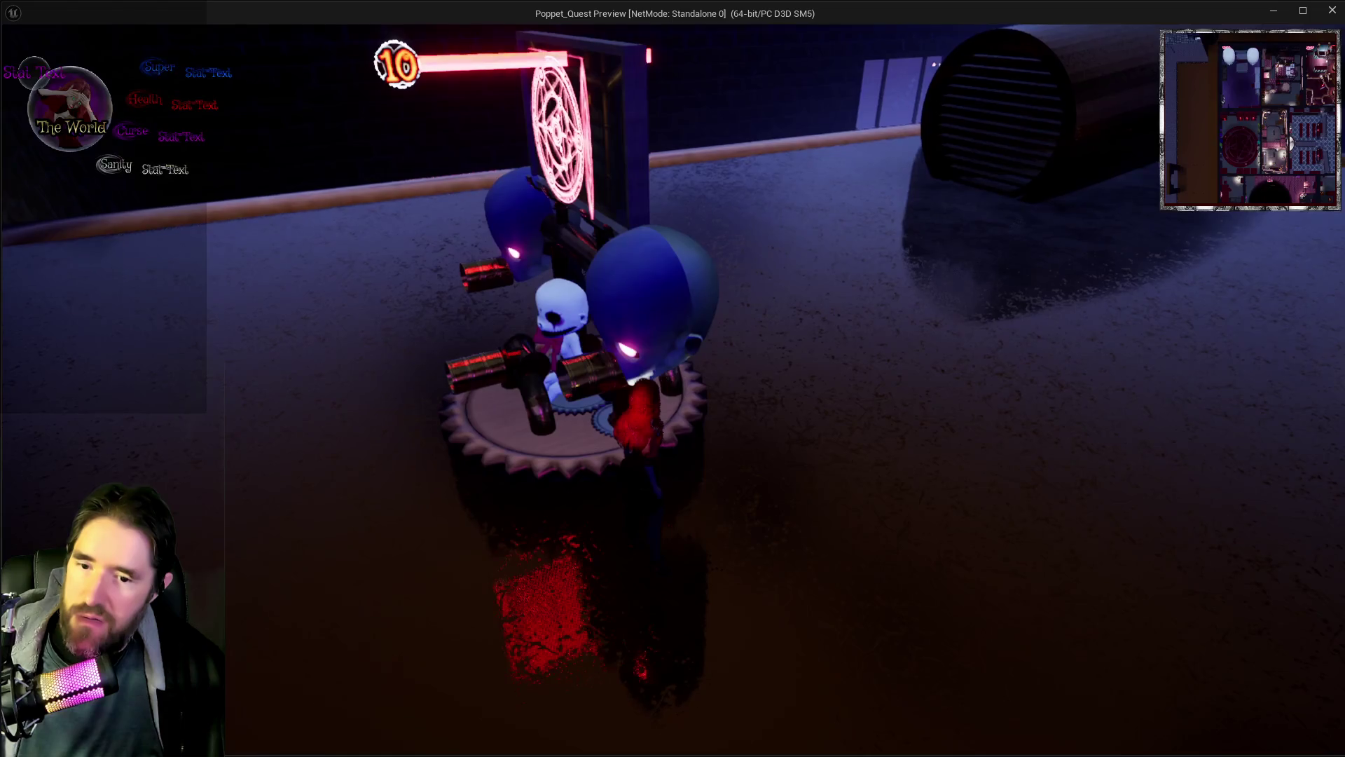
pyautogui.press('Escape')
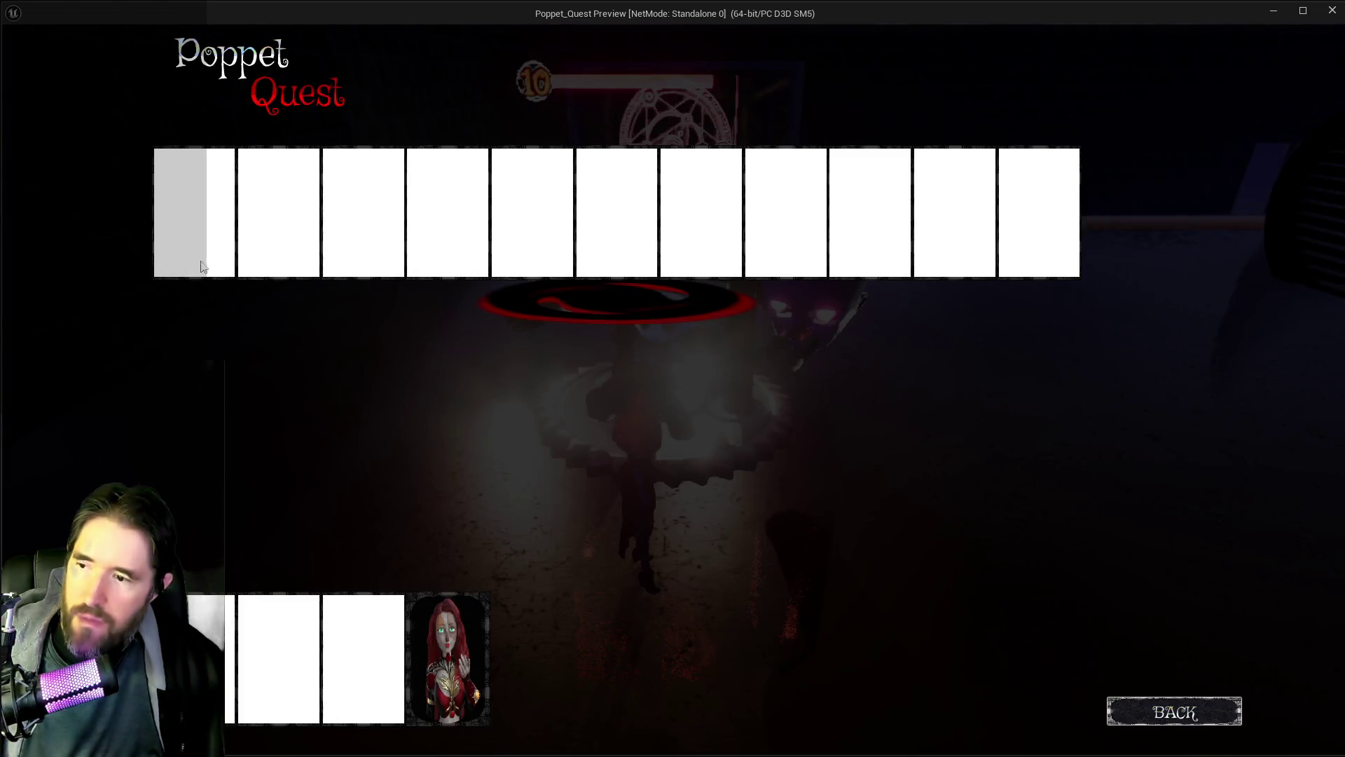
pyautogui.press('Escape')
pyautogui.press('Escape')
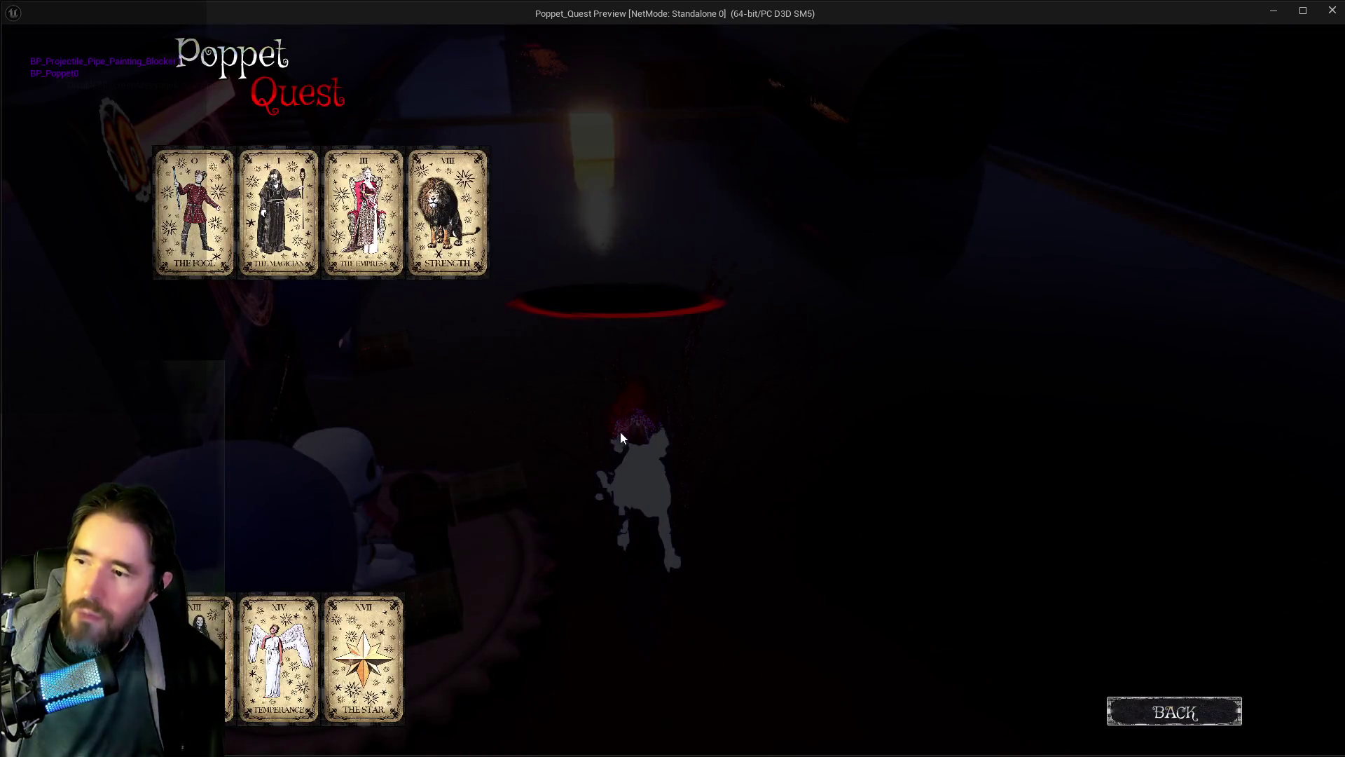
pyautogui.press('Escape')
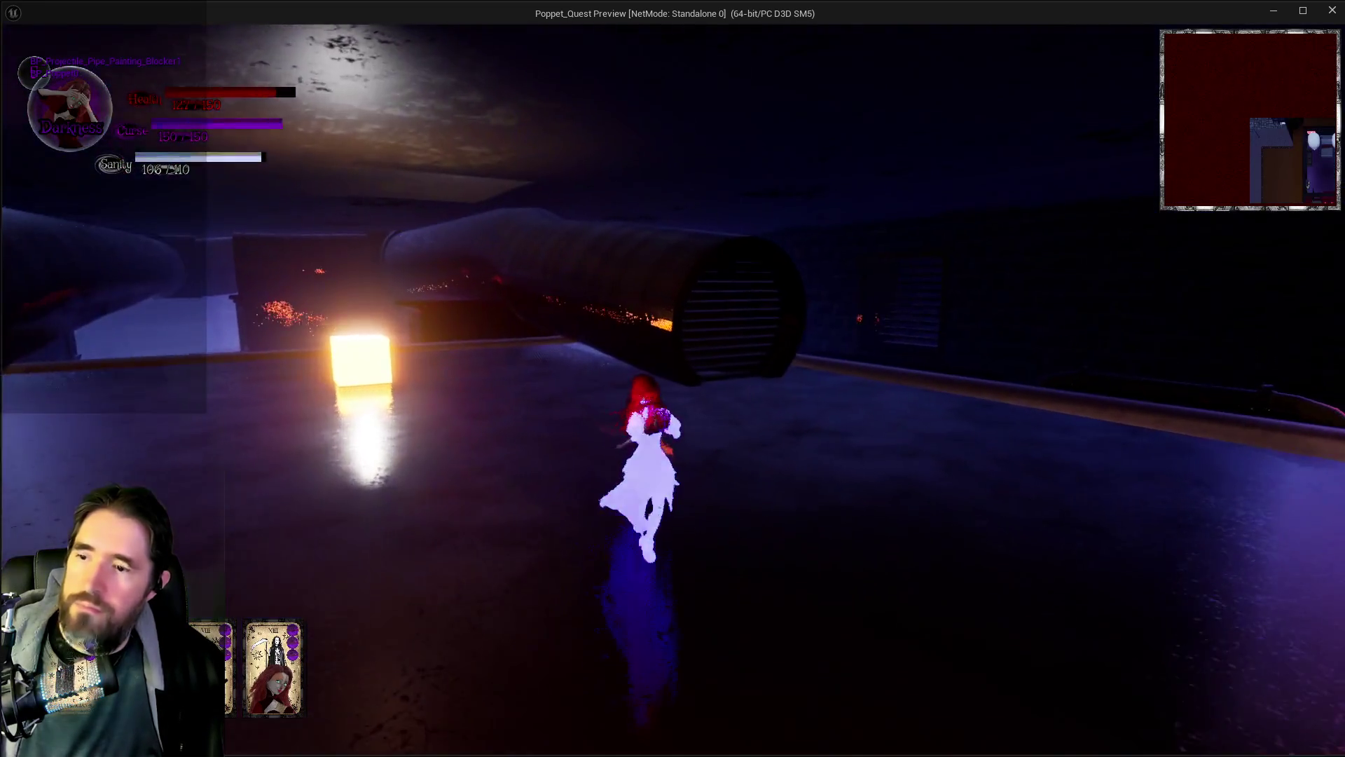
pyautogui.press('e')
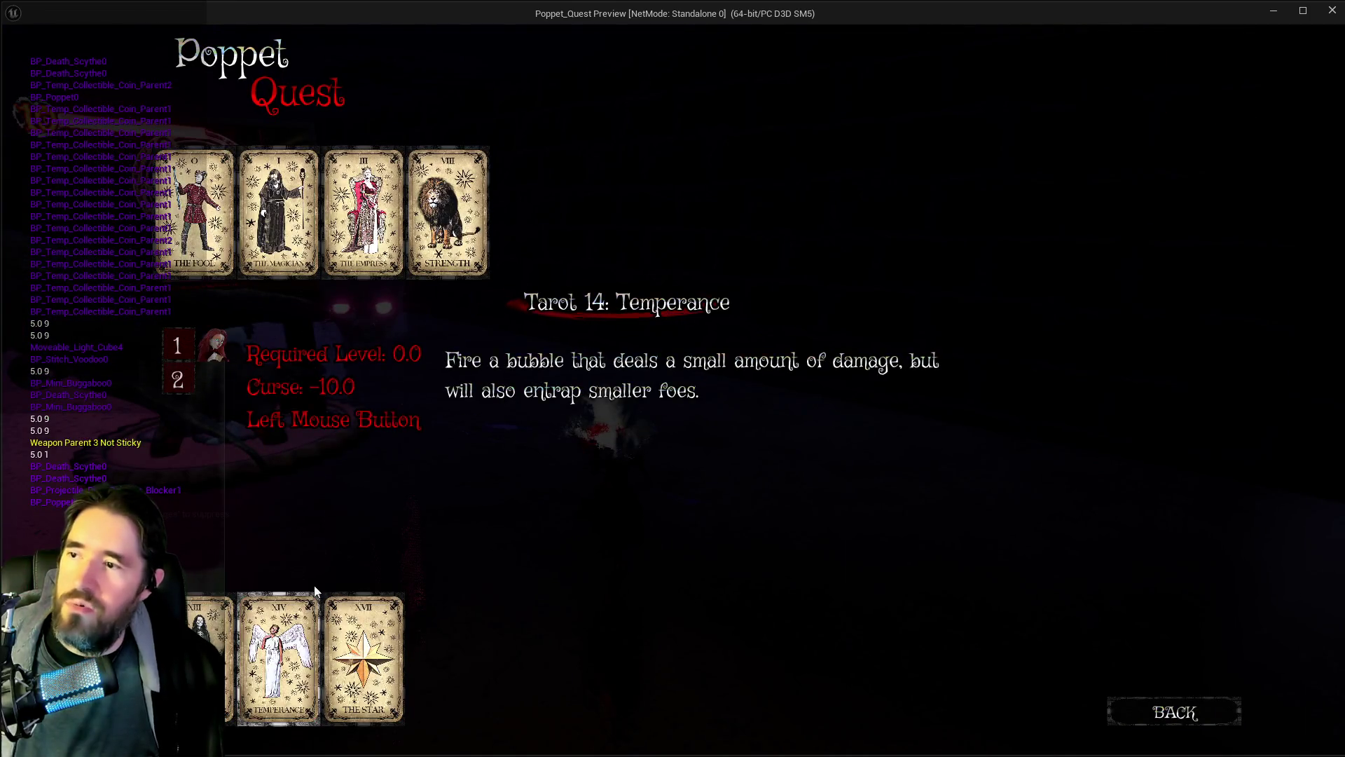
pyautogui.click(1133, 729)
pyautogui.press('Tab')
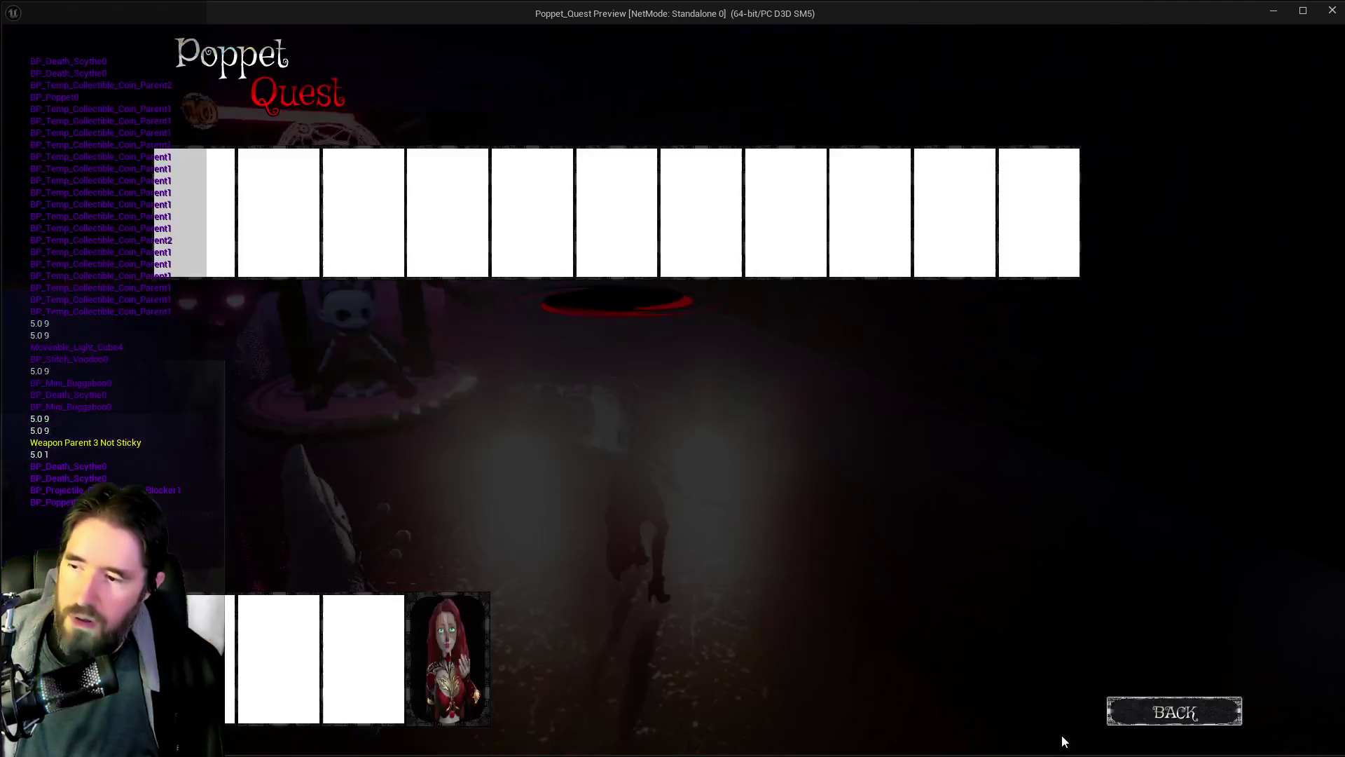
pyautogui.press('Tab')
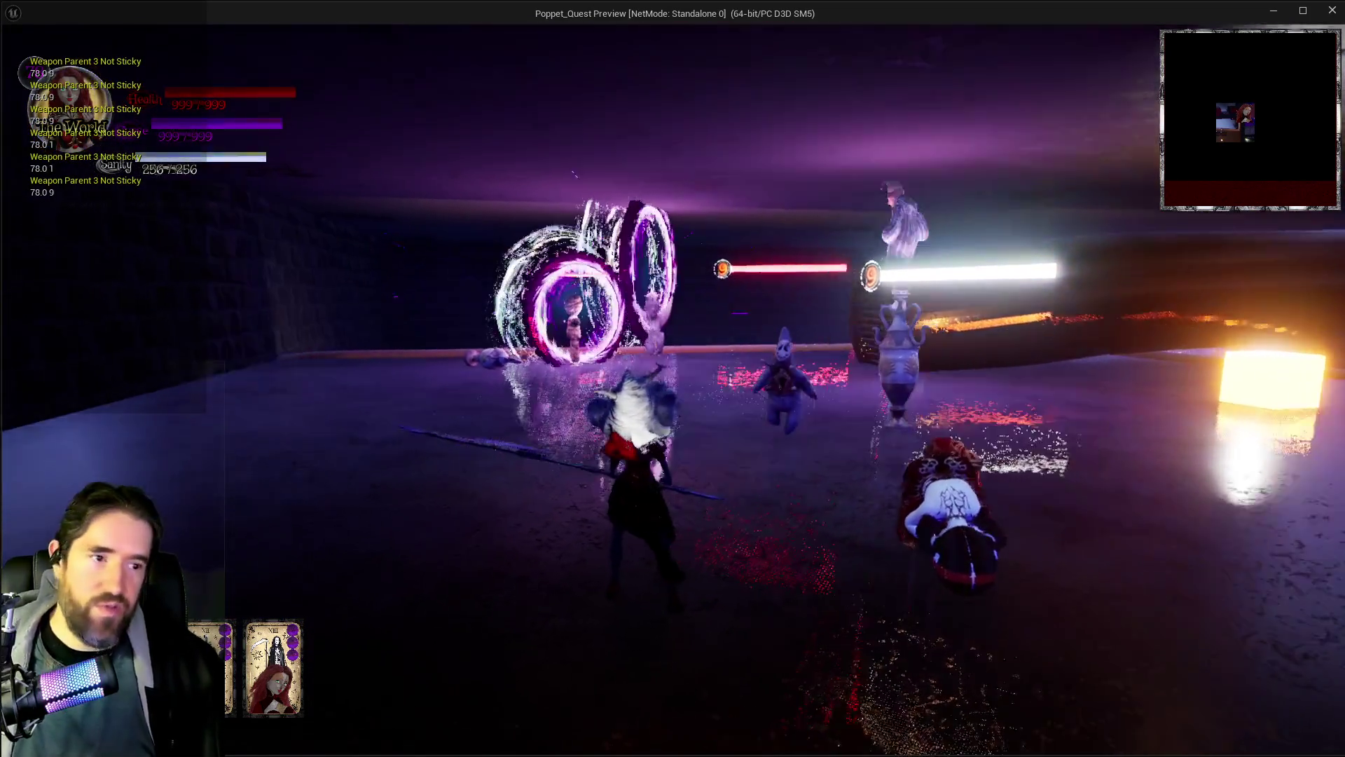
# Step: Stop the running play session, then bring up the PQ Revised Tarot Abilities document
pyautogui.hotkey('alt', 'Tab')
pyautogui.press('Escape')
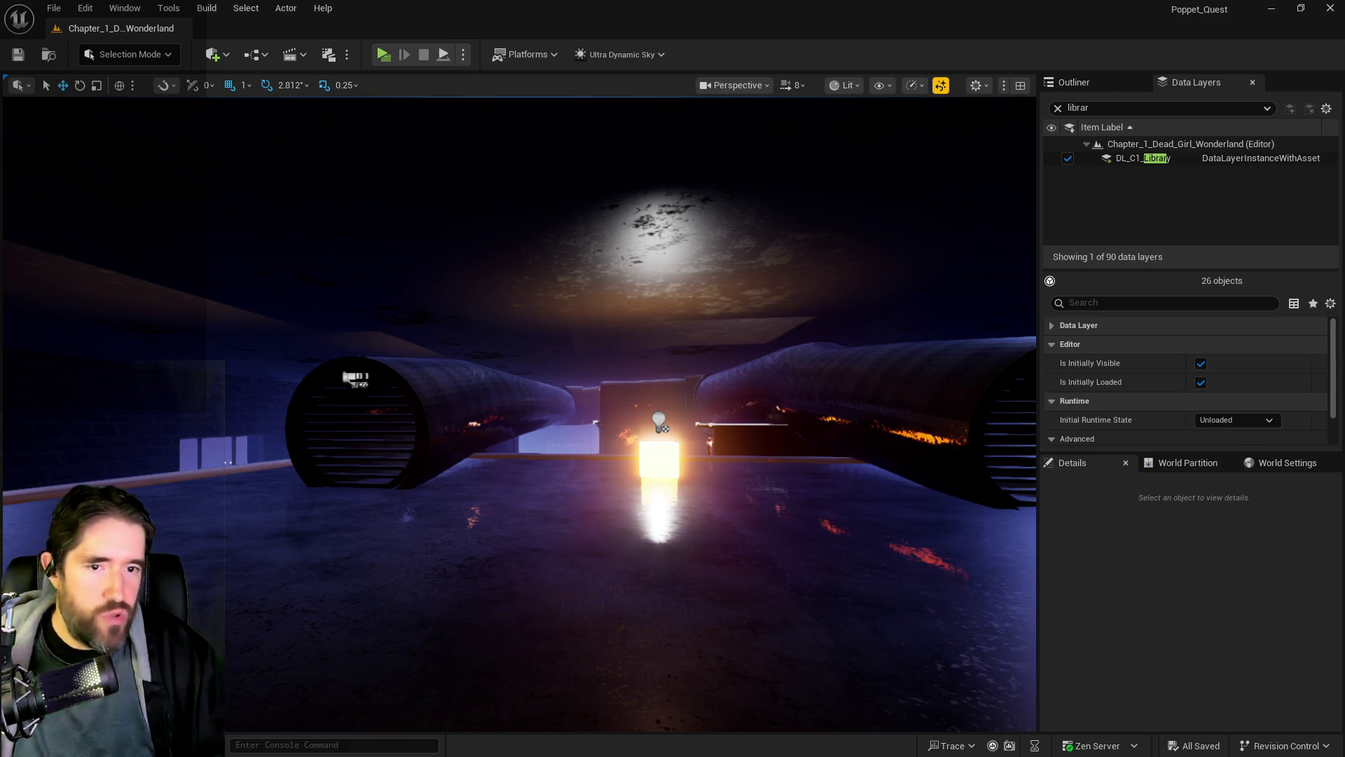
pyautogui.hotkey('alt', 'Tab')
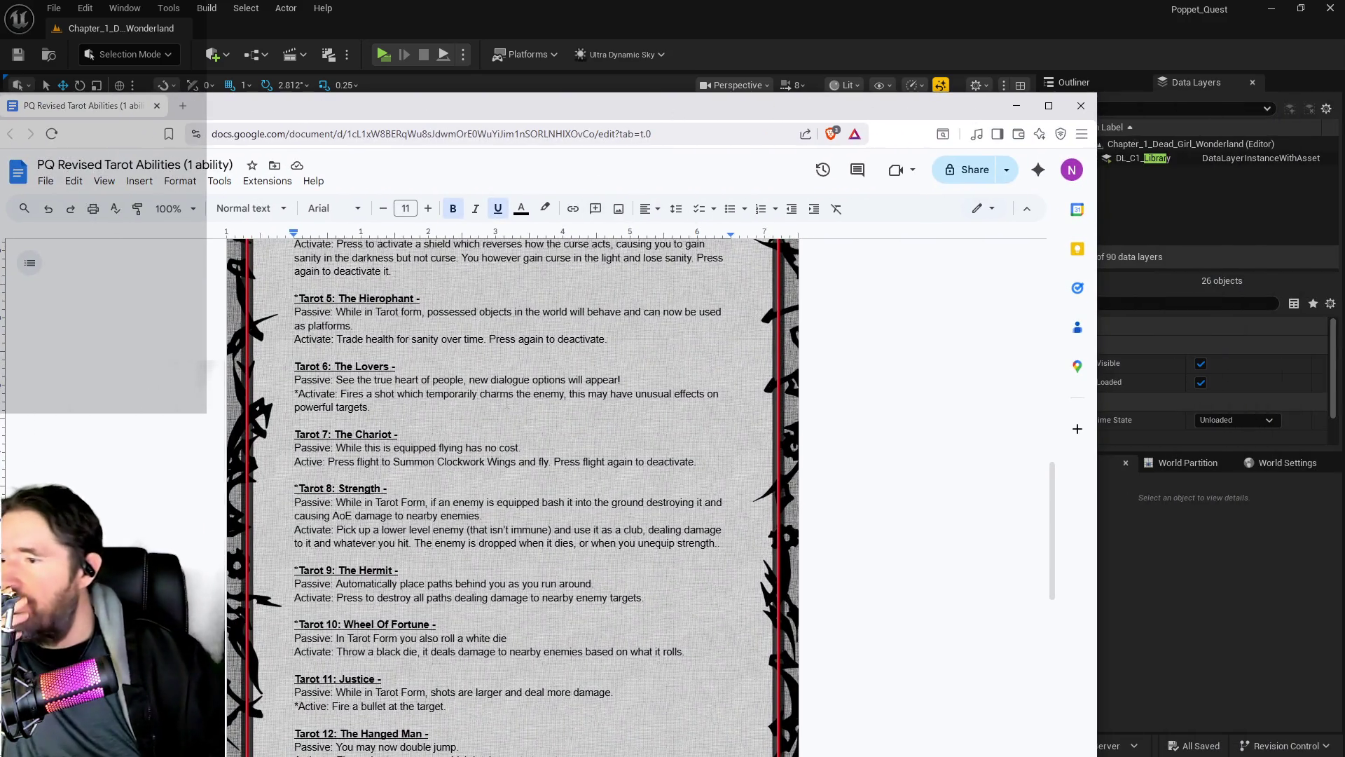
pyautogui.scroll(-1, 511, 463)
pyautogui.scroll(1, 512, 491)
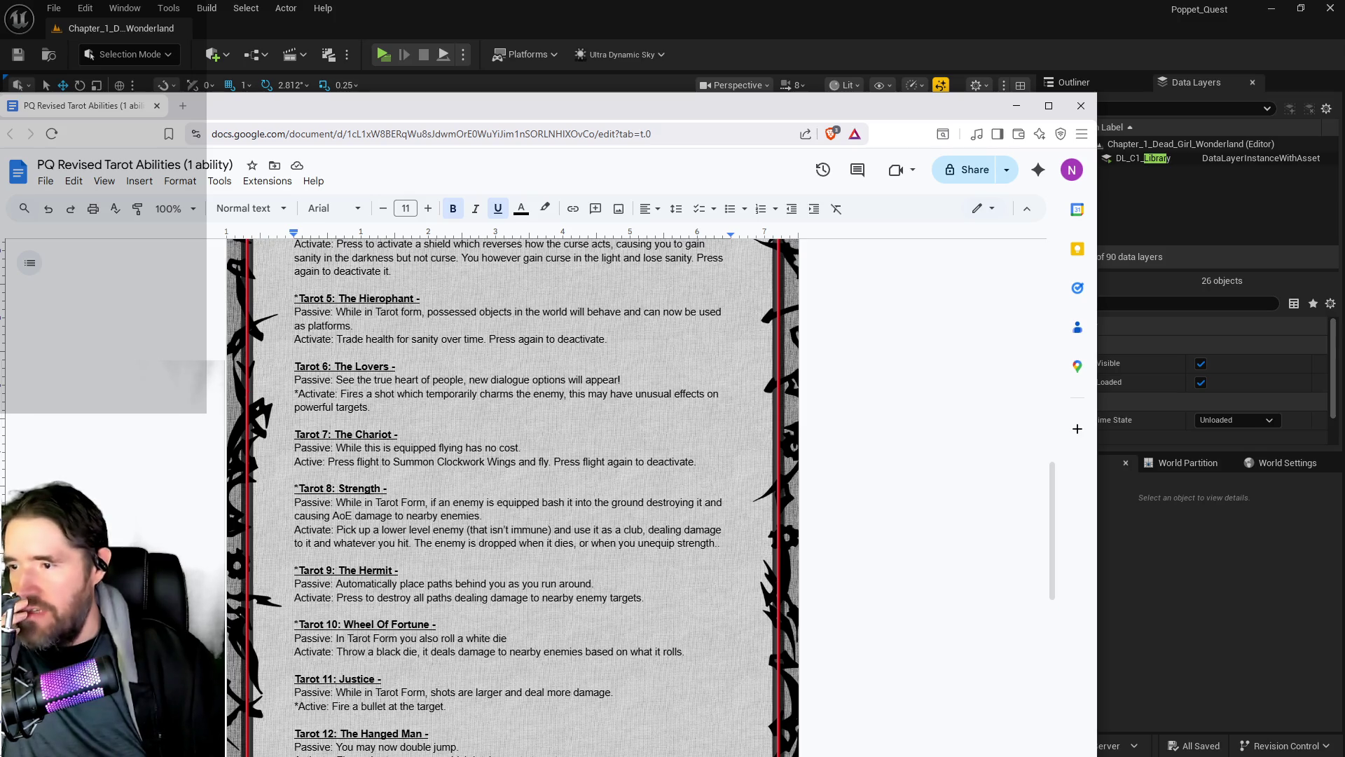
pyautogui.scroll(-2, 512, 490)
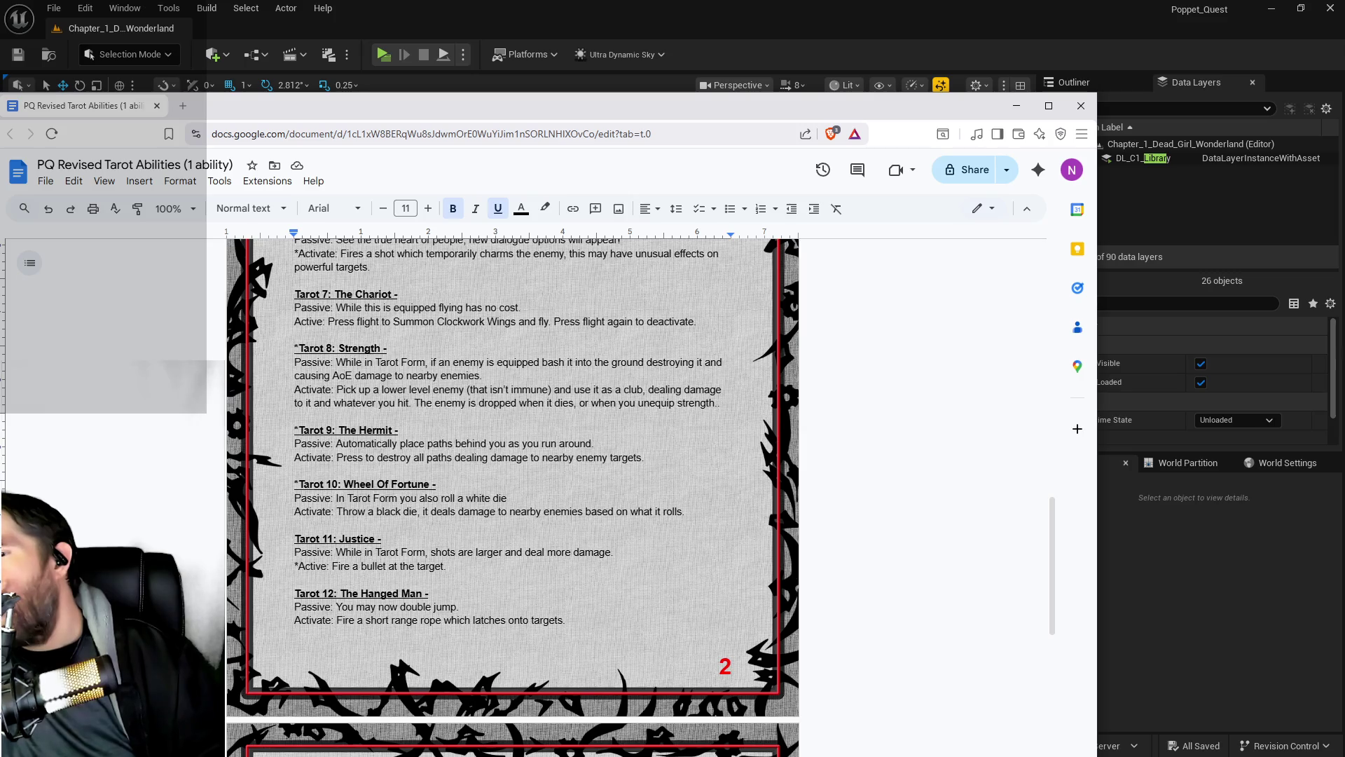
pyautogui.scroll(-1, 369, 549)
pyautogui.scroll(-3, 370, 549)
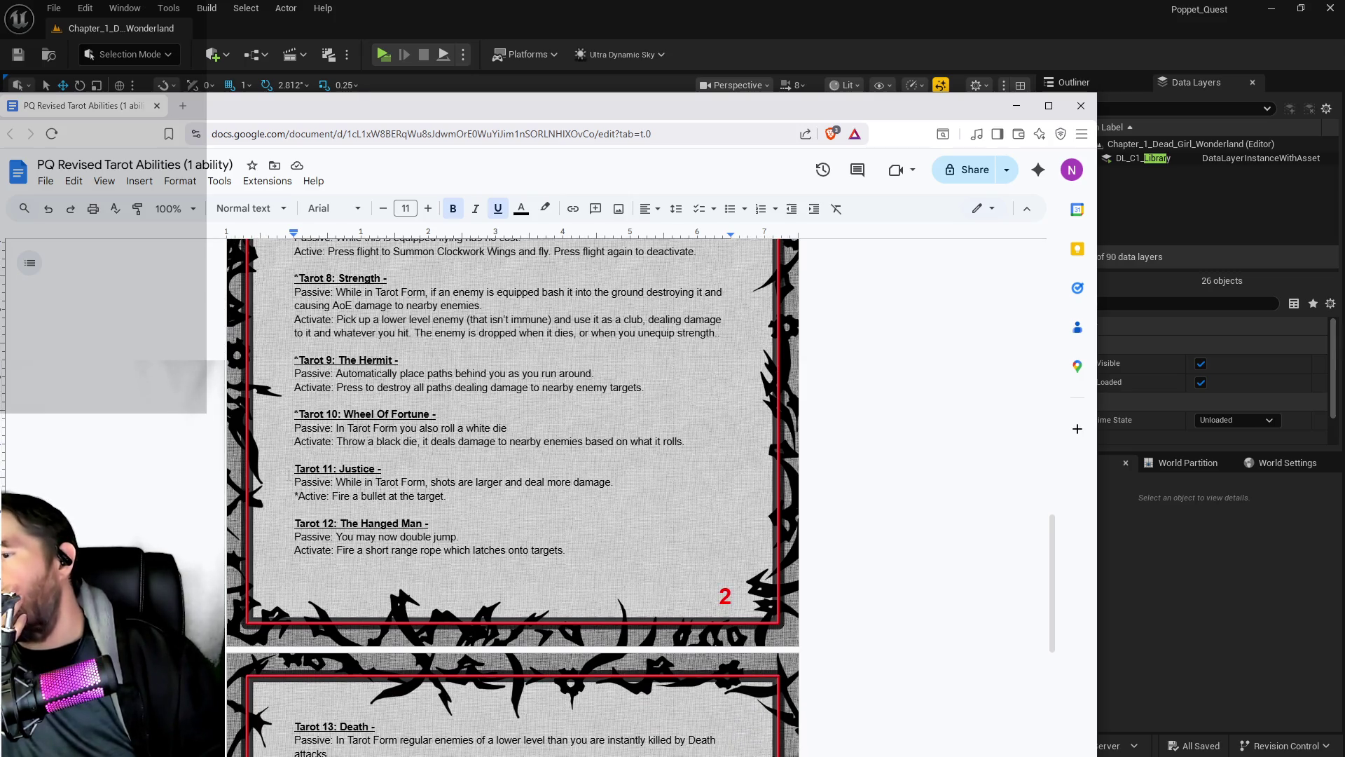
pyautogui.scroll(-4, 370, 550)
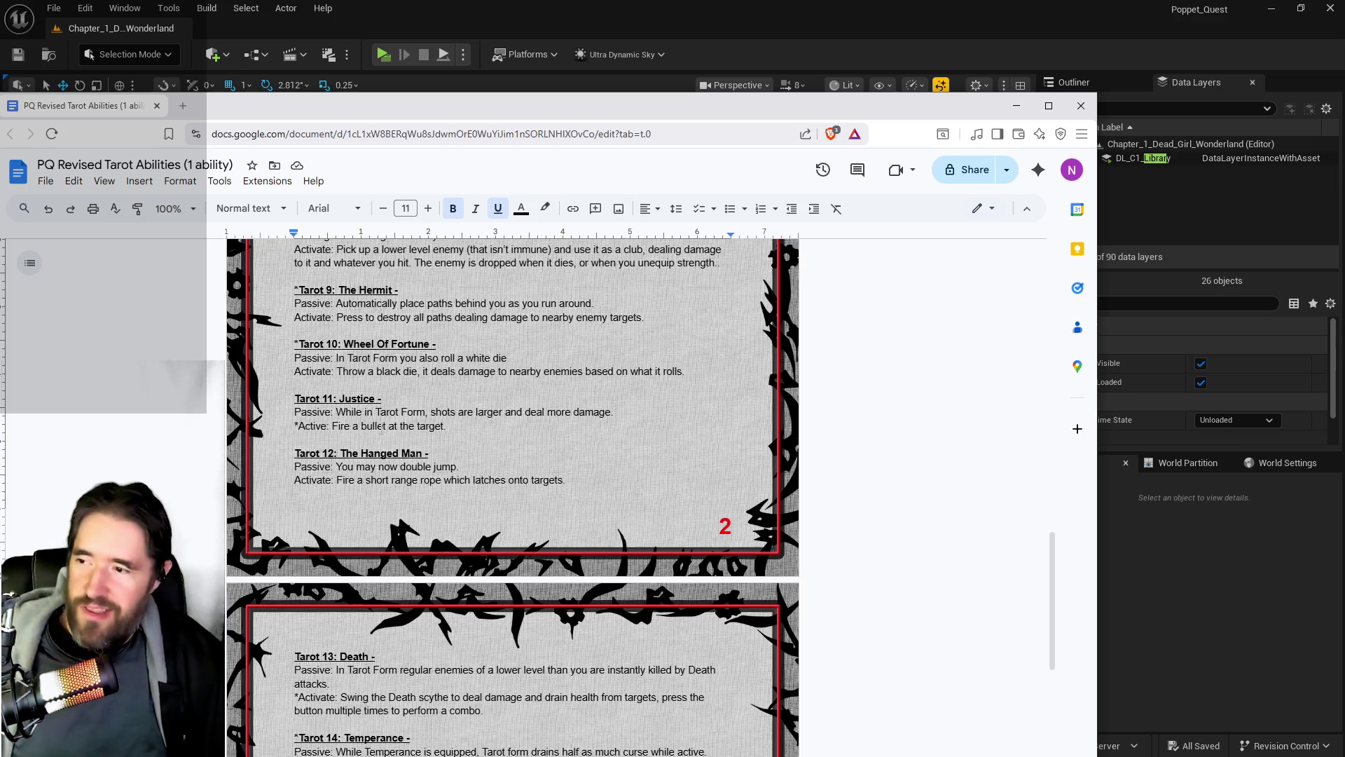
pyautogui.scroll(-3, 511, 490)
pyautogui.scroll(1, 511, 490)
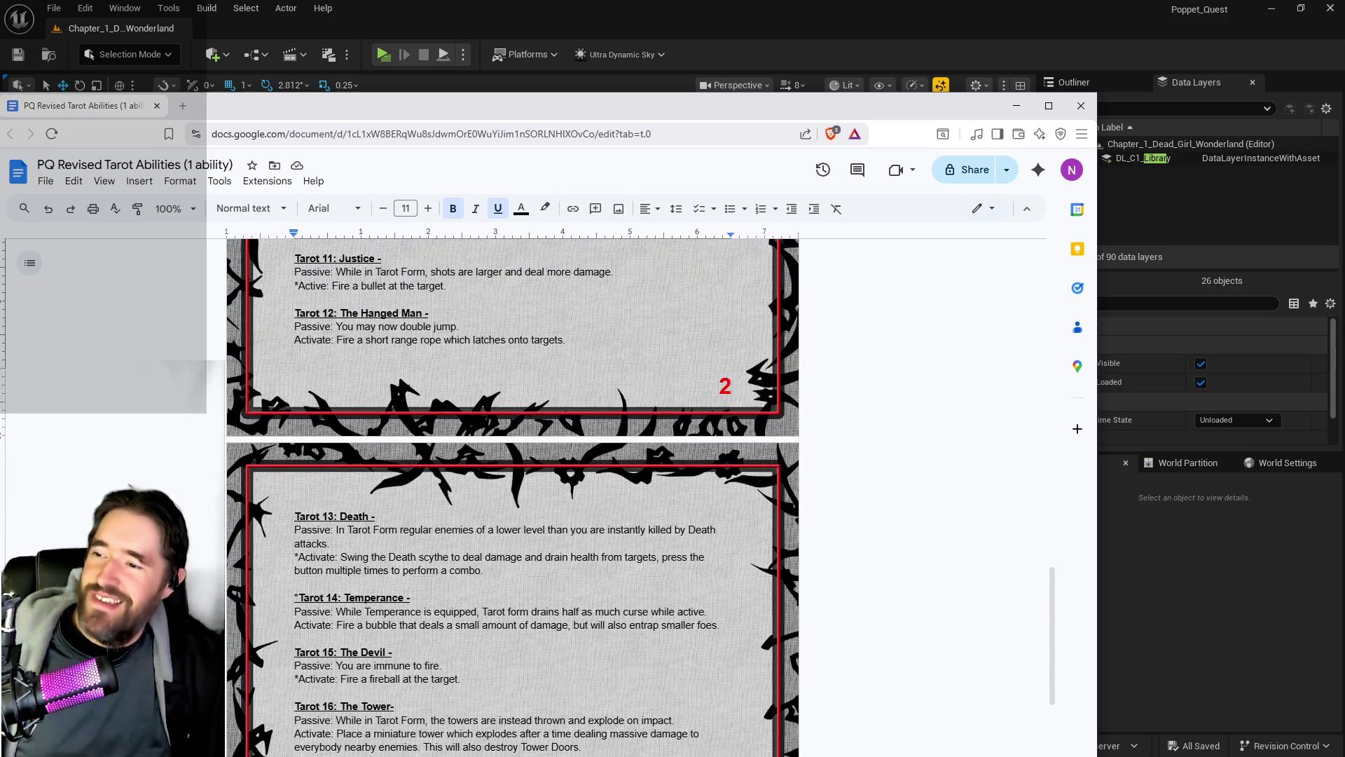
pyautogui.scroll(12, 299, 498)
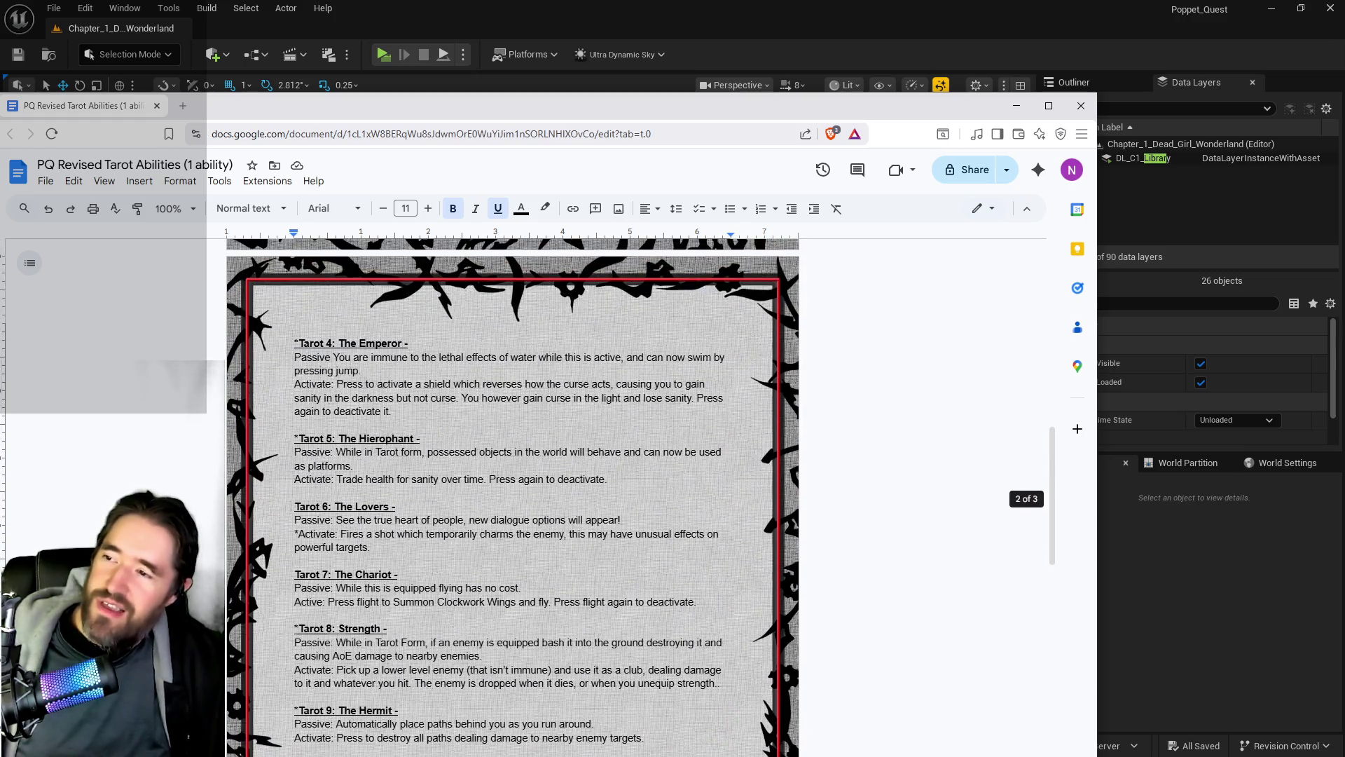
pyautogui.scroll(-4, 299, 497)
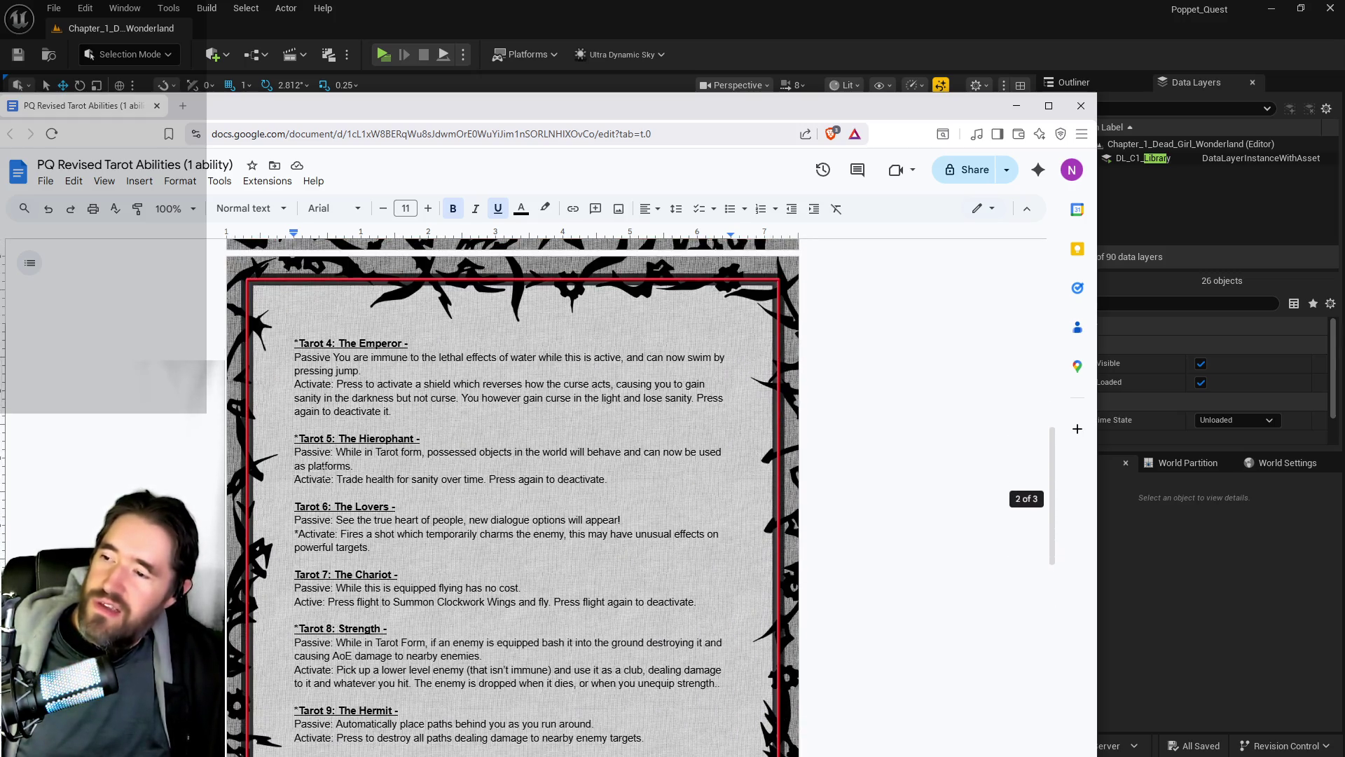
pyautogui.scroll(-1, 313, 517)
pyautogui.click(298, 558)
pyautogui.scroll(-1, 345, 611)
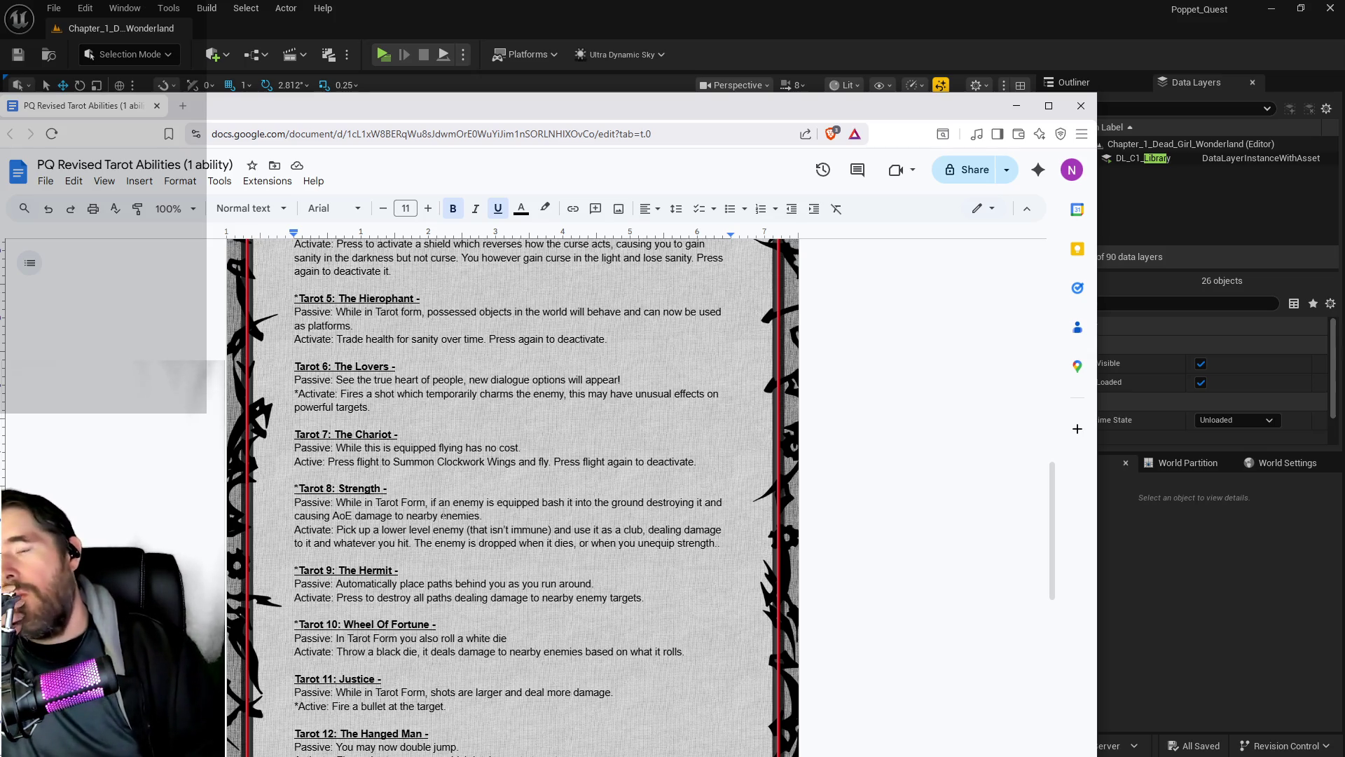
pyautogui.scroll(1, 443, 517)
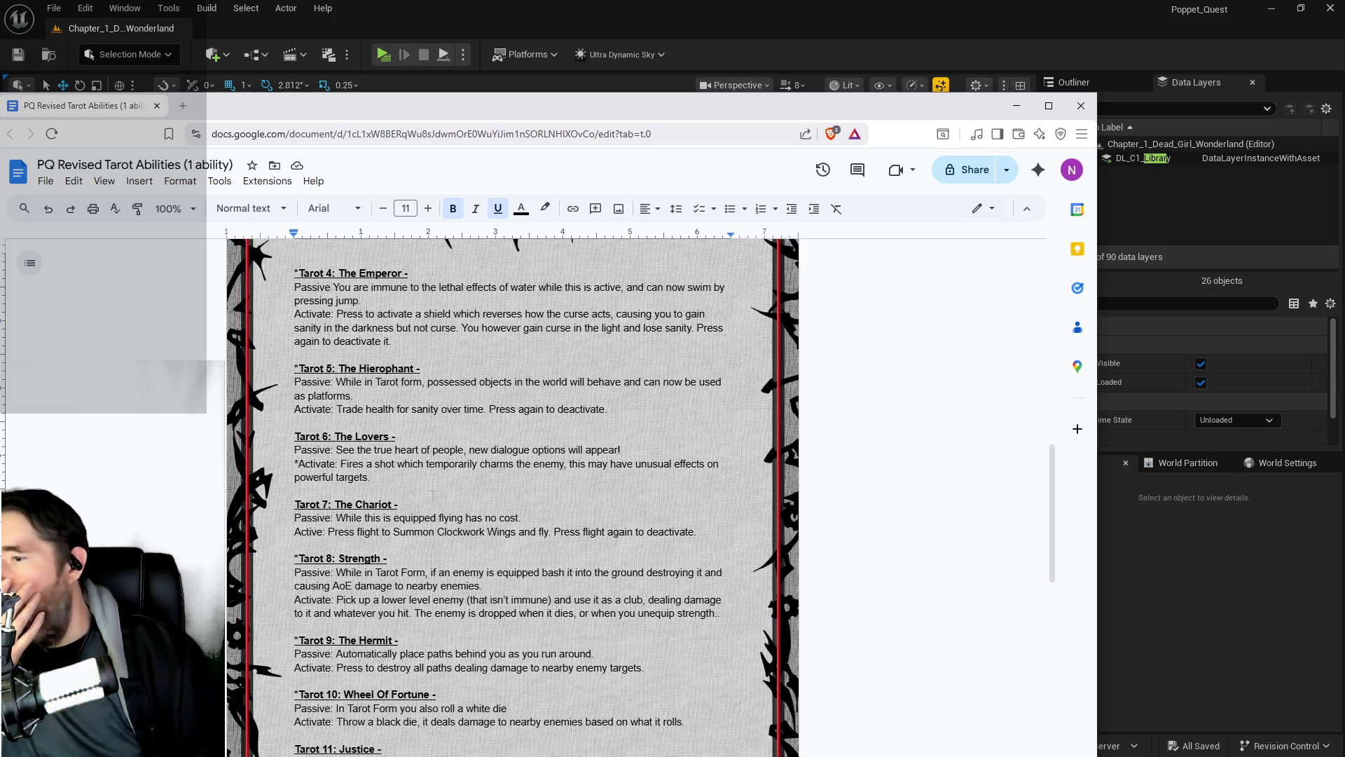
pyautogui.scroll(-2, 432, 495)
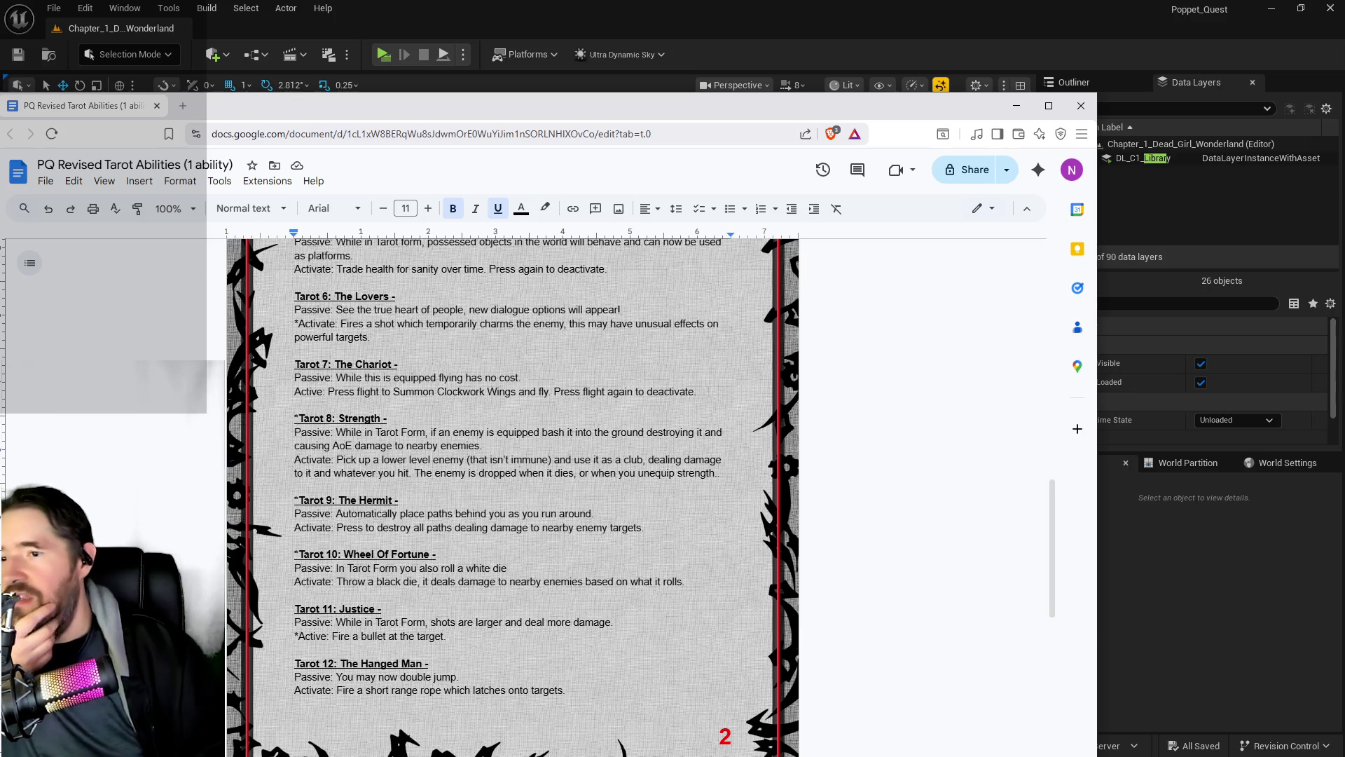
pyautogui.moveTo(697, 391)
pyautogui.mouseDown()
pyautogui.moveTo(342, 391)
pyautogui.moveTo(294, 378)
pyautogui.moveTo(282, 392)
pyautogui.mouseUp()
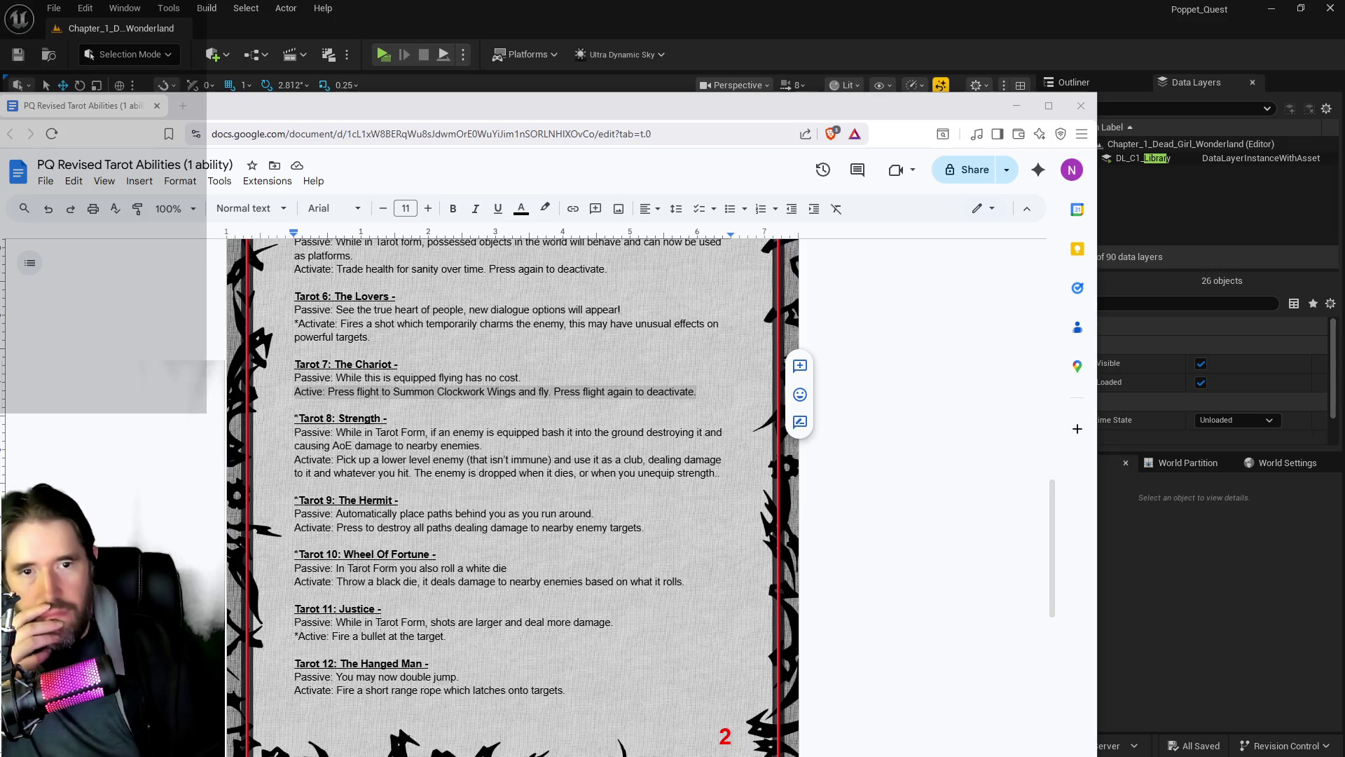
pyautogui.hotkey('alt', 'Tab')
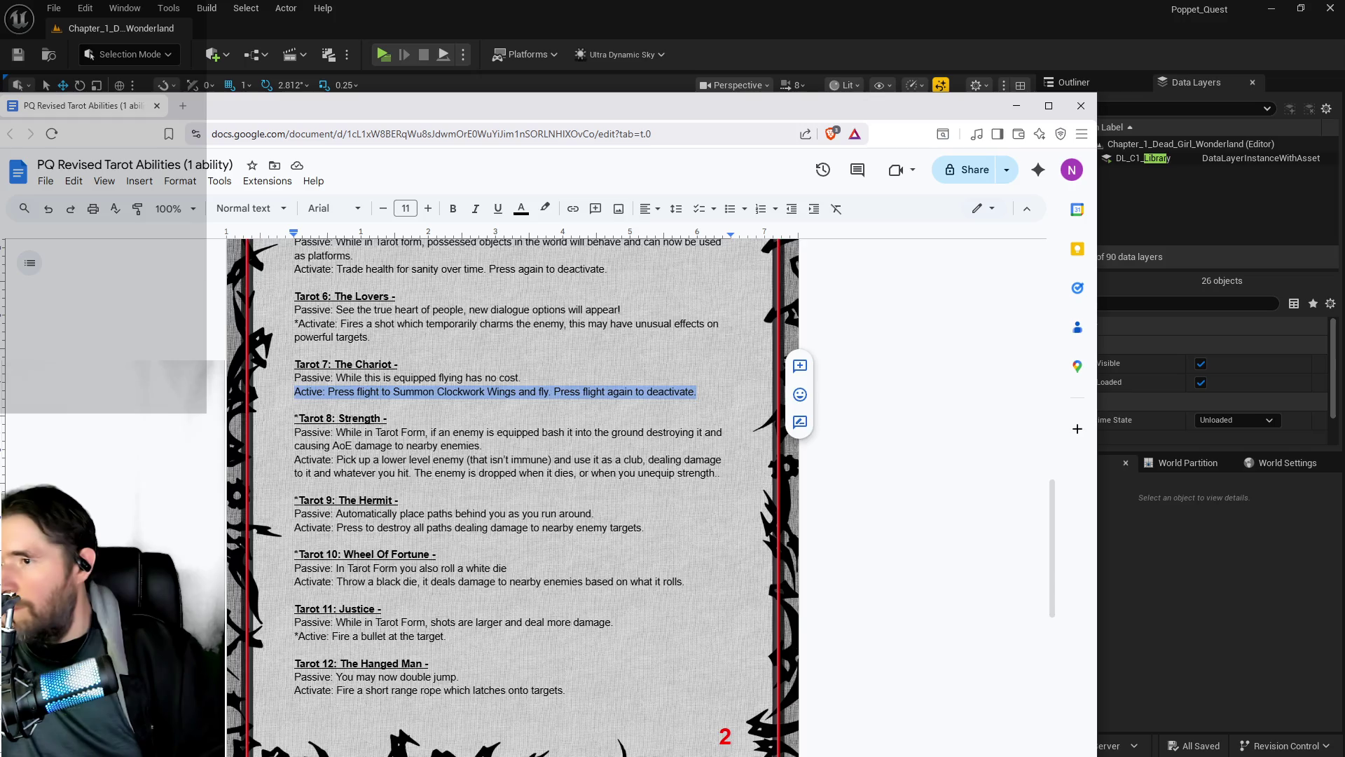
pyautogui.scroll(4, 199, 564)
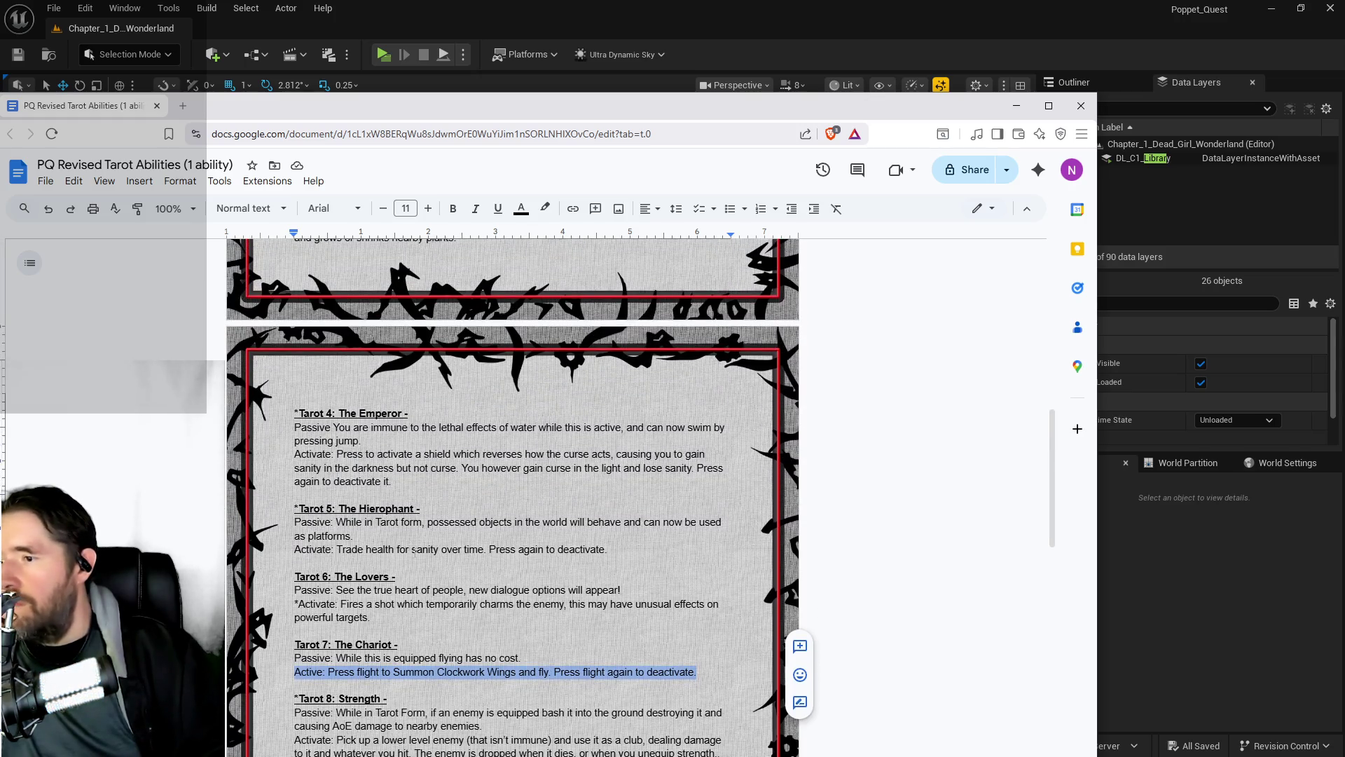
pyautogui.scroll(5, 413, 550)
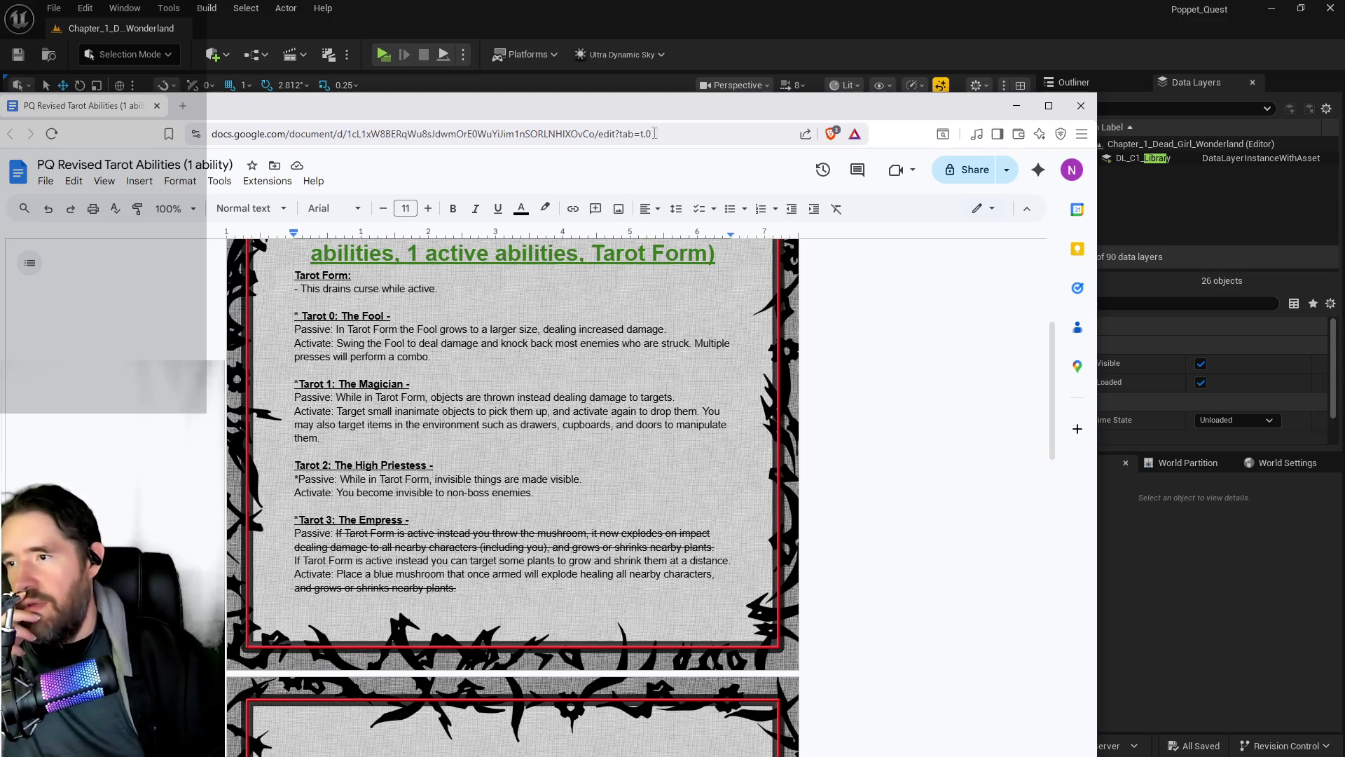
pyautogui.hotkey('alt', 'Tab')
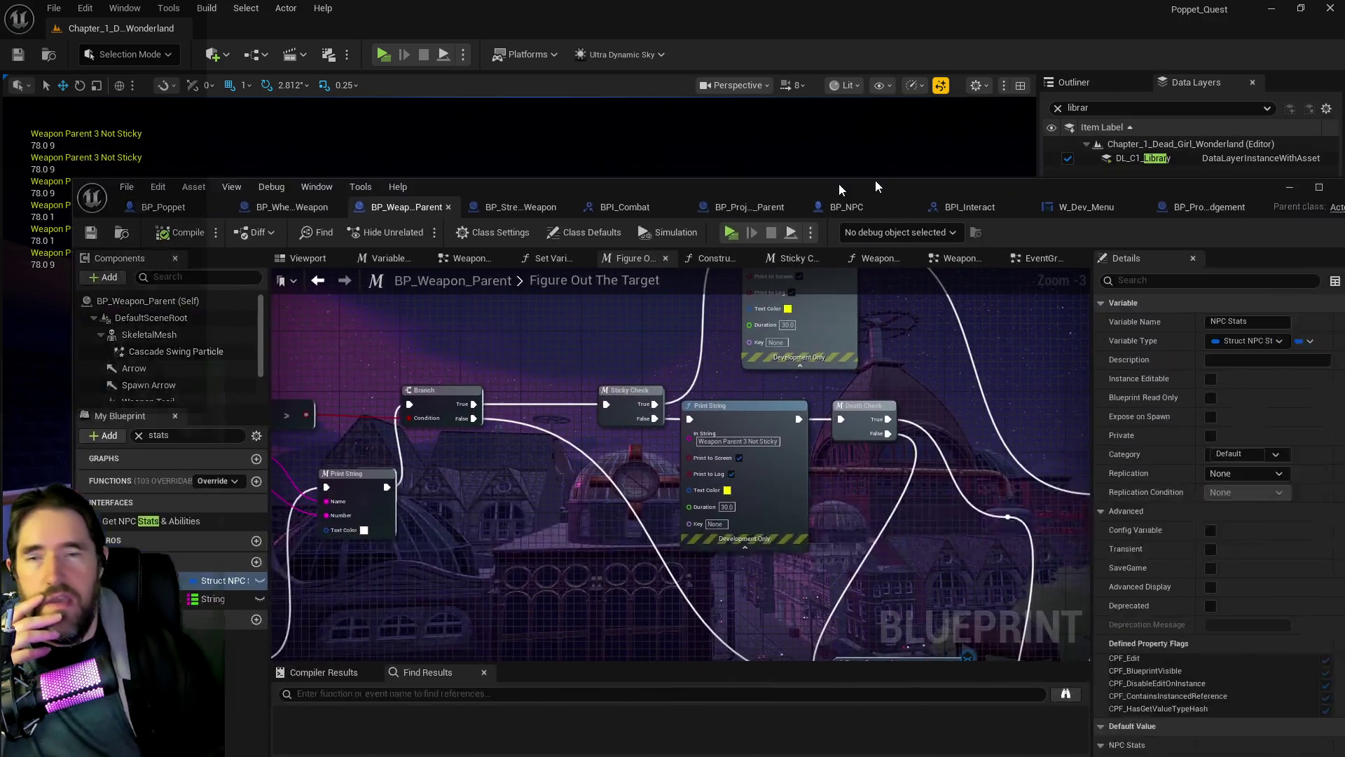
# Step: Maximize BP_Weapon_Parent and show the UI/UINavSimplePack/UMG/Widgets folder in the Content Browser
pyautogui.hotkey('alt', 'Tab')
pyautogui.doubleClick(592, 220)
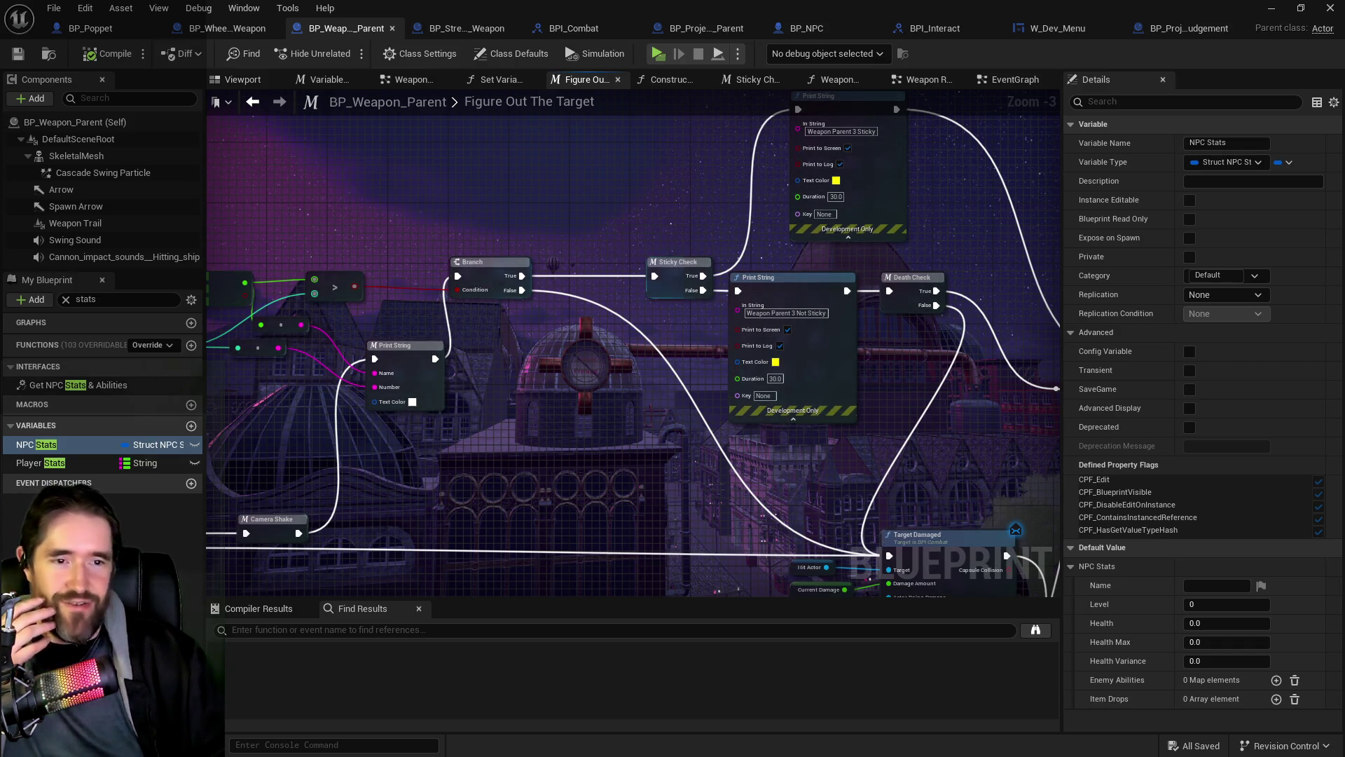
pyautogui.hotkey('ctrl', 'space')
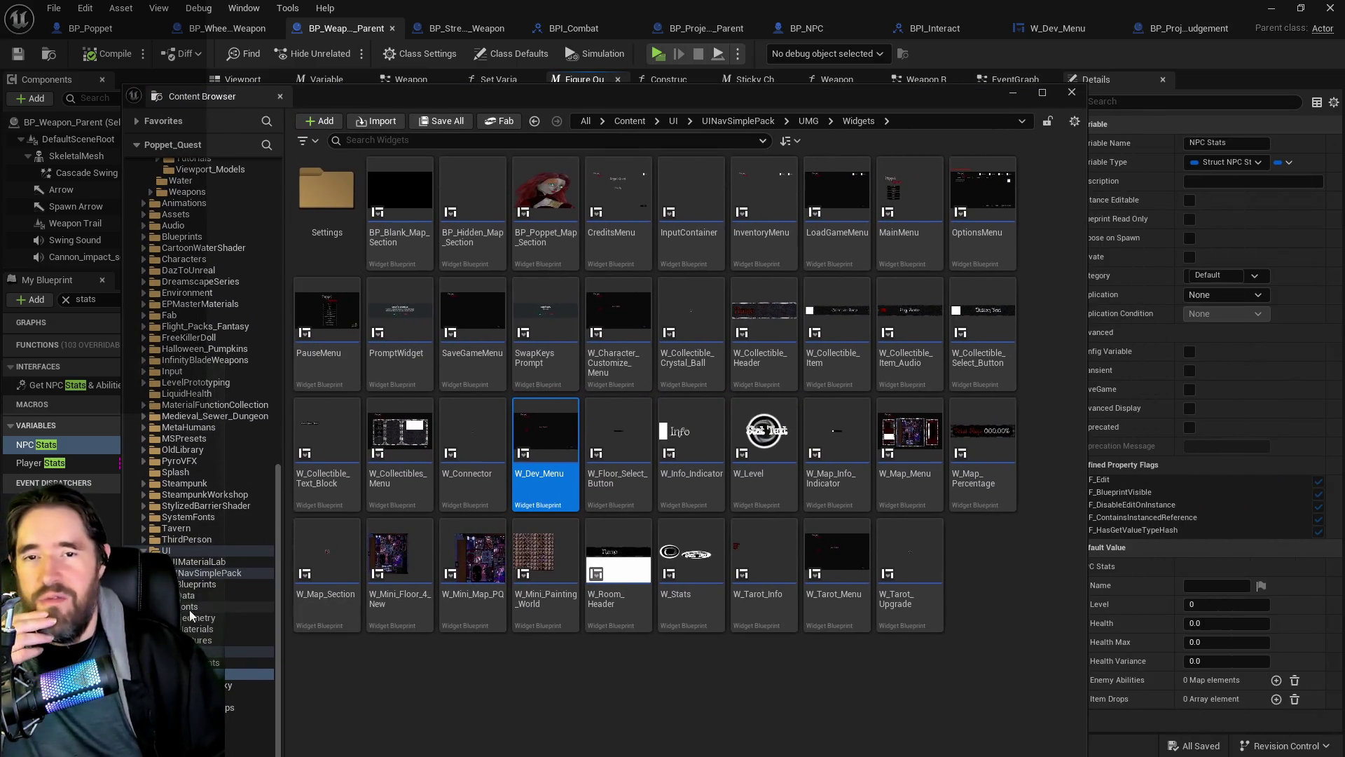
# Step: Open BP_The_Fool from Weapons > Tarot_Weapons > Tarot_0_The_Fool in the Content Browser
pyautogui.scroll(3, 238, 601)
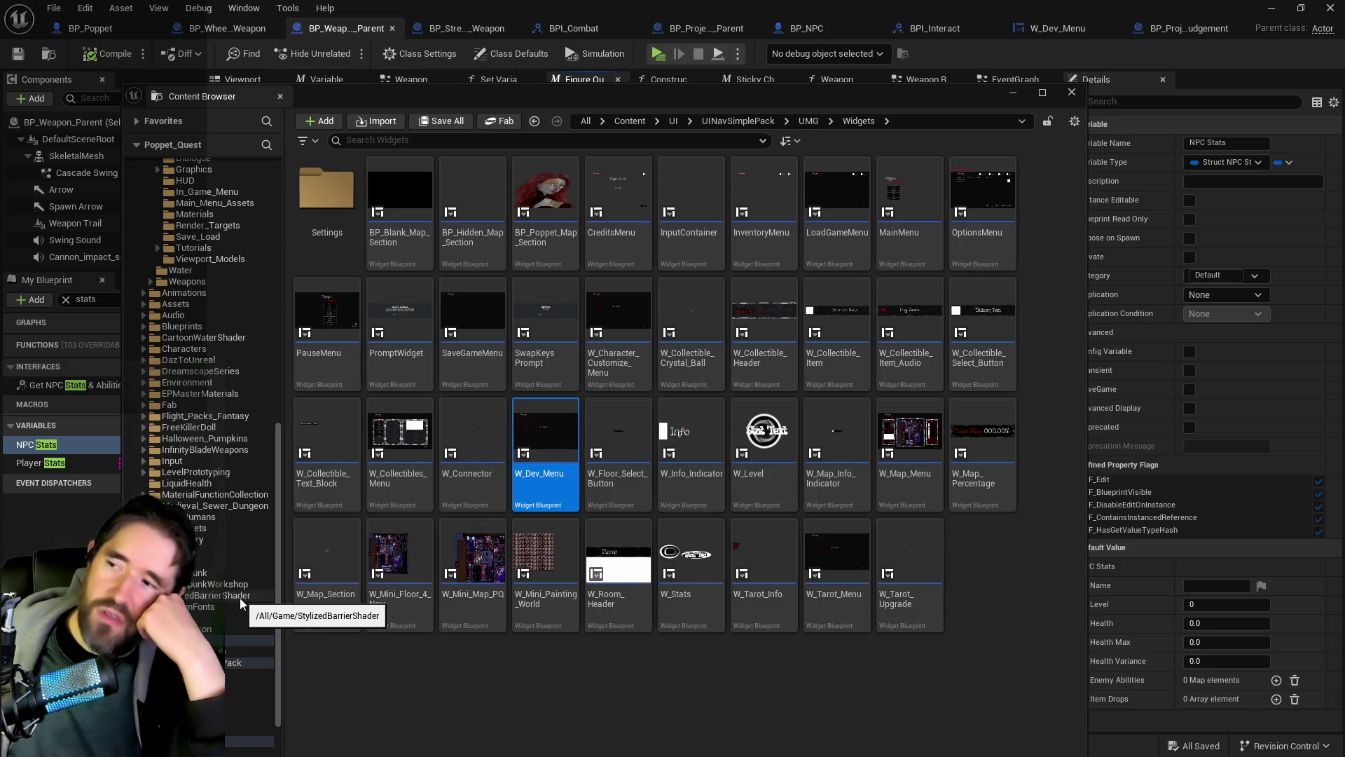
pyautogui.scroll(2, 151, 381)
pyautogui.scroll(10, 255, 326)
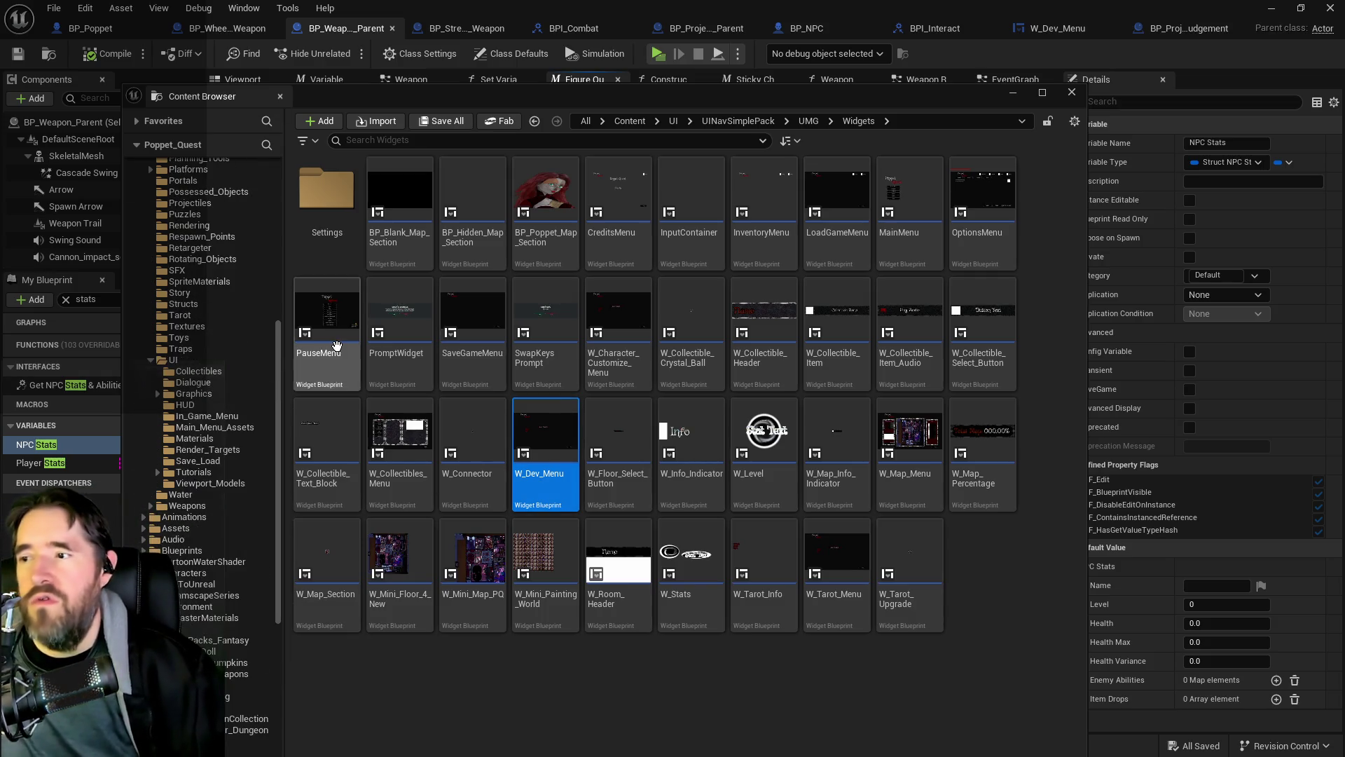
pyautogui.scroll(-6, 255, 326)
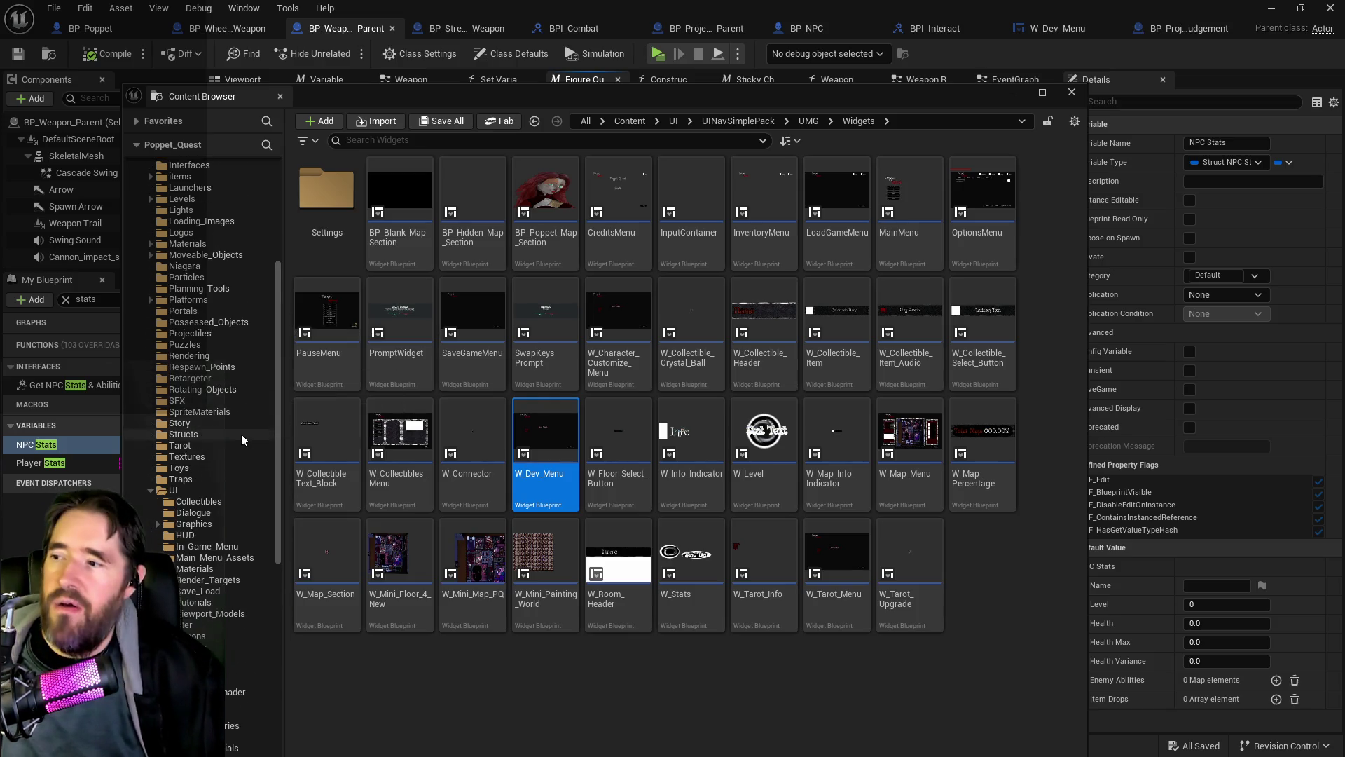
pyautogui.scroll(-1, 241, 434)
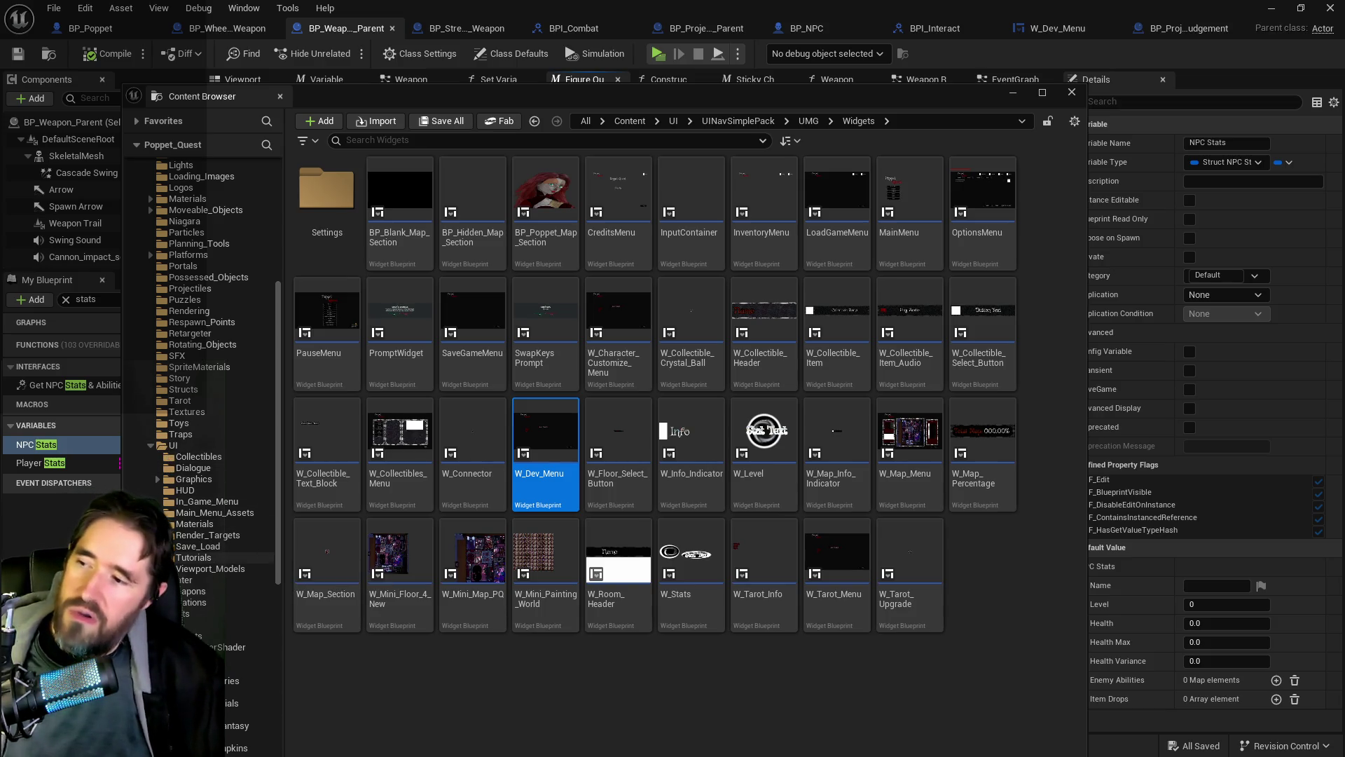
pyautogui.scroll(2, 173, 473)
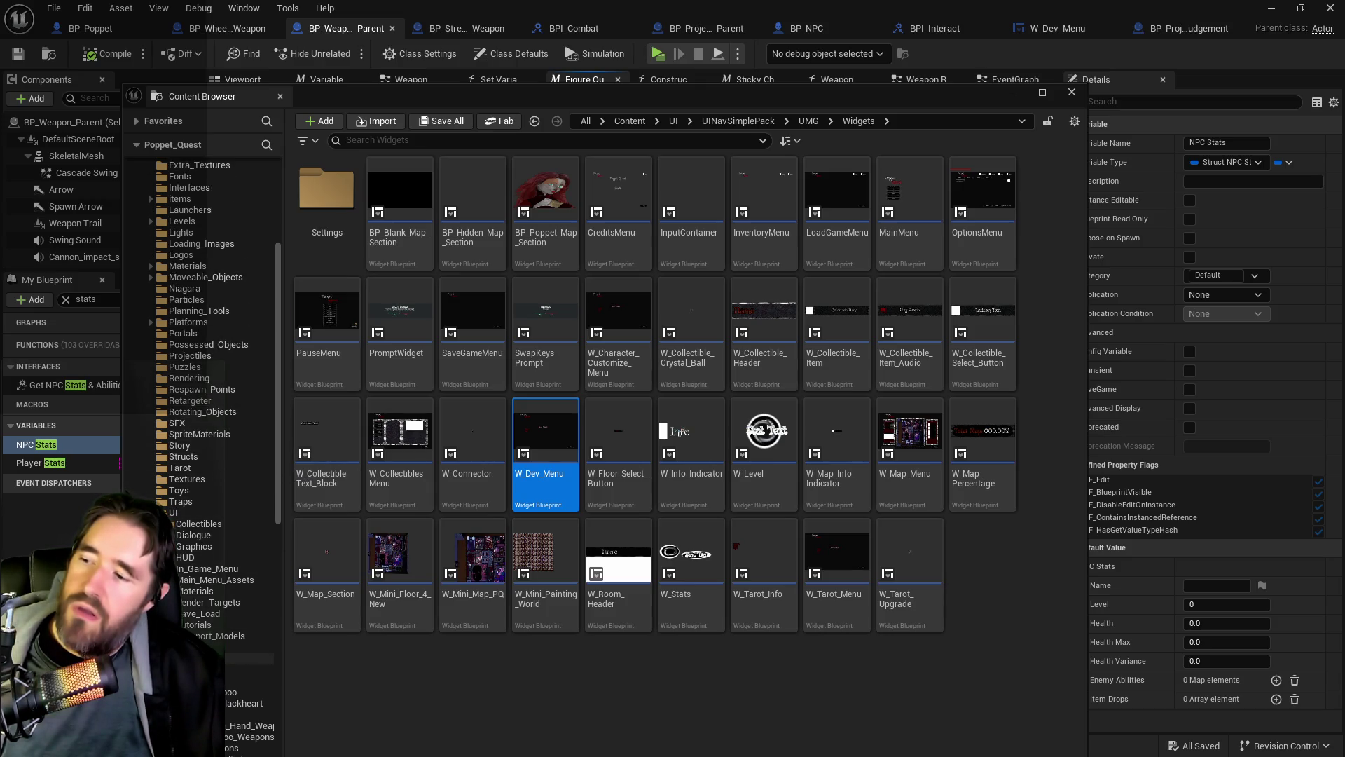
pyautogui.scroll(-3, 173, 473)
pyautogui.click(217, 636)
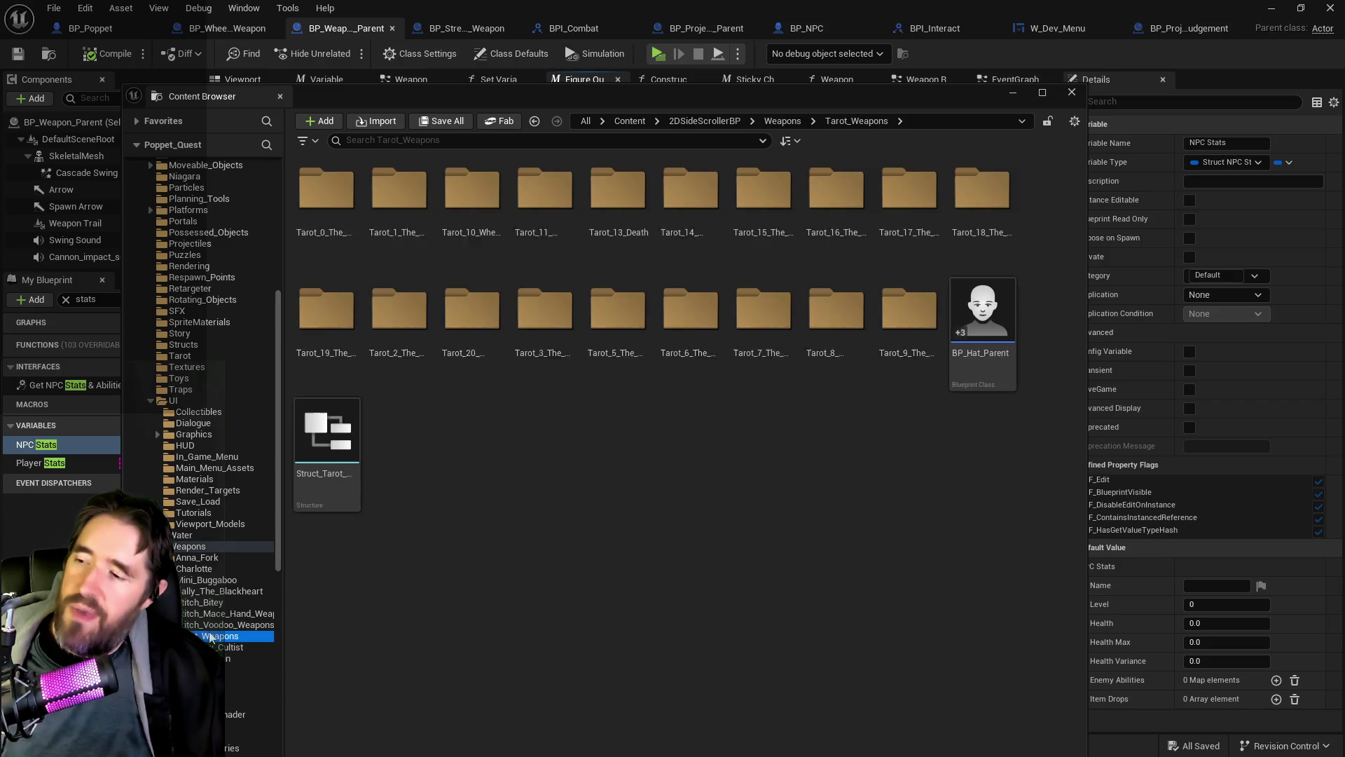
pyautogui.doubleClick(323, 232)
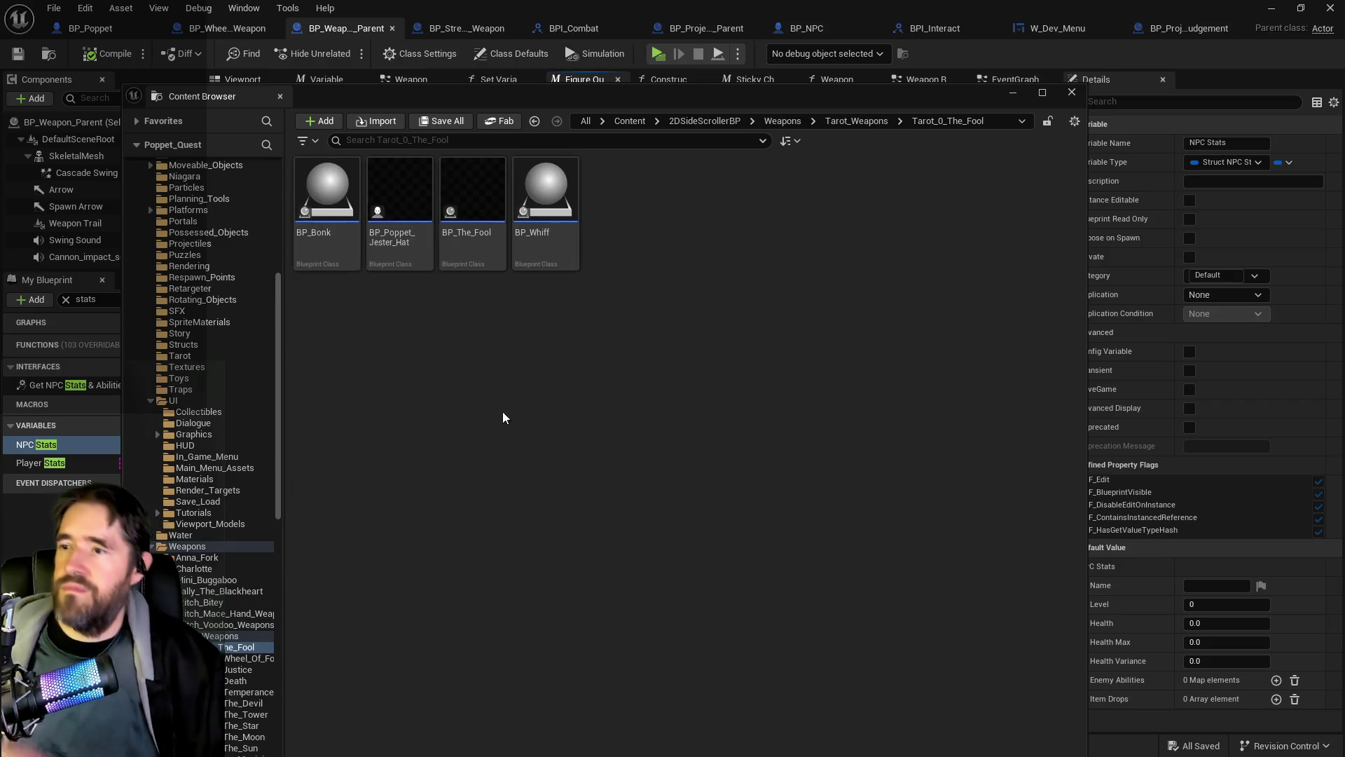
pyautogui.doubleClick(489, 222)
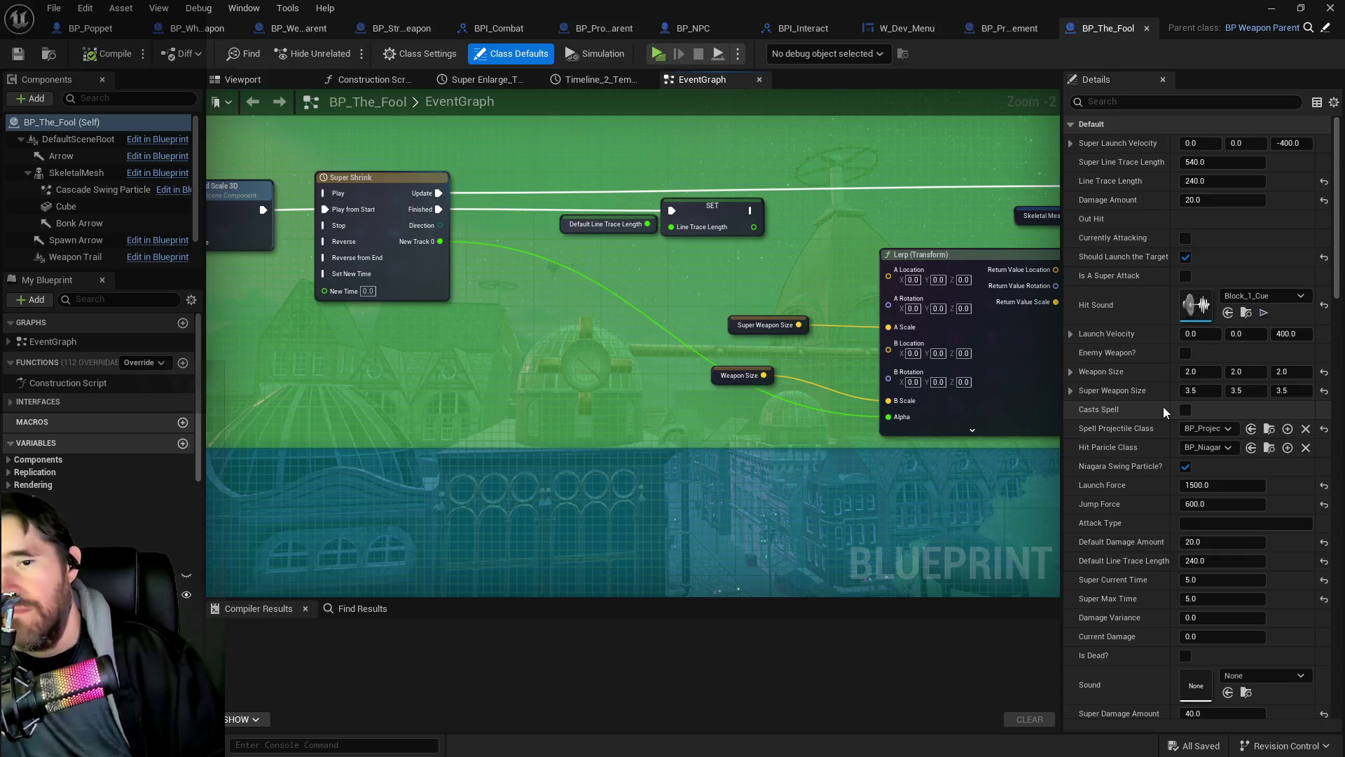
# Step: Look over the SkeletalMesh component's properties and 3D preview, then return to the event graph
pyautogui.click(1117, 102)
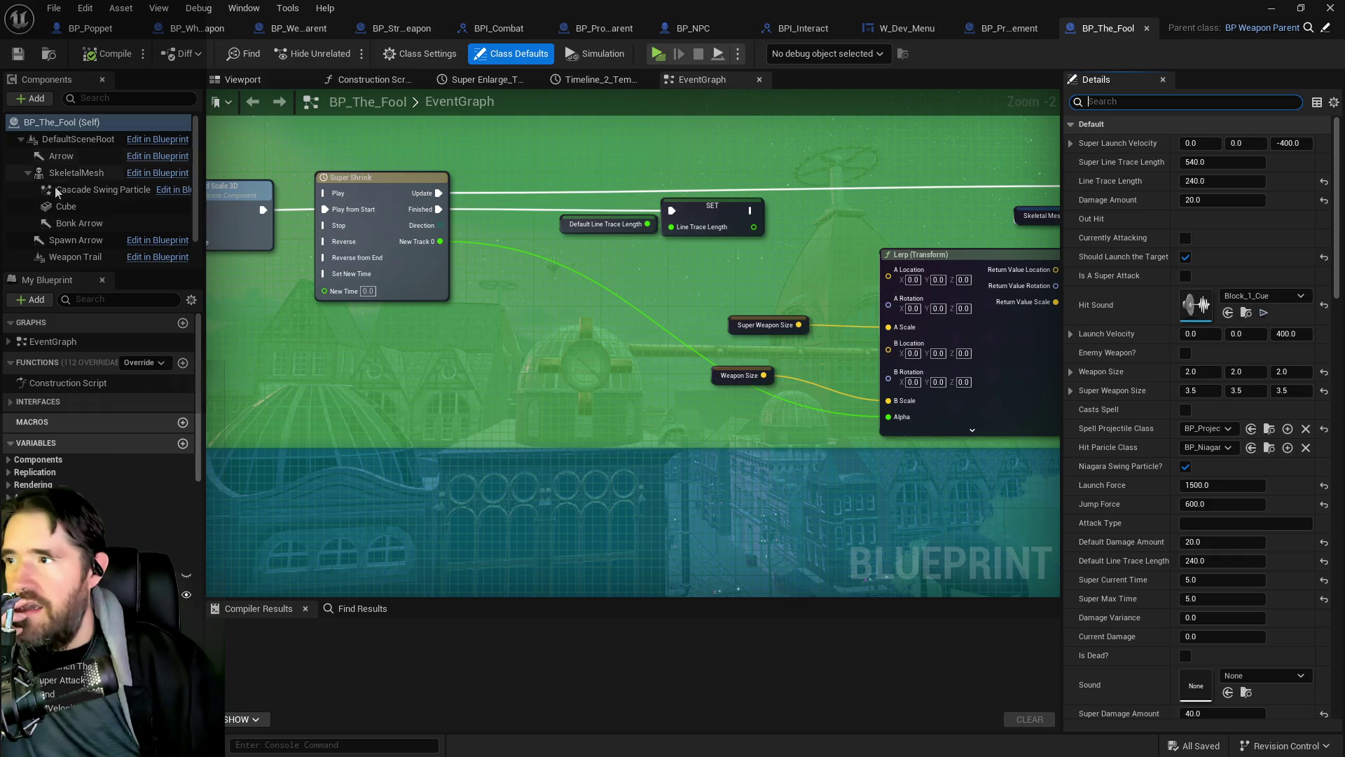
pyautogui.click(72, 172)
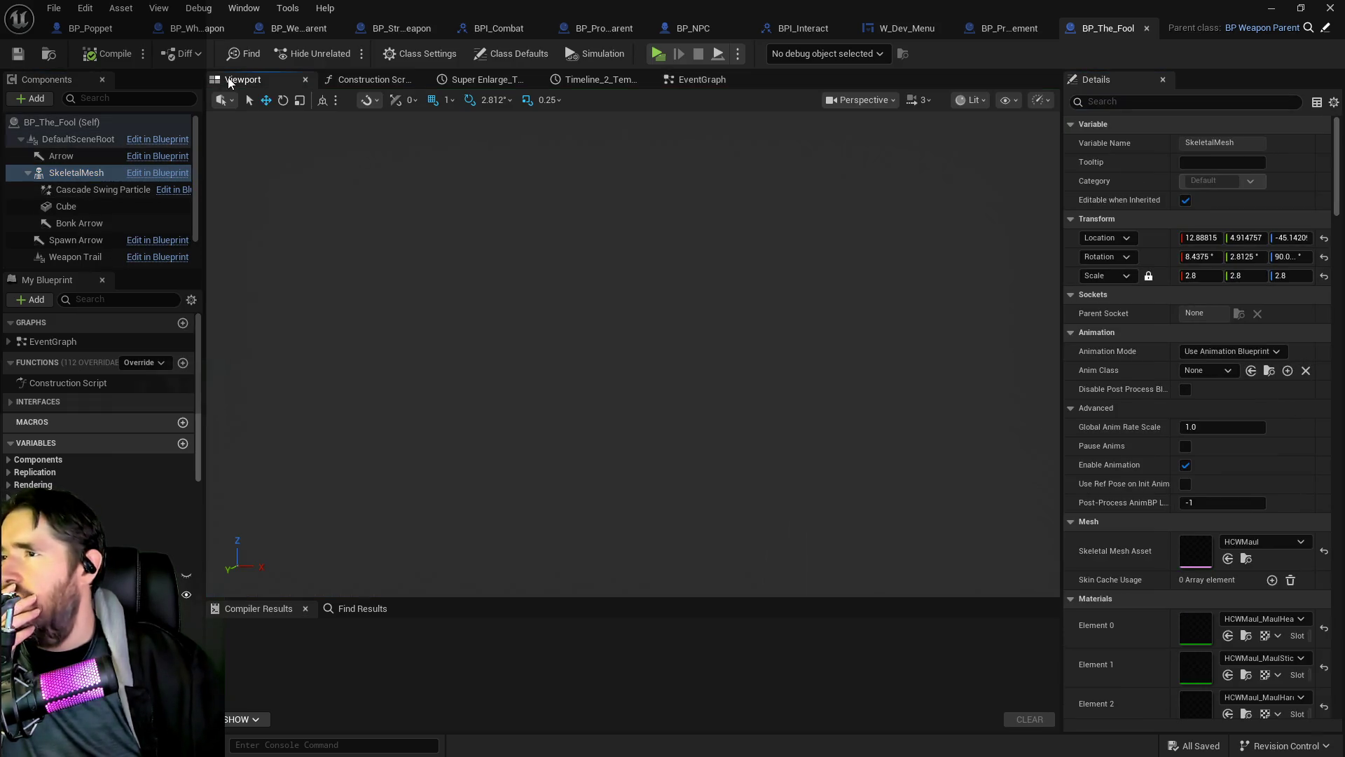
pyautogui.click(243, 79)
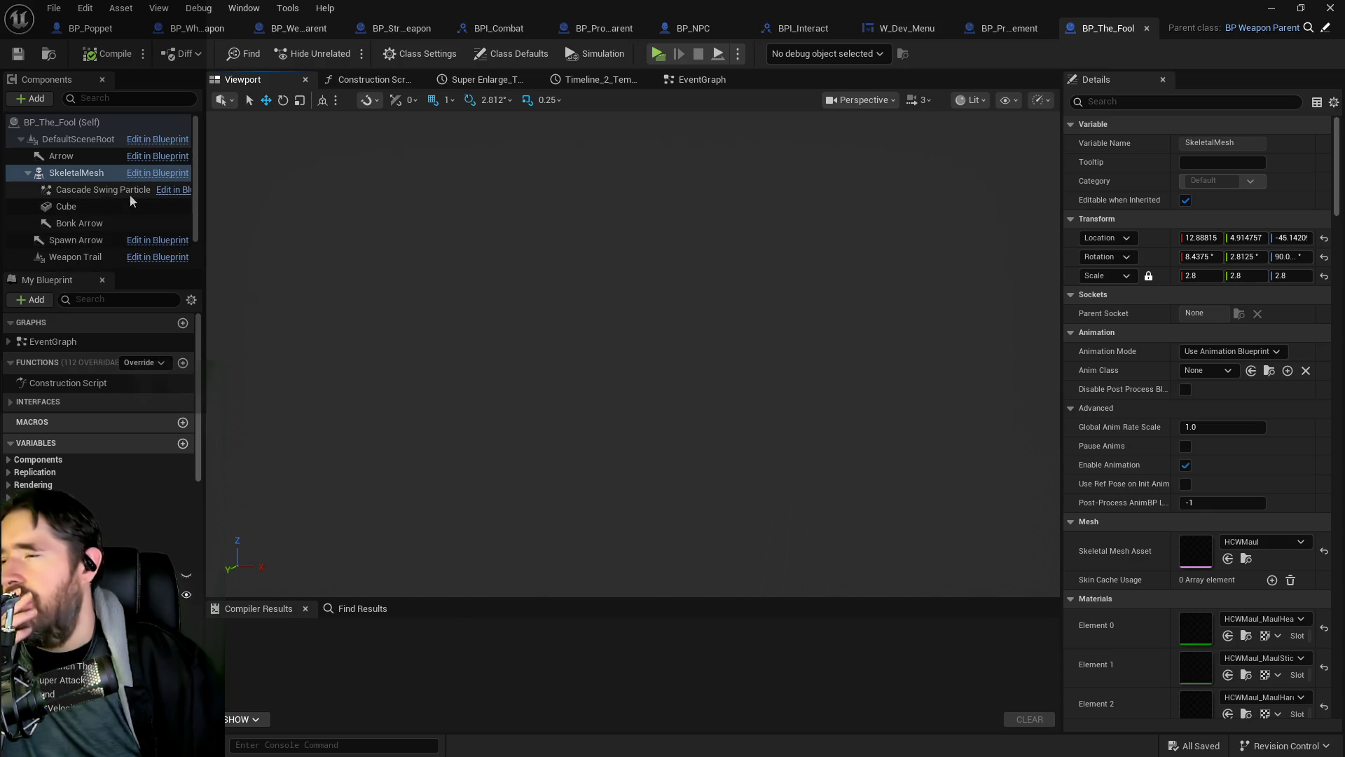
pyautogui.click(690, 77)
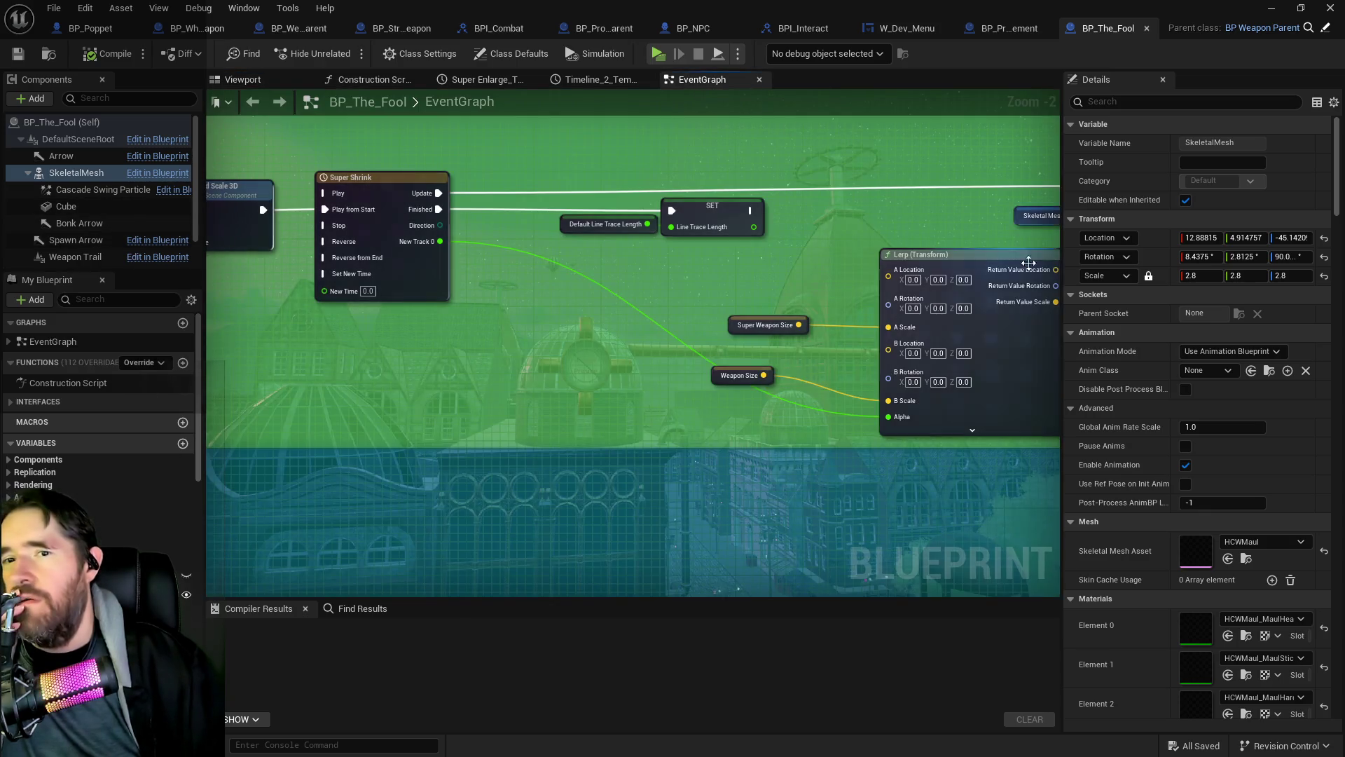
# Step: Set the Weapon Size class default to 2.8 on X, Y and Z
pyautogui.click(78, 123)
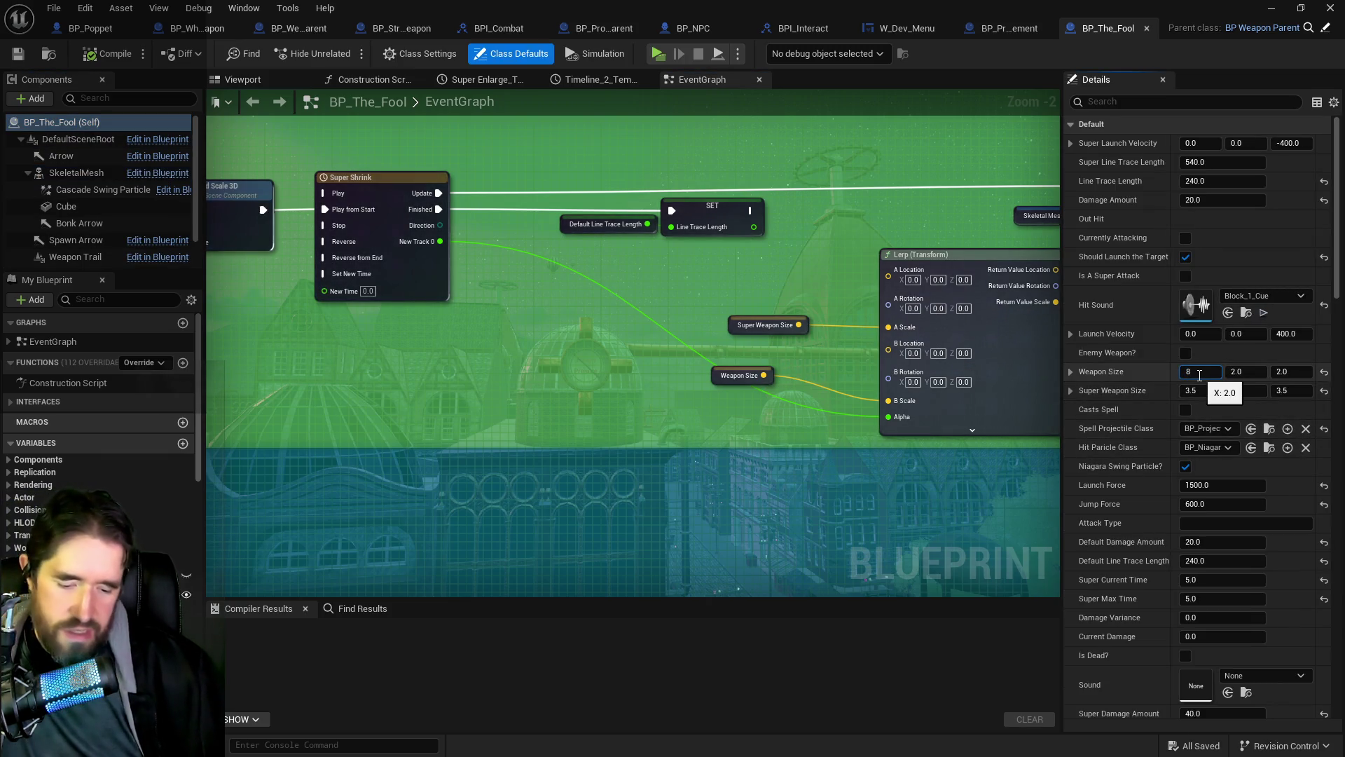
pyautogui.write('2.8')
pyautogui.click(1238, 372)
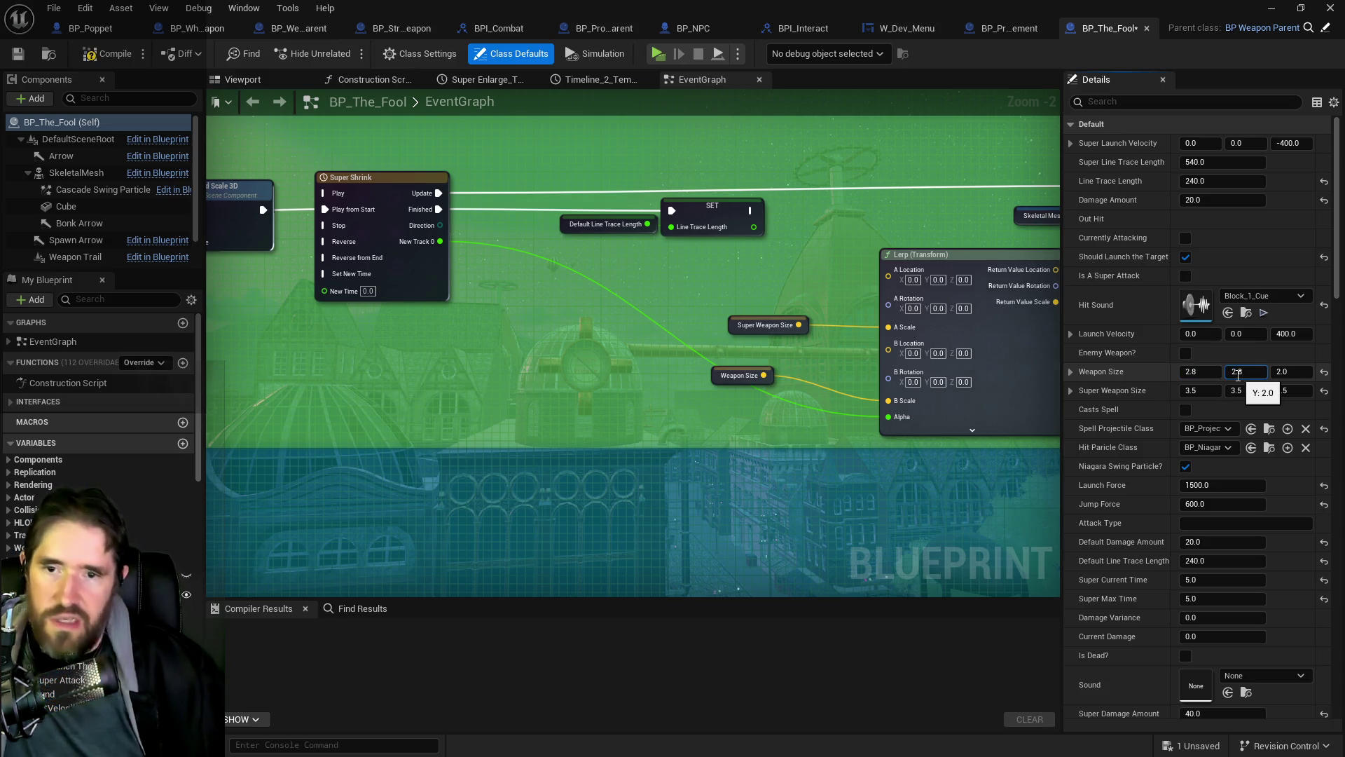
pyautogui.write('2.8')
pyautogui.click(1291, 376)
pyautogui.write('2')
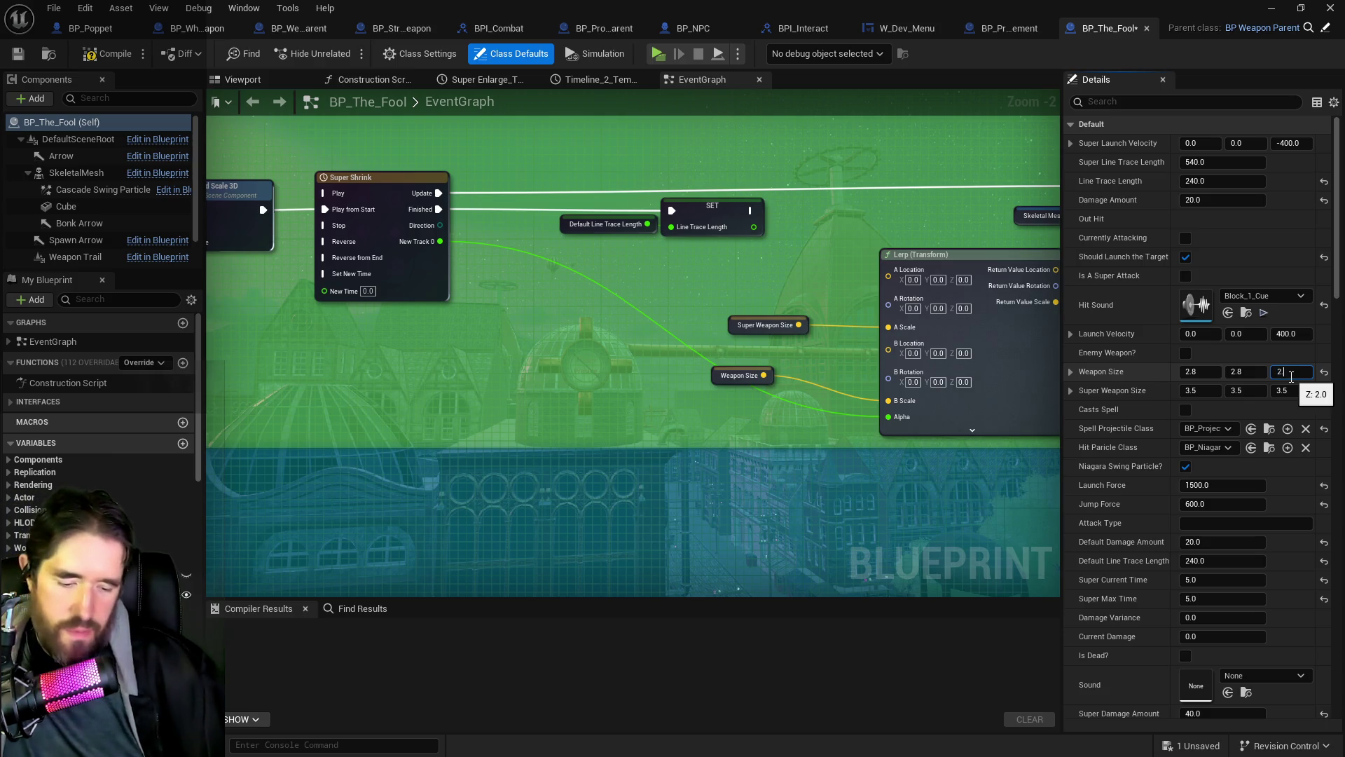
pyautogui.click(1209, 393)
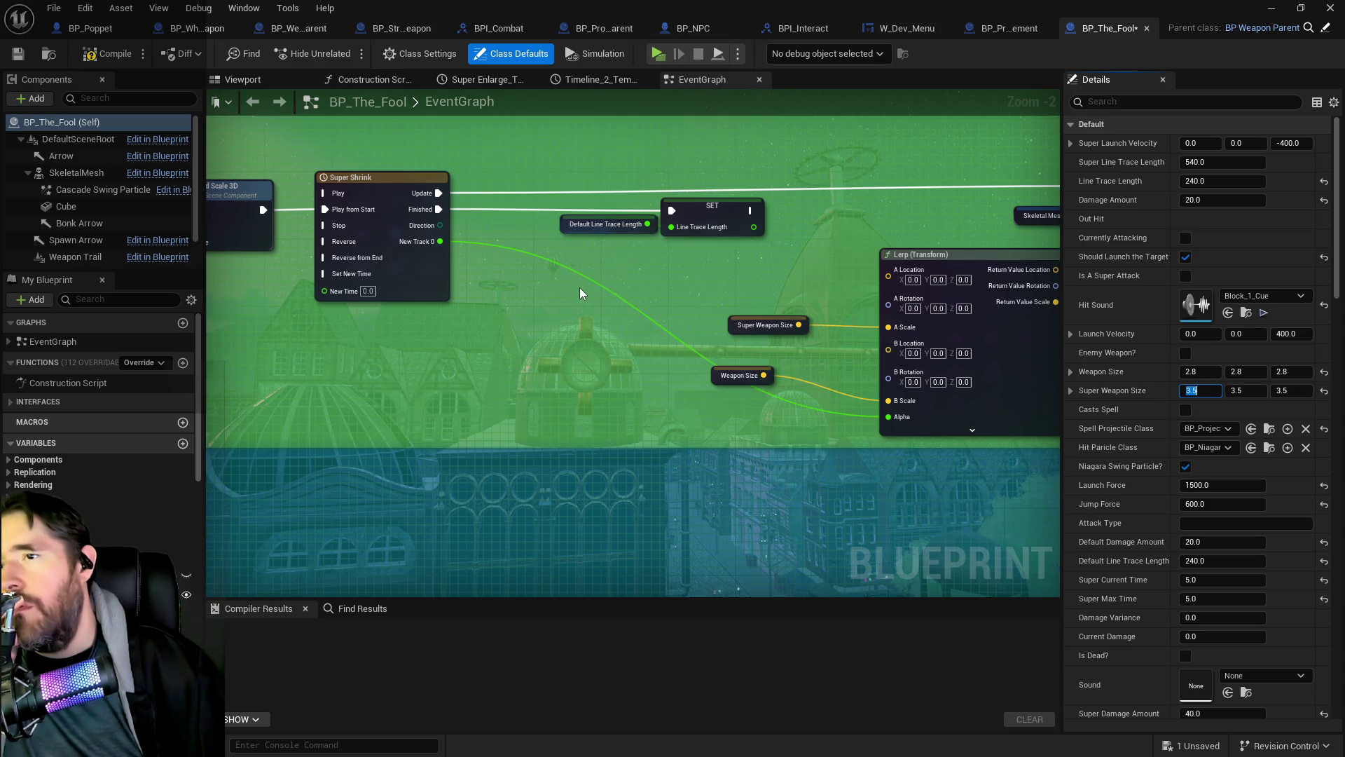
pyautogui.scroll(-4, 578, 287)
pyautogui.scroll(-3, 596, 392)
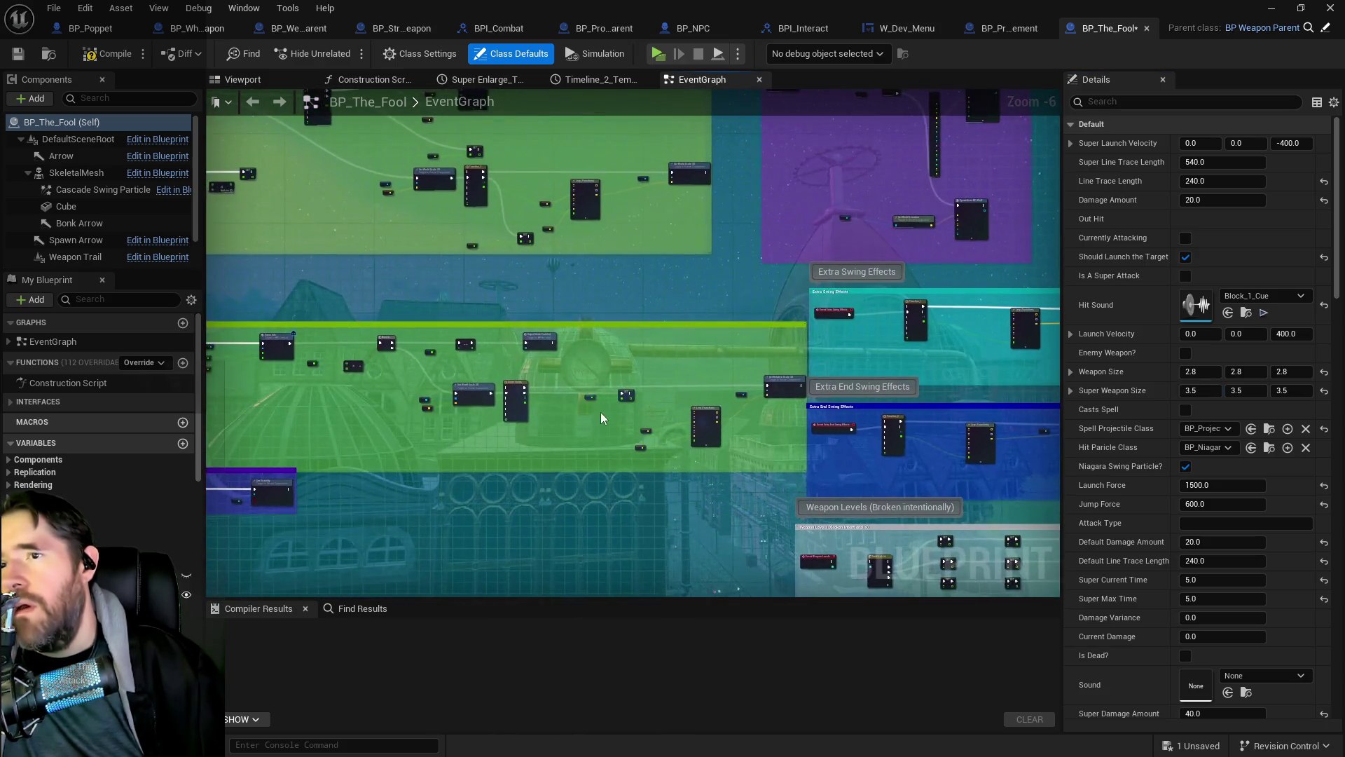
pyautogui.scroll(4, 591, 377)
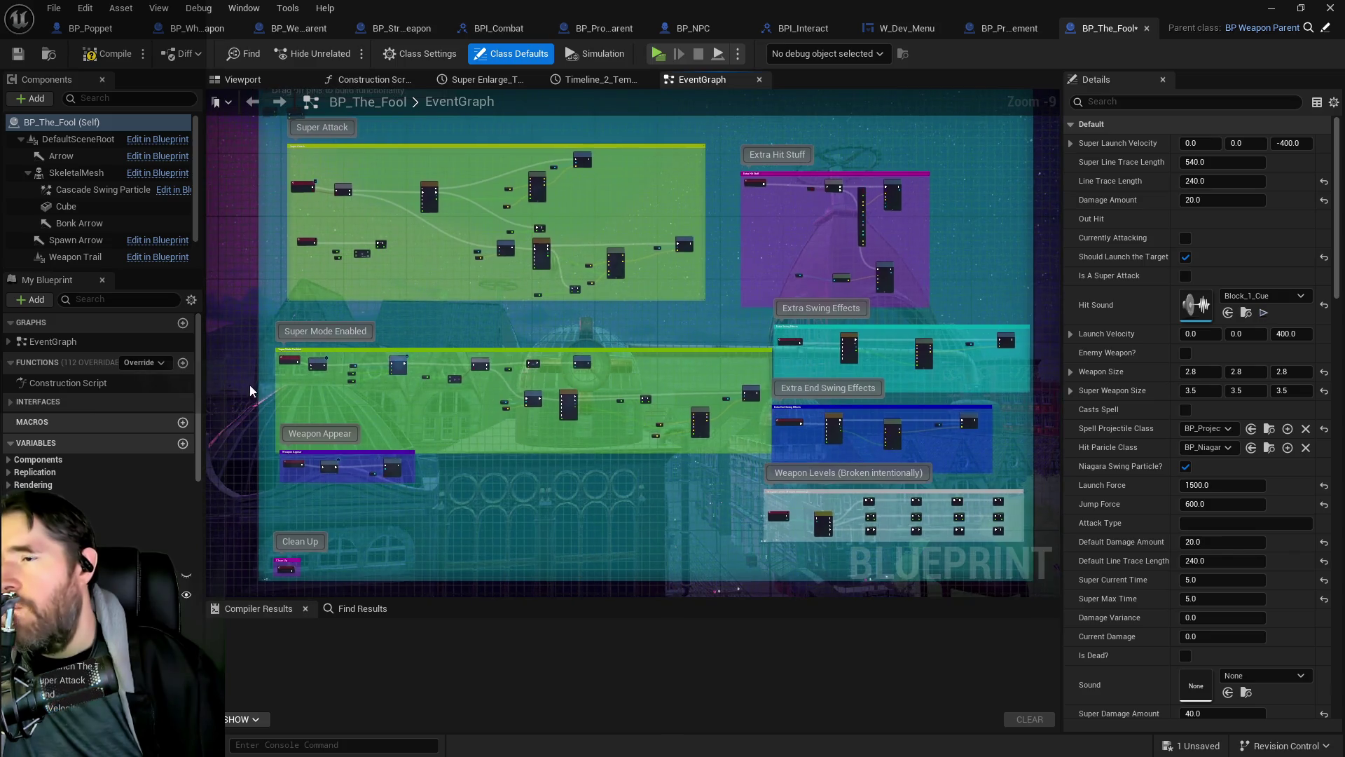
pyautogui.scroll(3, 494, 440)
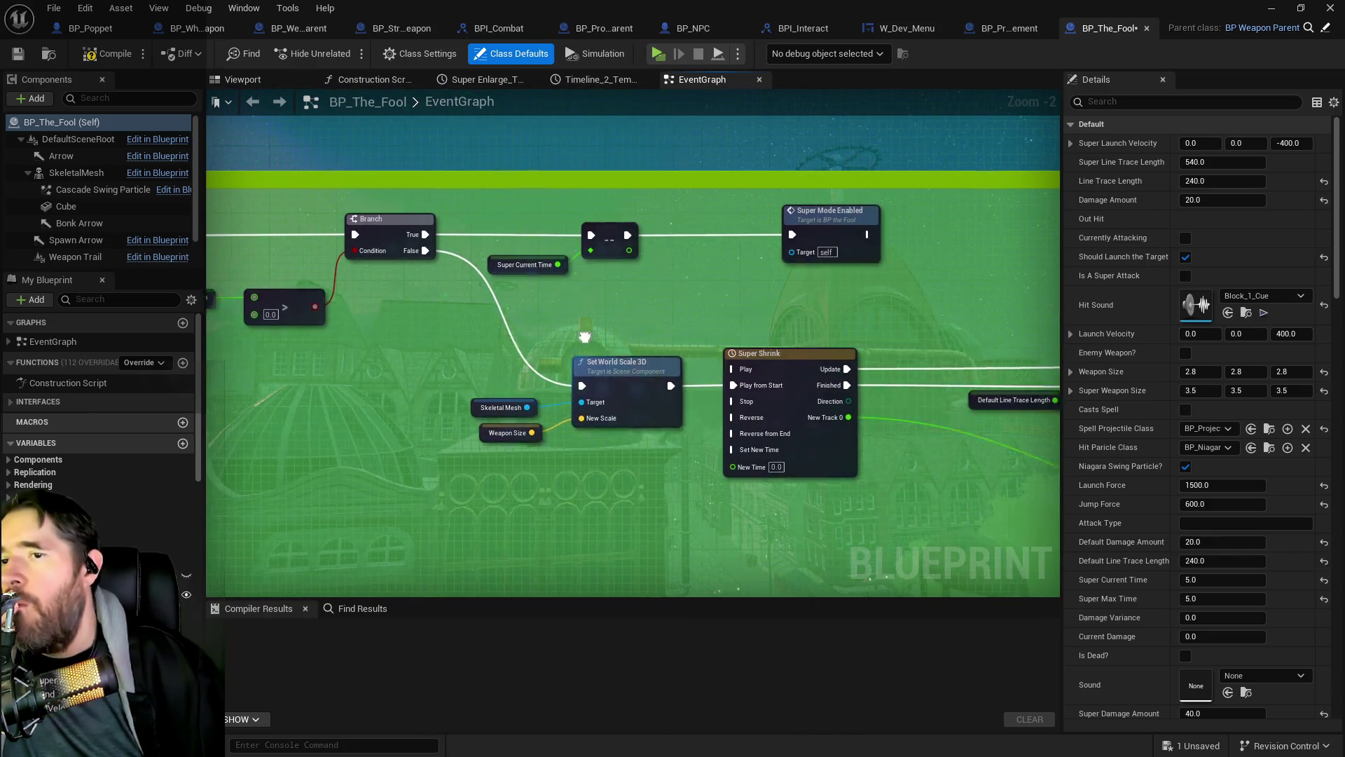
pyautogui.moveTo(805, 352)
pyautogui.mouseDown()
pyautogui.moveTo(657, 308)
pyautogui.moveTo(704, 307)
pyautogui.mouseUp()
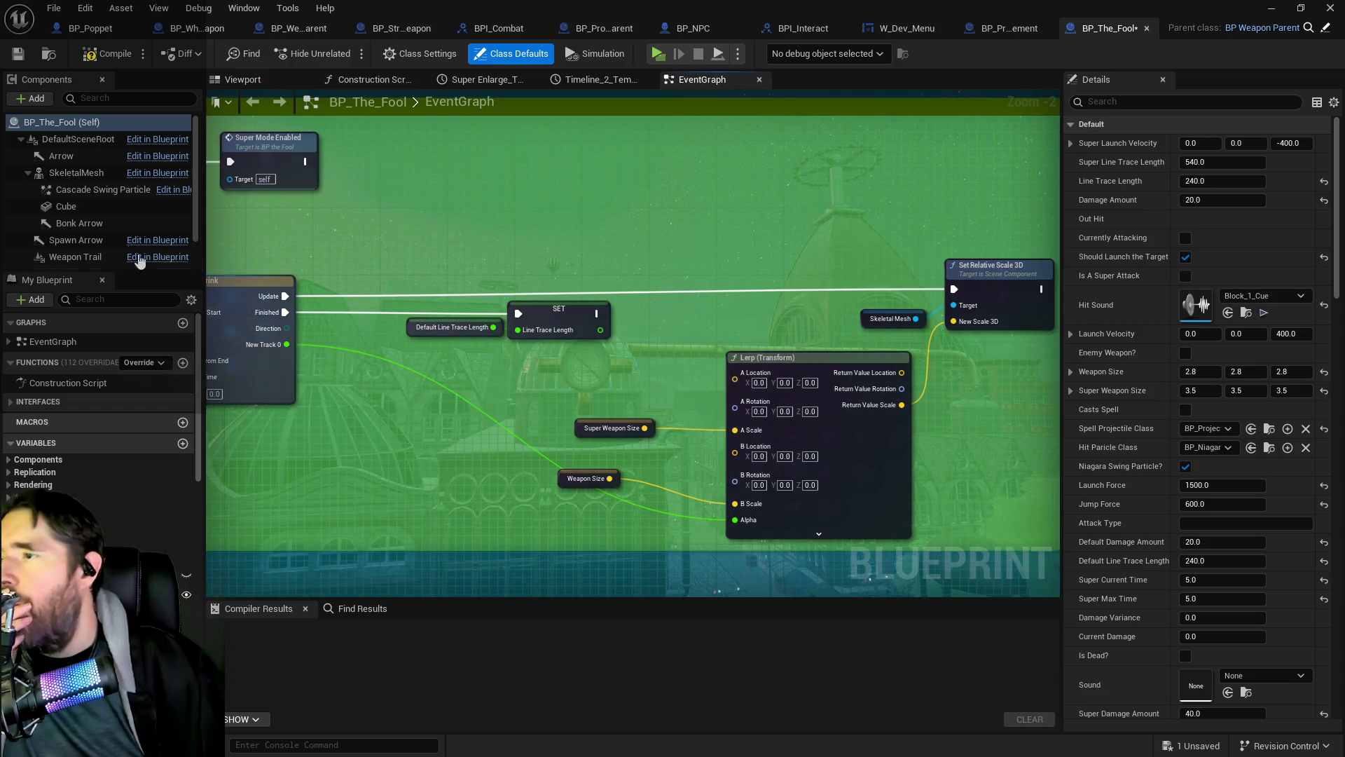
pyautogui.scroll(-2, 99, 234)
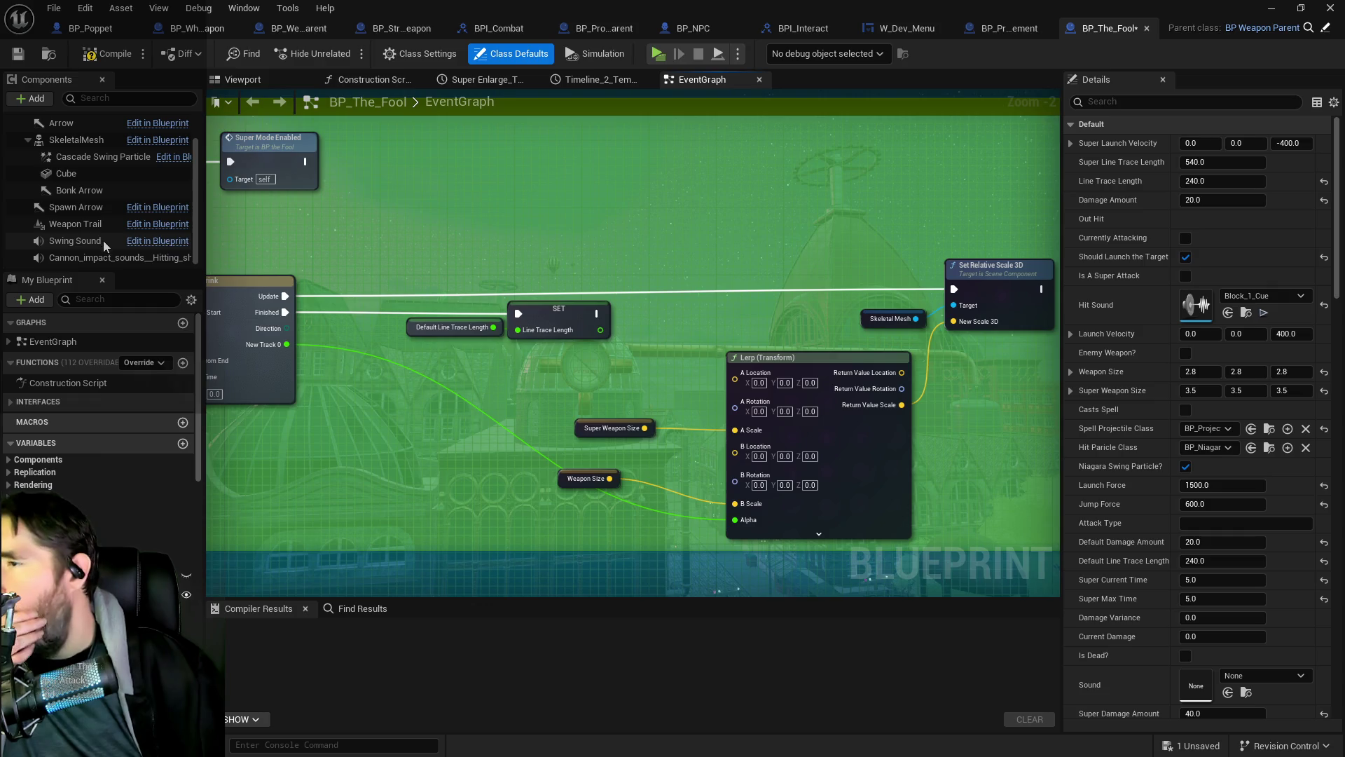
pyautogui.moveTo(457, 225); pyautogui.dragTo(432, 233)
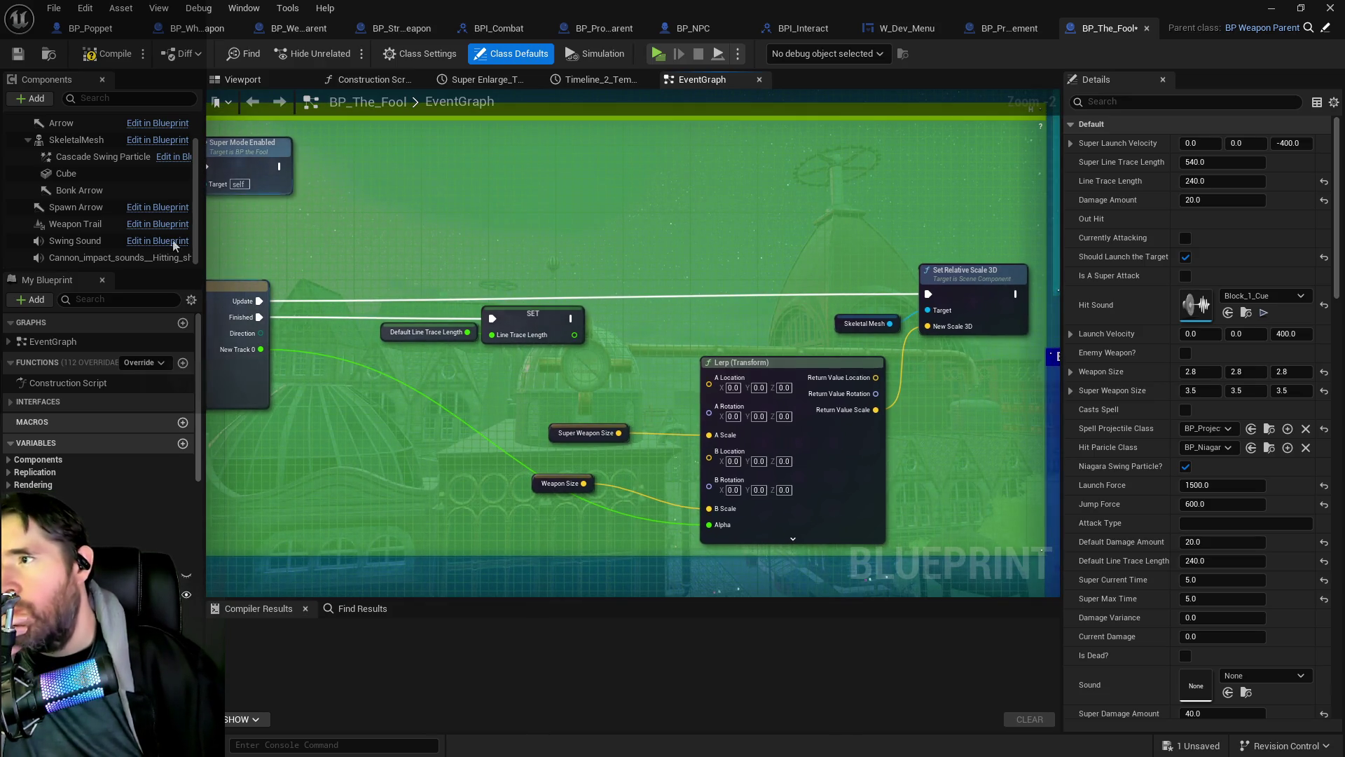
pyautogui.scroll(2, 107, 177)
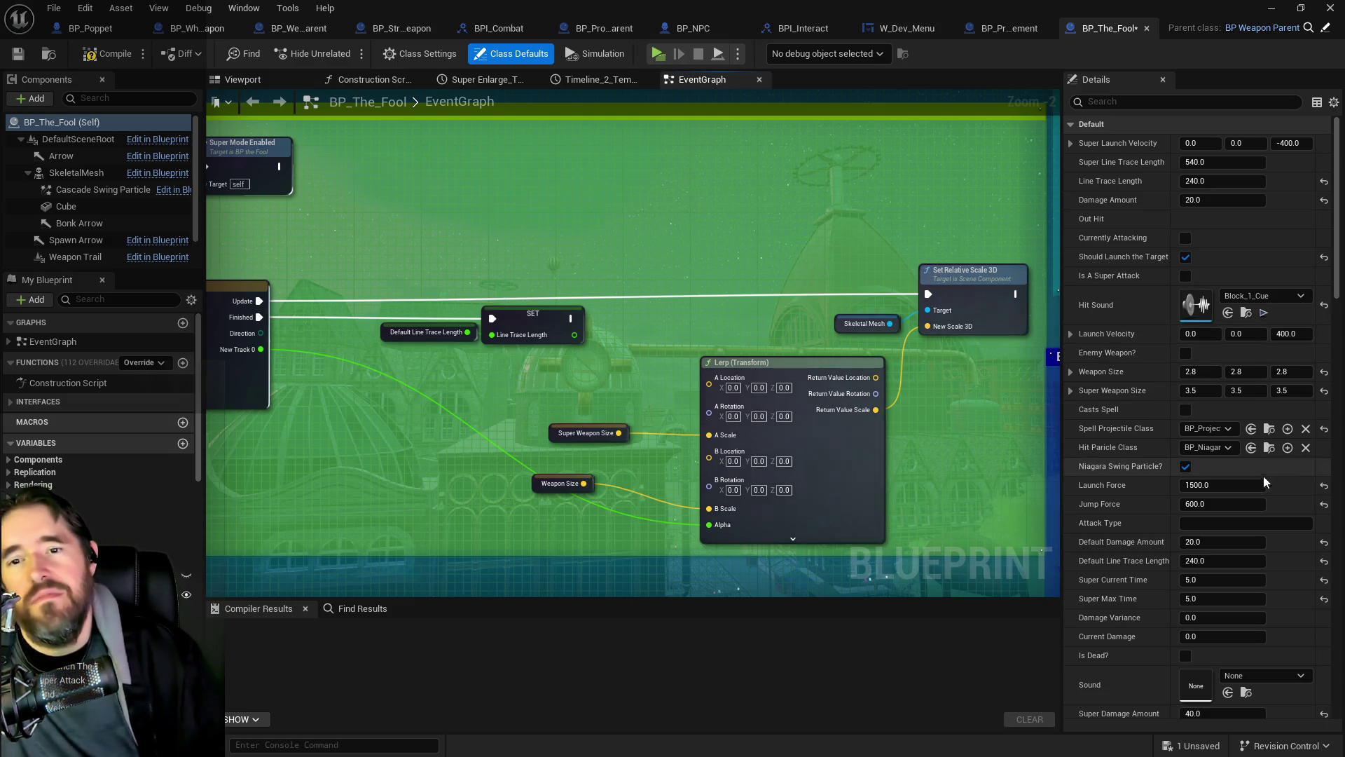
# Step: Set Super Weapon Size to 3.3 on all axes, then compile and save BP_The_Fool
pyautogui.click(1202, 392)
pyautogui.write('3.3')
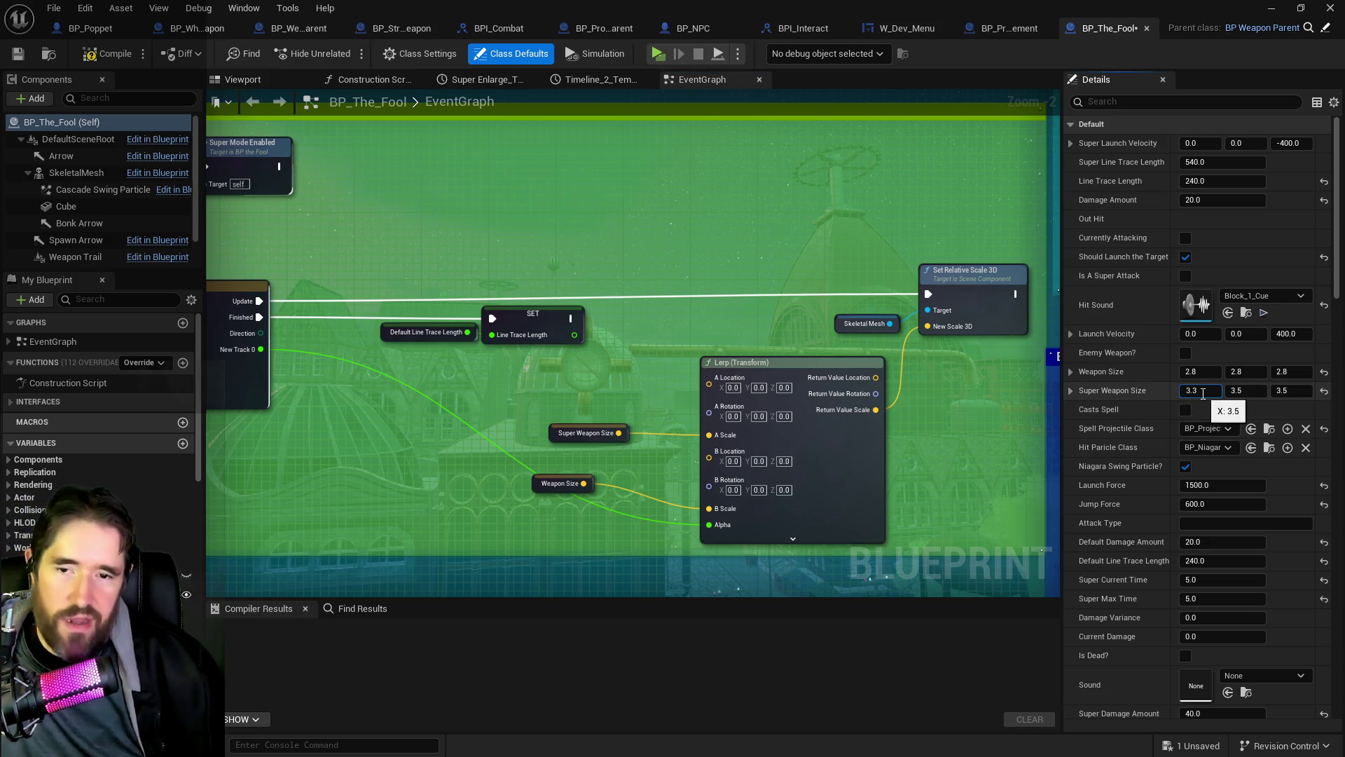
pyautogui.click(1232, 389)
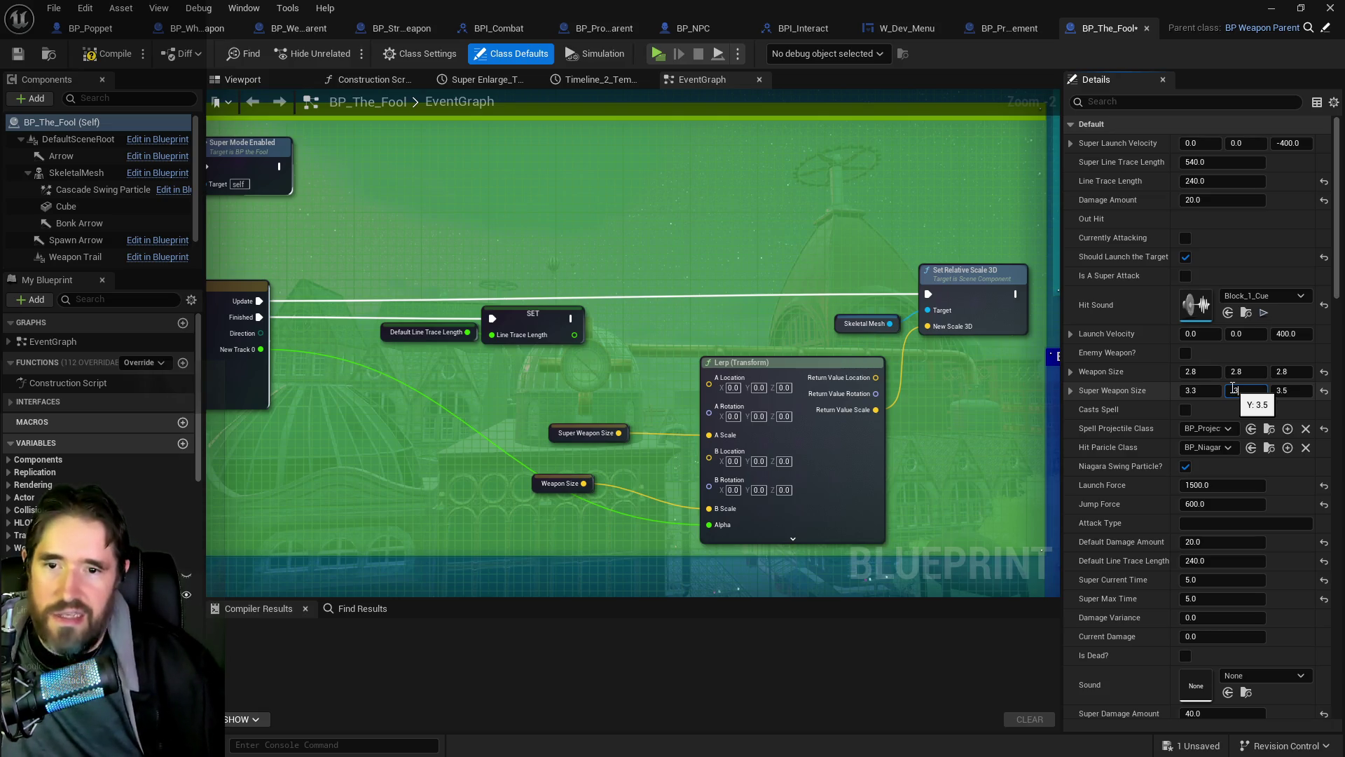
pyautogui.write('.3')
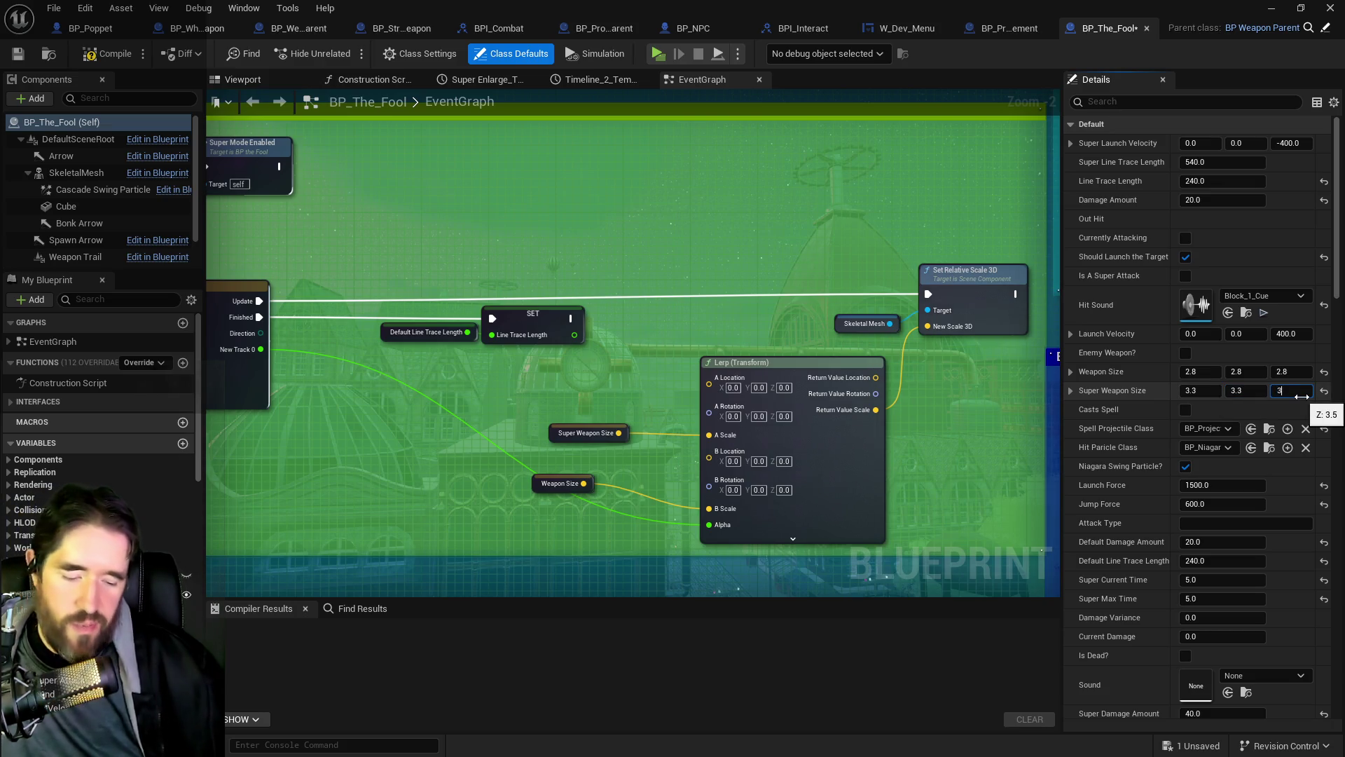
pyautogui.press('Return')
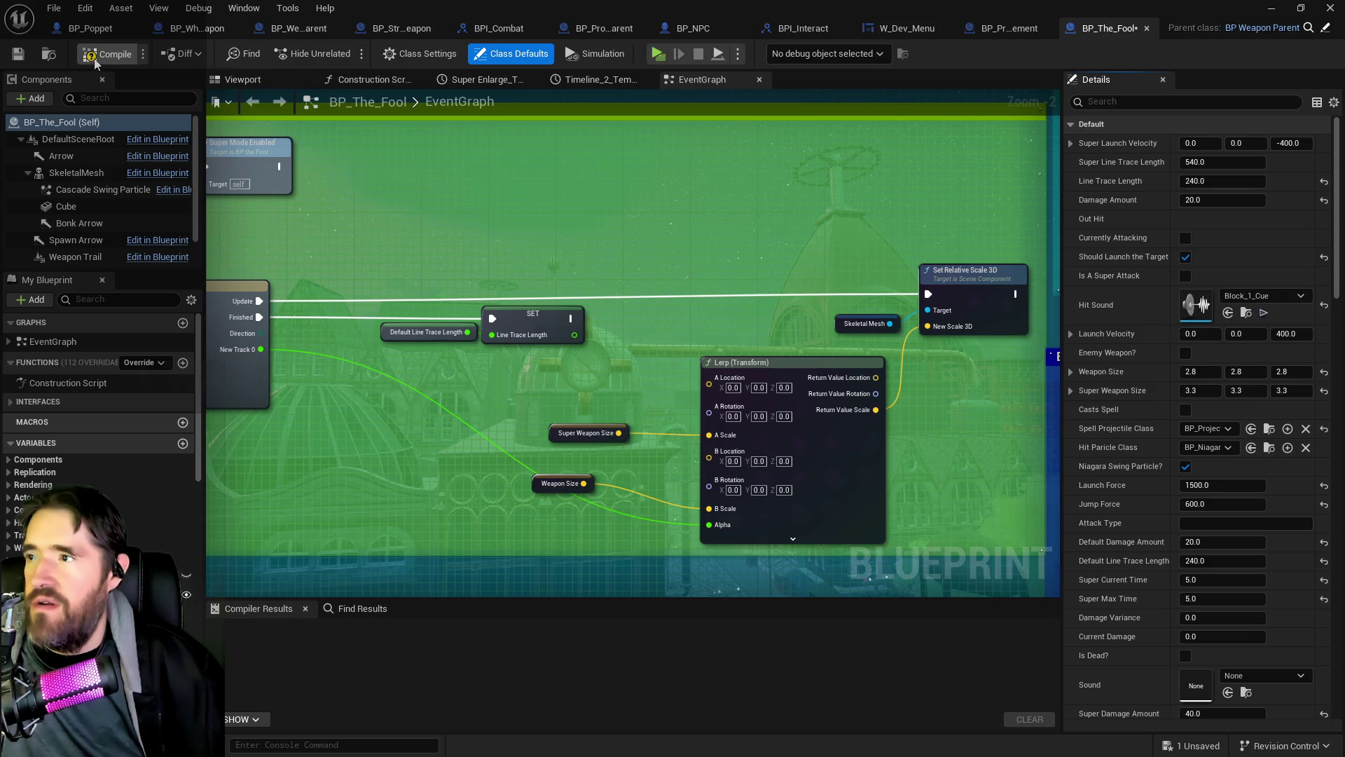
pyautogui.click(77, 60)
pyautogui.hotkey('ctrl', 's')
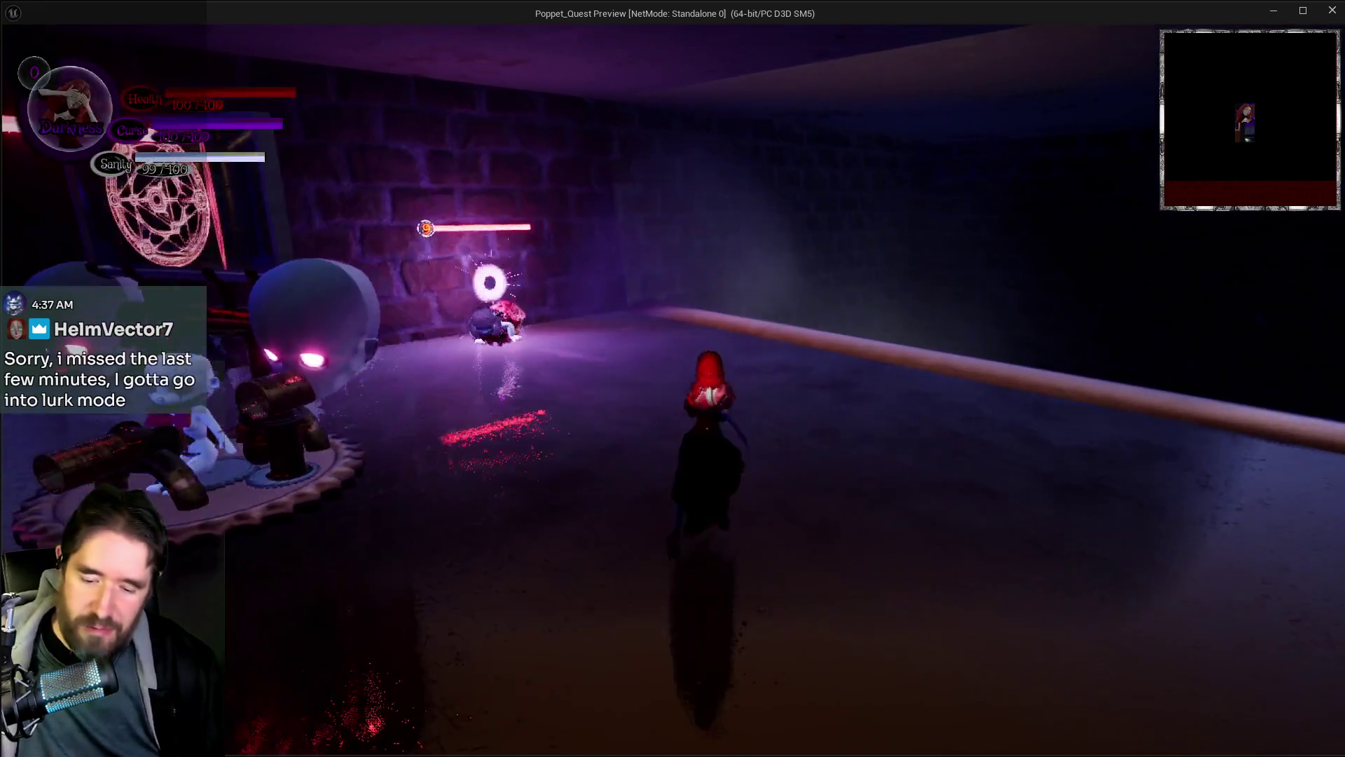
# Step: Toggle the in-game card menu open and closed, then return to the Blueprint editor
pyautogui.press('Tab')
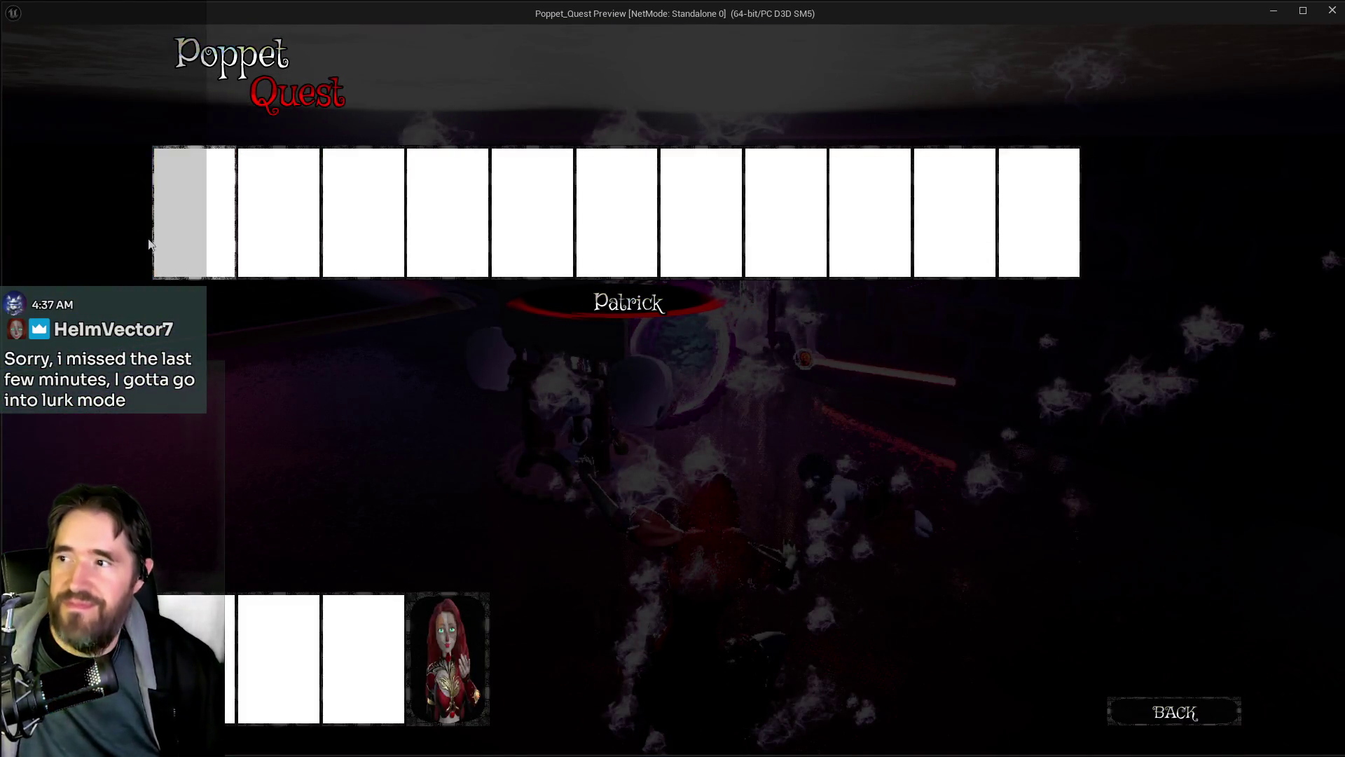
pyautogui.press('Tab')
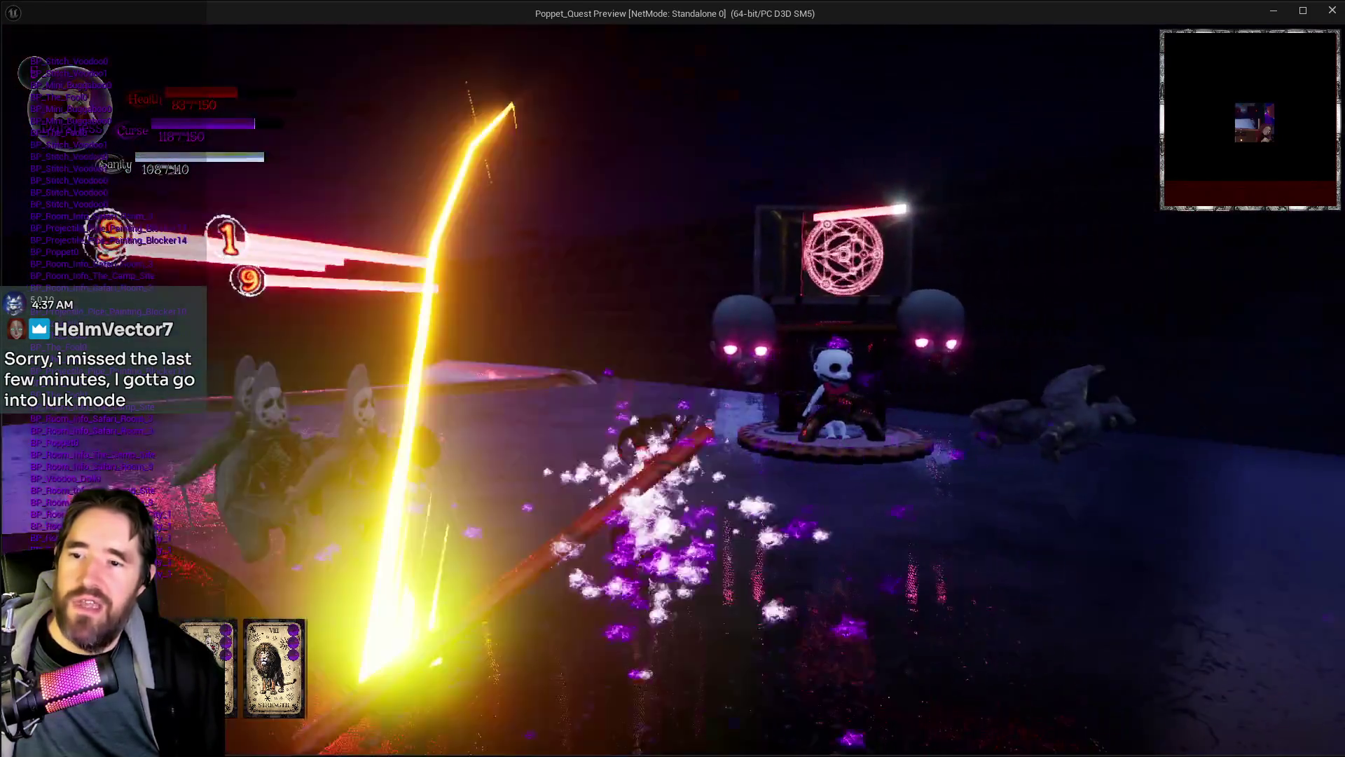
pyautogui.hotkey('alt', 'Tab')
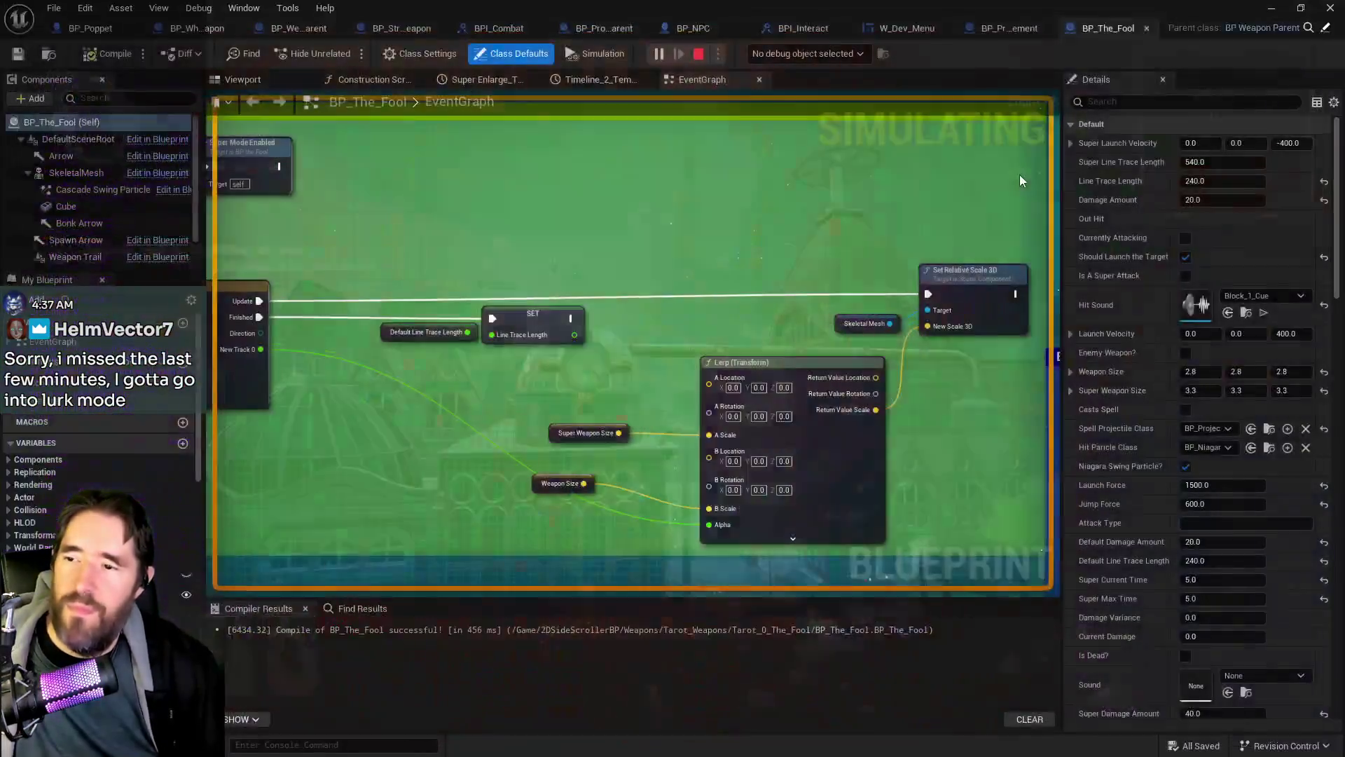
# Step: Stop the preview and inspect the SkeletalMesh component's X scale in the viewport
pyautogui.press('Escape')
pyautogui.write('2')
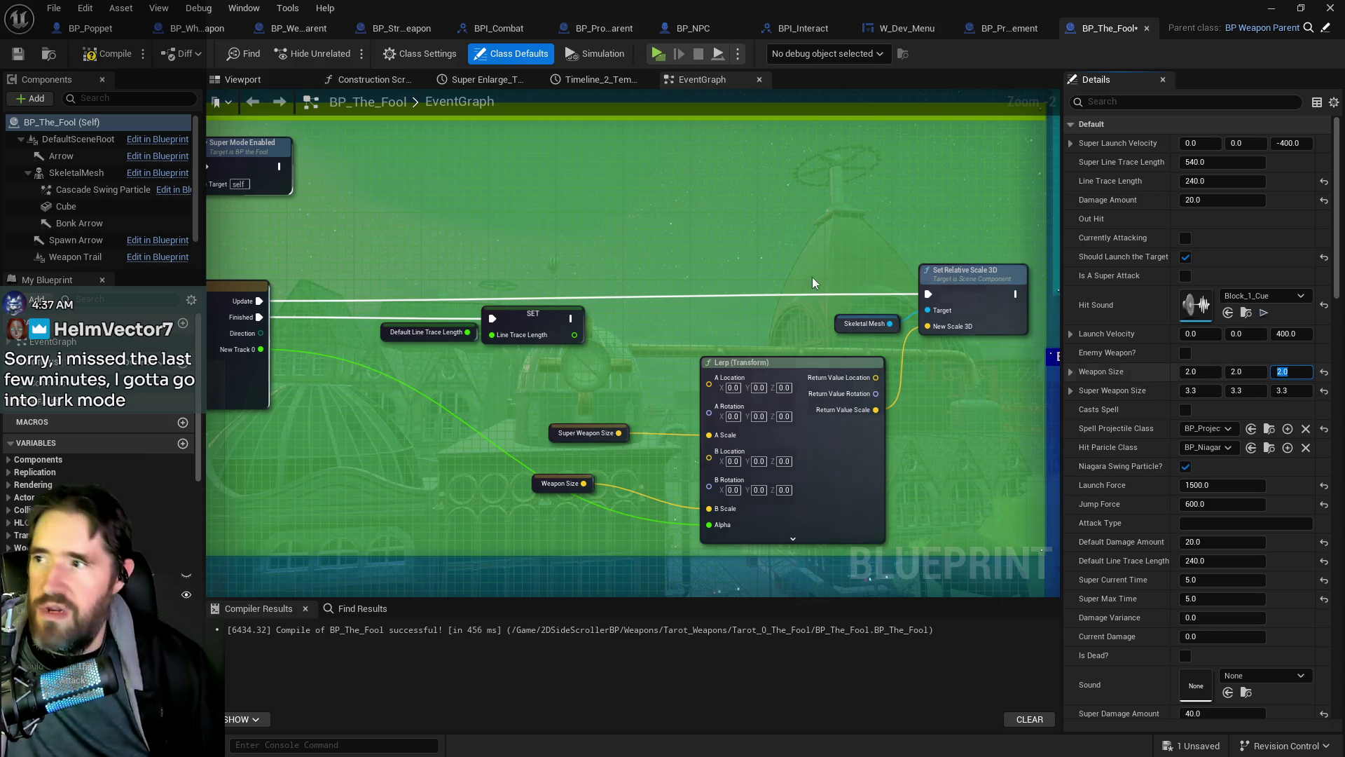
pyautogui.click(244, 77)
pyautogui.click(81, 178)
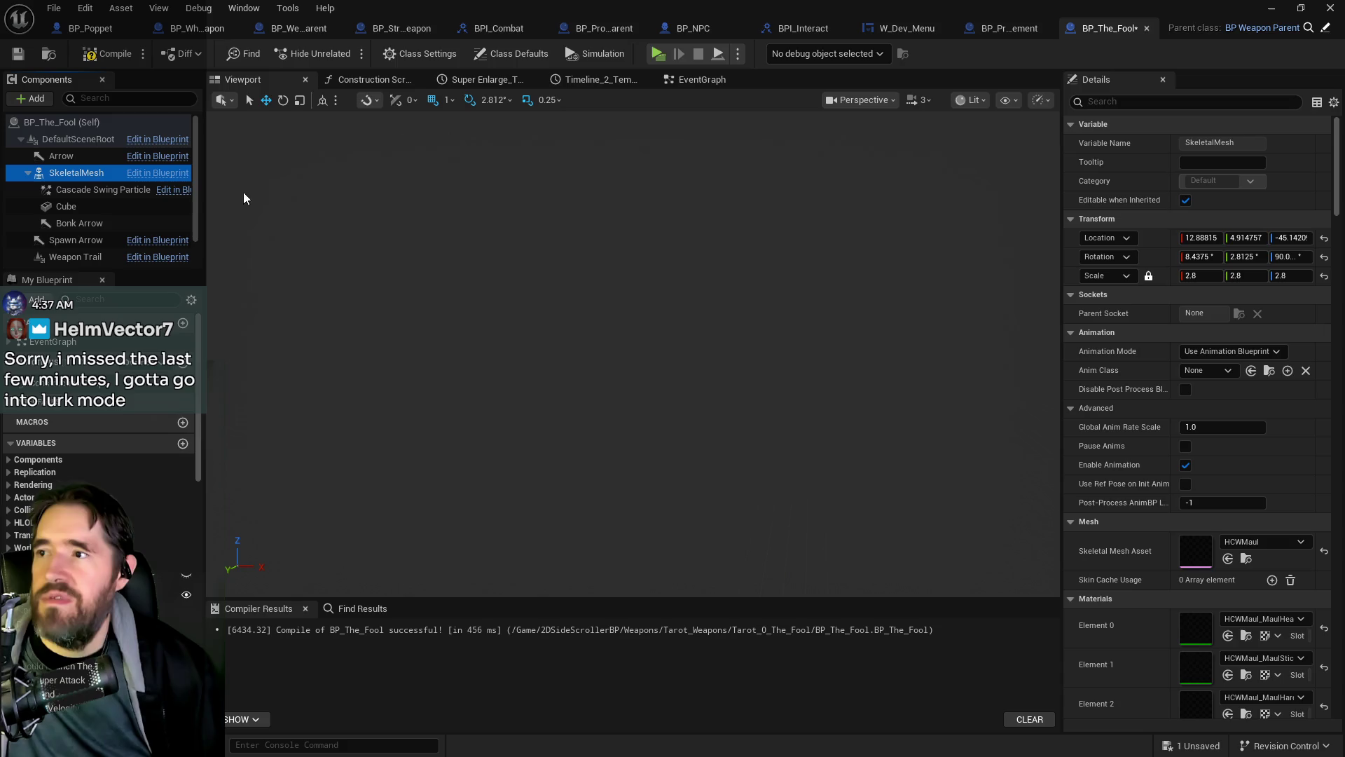
pyautogui.click(1195, 274)
pyautogui.write('2')
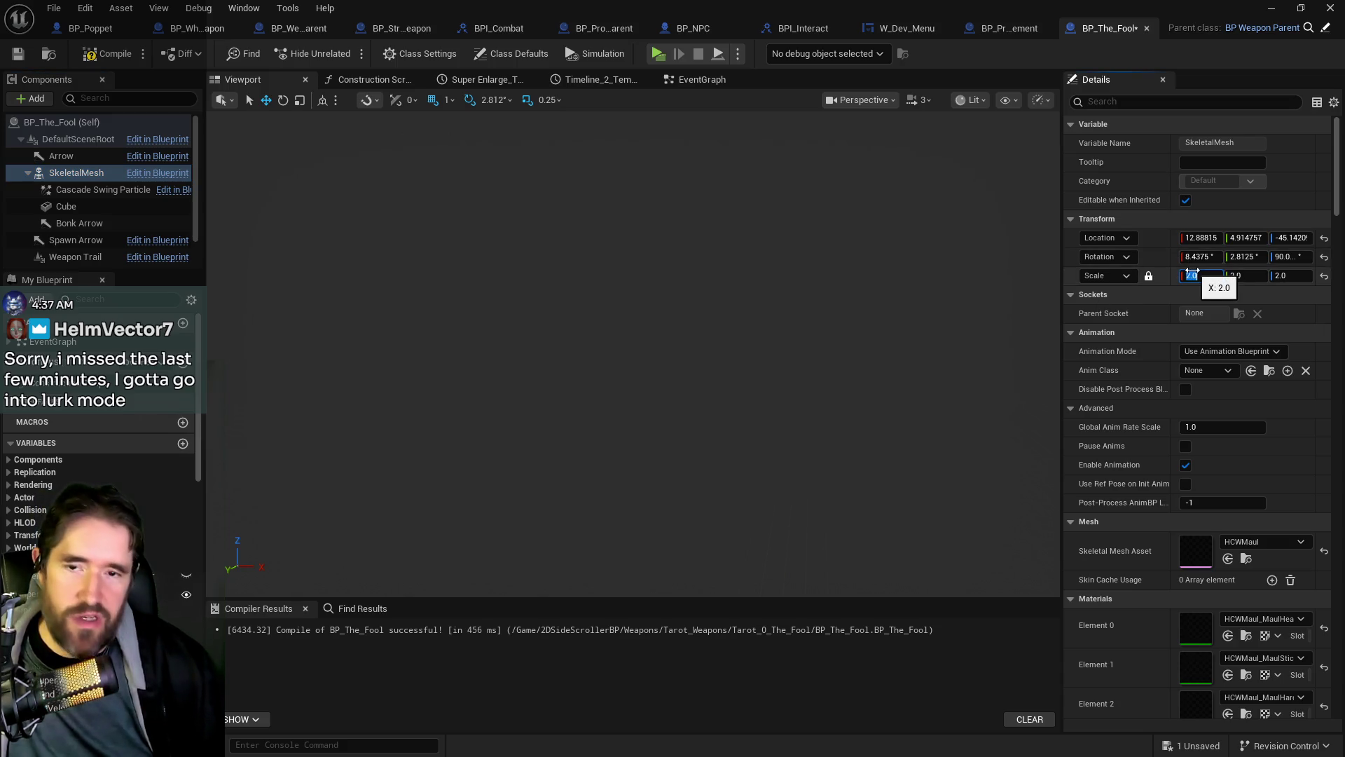
# Step: Check the Super Weapon Size variable in the EventGraph, then switch to BP_Weapon_Parent
pyautogui.moveTo(702, 79); pyautogui.dragTo(592, 79)
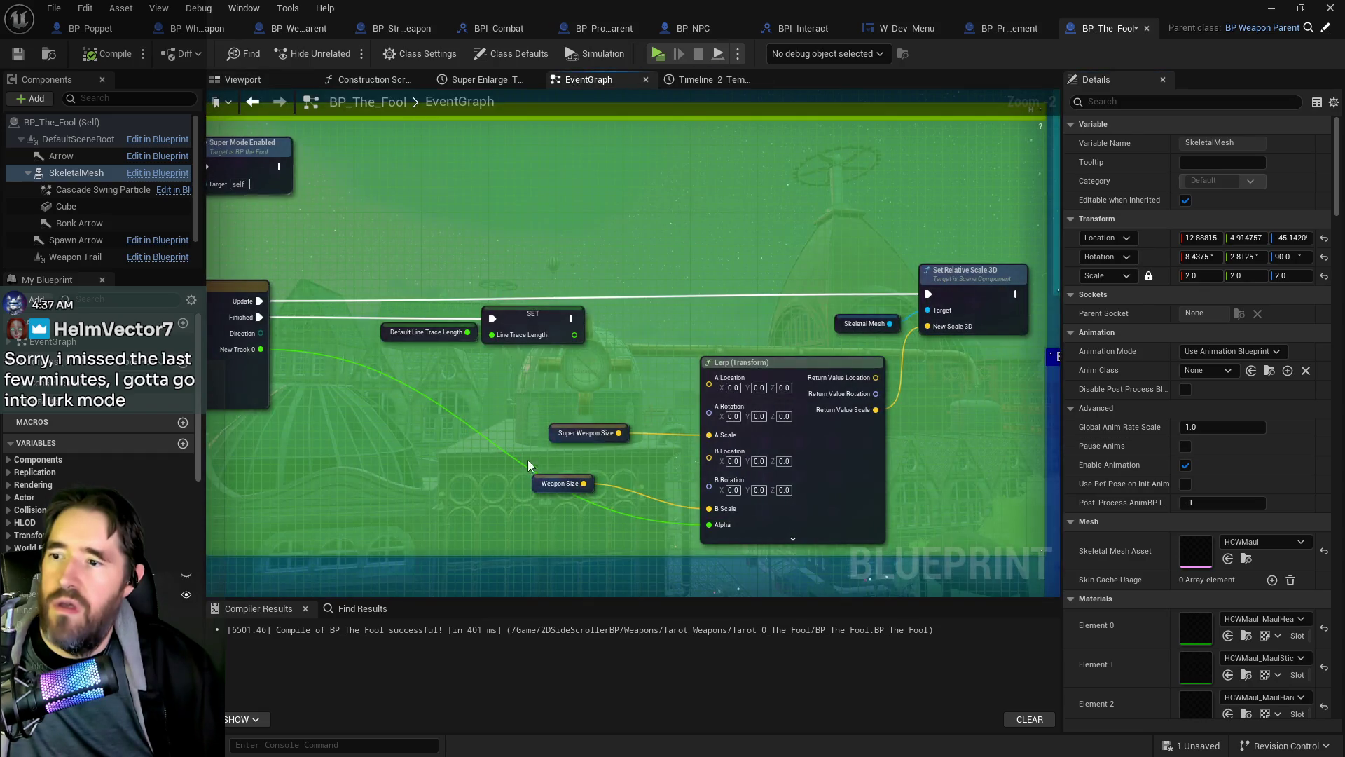
pyautogui.click(554, 436)
pyautogui.write('2.8')
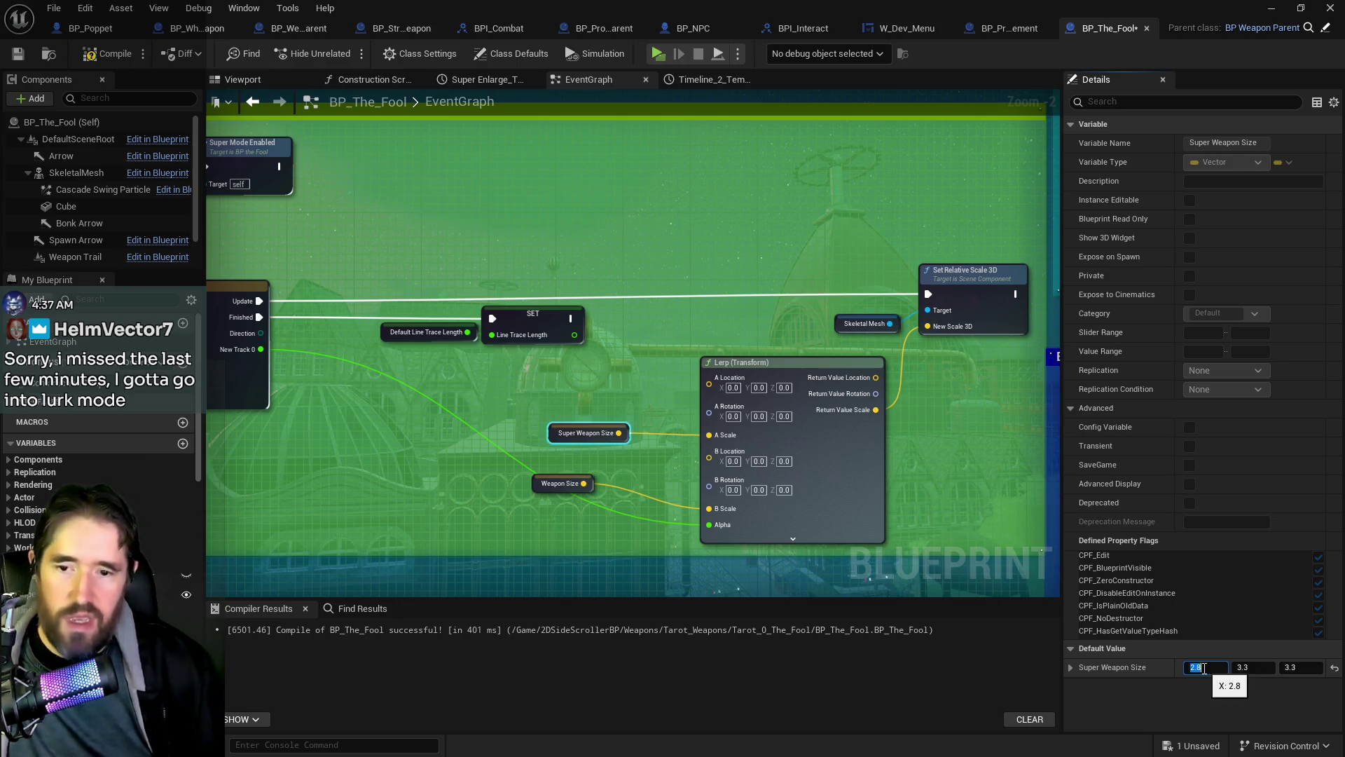
pyautogui.click(298, 28)
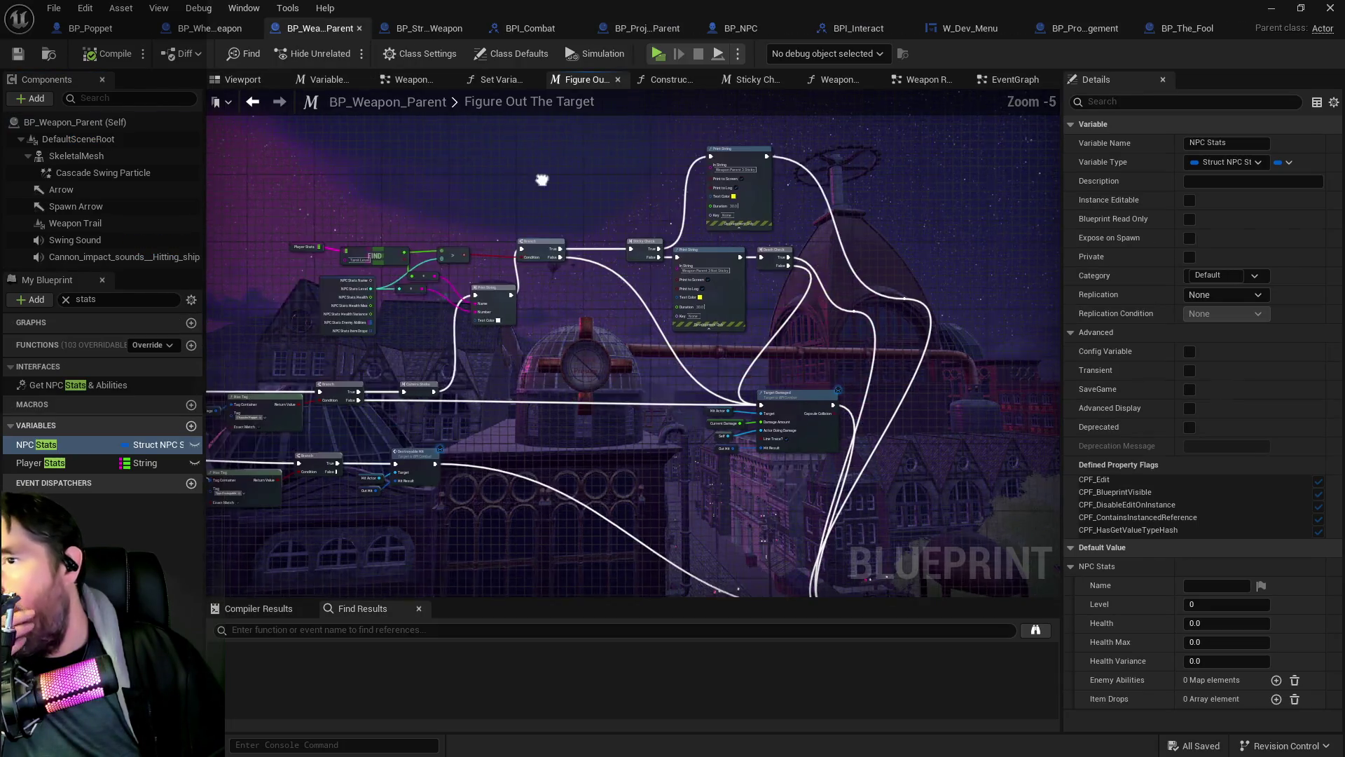
# Step: Drag a wire from Sticky Check's True output, cancel it, and nudge Death Check down
pyautogui.scroll(2, 554, 242)
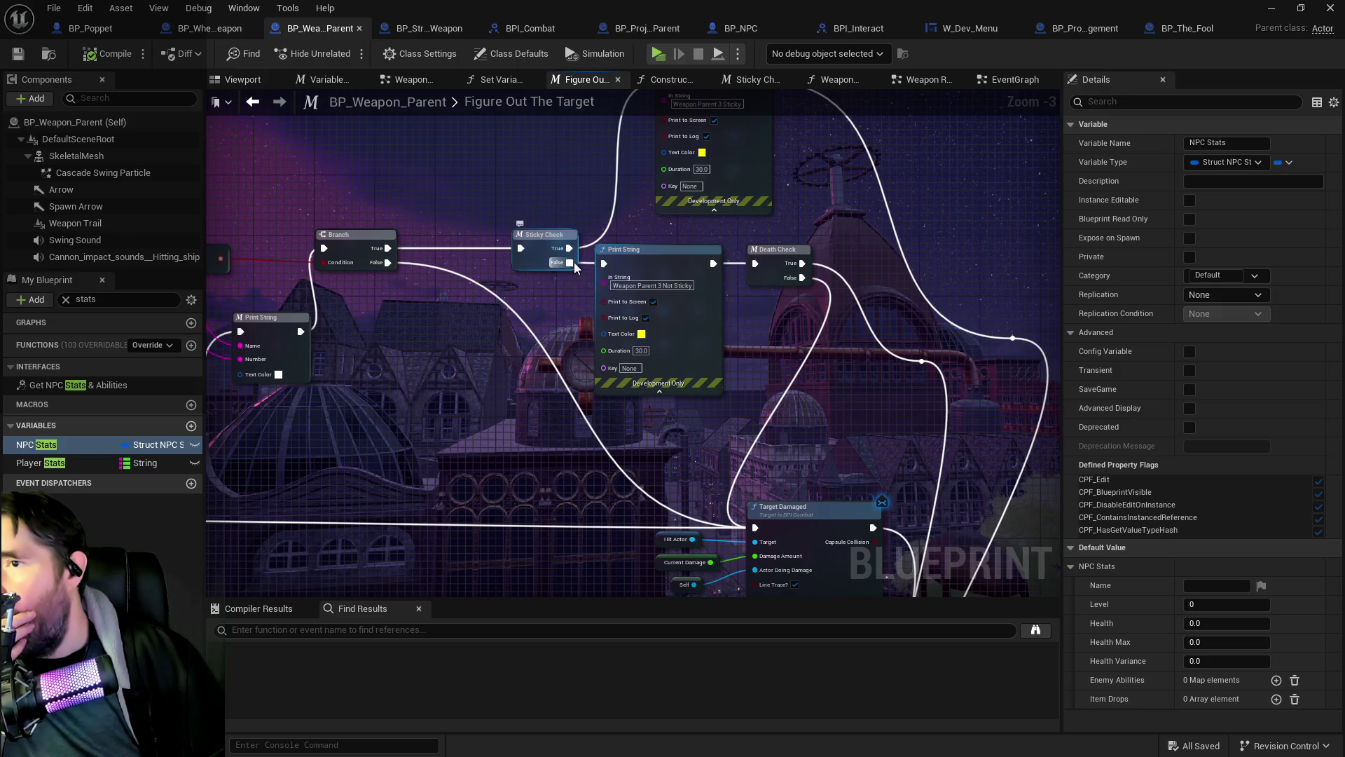
pyautogui.click(571, 239)
pyautogui.moveTo(479, 253)
pyautogui.mouseDown()
pyautogui.moveTo(855, 357)
pyautogui.moveTo(671, 125)
pyautogui.moveTo(765, 345)
pyautogui.moveTo(892, 464)
pyautogui.moveTo(923, 531)
pyautogui.moveTo(911, 432)
pyautogui.moveTo(908, 444)
pyautogui.mouseUp()
pyautogui.click(912, 533)
pyautogui.click(689, 451)
pyautogui.moveTo(688, 451); pyautogui.dragTo(688, 458)
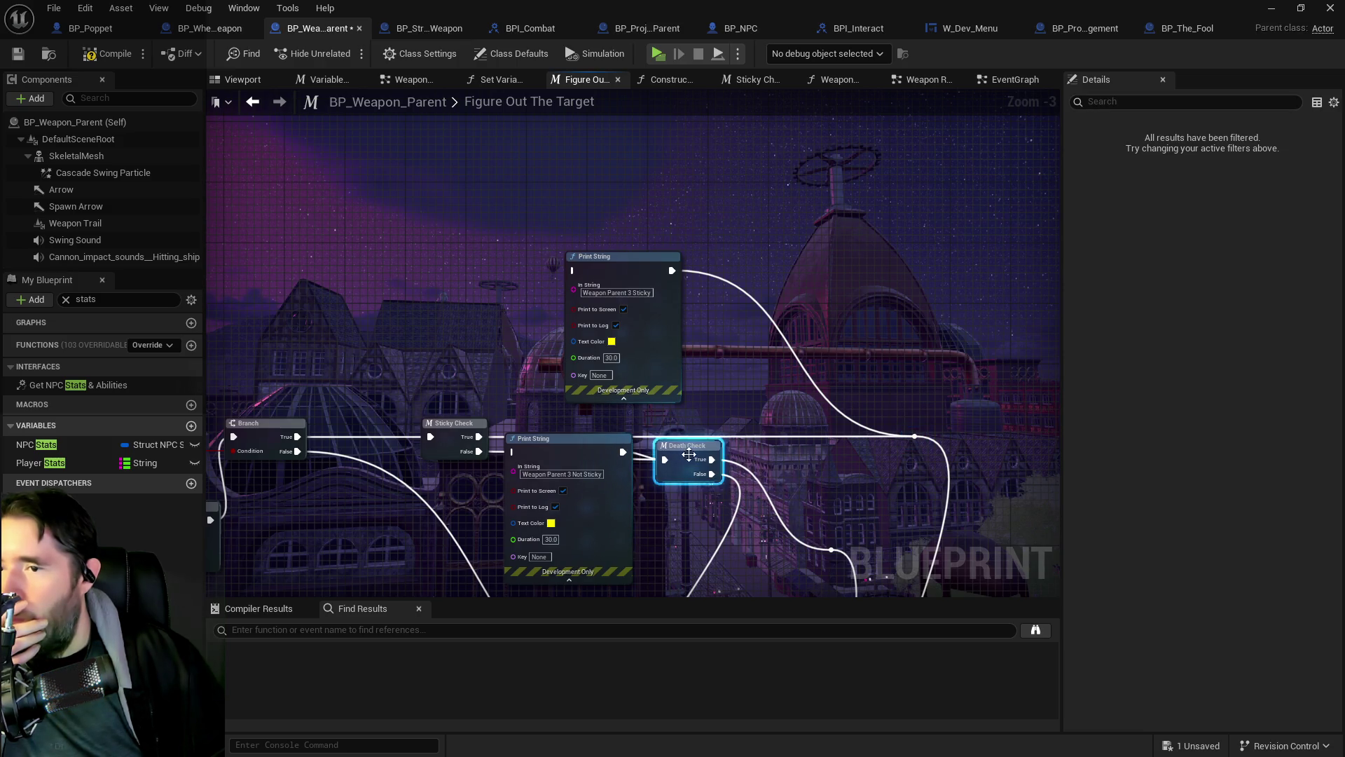
# Step: Delete both Print String debug nodes after Sticky Check, then open the Weapon Ray Trace Graph
pyautogui.click(551, 447)
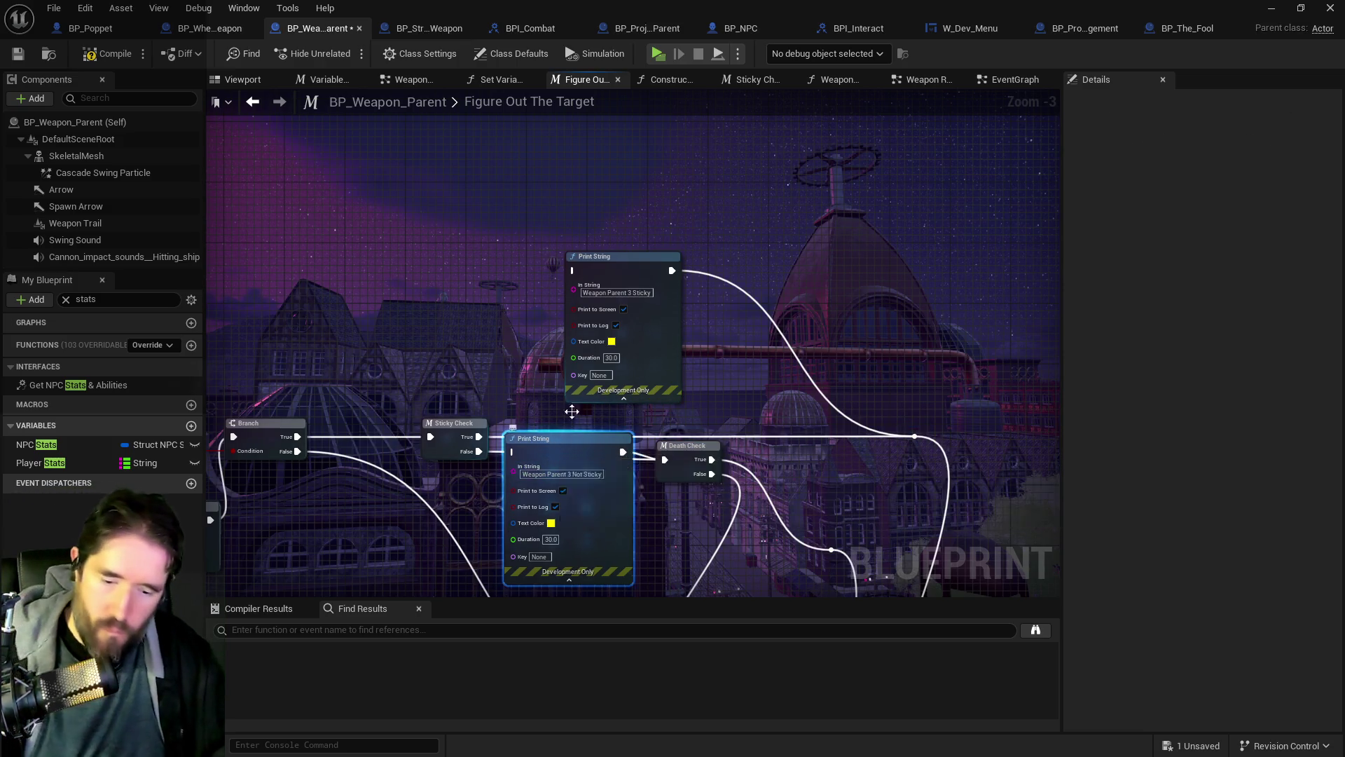
pyautogui.press('Delete')
pyautogui.click(594, 357)
pyautogui.press('Delete')
pyautogui.scroll(-2, 594, 357)
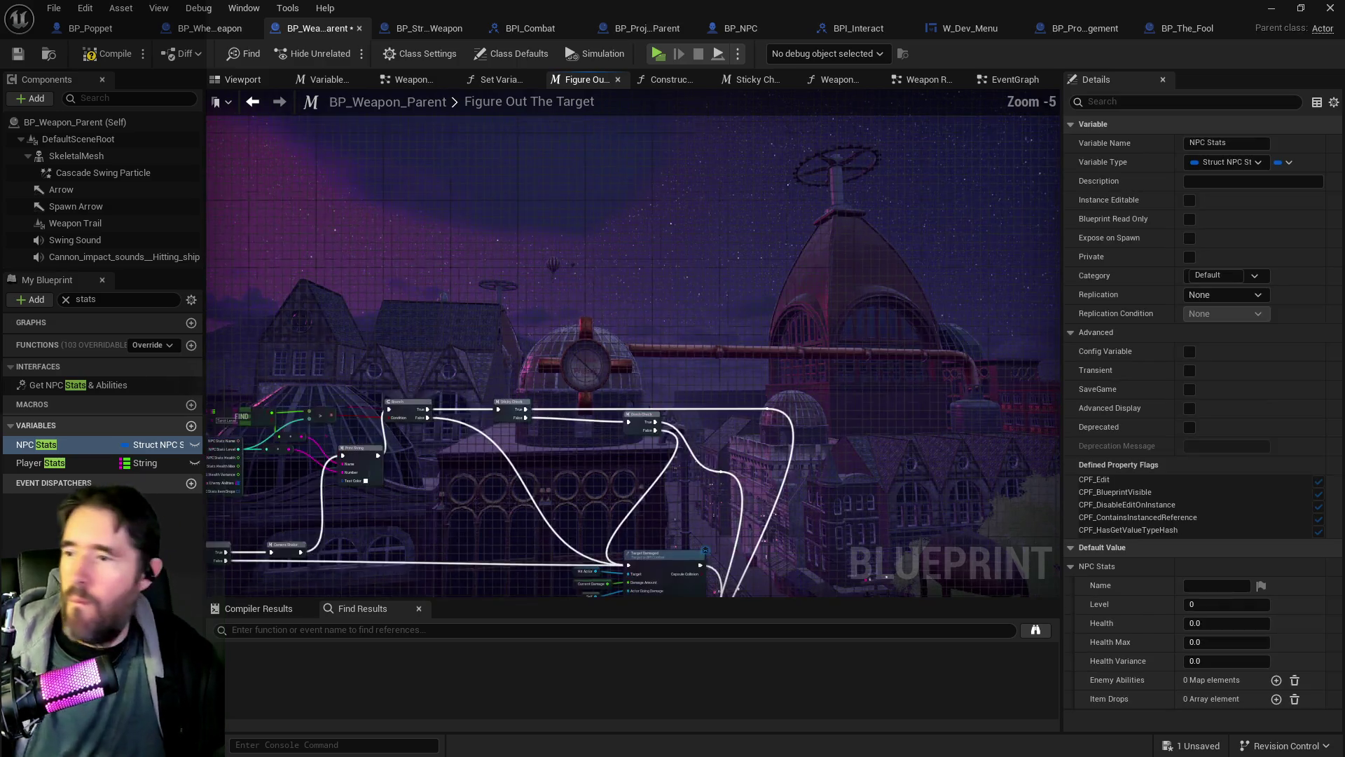
pyautogui.moveTo(779, 330)
pyautogui.mouseDown()
pyautogui.moveTo(753, 238)
pyautogui.moveTo(769, 317)
pyautogui.moveTo(965, 346)
pyautogui.mouseUp()
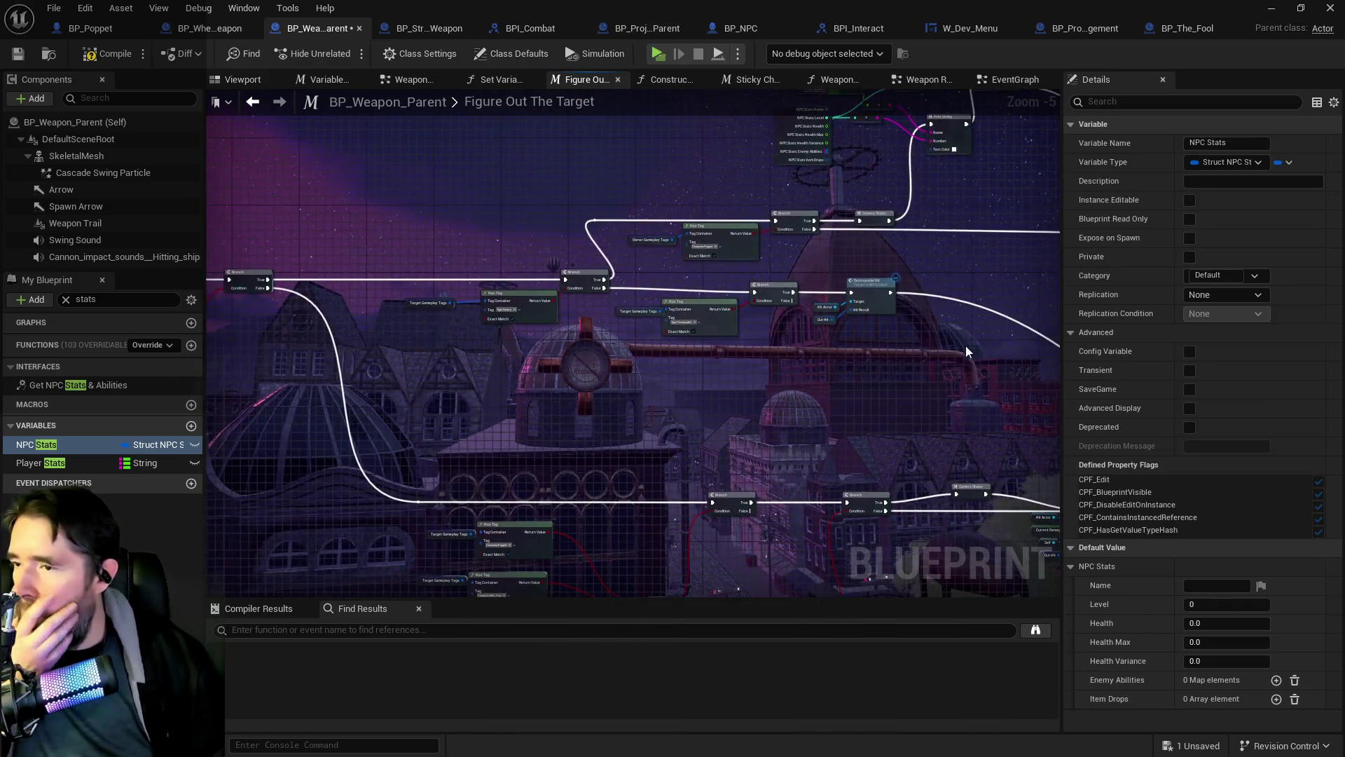
pyautogui.moveTo(392, 413)
pyautogui.mouseDown()
pyautogui.moveTo(677, 344)
pyautogui.moveTo(340, 359)
pyautogui.mouseUp()
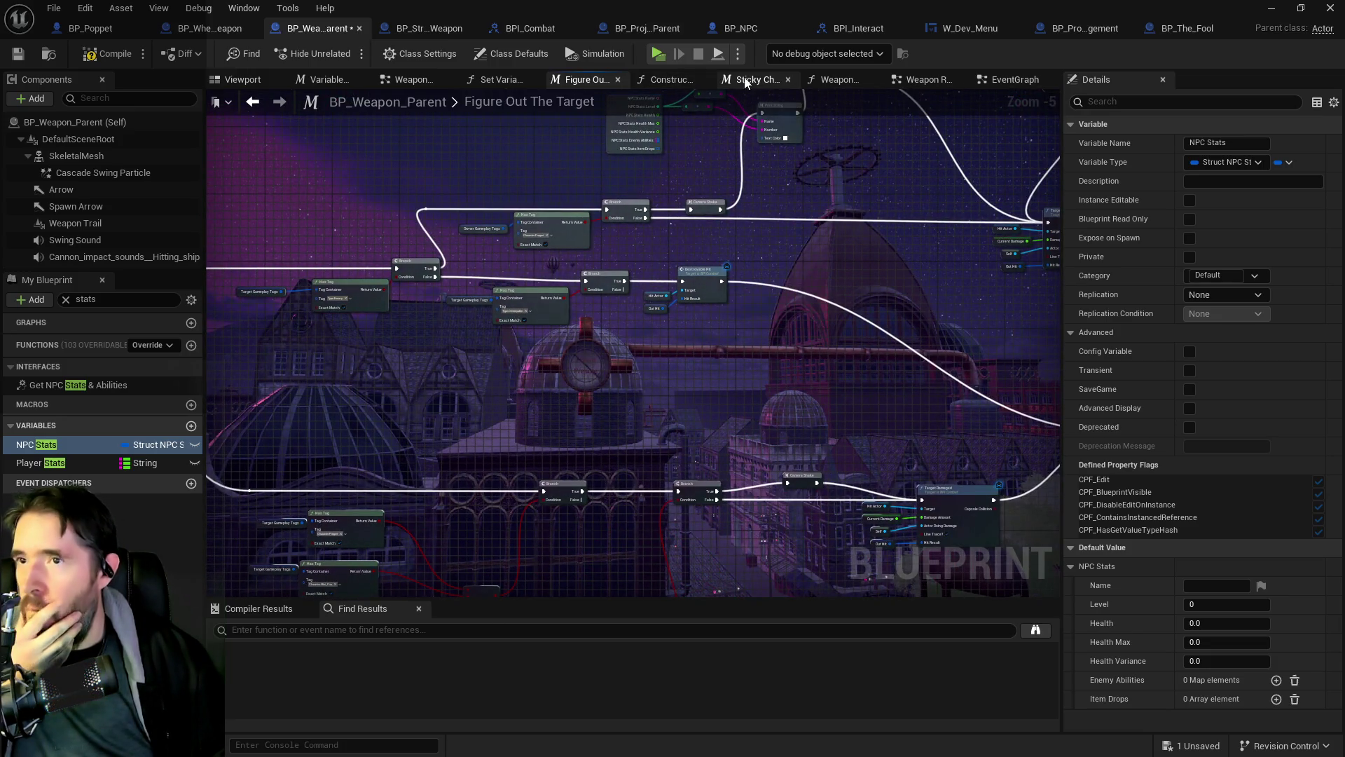
pyautogui.click(925, 80)
# Step: Pan the Weapon Ray Trace Graph to the Check For Hit Actor sphere-trace nodes
pyautogui.scroll(-4, 572, 287)
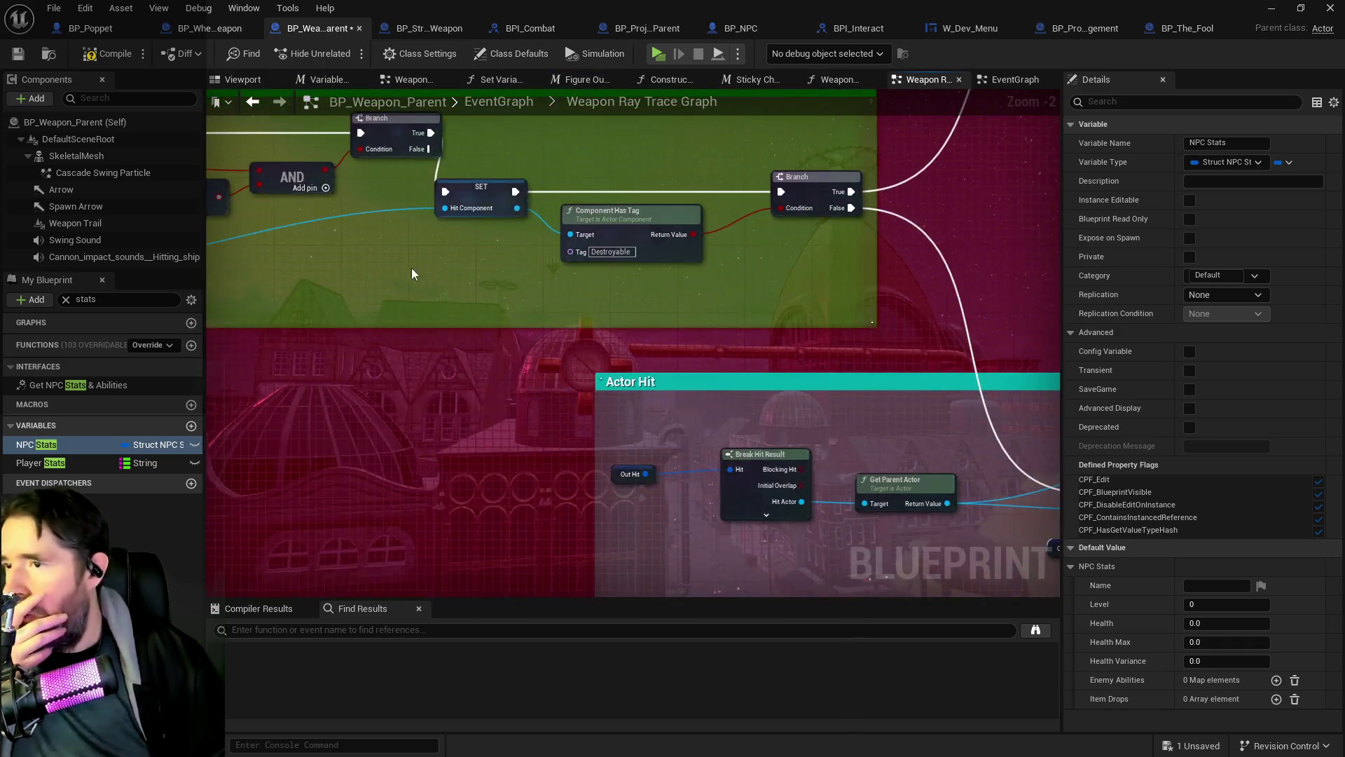
pyautogui.moveTo(648, 302); pyautogui.dragTo(229, 258)
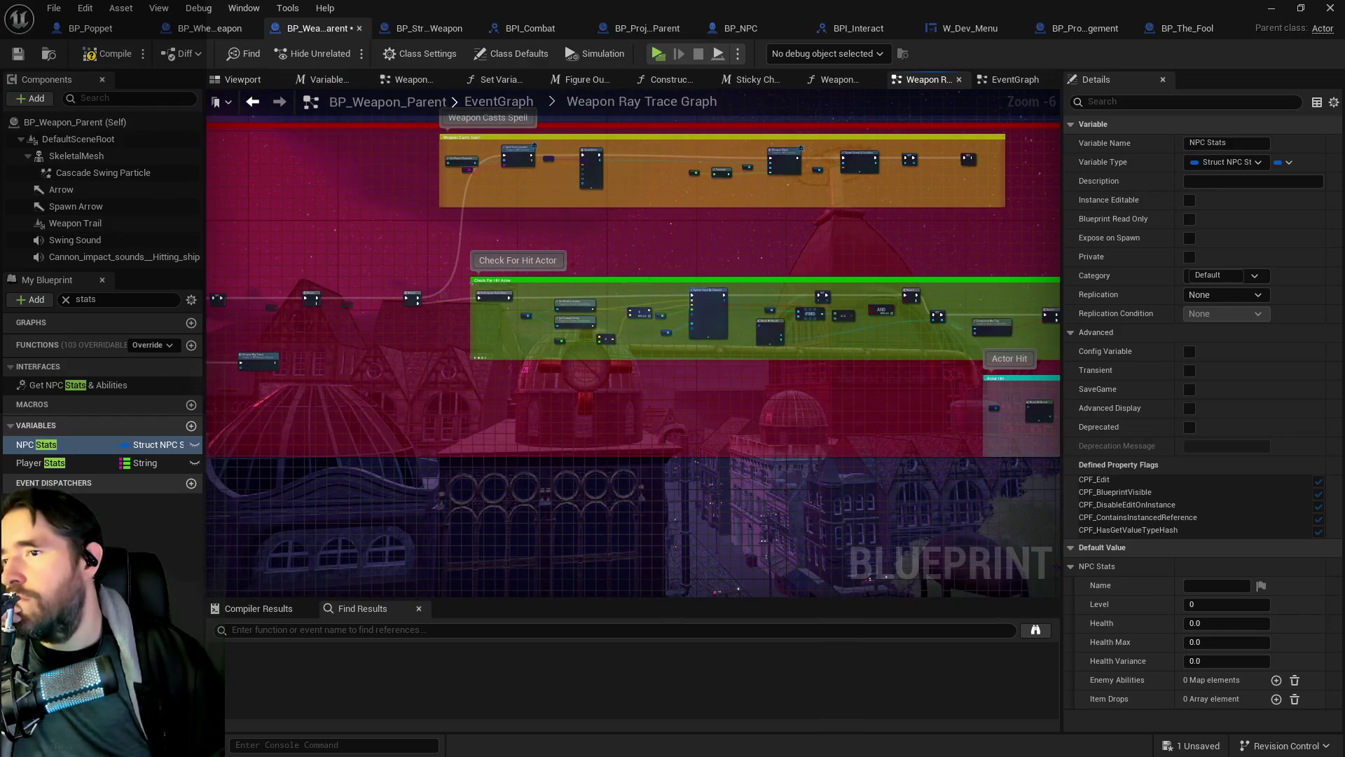
pyautogui.moveTo(455, 278); pyautogui.dragTo(256, 254)
pyautogui.scroll(3, 485, 335)
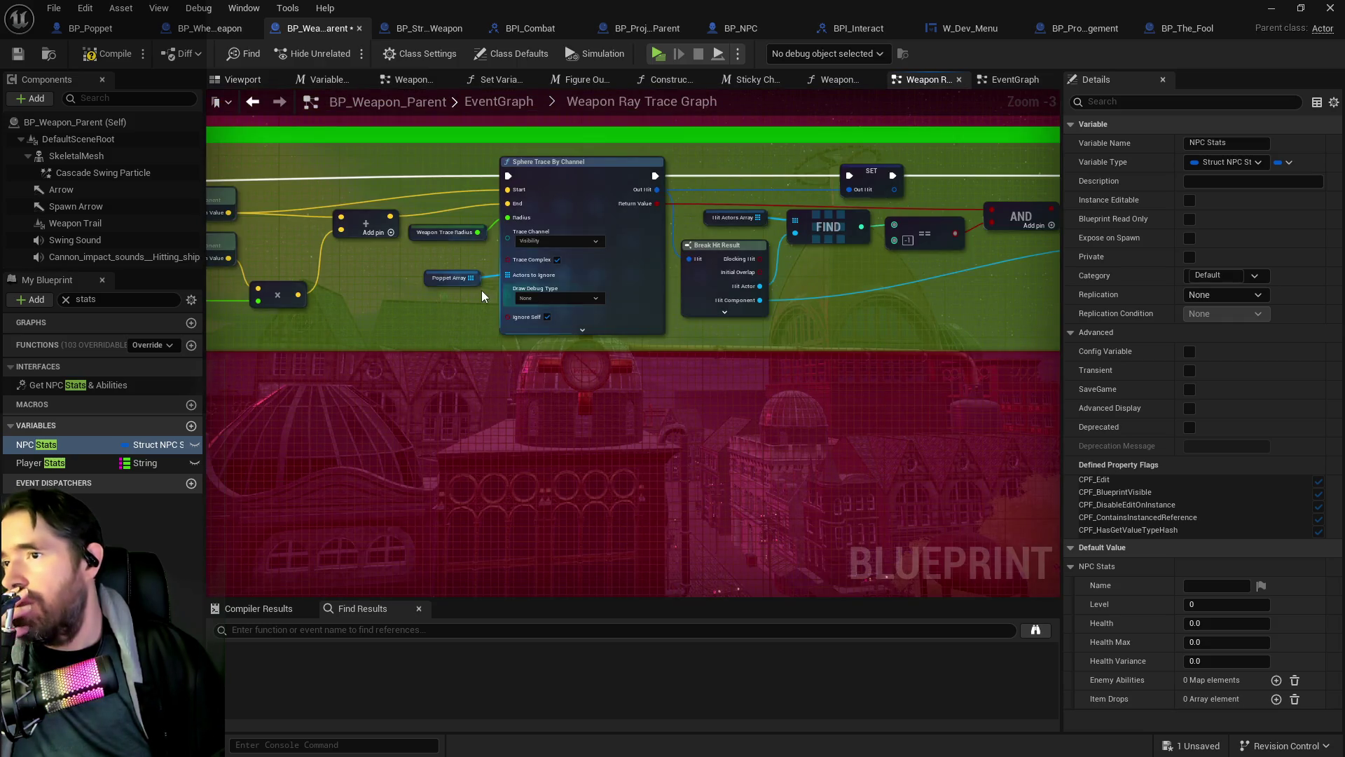
pyautogui.scroll(-2, 464, 295)
pyautogui.scroll(1, 669, 367)
pyautogui.moveTo(670, 367); pyautogui.dragTo(439, 327)
pyautogui.moveTo(381, 293)
pyautogui.mouseDown()
pyautogui.moveTo(692, 349)
pyautogui.moveTo(792, 390)
pyautogui.mouseUp()
pyautogui.moveTo(546, 351)
pyautogui.mouseDown()
pyautogui.moveTo(585, 365)
pyautogui.moveTo(612, 355)
pyautogui.mouseUp()
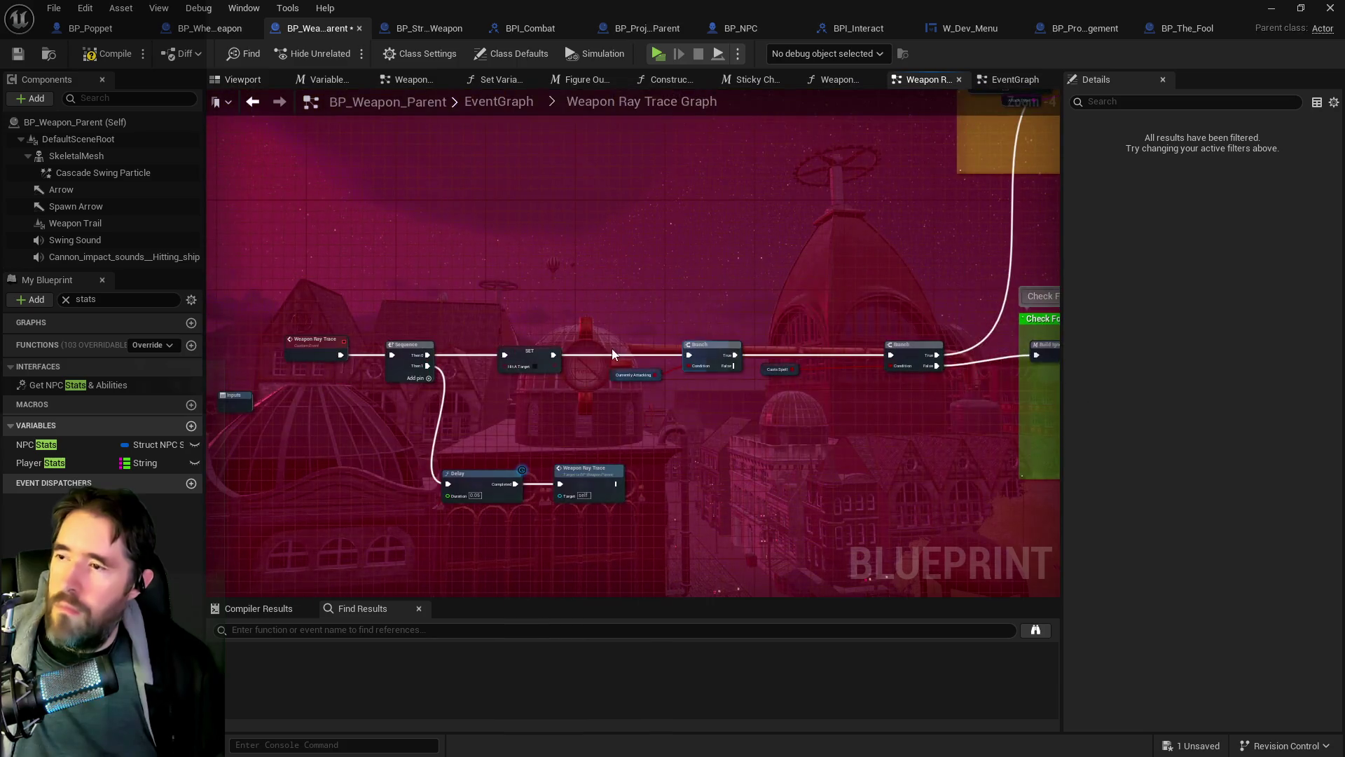
pyautogui.moveTo(716, 335); pyautogui.dragTo(506, 414)
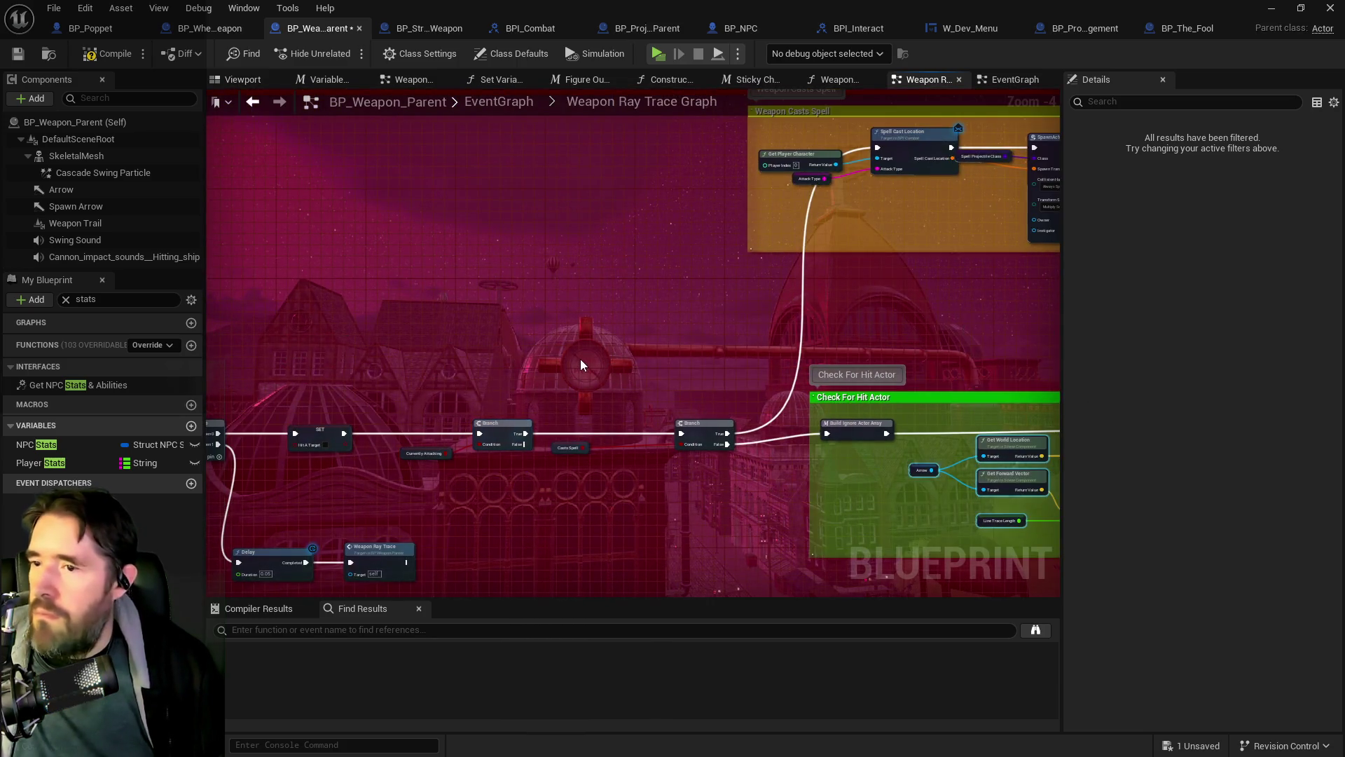
pyautogui.moveTo(580, 359)
pyautogui.mouseDown()
pyautogui.moveTo(564, 354)
pyautogui.moveTo(512, 402)
pyautogui.moveTo(624, 429)
pyautogui.moveTo(792, 438)
pyautogui.moveTo(210, 386)
pyautogui.moveTo(1058, 443)
pyautogui.moveTo(1041, 387)
pyautogui.moveTo(630, 371)
pyautogui.mouseUp()
pyautogui.scroll(3, 609, 400)
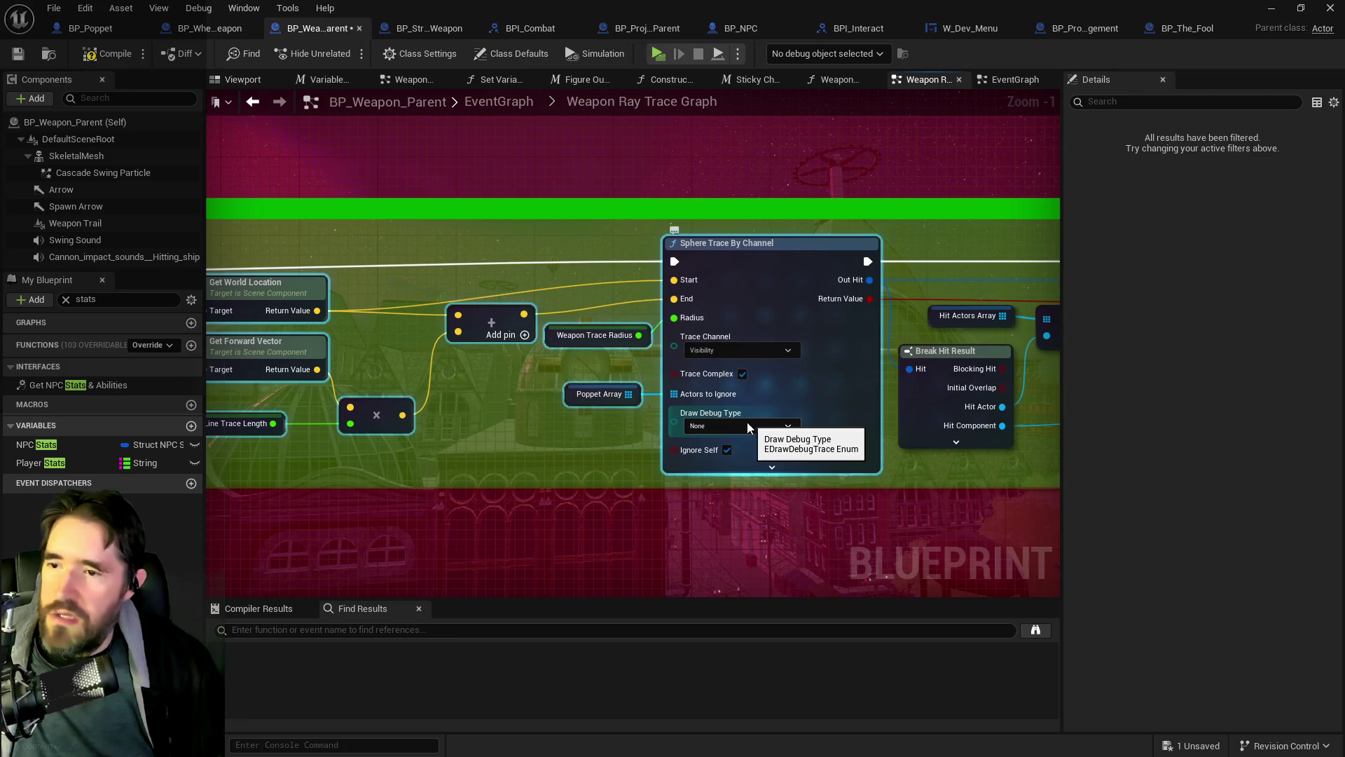
# Step: Set Sphere Trace By Channel's Draw Debug Type to For One Frame, compile, save, and launch the game
pyautogui.click(747, 424)
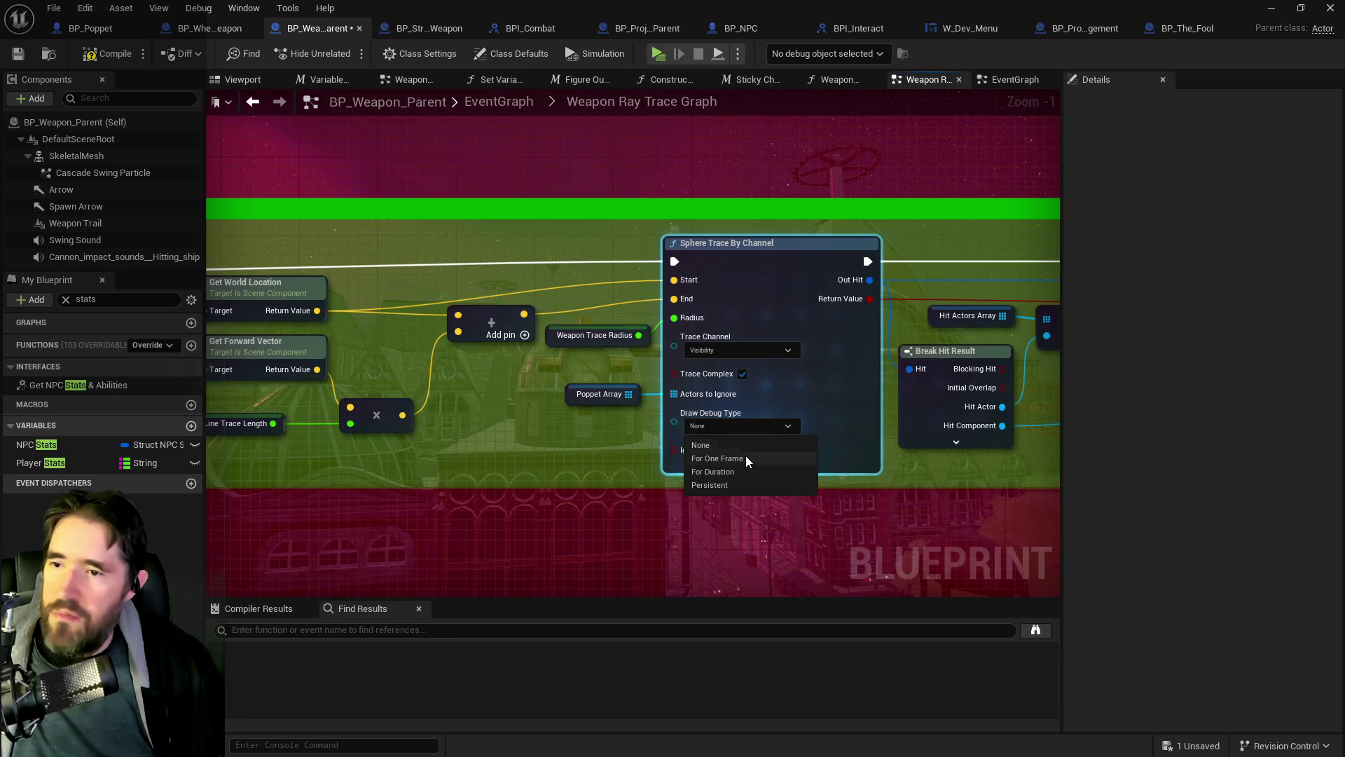
pyautogui.click(710, 460)
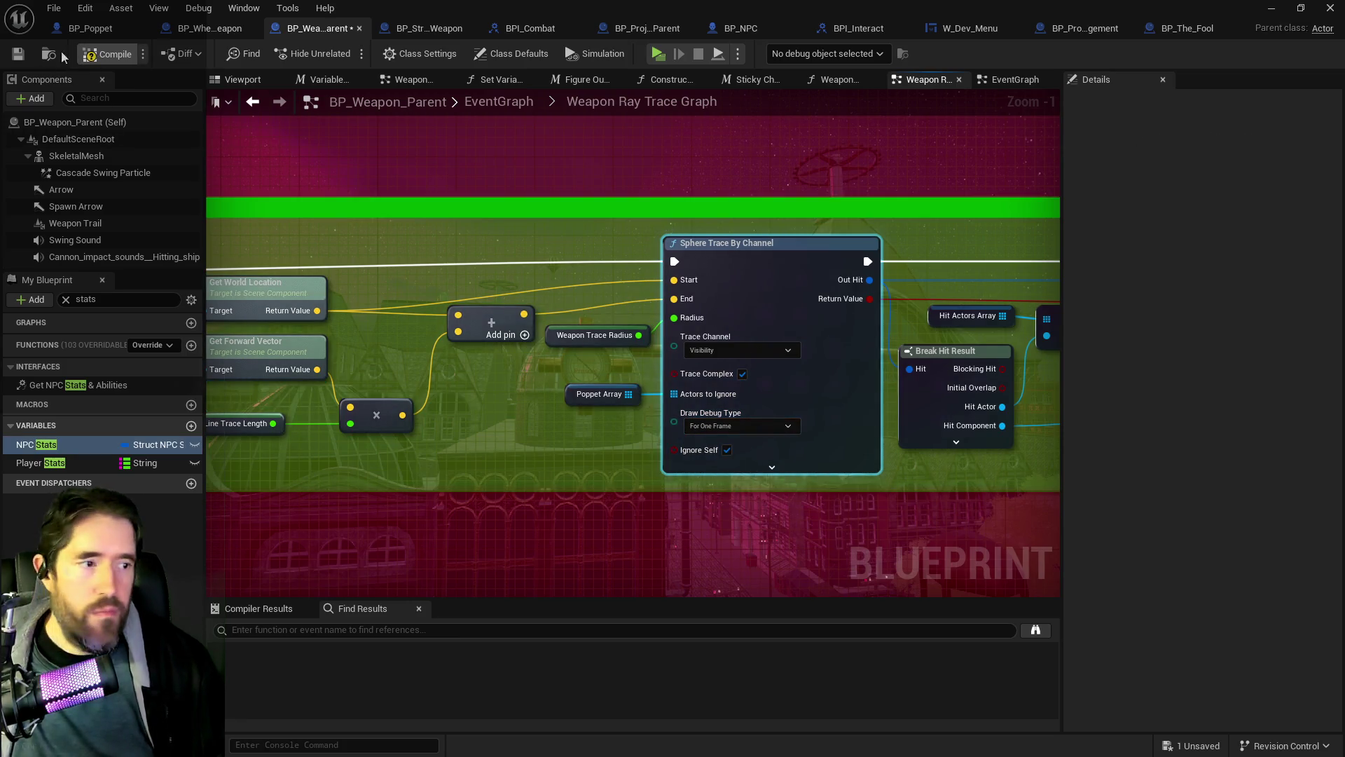
pyautogui.click(17, 54)
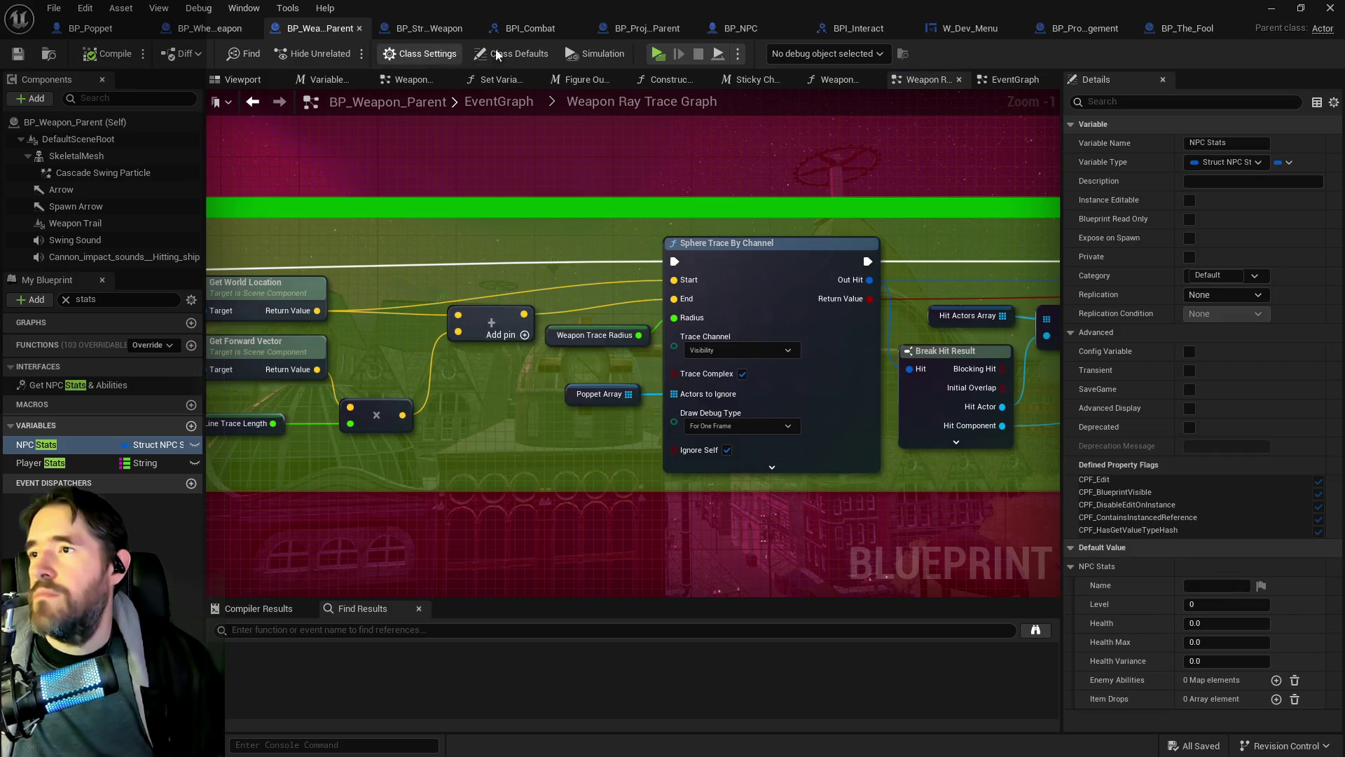
pyautogui.click(658, 53)
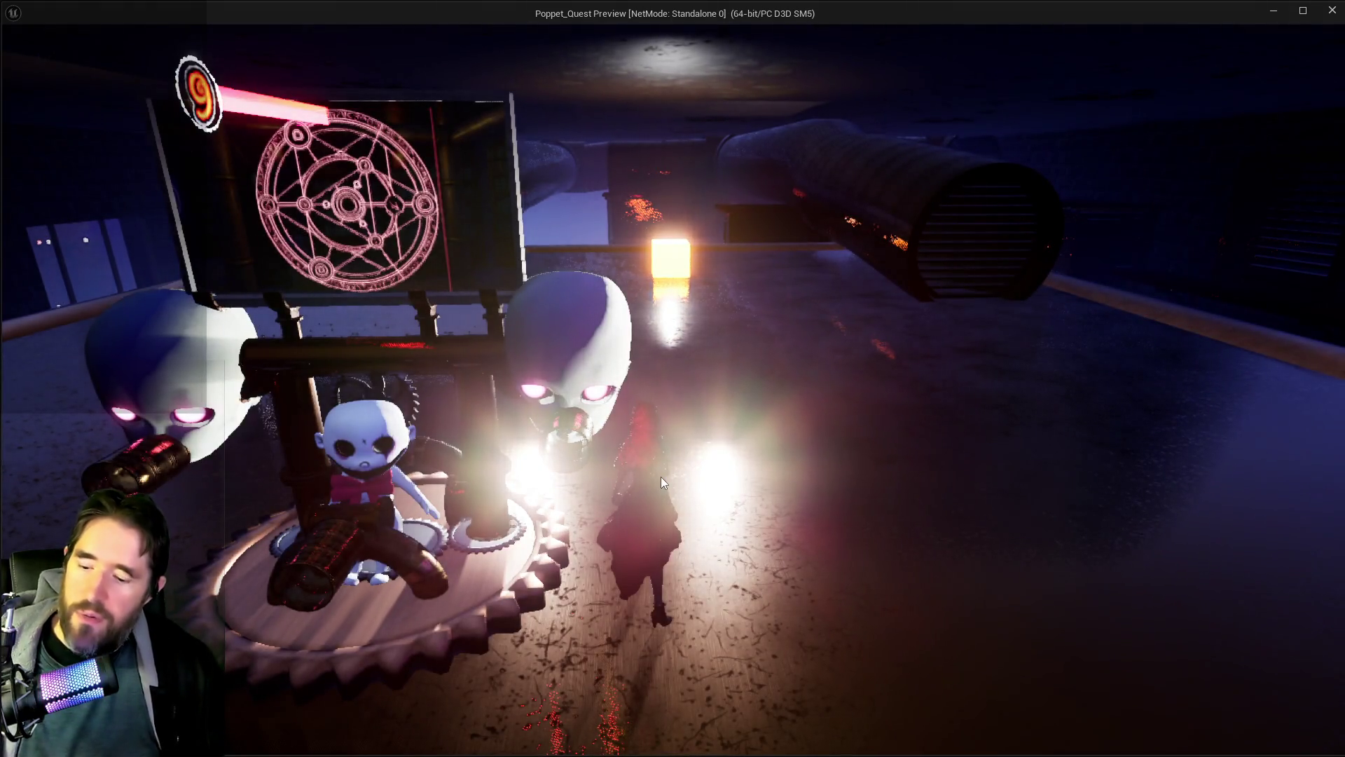
# Step: Stop the game session, relaunch the preview, and open the in-game inventory menu
pyautogui.click(662, 476)
pyautogui.press('Escape')
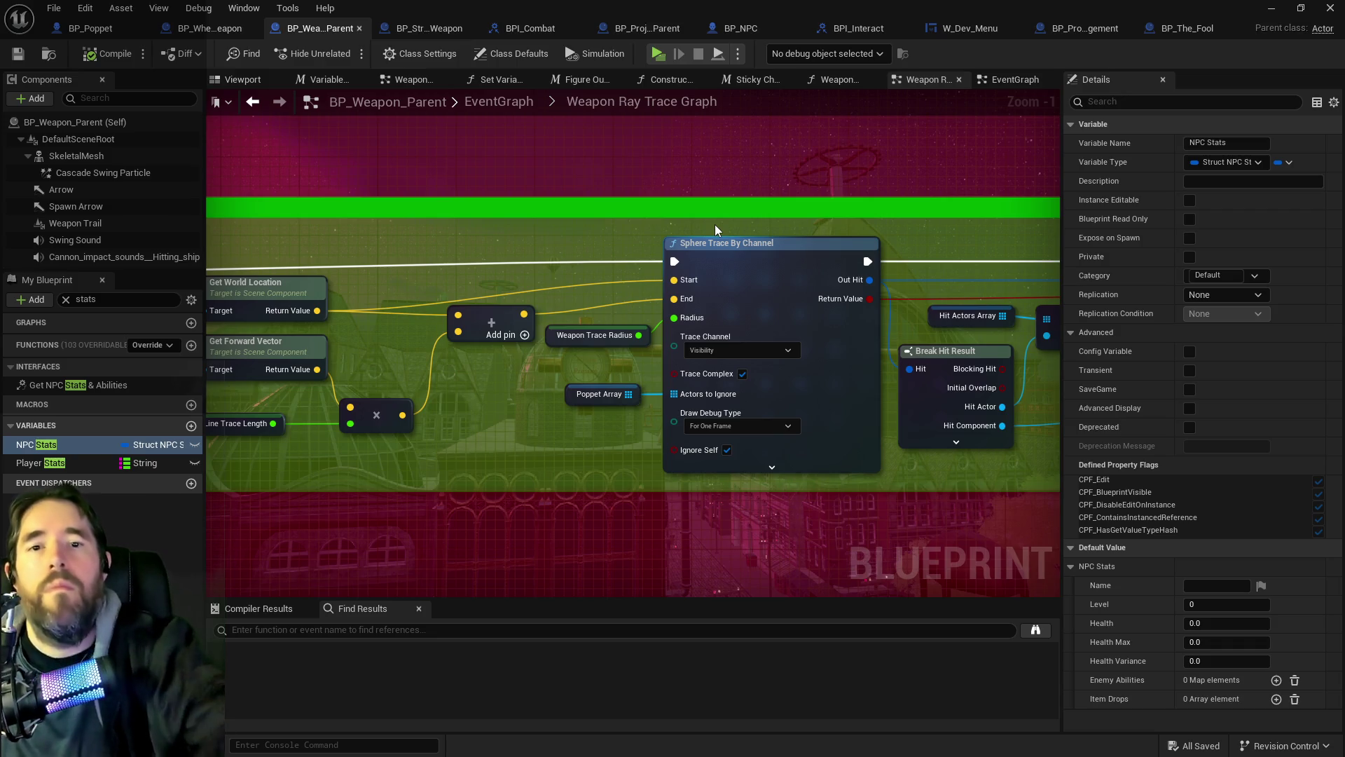
pyautogui.doubleClick(634, 102)
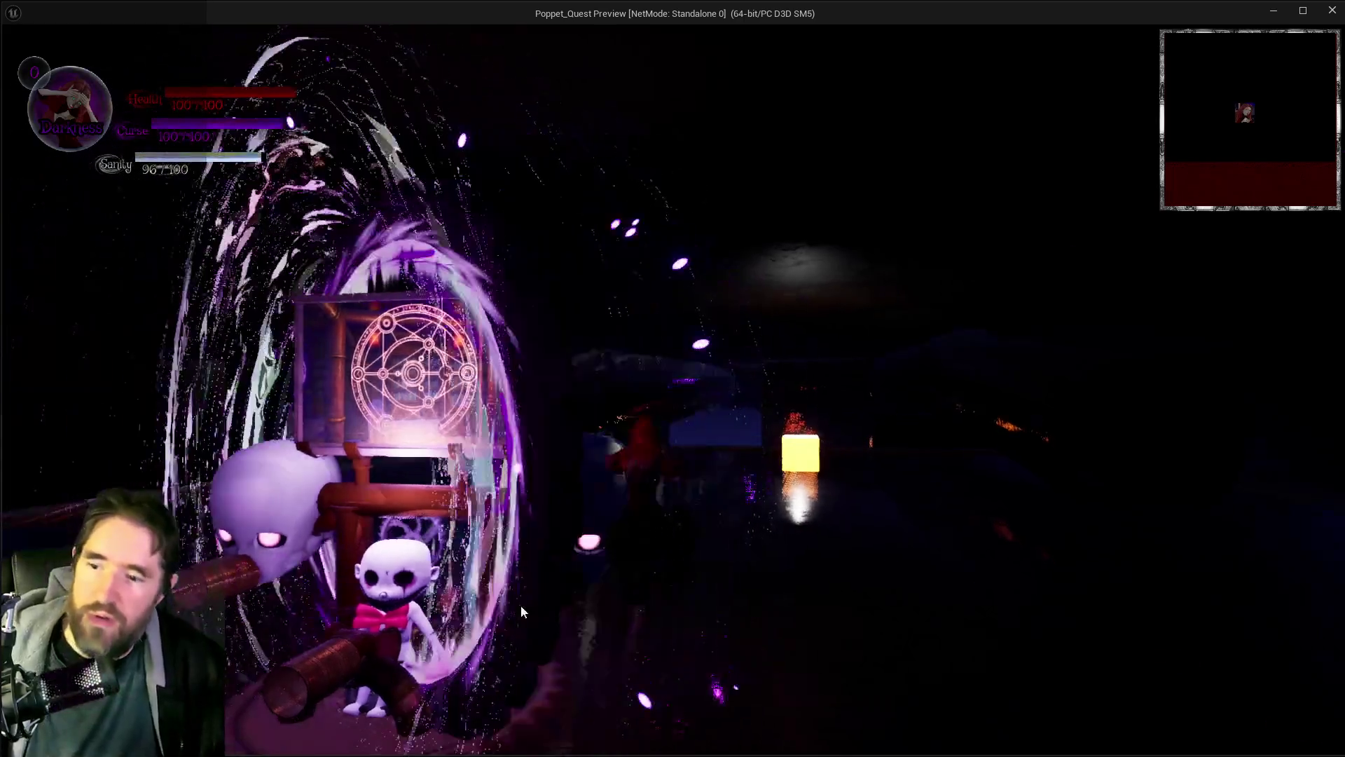
pyautogui.press('Tab')
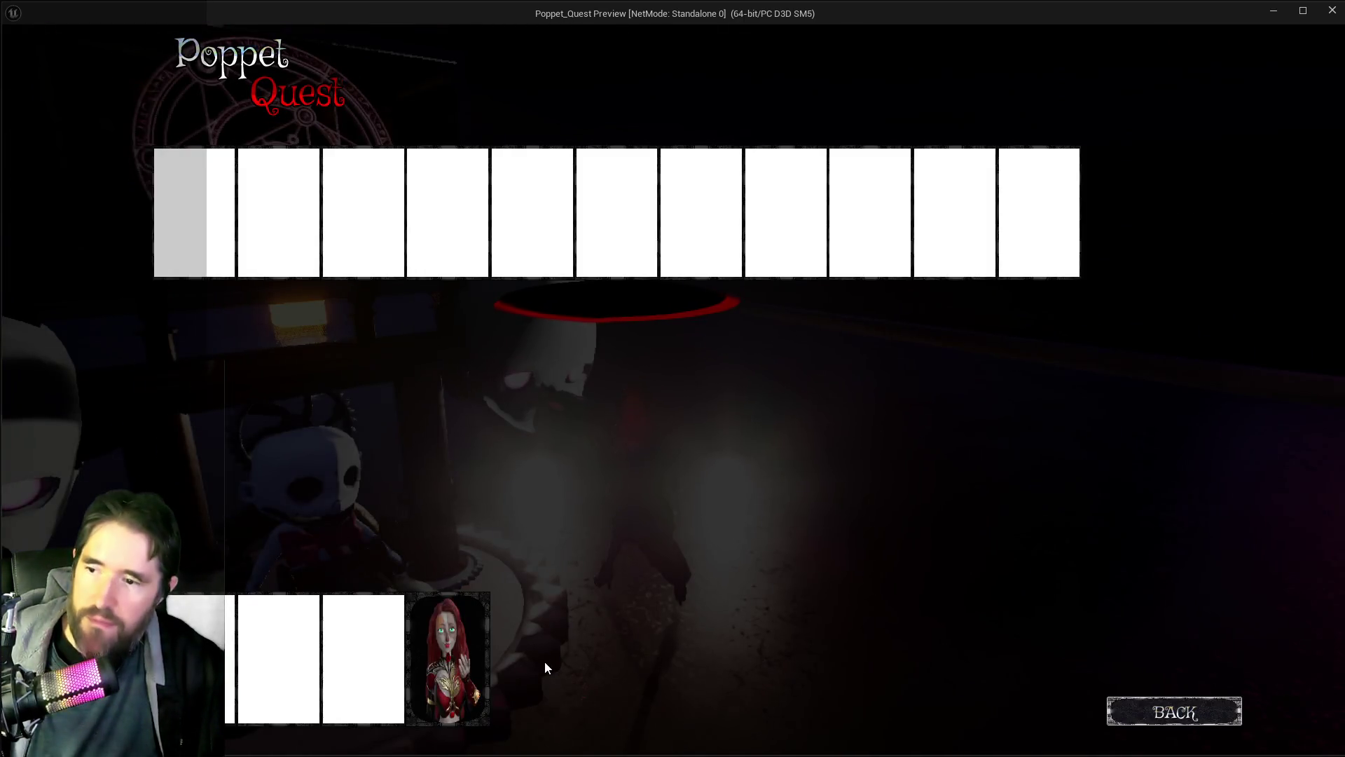
# Step: Close the inventory and run the character through the portals into the shrine room
pyautogui.press('Tab')
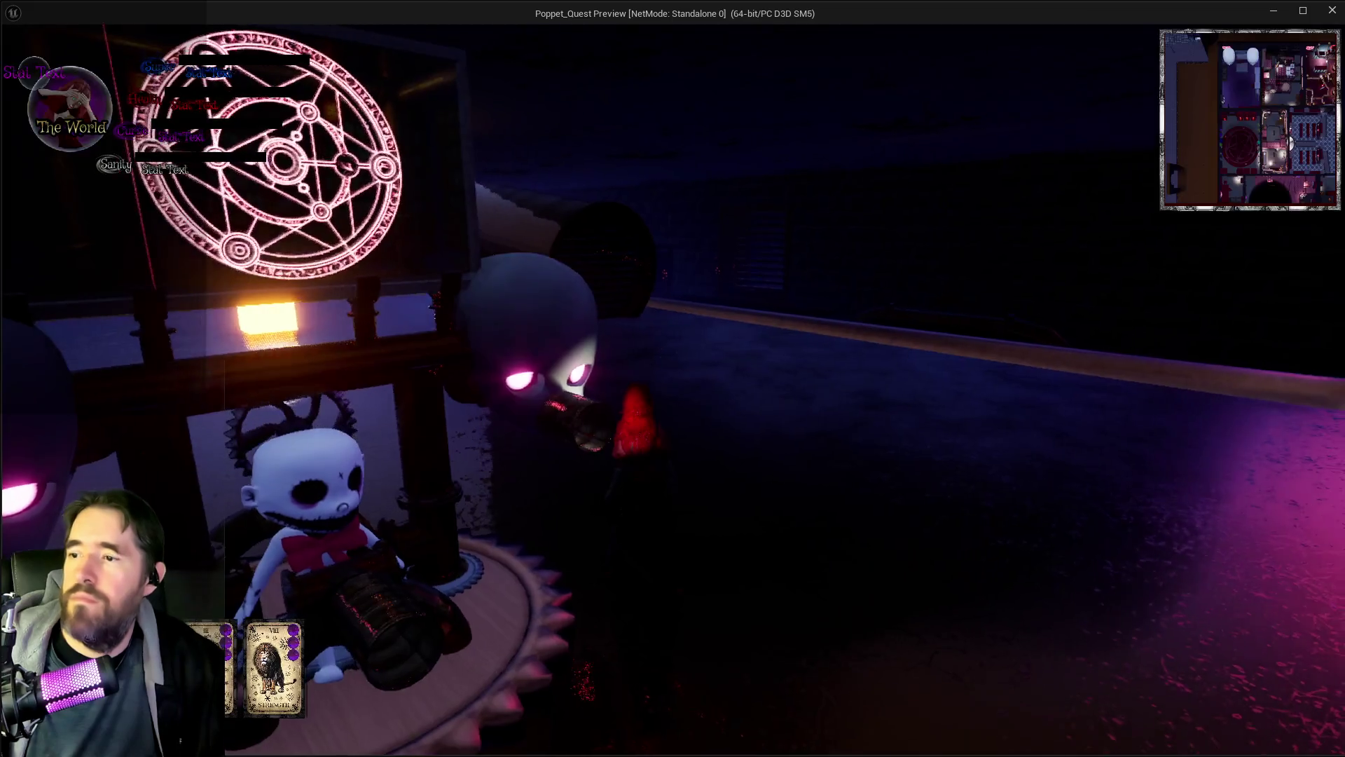
pyautogui.press('w')
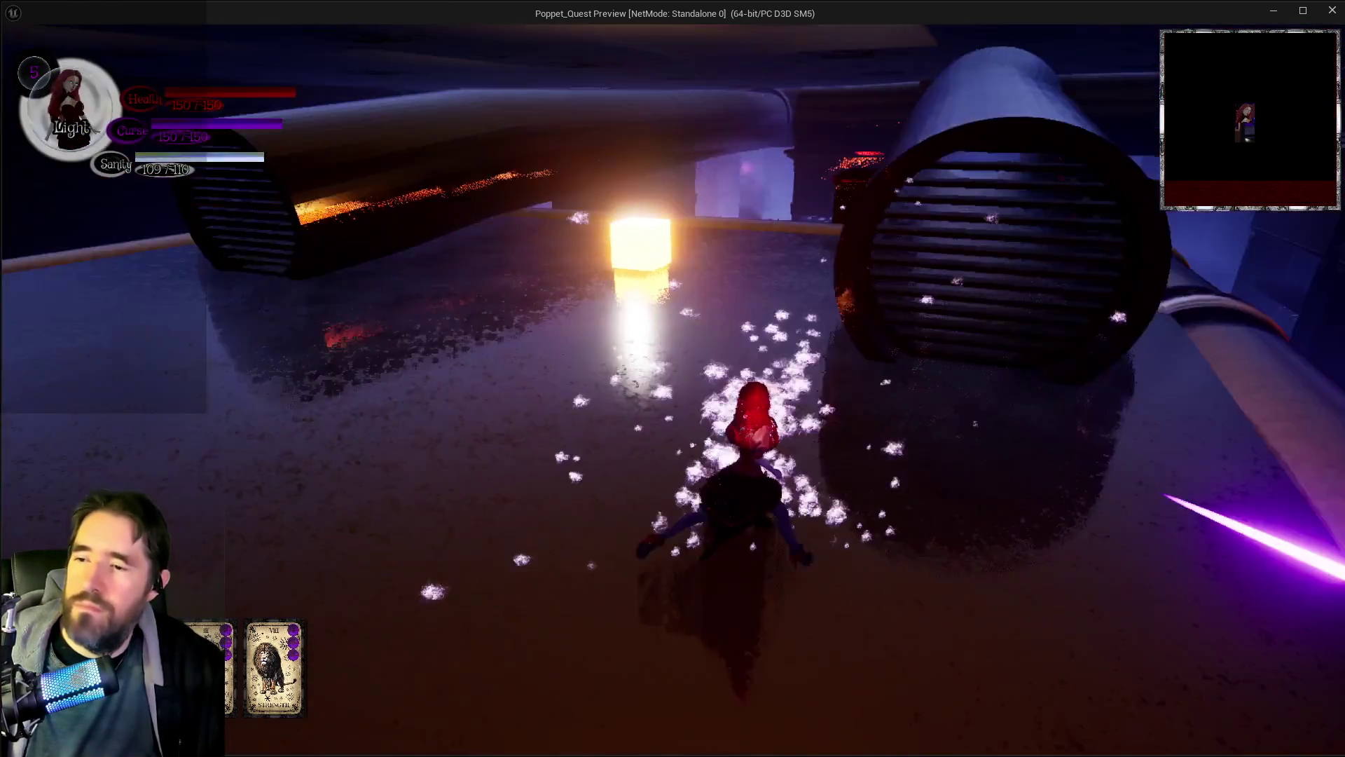
pyautogui.press('w')
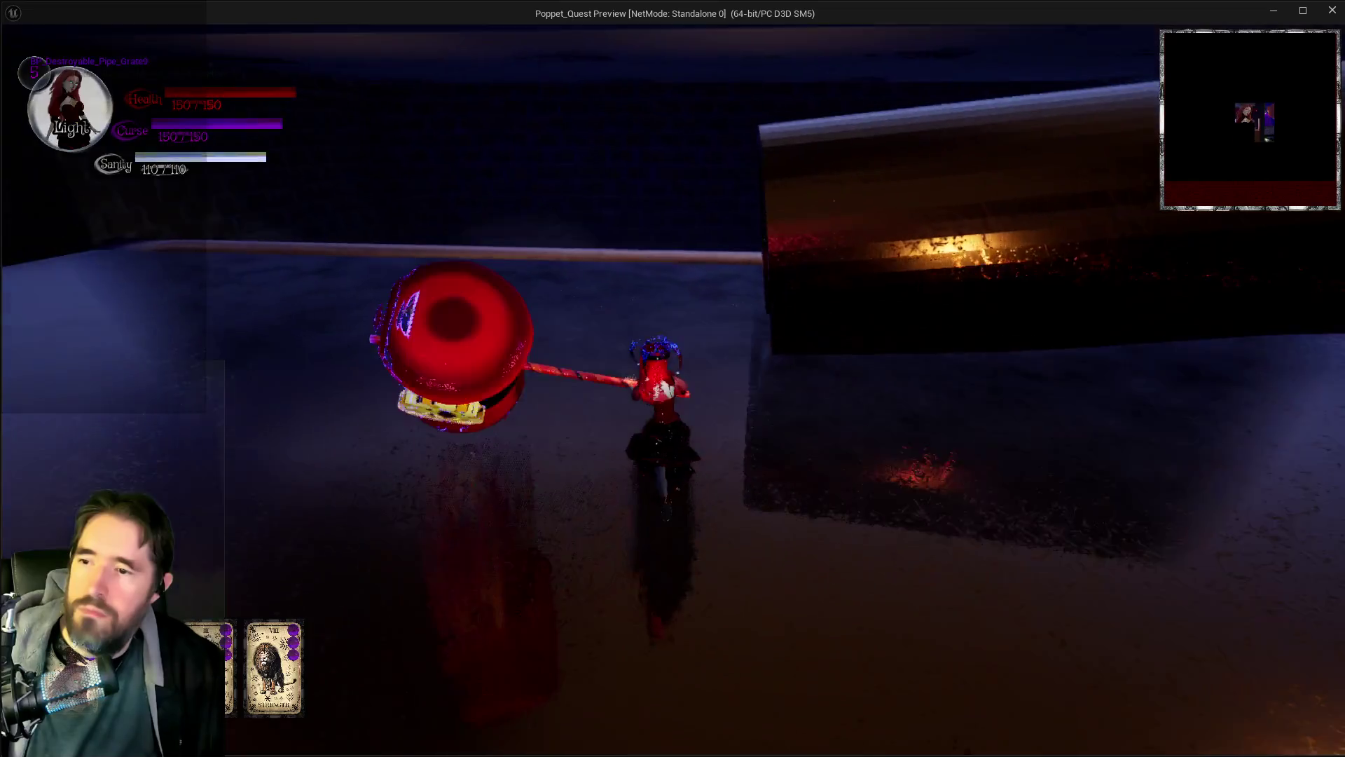
pyautogui.press('w')
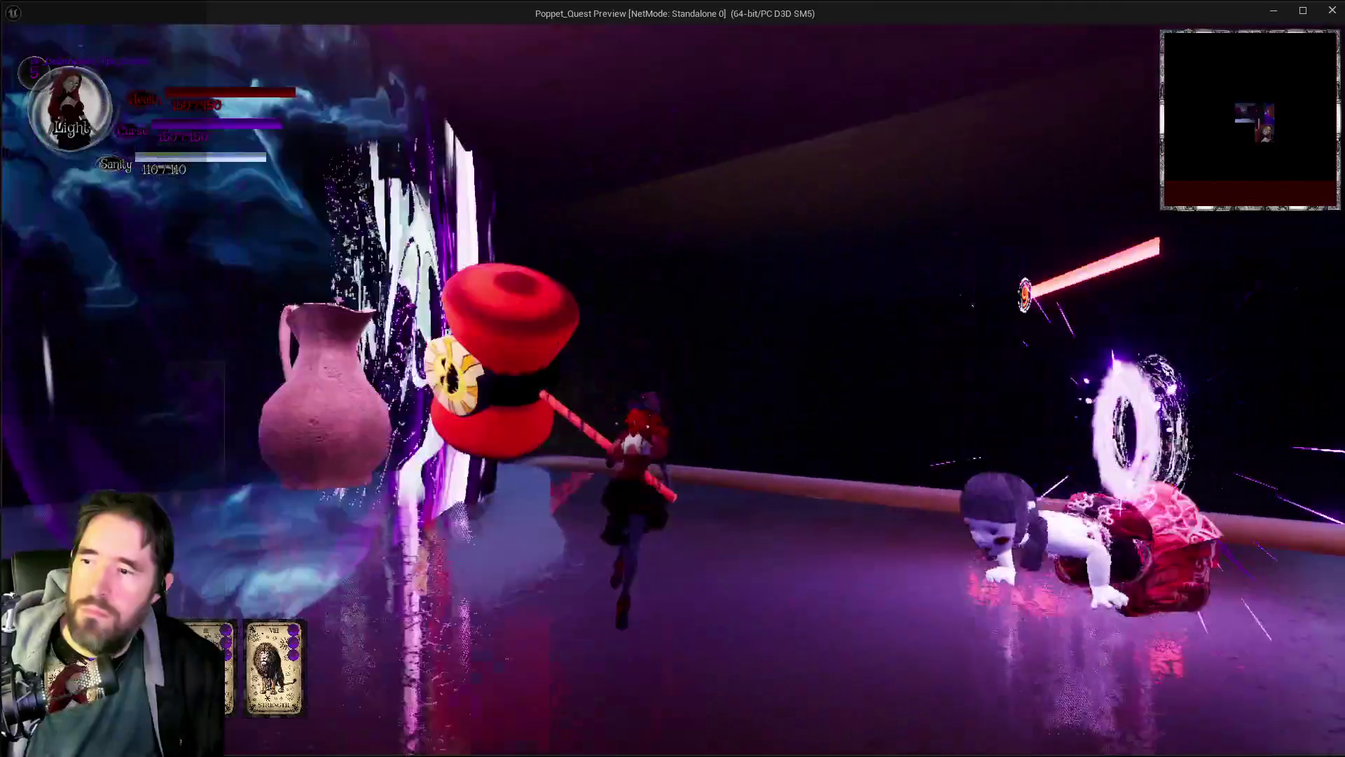
pyautogui.press('w')
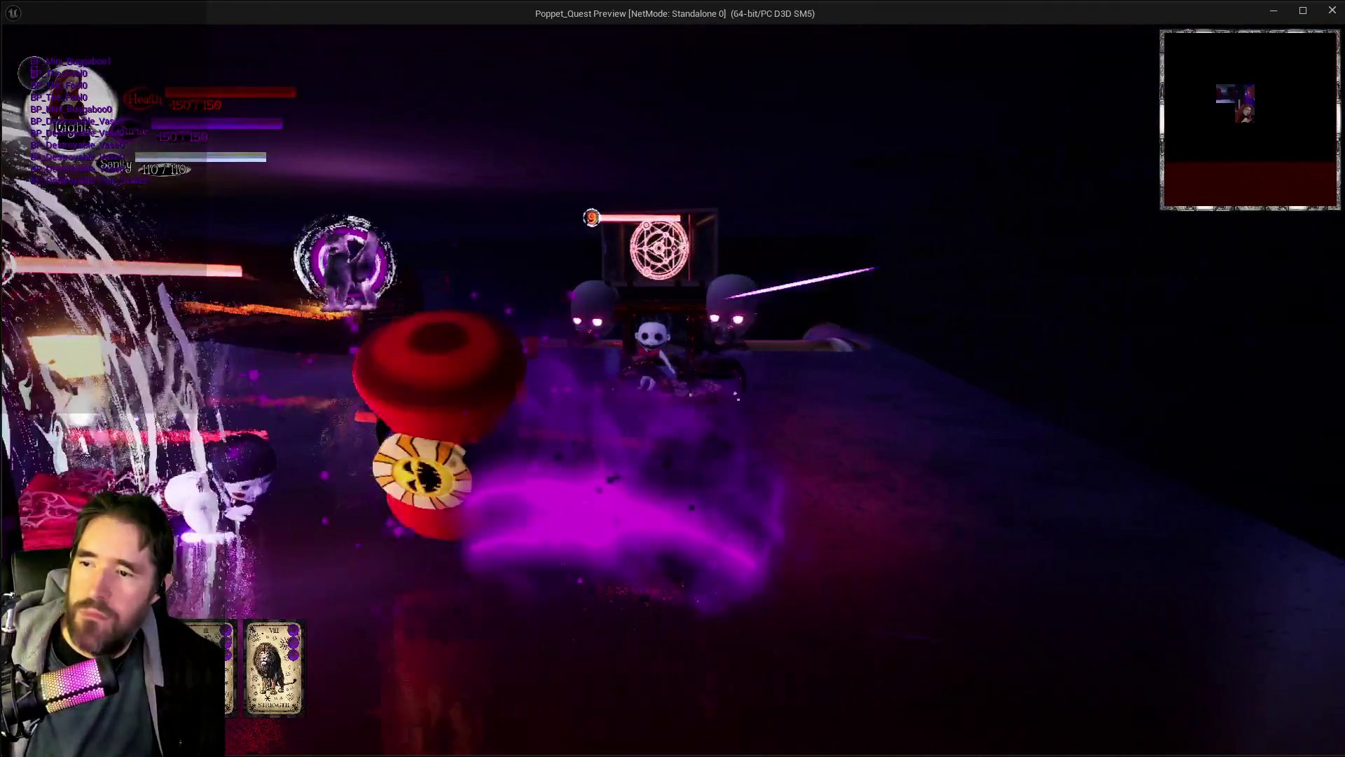
pyautogui.press('w')
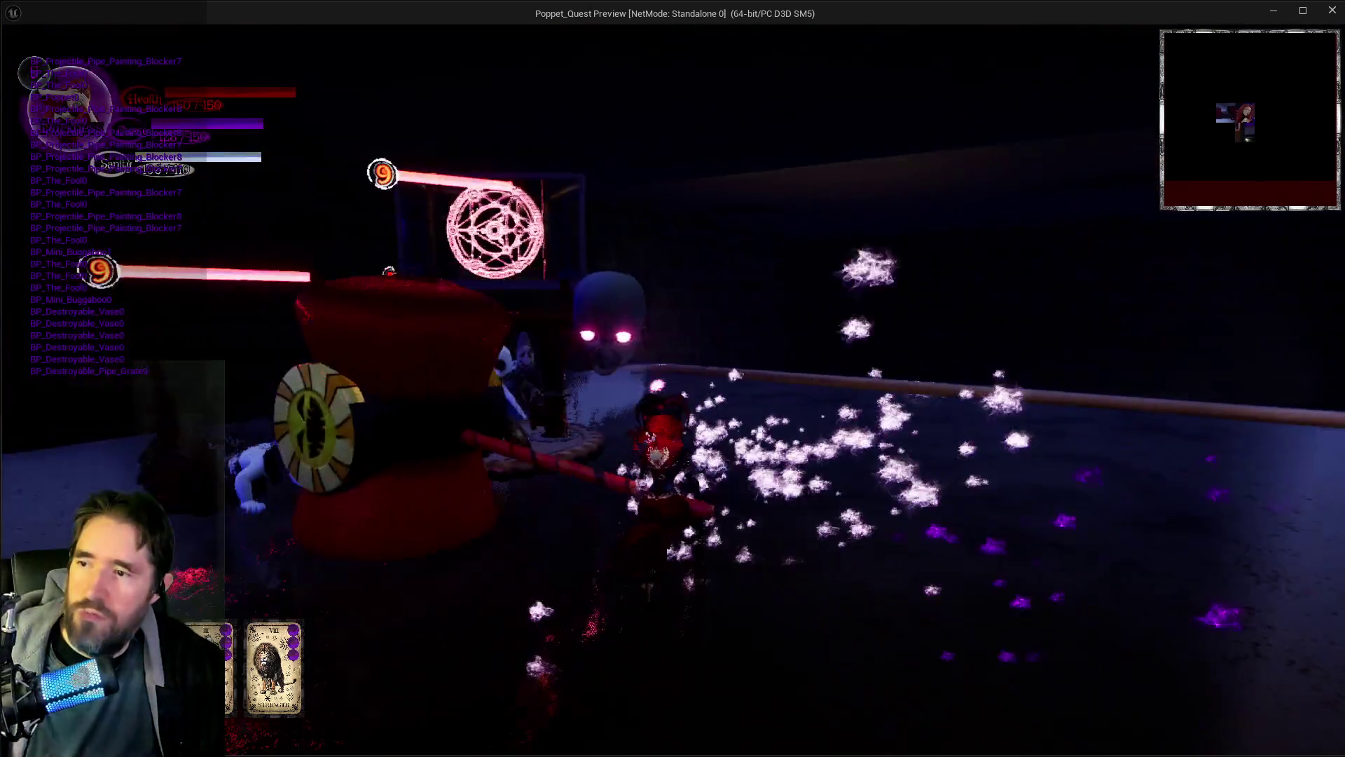
# Step: Attack the enemies with hammer swings and blasts to test the weapon trace, then return to the editor
pyautogui.click(673, 378)
pyautogui.click(672, 379)
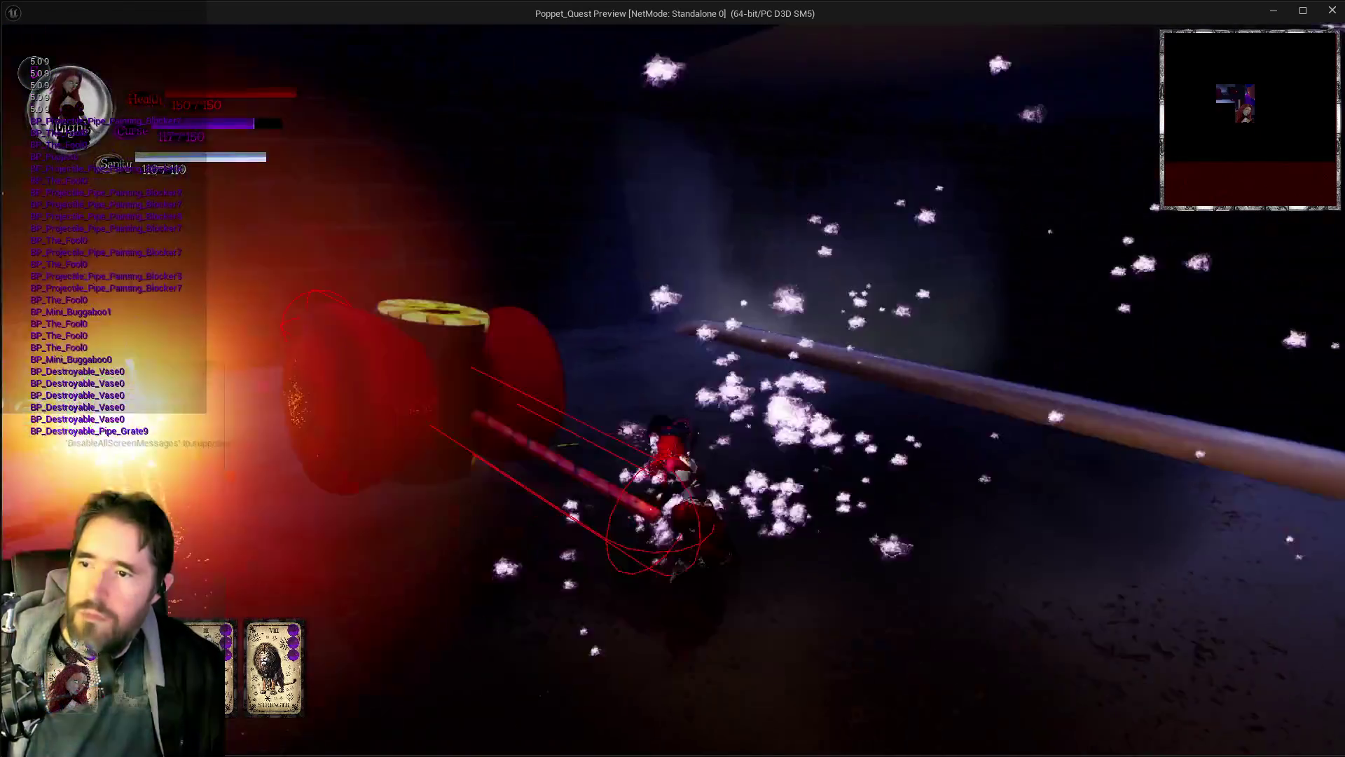
pyautogui.click(672, 379)
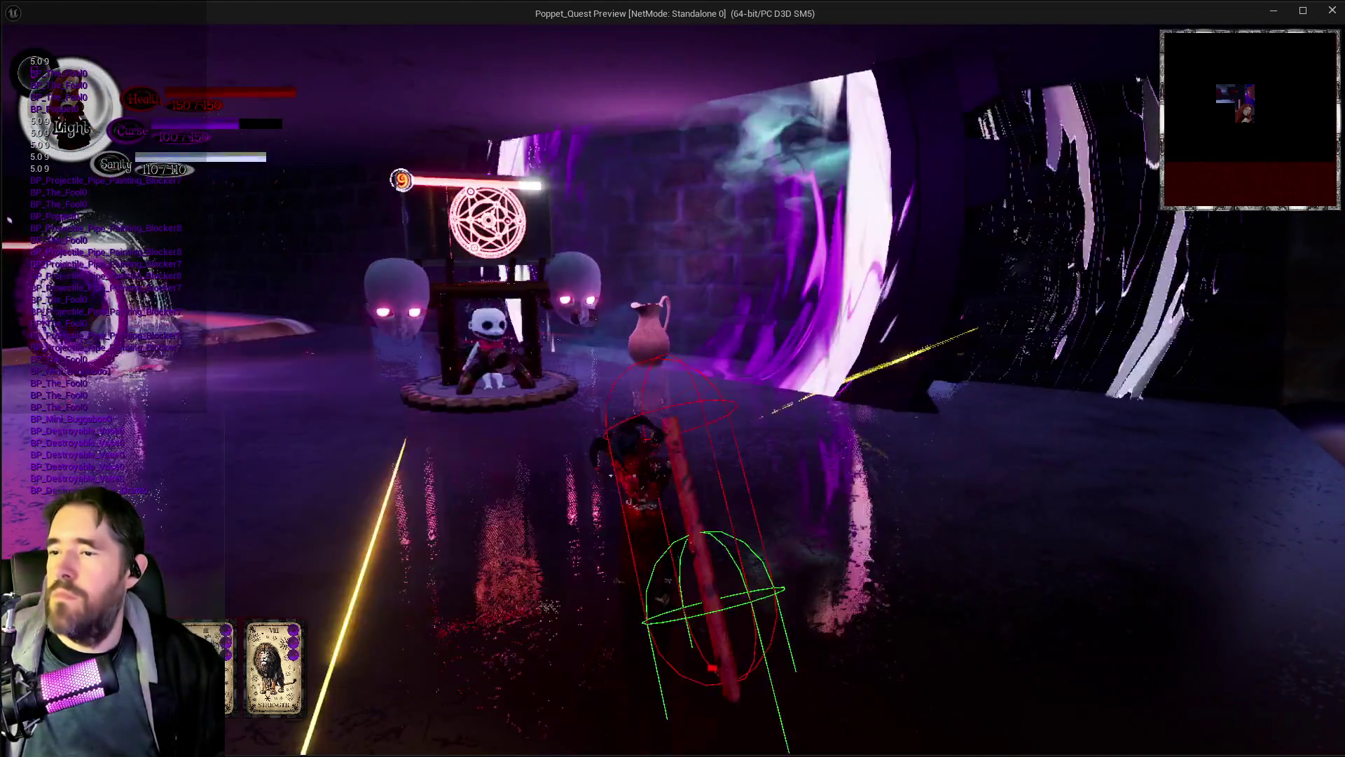
pyautogui.click(672, 378)
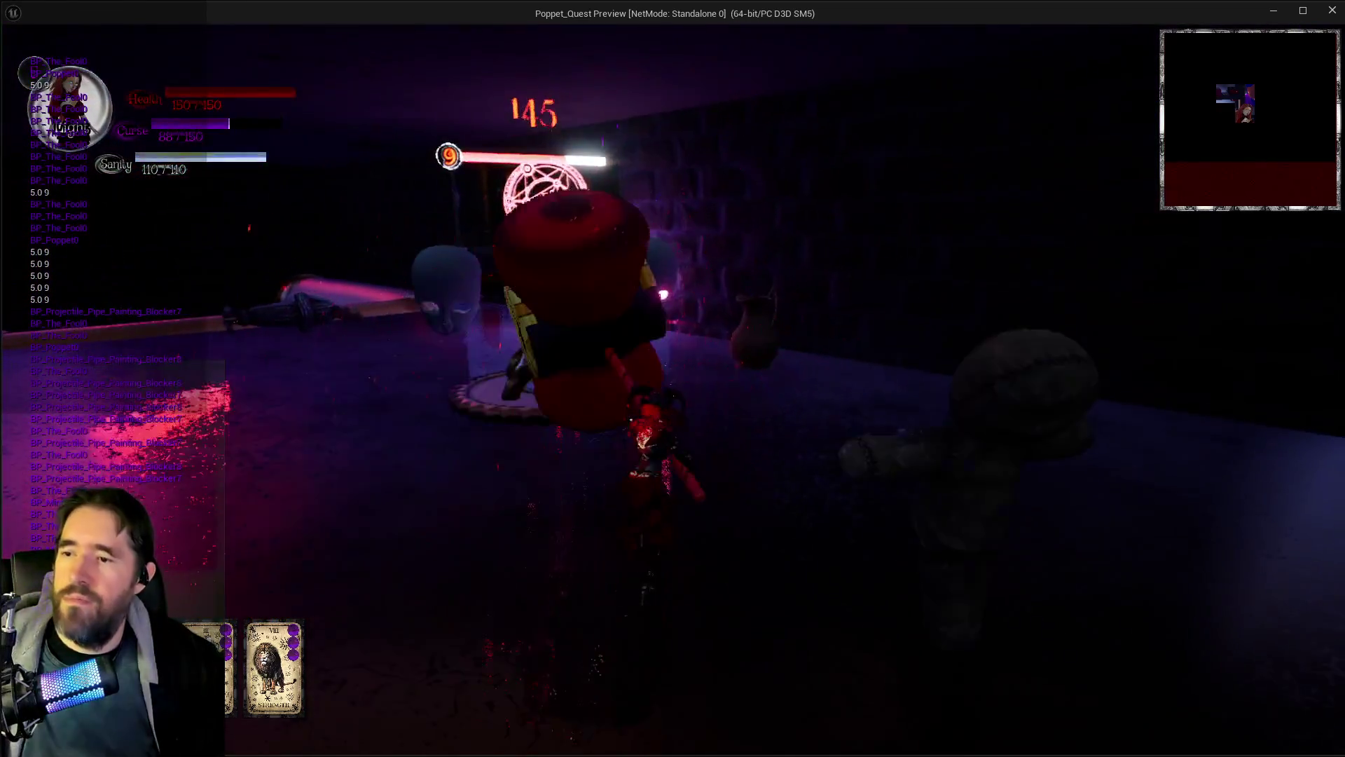
pyautogui.click(673, 378)
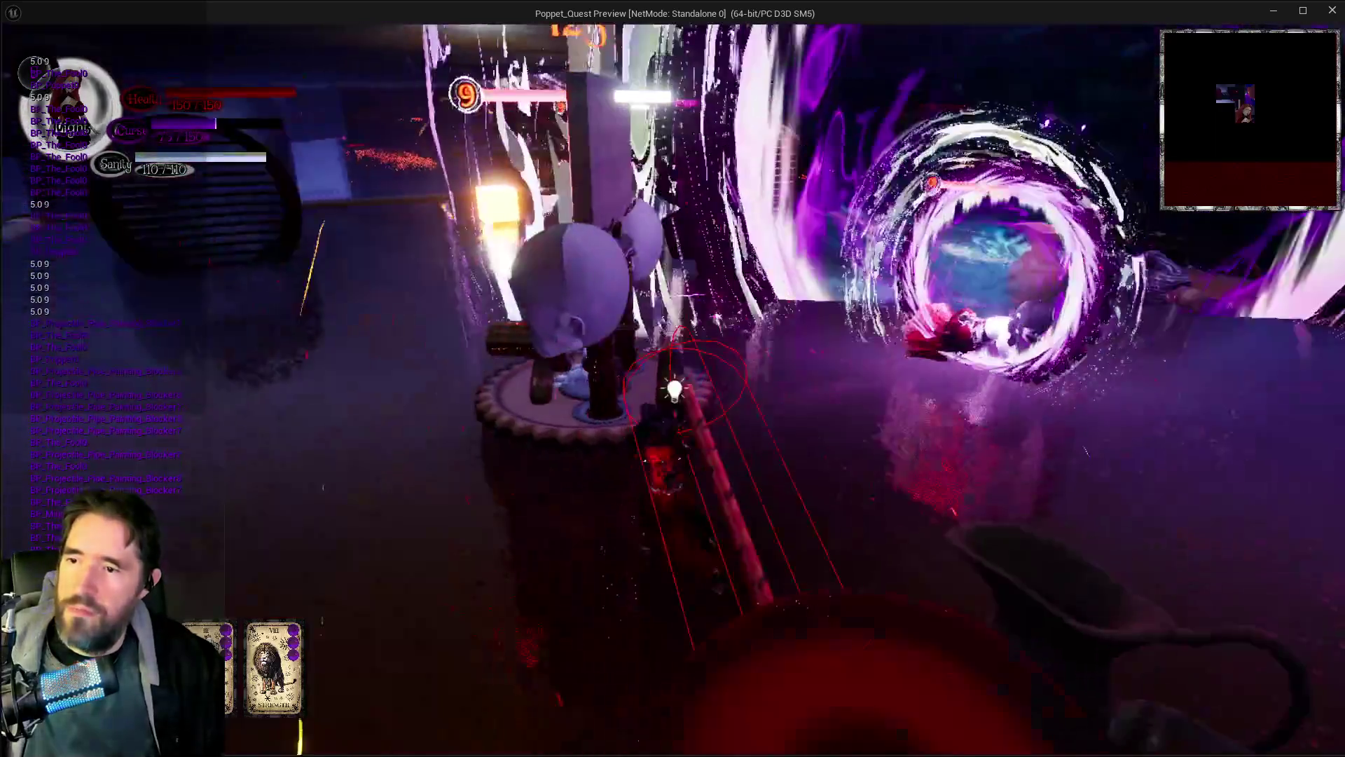
pyautogui.click(672, 378)
pyautogui.click(673, 378)
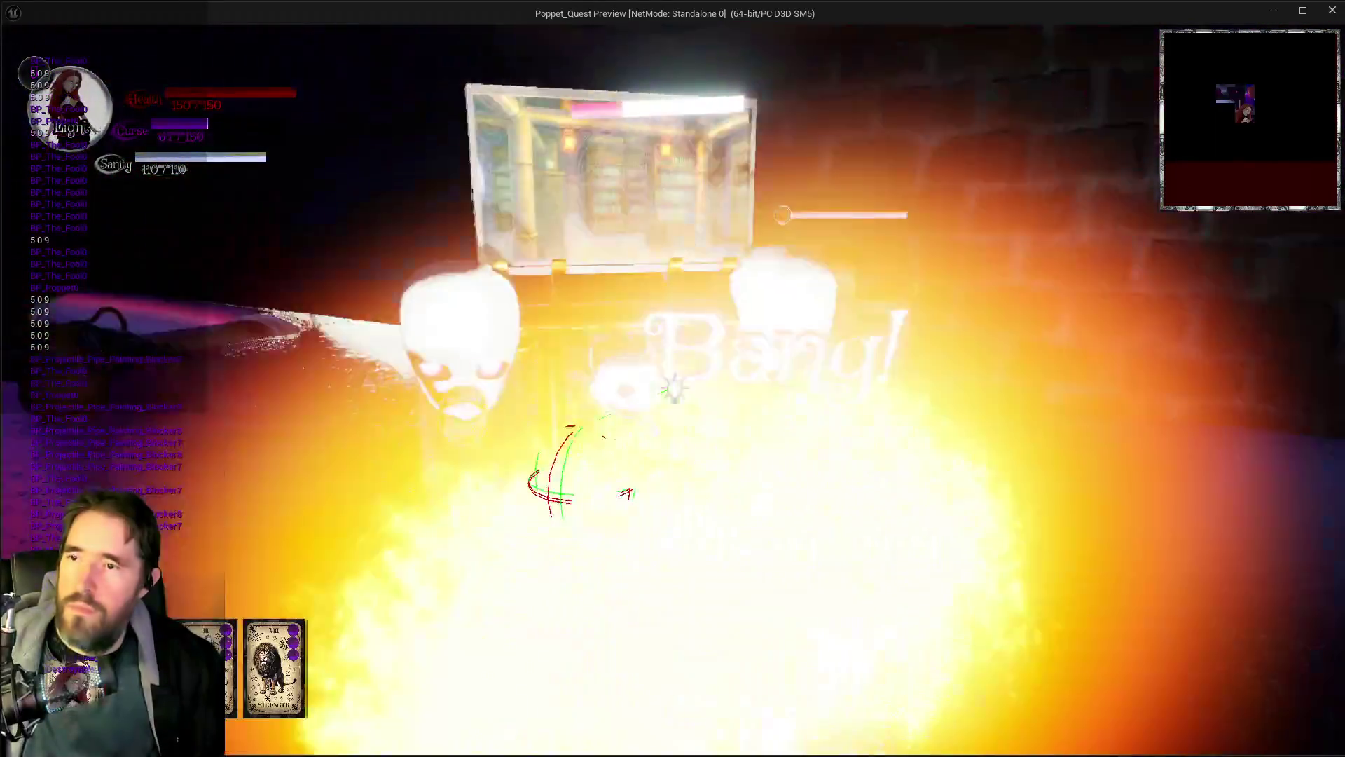
pyautogui.click(672, 379)
pyautogui.click(674, 388)
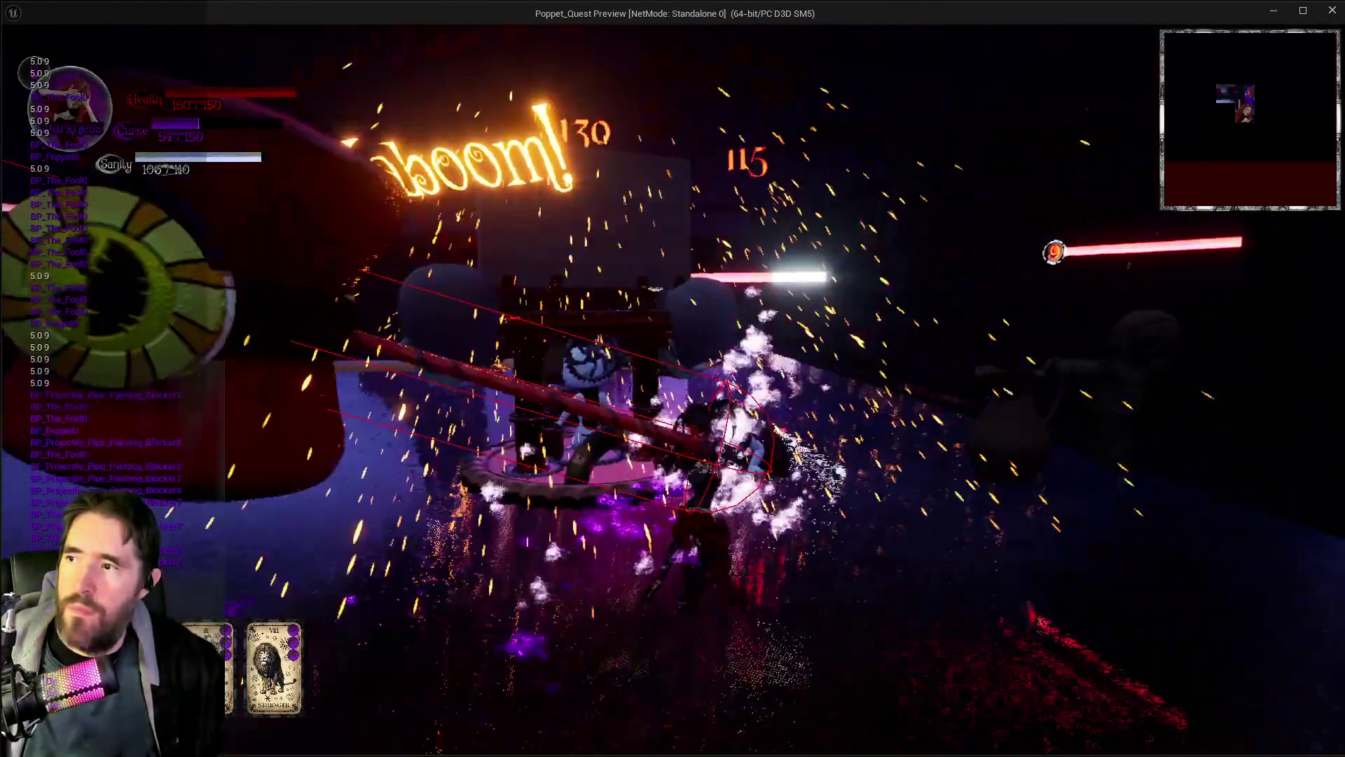
pyautogui.click(673, 379)
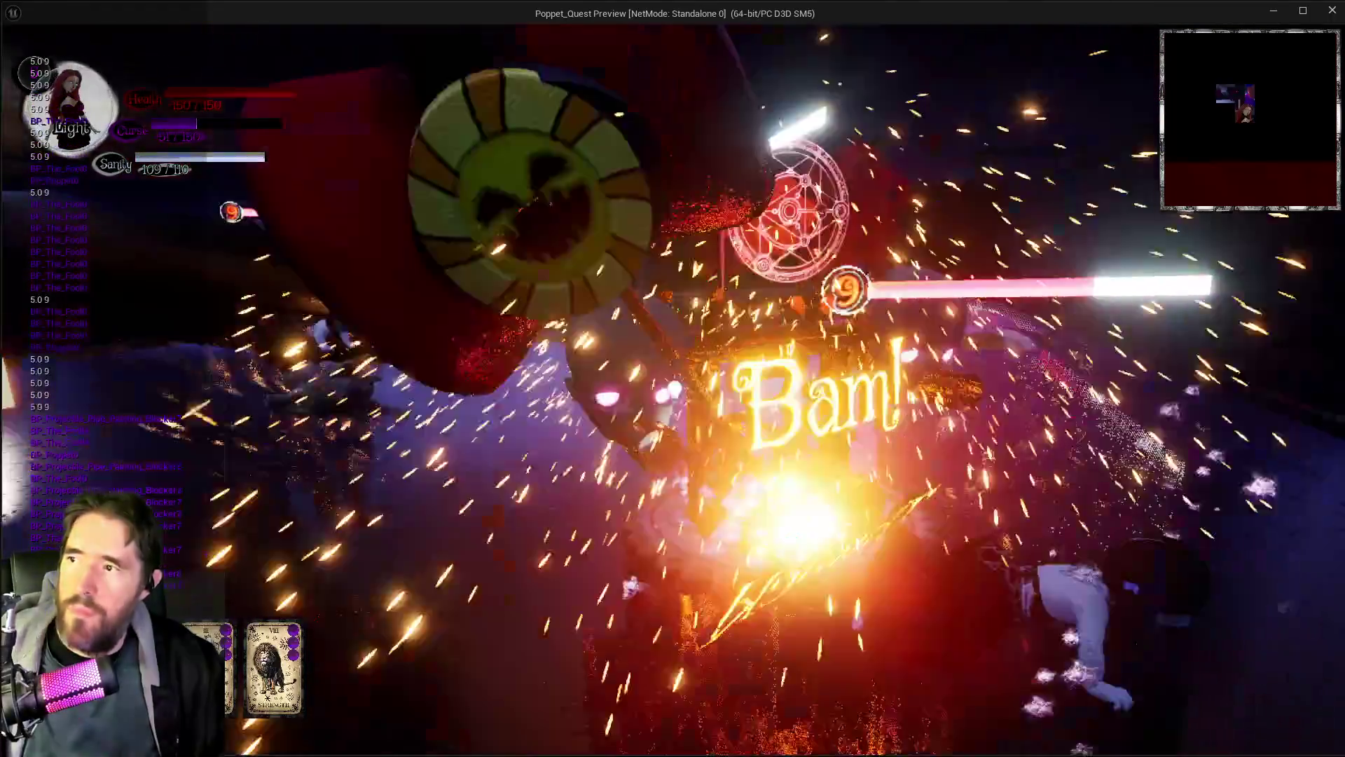
pyautogui.click(672, 378)
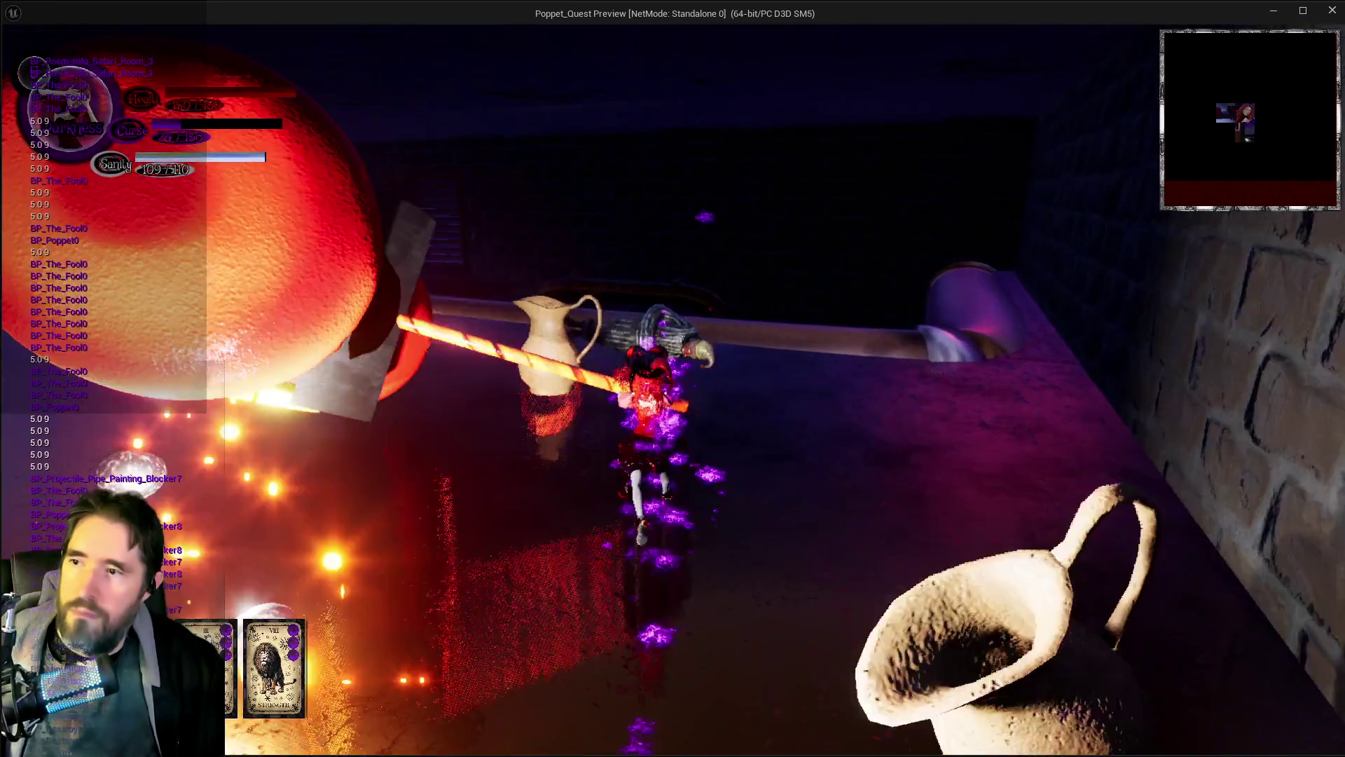
pyautogui.click(672, 378)
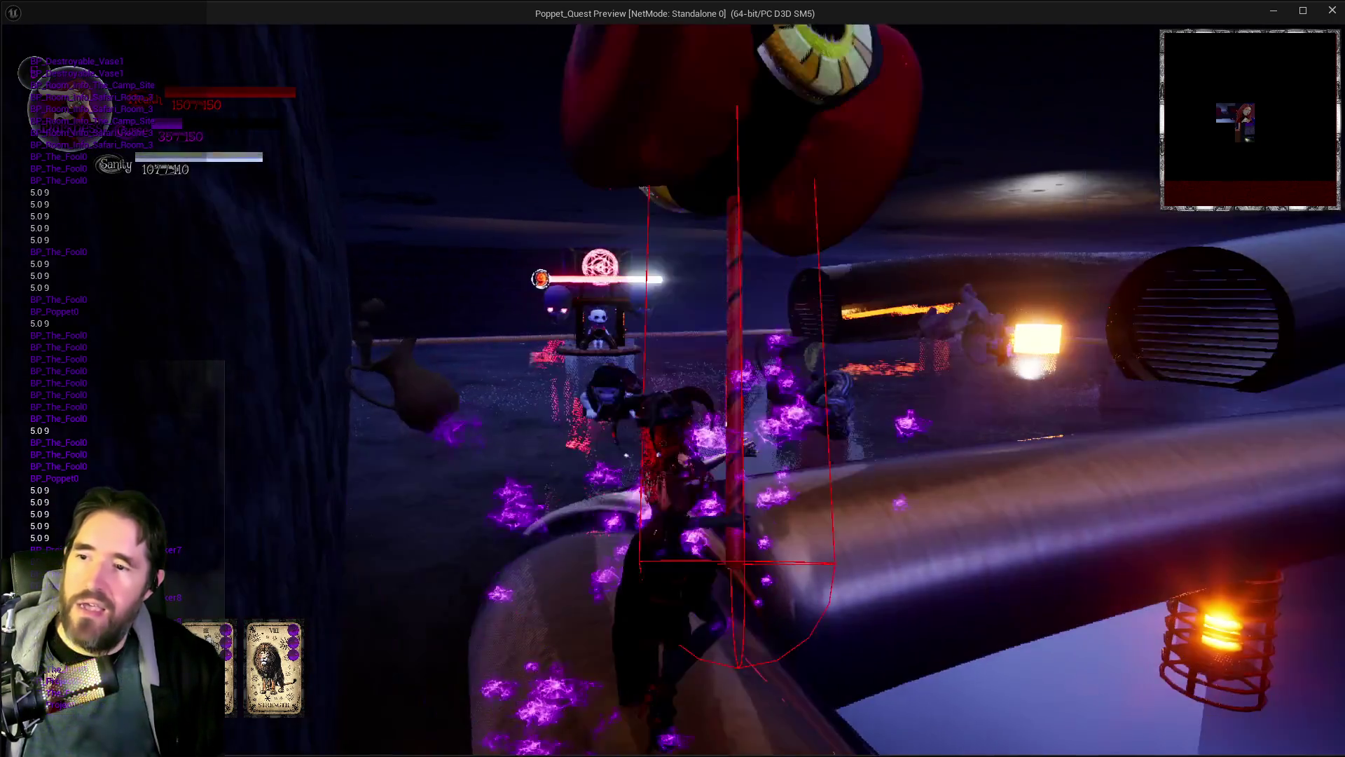
pyautogui.click(673, 379)
pyautogui.click(673, 379)
pyautogui.click(672, 378)
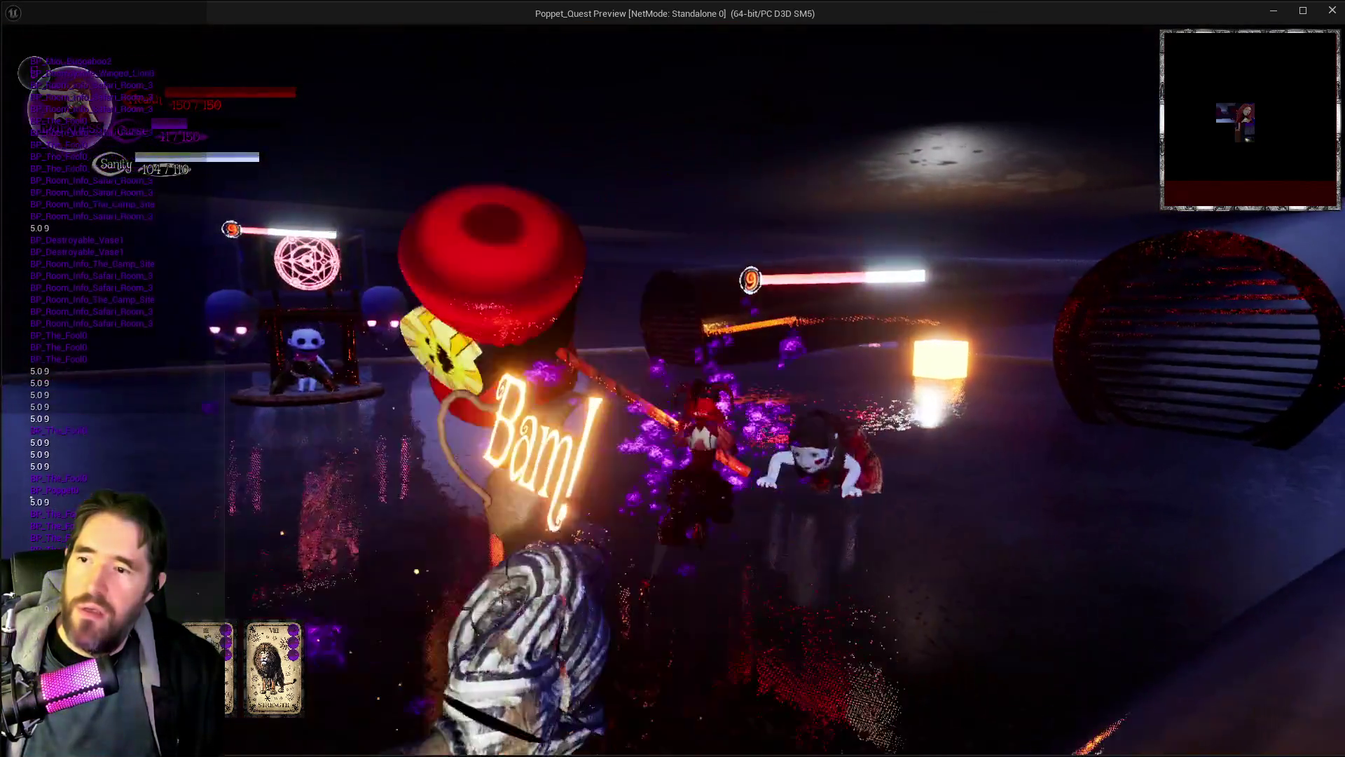
pyautogui.click(673, 378)
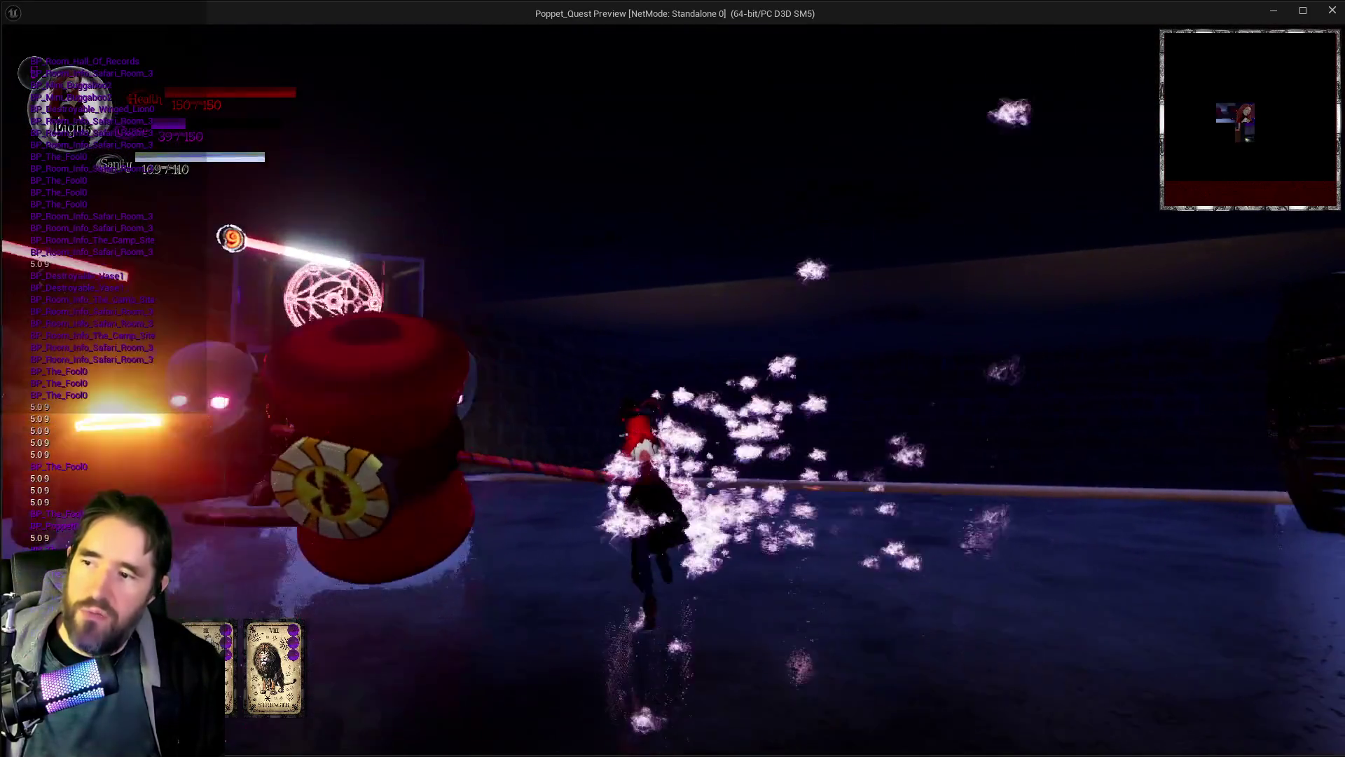
pyautogui.click(673, 378)
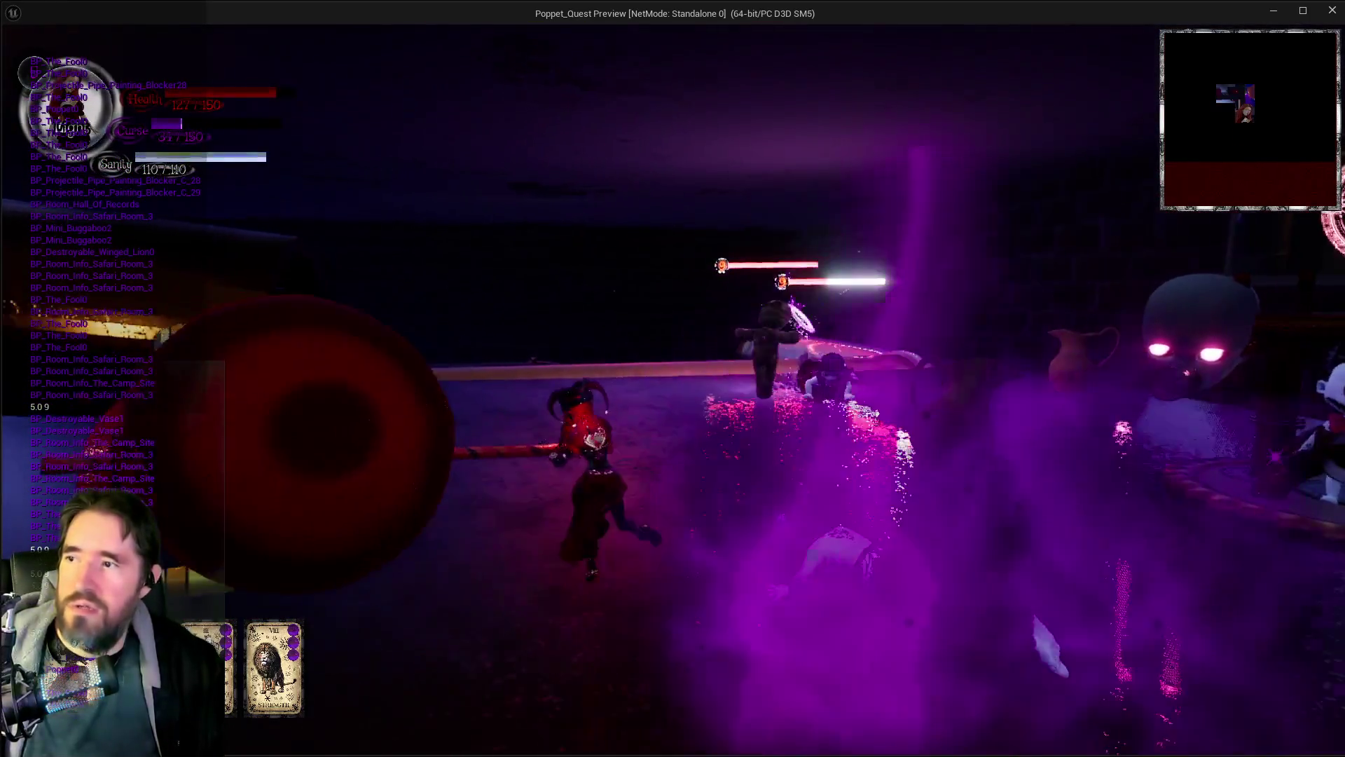
pyautogui.click(673, 379)
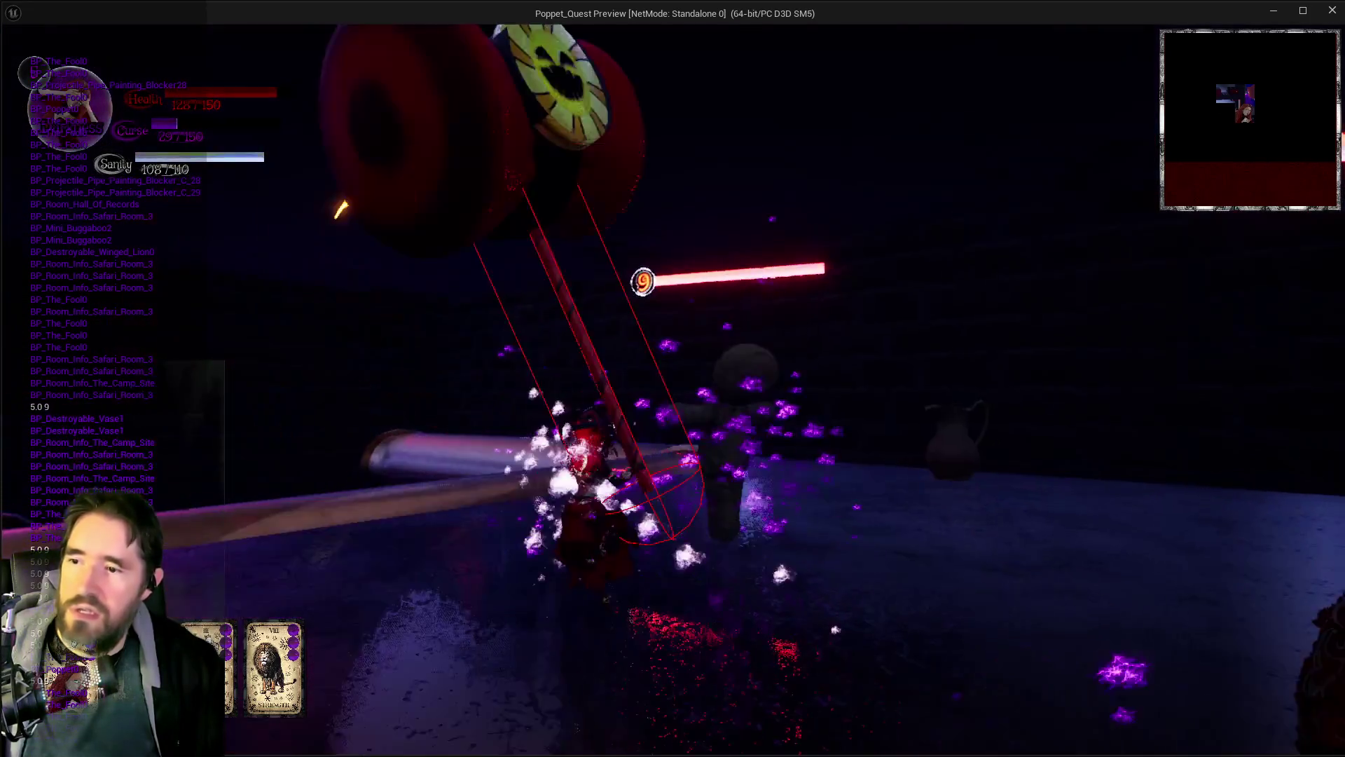
pyautogui.click(673, 378)
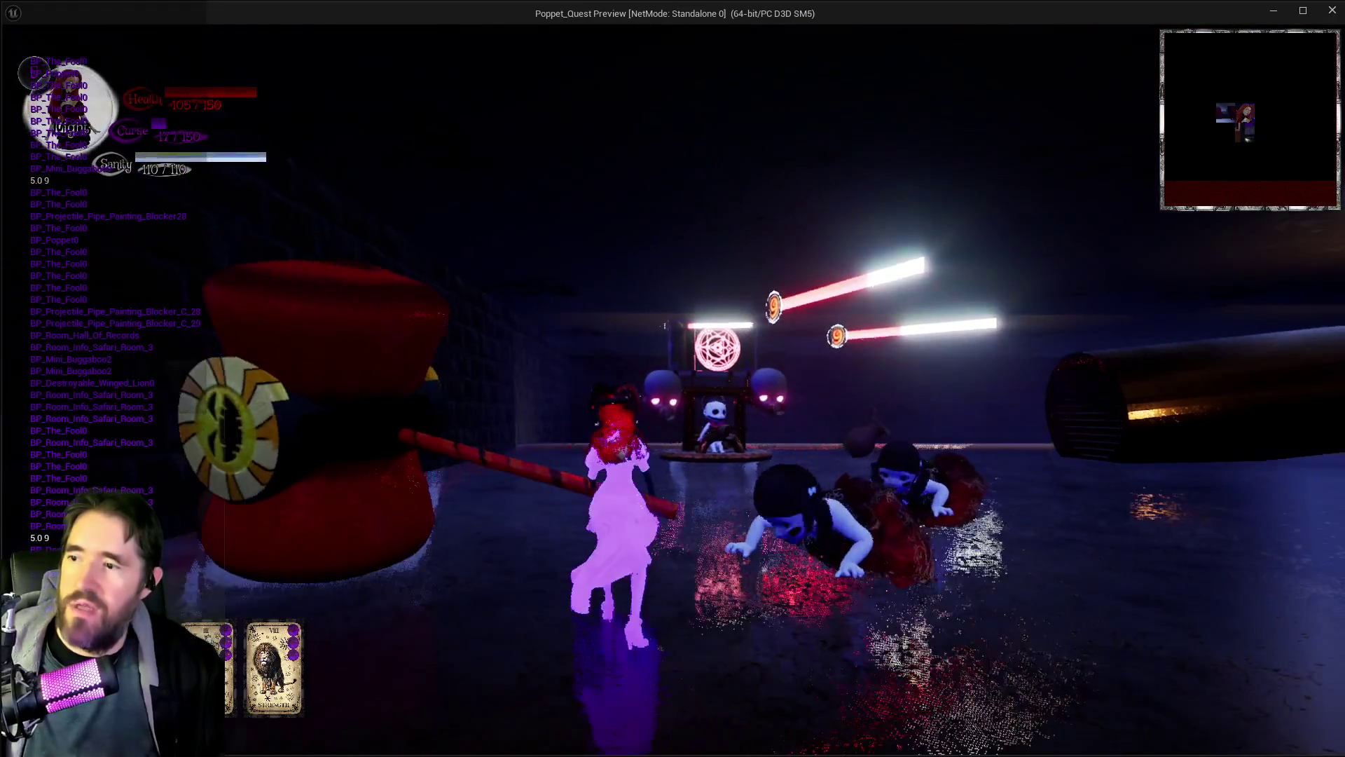
pyautogui.hotkey('alt', 'Tab')
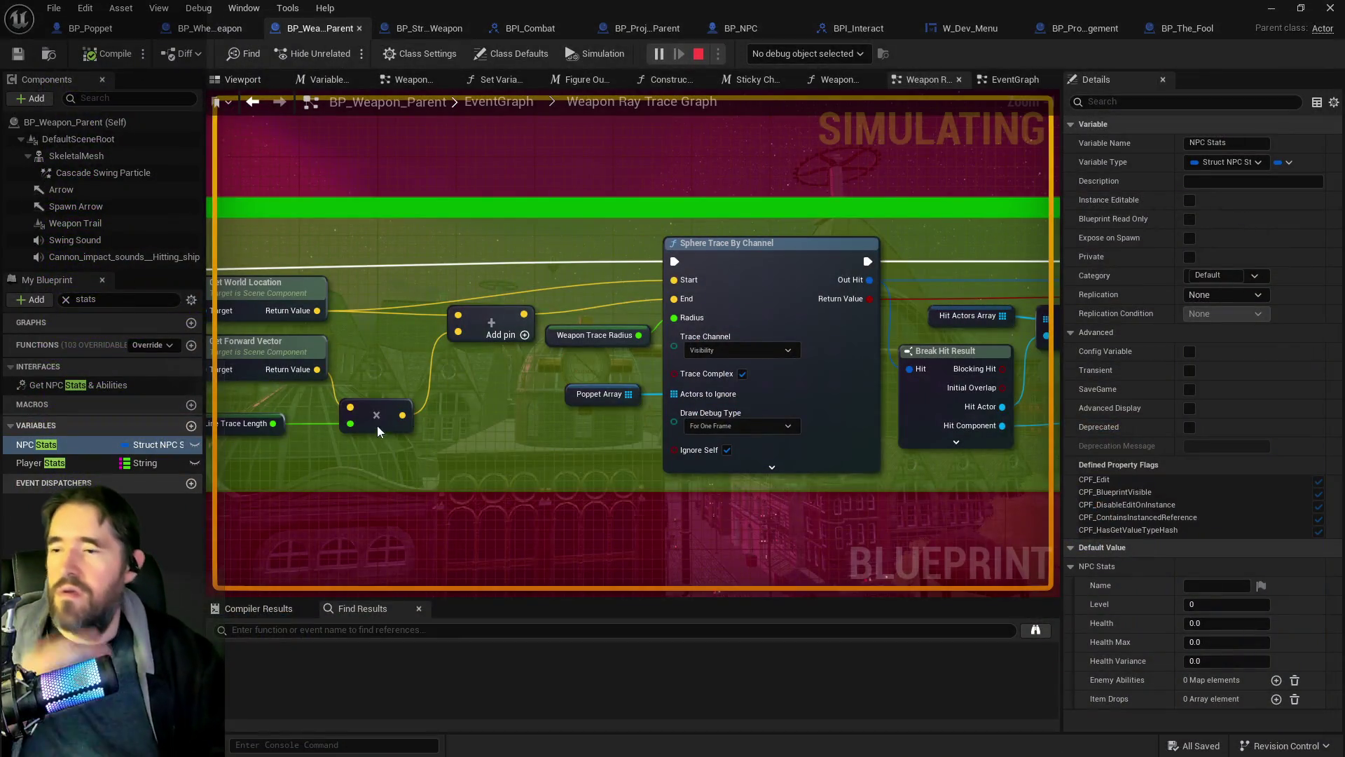
# Step: Marquee-select the Check For Hit Actor nodes and change the sphere trace's Draw Debug Type
pyautogui.scroll(-4, 444, 426)
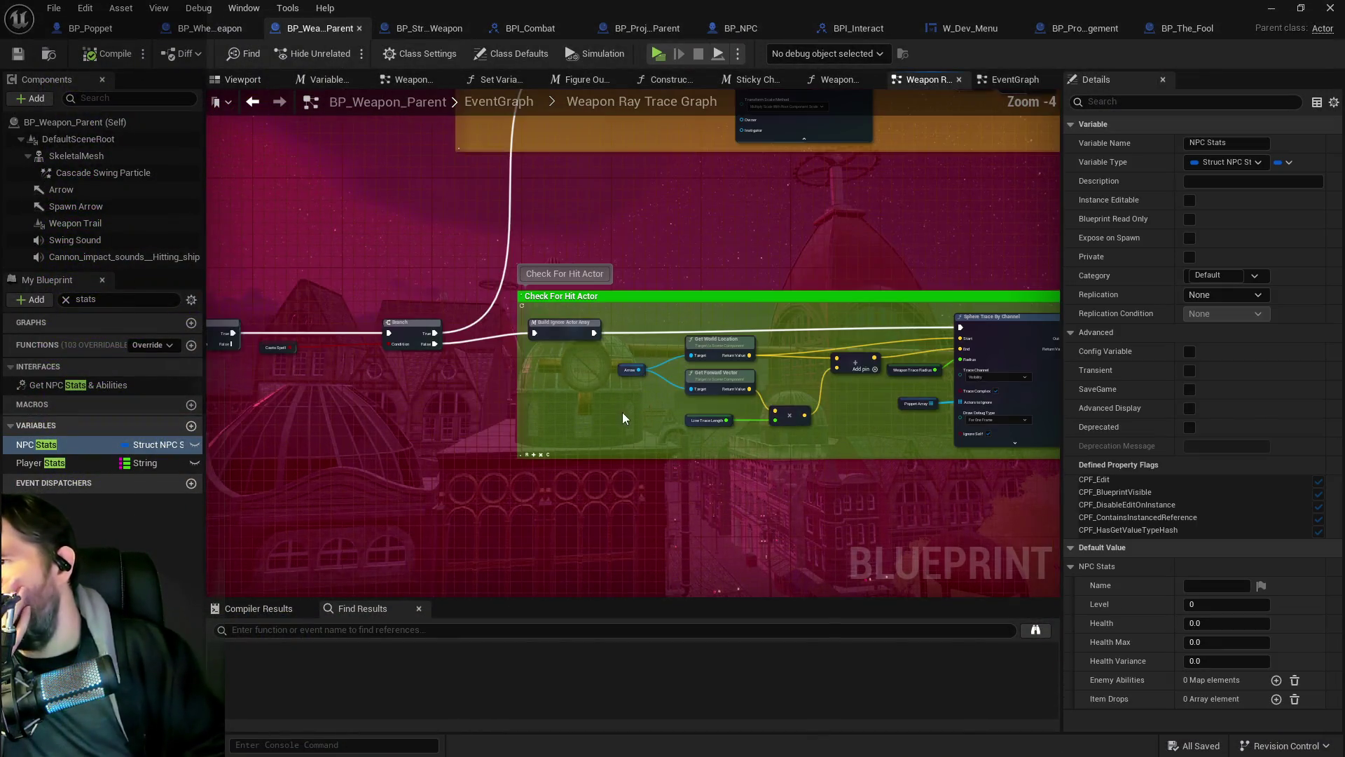
pyautogui.moveTo(455, 365); pyautogui.dragTo(242, 361)
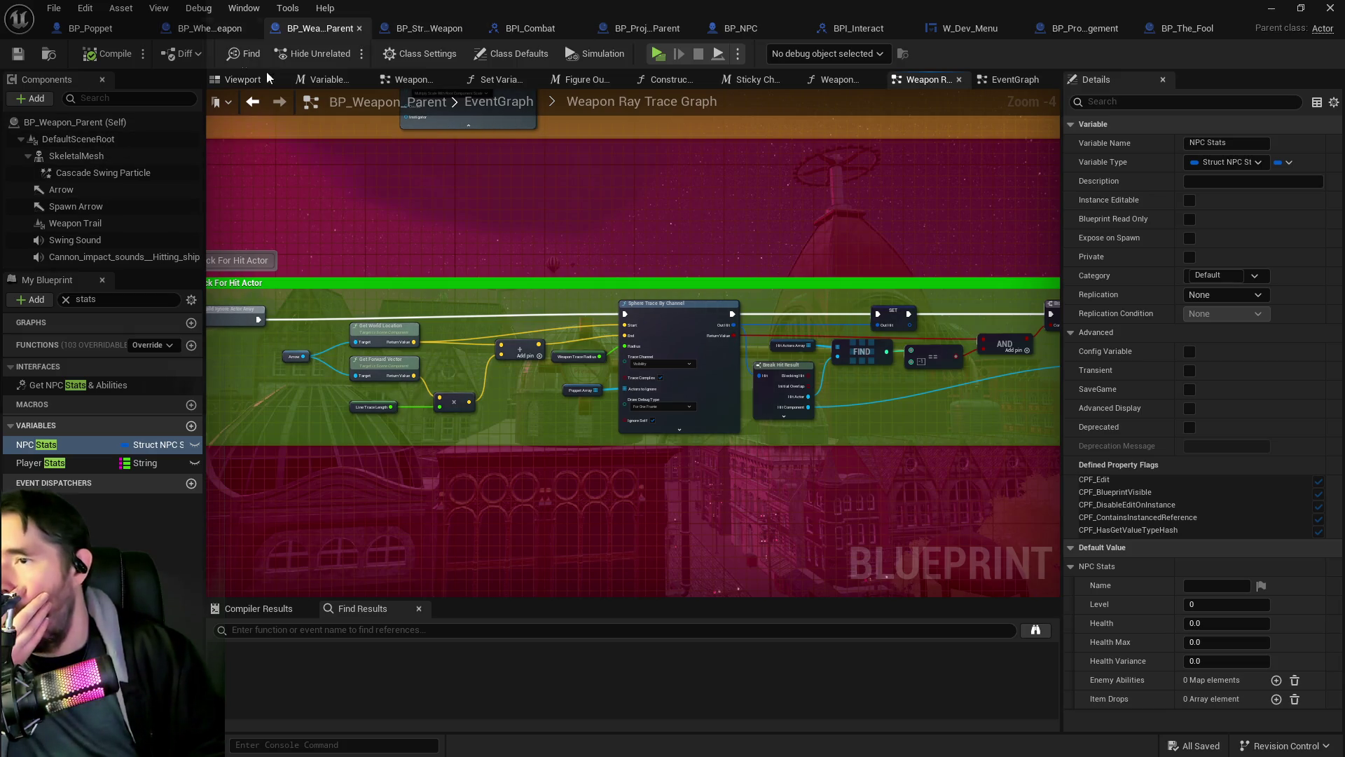
pyautogui.scroll(-1, 702, 344)
pyautogui.scroll(1, 575, 340)
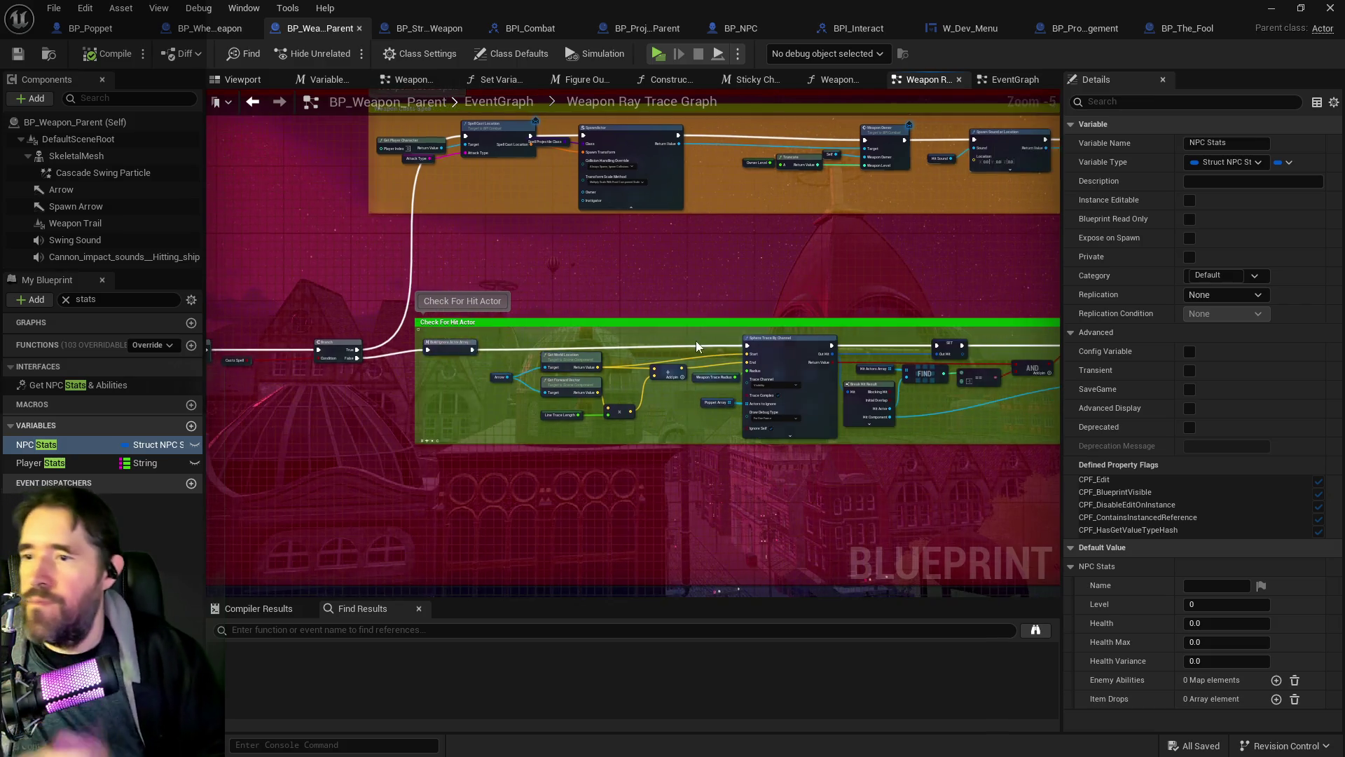
pyautogui.moveTo(452, 342); pyautogui.dragTo(839, 469)
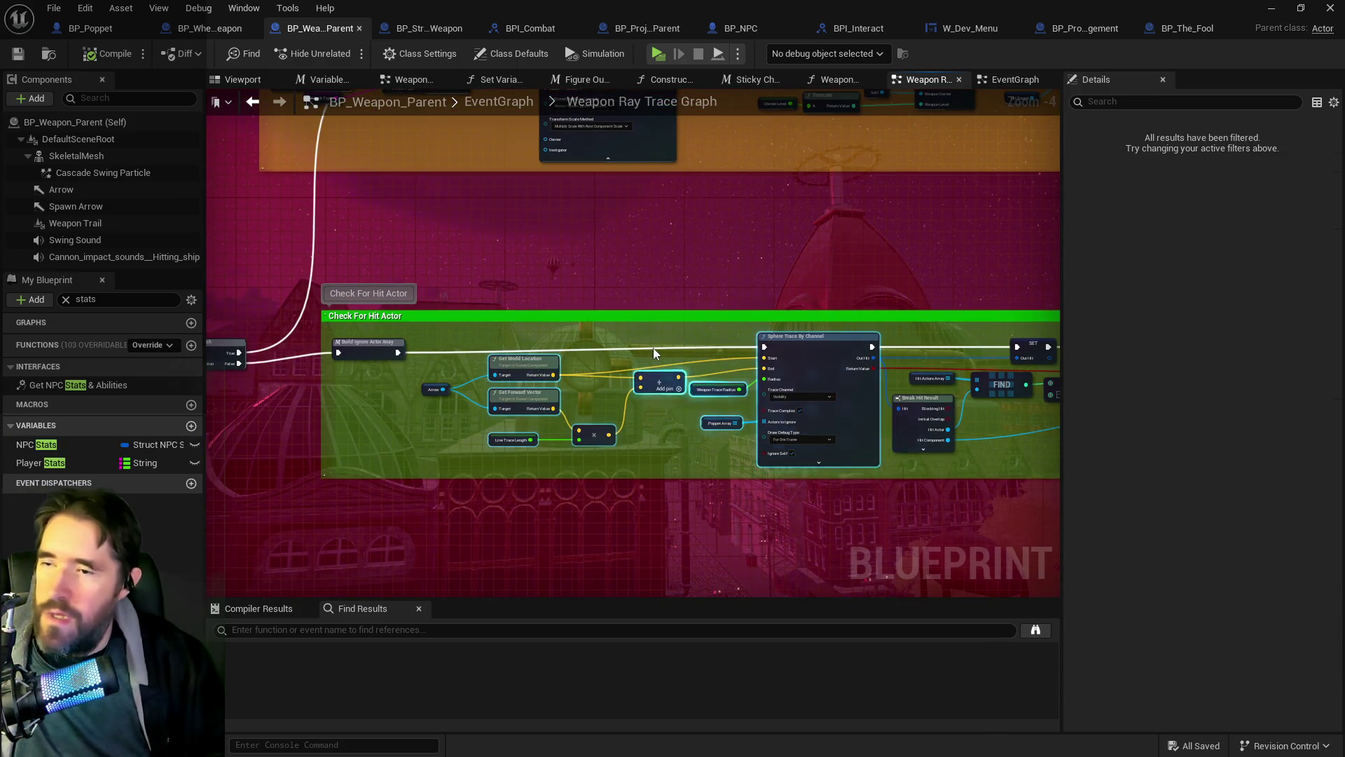
pyautogui.scroll(4, 655, 497)
pyautogui.click(589, 473)
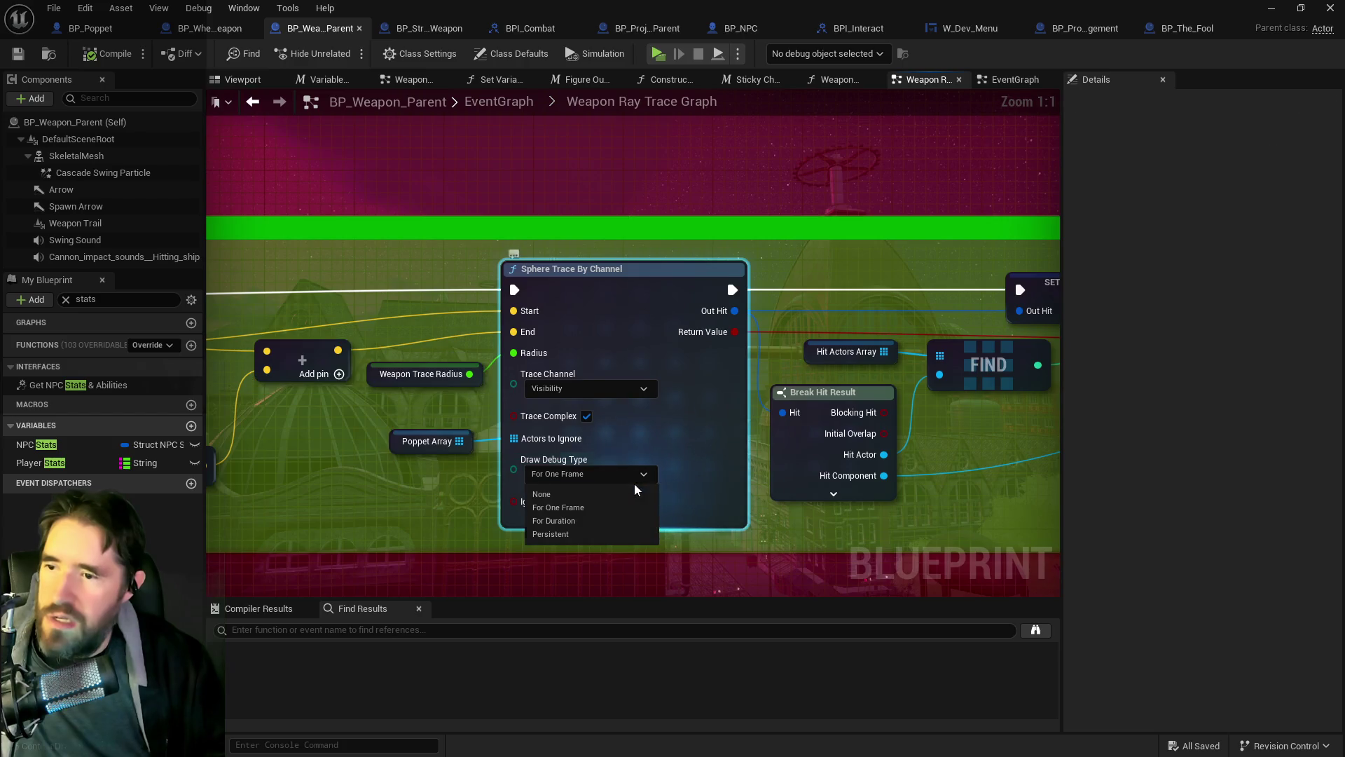
pyautogui.click(574, 526)
# Step: Paste the trace nodes after the Hit A Target SET node and wire SET into Sphere Trace
pyautogui.scroll(-3, 646, 476)
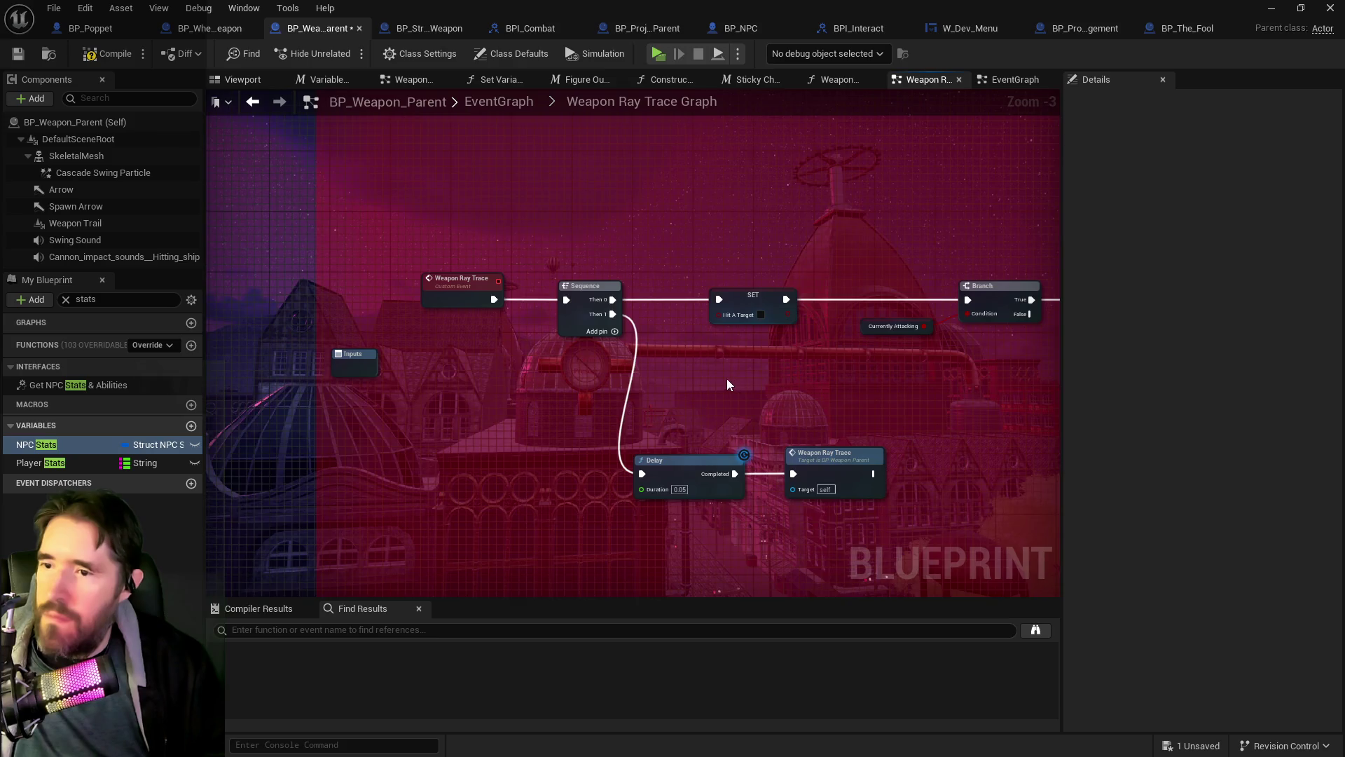
pyautogui.moveTo(727, 384); pyautogui.dragTo(692, 417)
pyautogui.moveTo(684, 254); pyautogui.dragTo(626, 283)
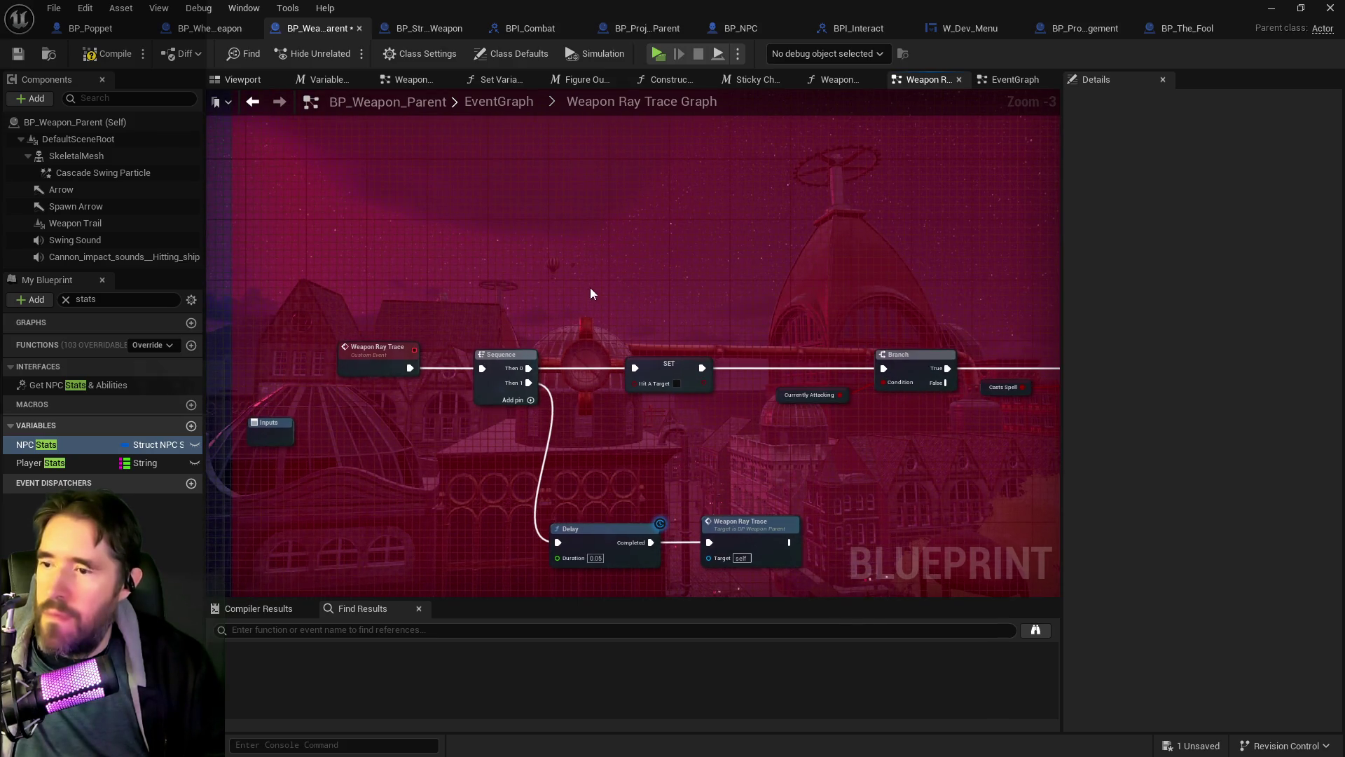
pyautogui.hotkey('ctrl', 'v')
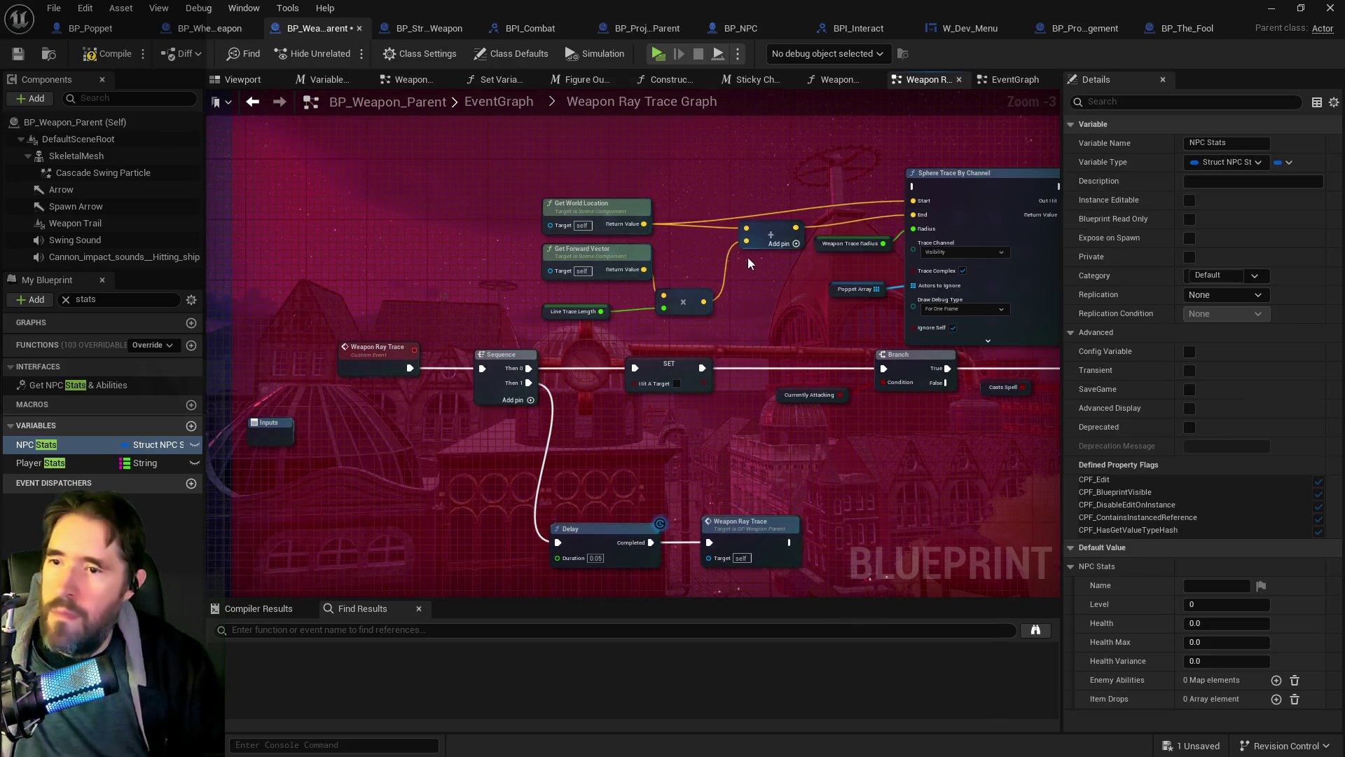
pyautogui.moveTo(875, 175)
pyautogui.mouseDown()
pyautogui.moveTo(593, 241)
pyautogui.moveTo(700, 250)
pyautogui.mouseUp()
pyautogui.click(386, 431)
pyautogui.moveTo(419, 434); pyautogui.dragTo(652, 231)
pyautogui.moveTo(798, 230)
pyautogui.mouseDown()
pyautogui.moveTo(543, 403)
pyautogui.moveTo(600, 434)
pyautogui.mouseUp()
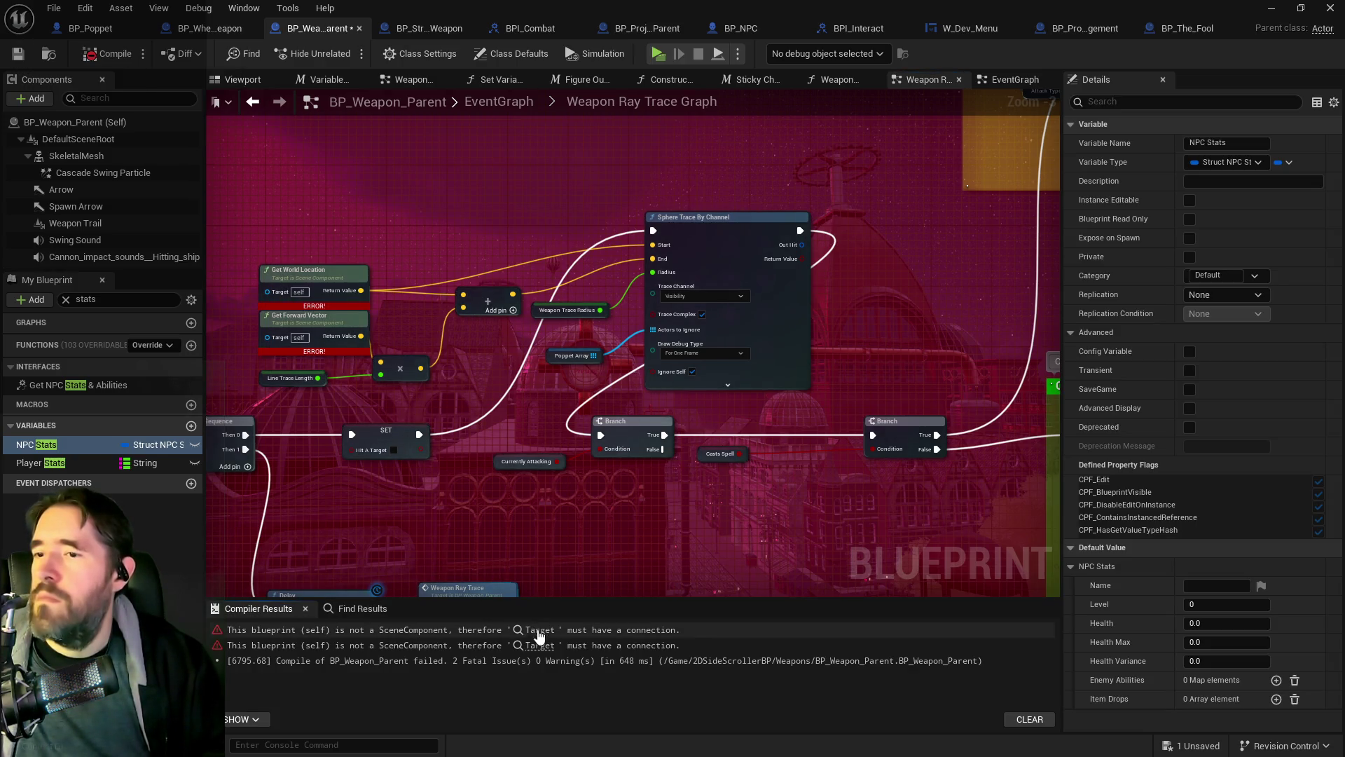
# Step: Move the Arrow node beside the new trace nodes and wire it into the Target pins
pyautogui.click(538, 634)
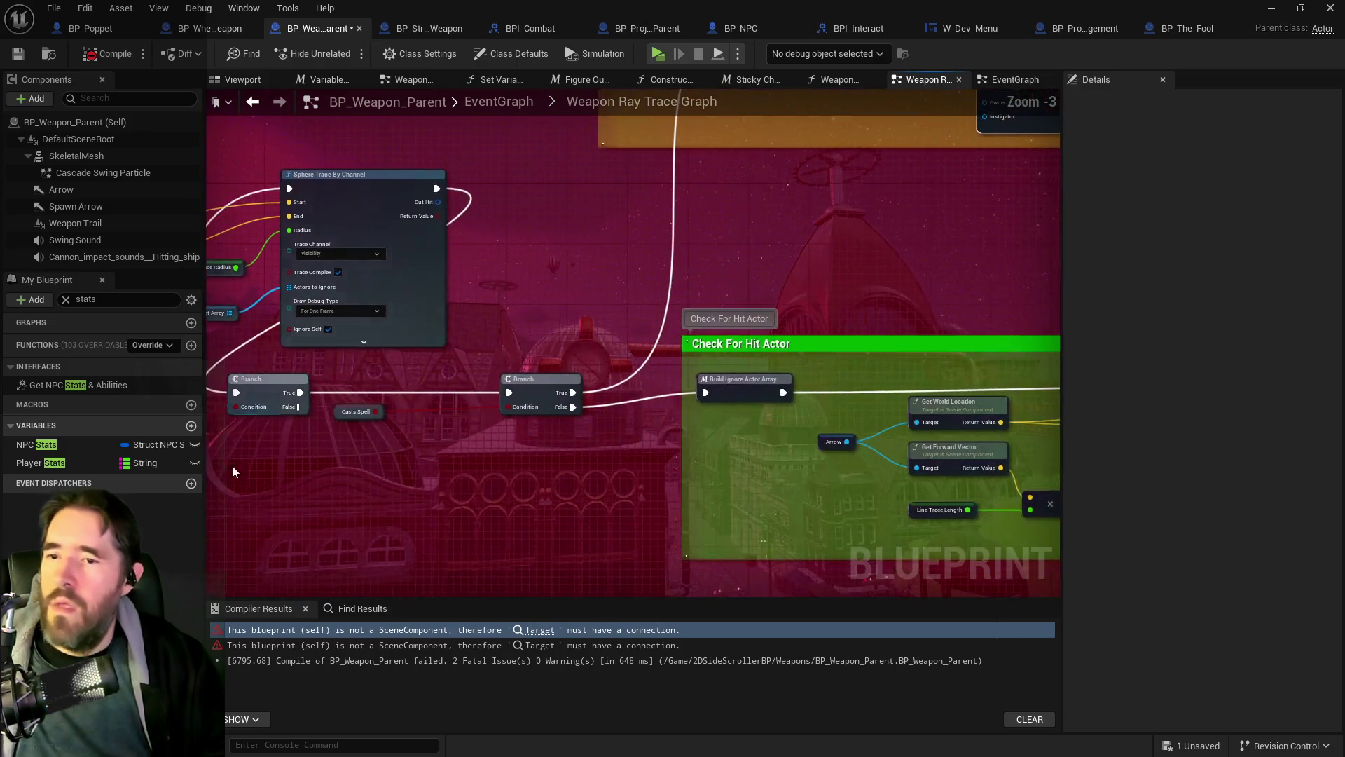
pyautogui.hotkey('ctrl', 'z')
pyautogui.hotkey('ctrl', 'z')
pyautogui.hotkey('ctrl', 'z')
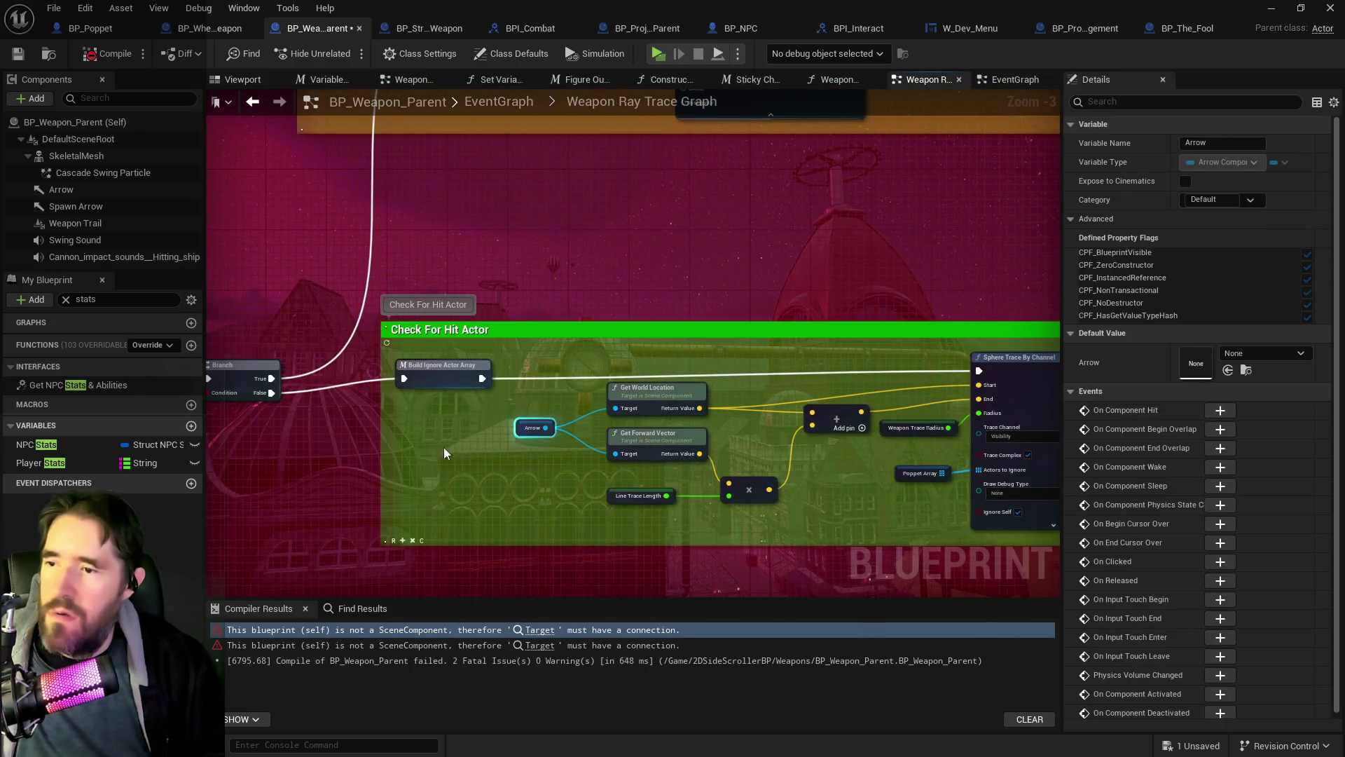
pyautogui.hotkey('ctrl', 'y')
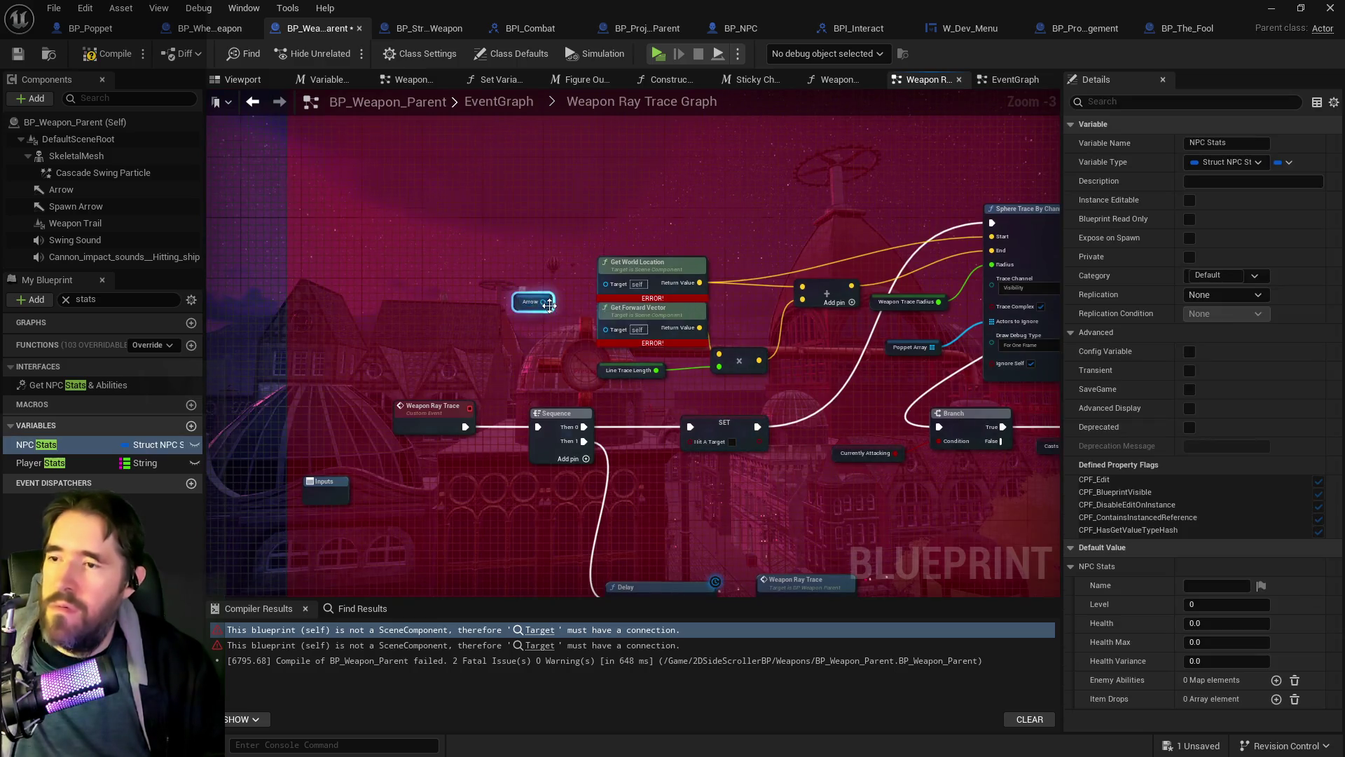
pyautogui.scroll(2, 521, 305)
pyautogui.hotkey('ctrl', 'y')
pyautogui.click(527, 301)
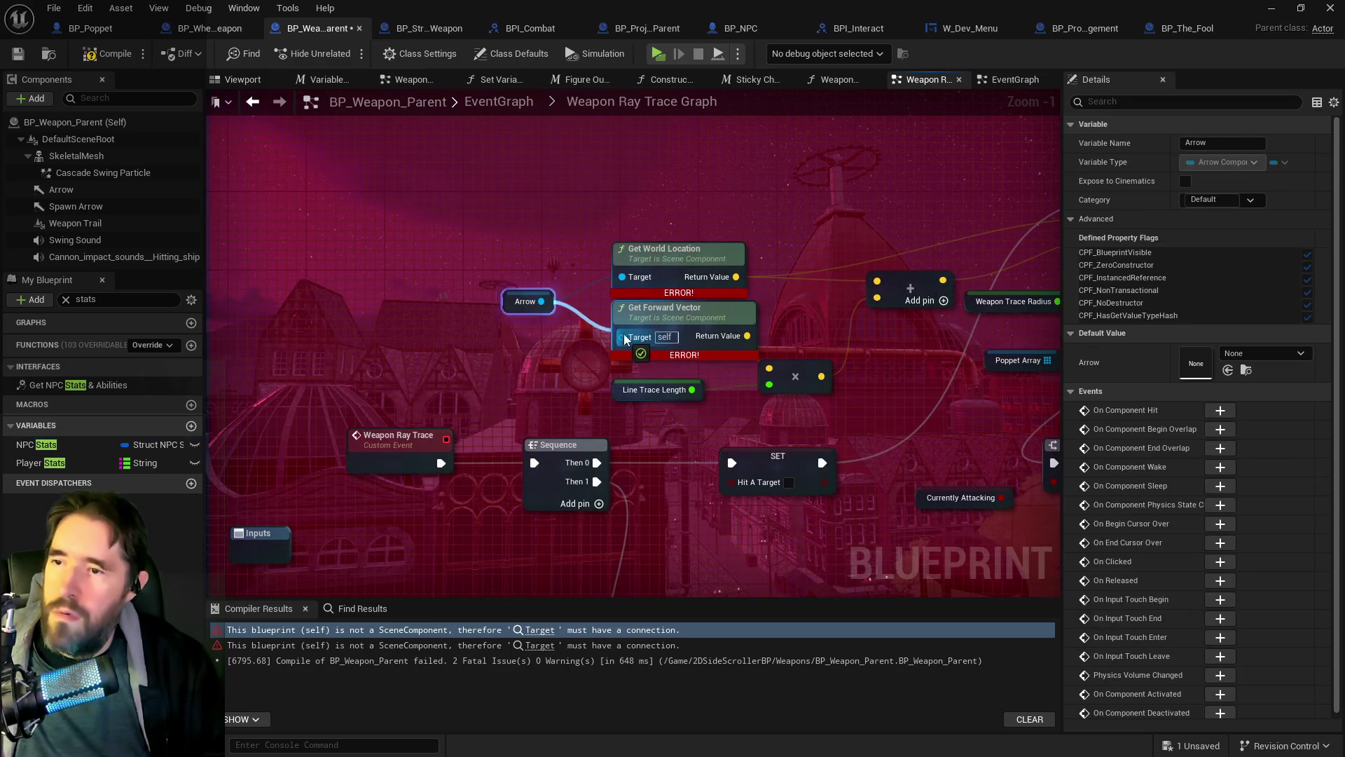
pyautogui.moveTo(541, 302); pyautogui.dragTo(622, 335)
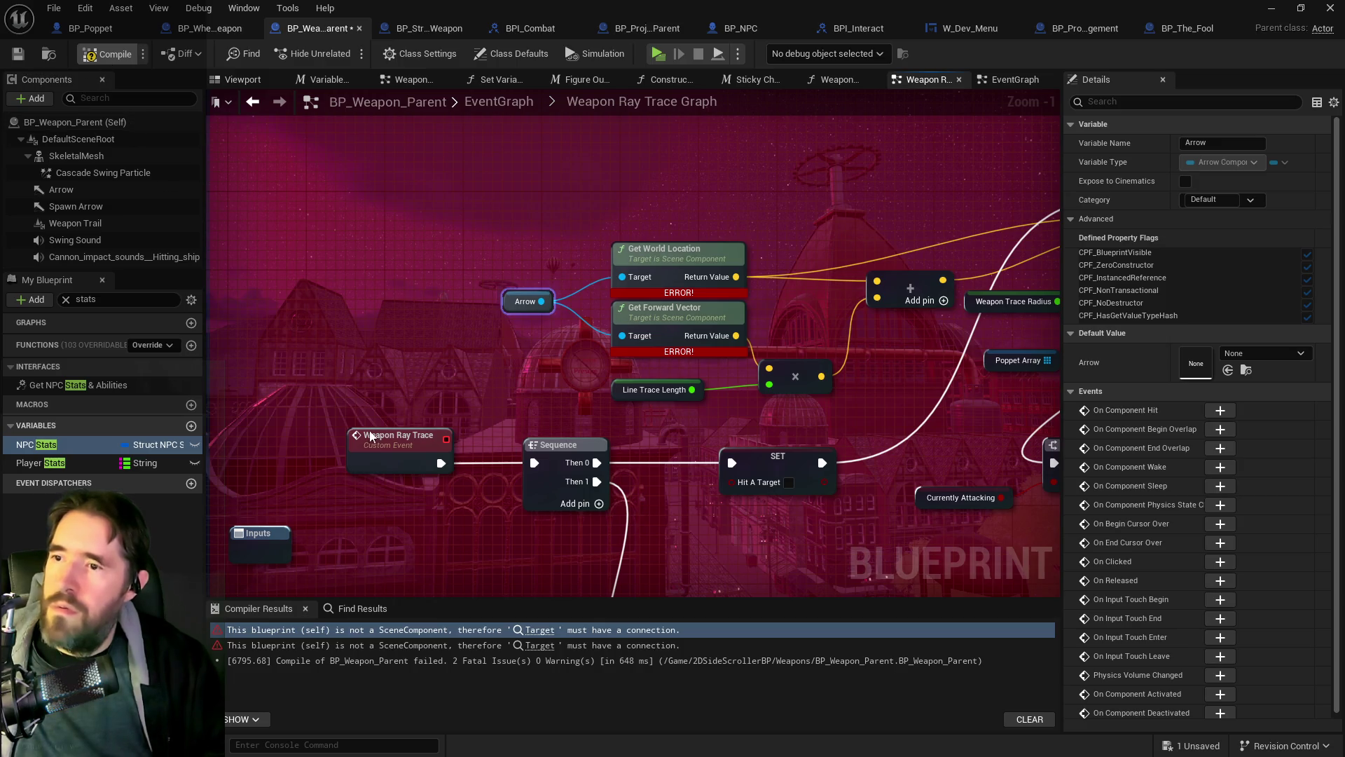
# Step: Compile and save BP_Weapon_Parent, then switch to BP_Wheel_Of_Fortune_Weapon
pyautogui.click(106, 54)
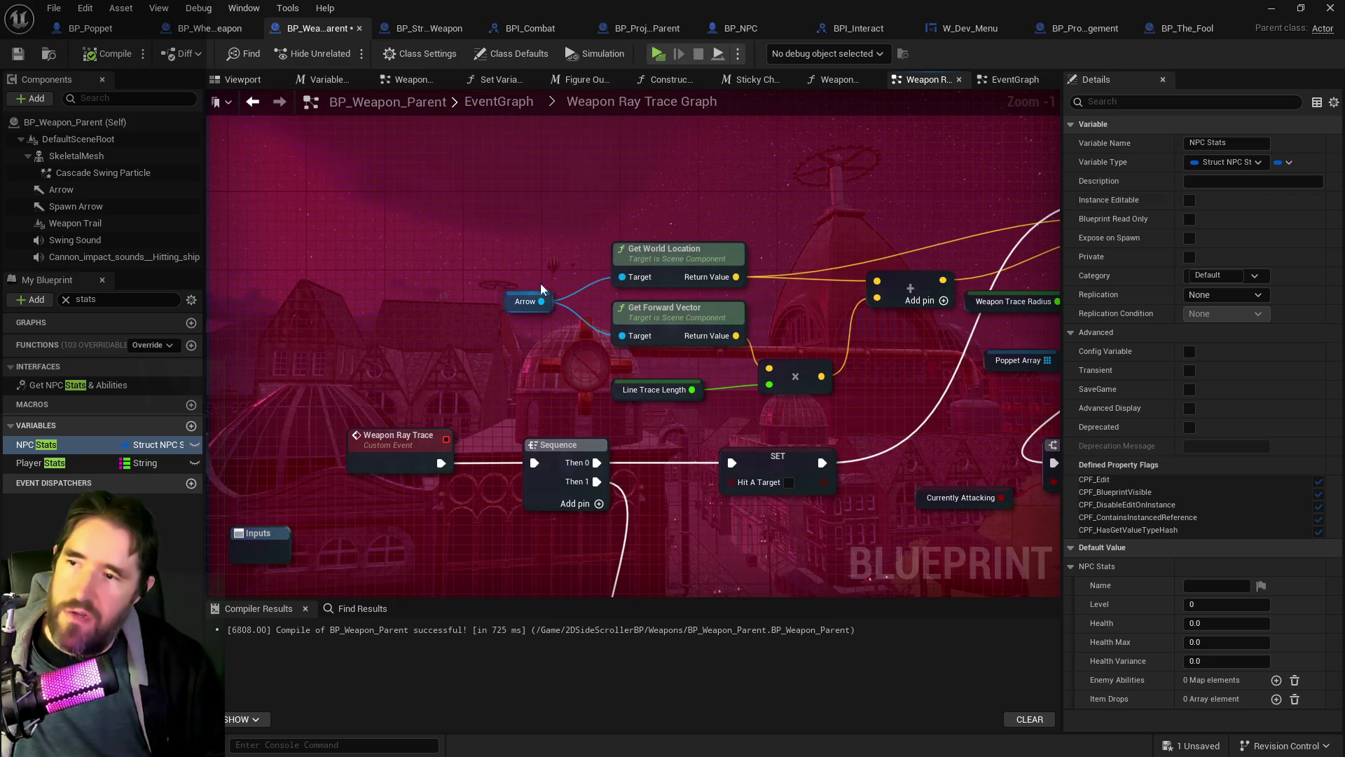
pyautogui.click(17, 54)
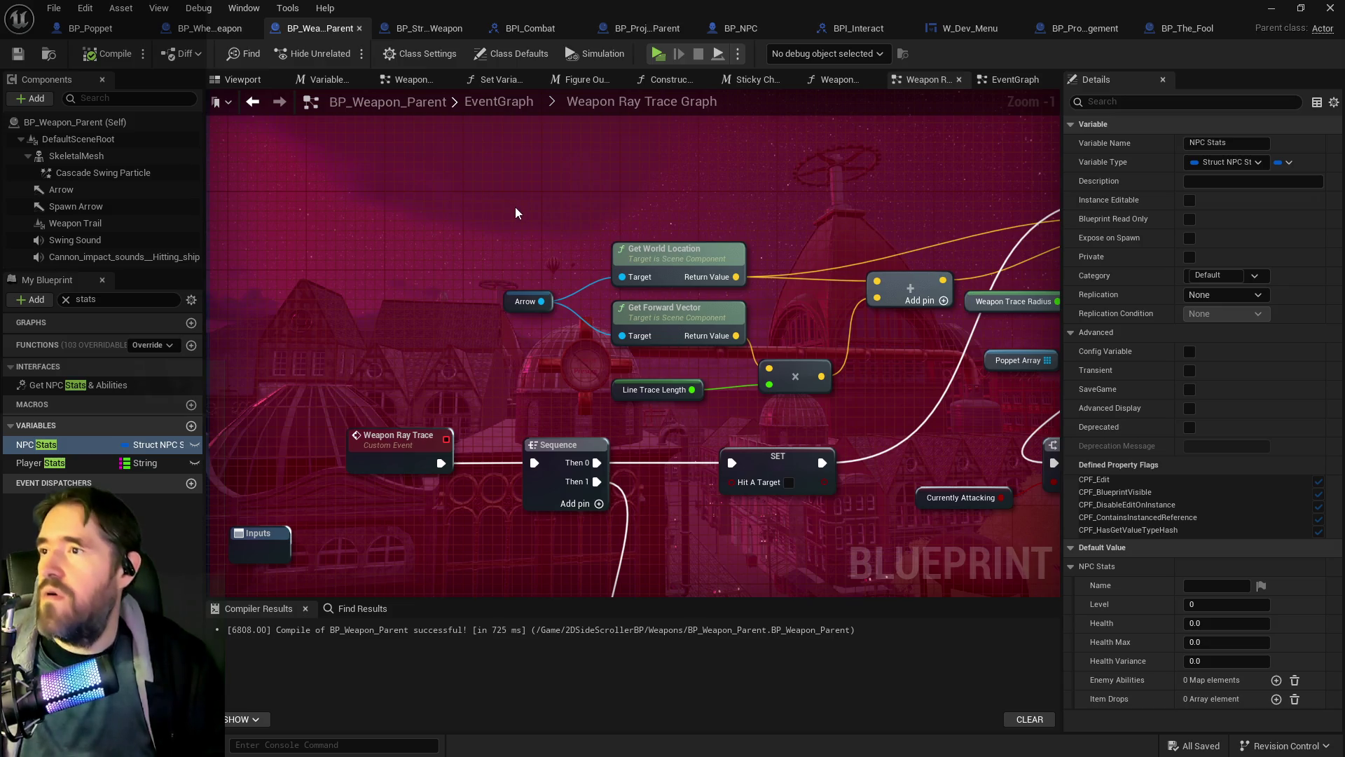
pyautogui.click(215, 31)
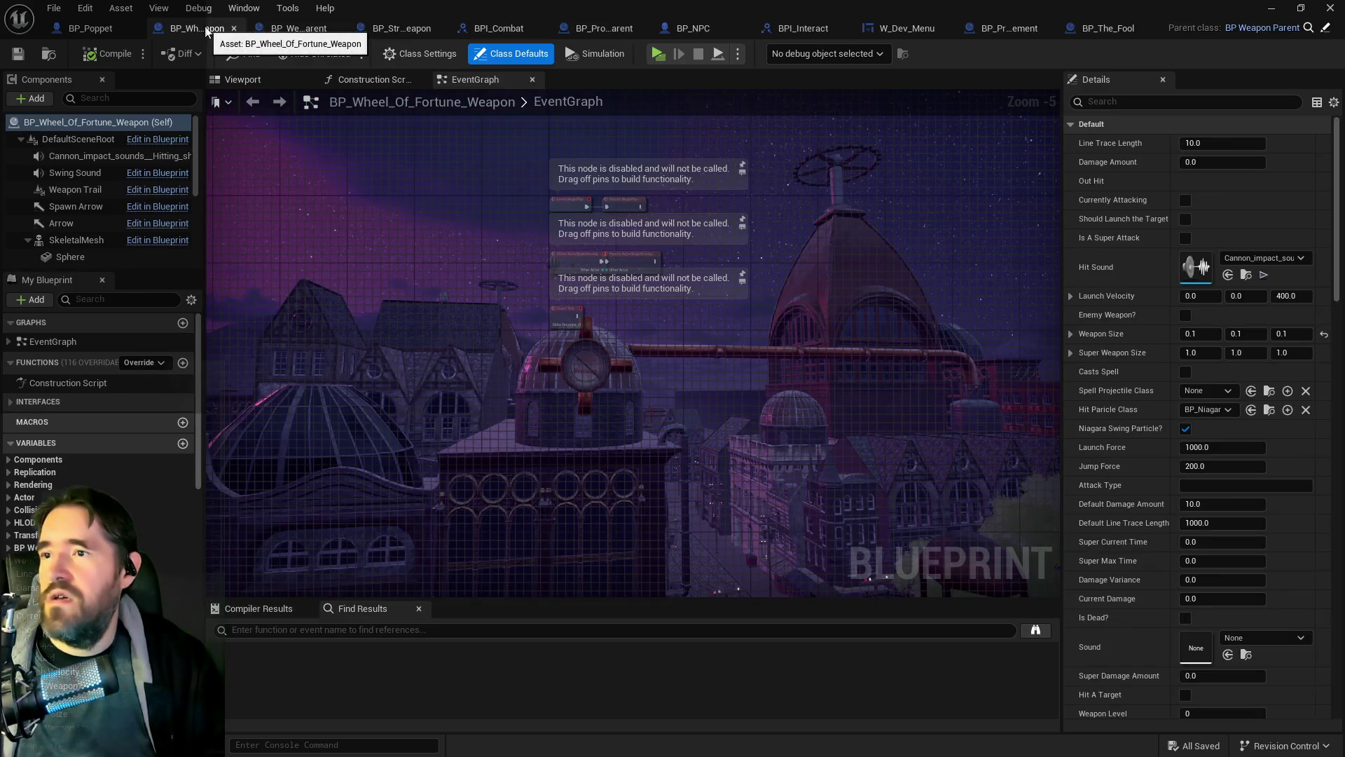
# Step: Check BP_Strength_Weapon's Destroy Equipment group, close it, and bring up The Fool's content folder
pyautogui.click(396, 25)
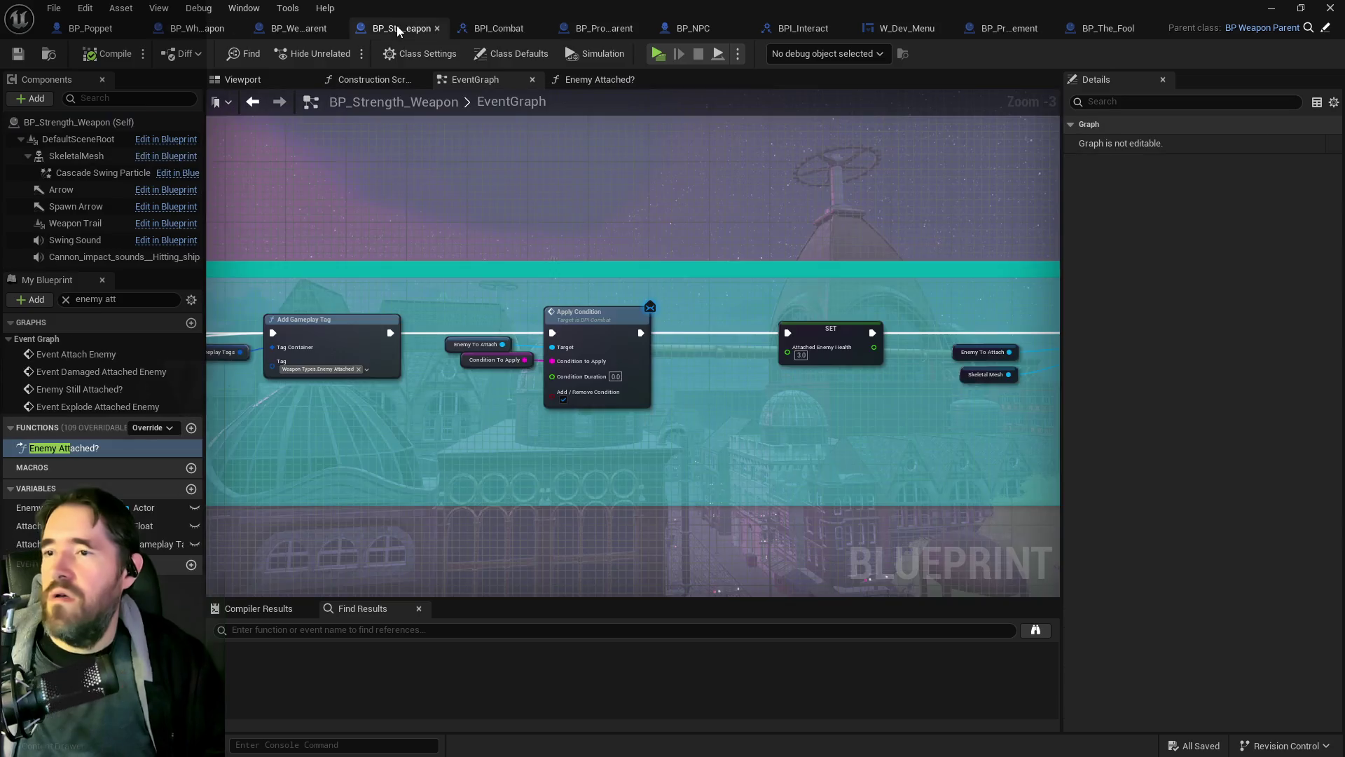
pyautogui.scroll(-5, 489, 274)
pyautogui.moveTo(782, 466)
pyautogui.mouseDown()
pyautogui.moveTo(618, 247)
pyautogui.moveTo(522, 229)
pyautogui.mouseUp()
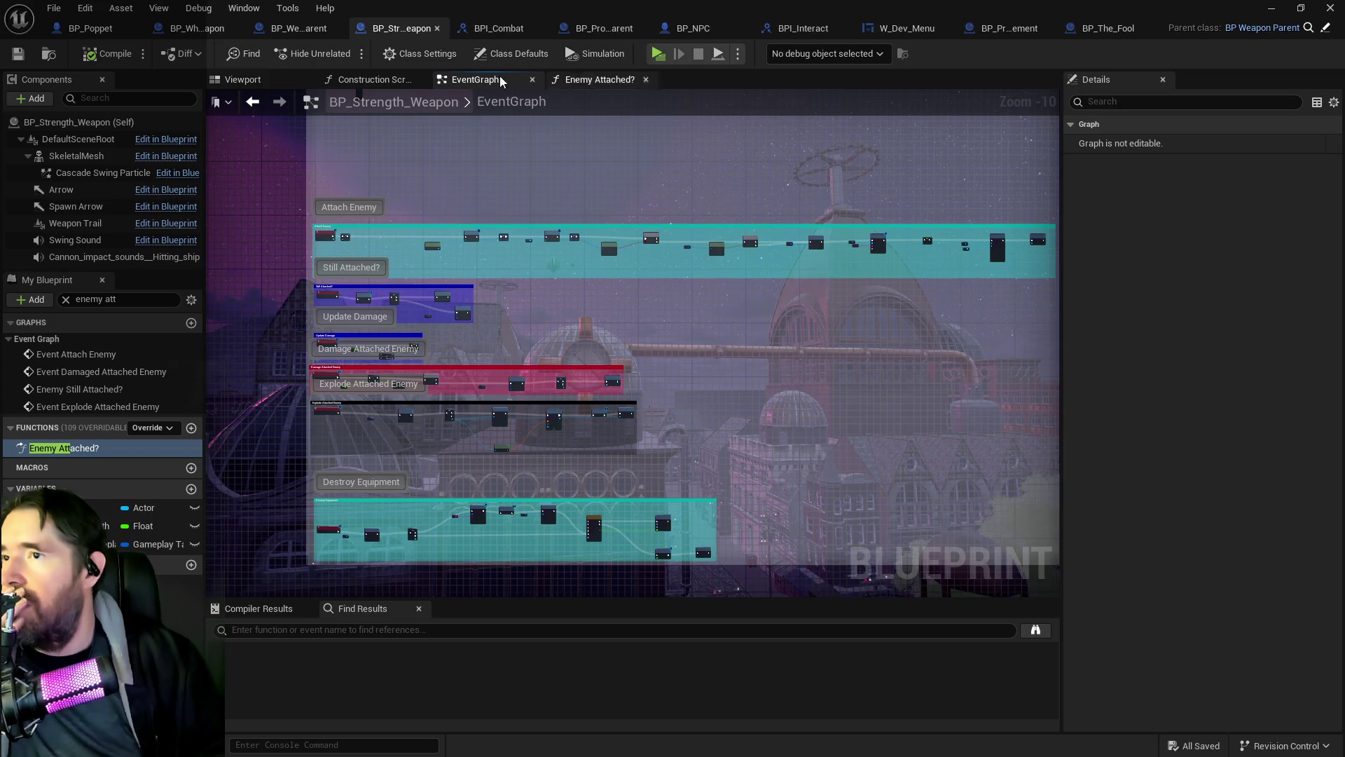
pyautogui.middleClick(404, 25)
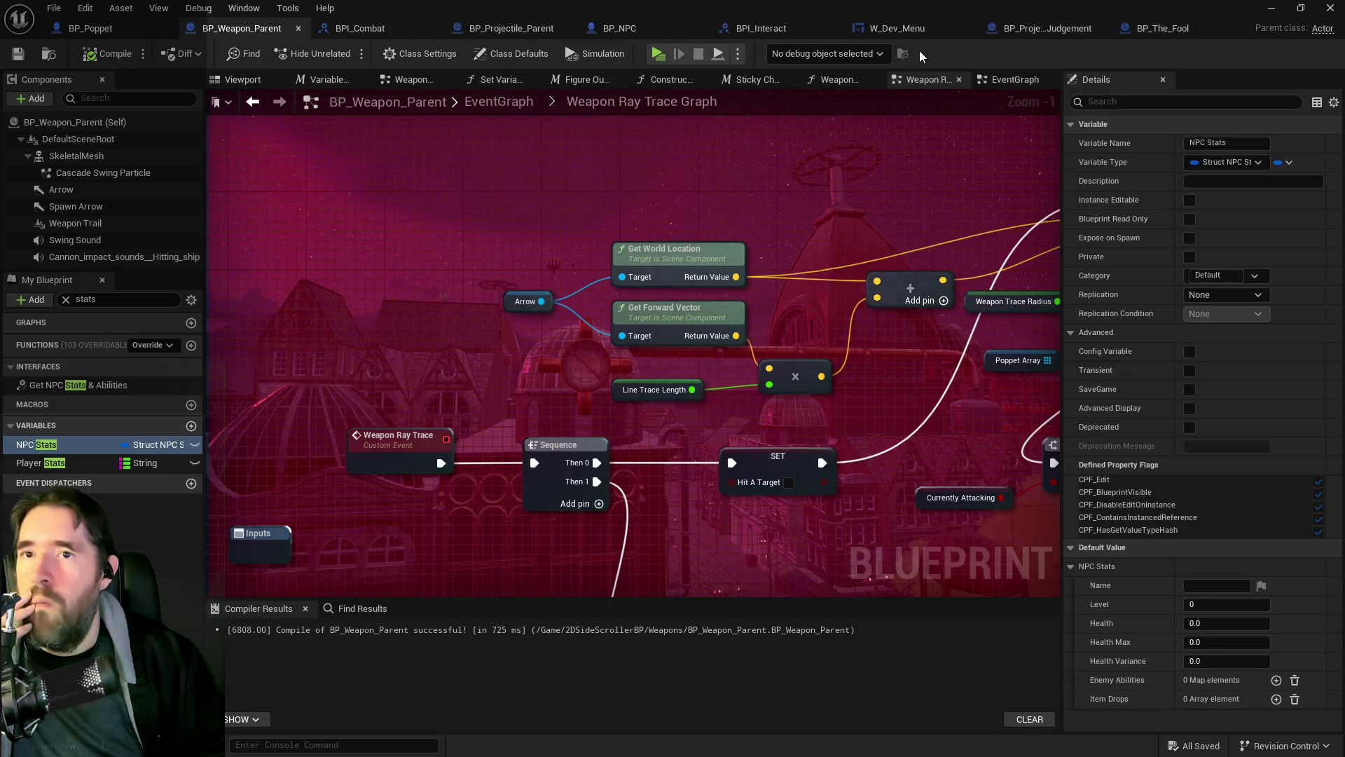
pyautogui.hotkey('alt', 'Tab')
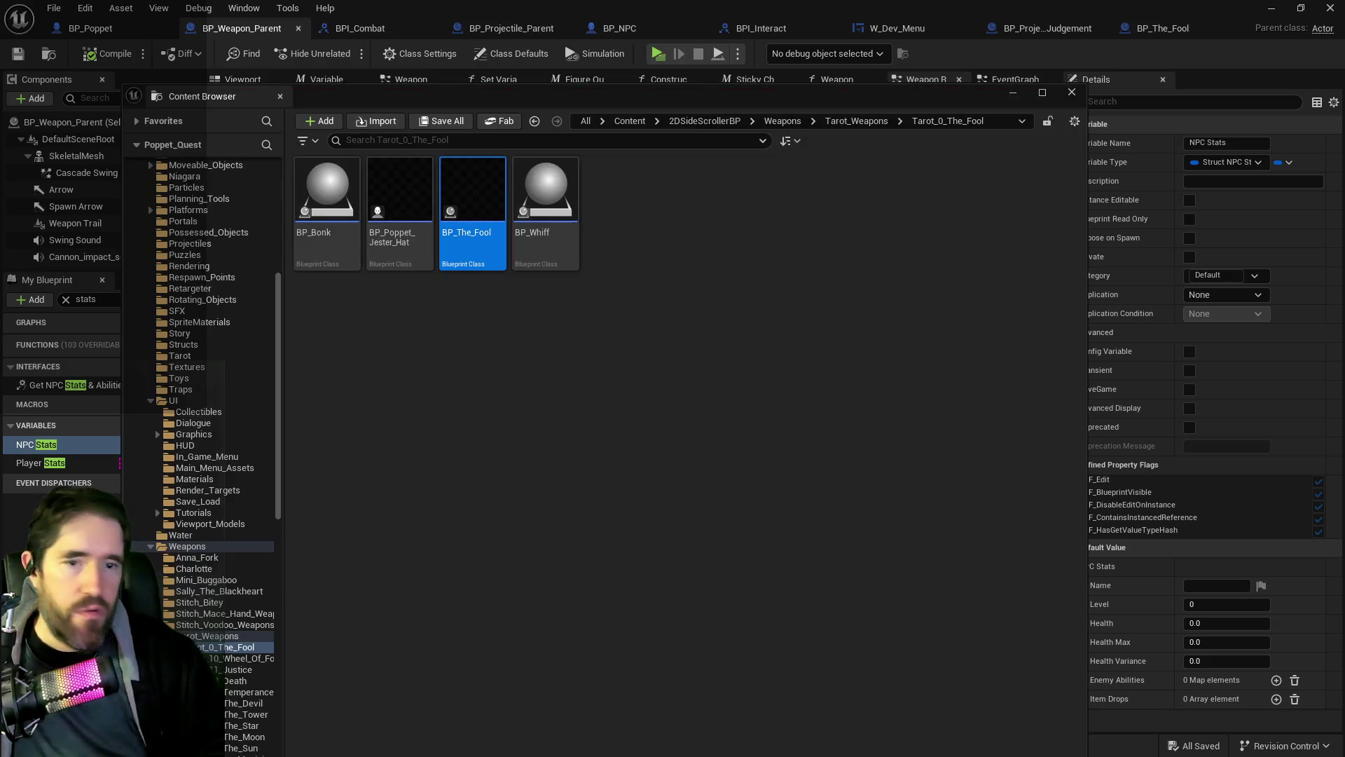
# Step: Open BP_The_Fool's EventGraph and locate the Lerp and second scale node
pyautogui.doubleClick(473, 207)
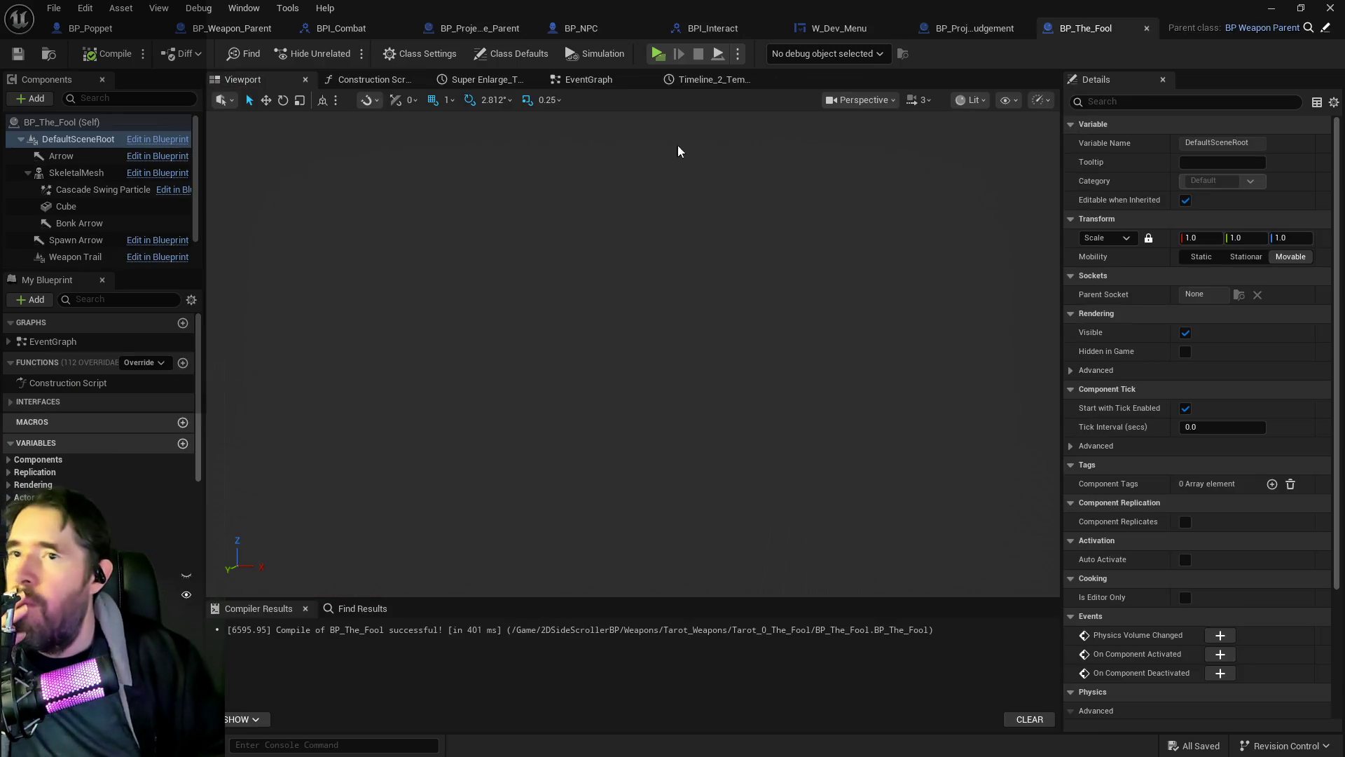
pyautogui.click(608, 78)
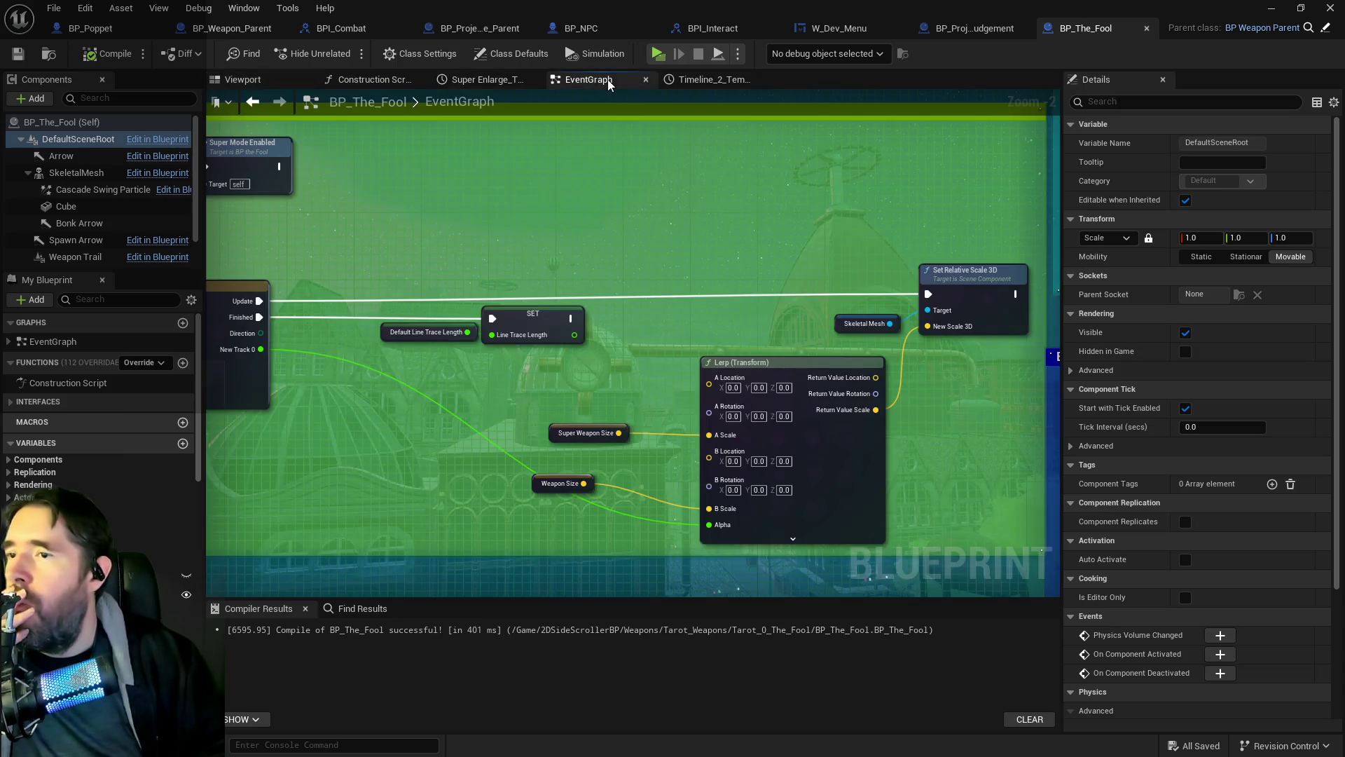
pyautogui.scroll(-4, 514, 415)
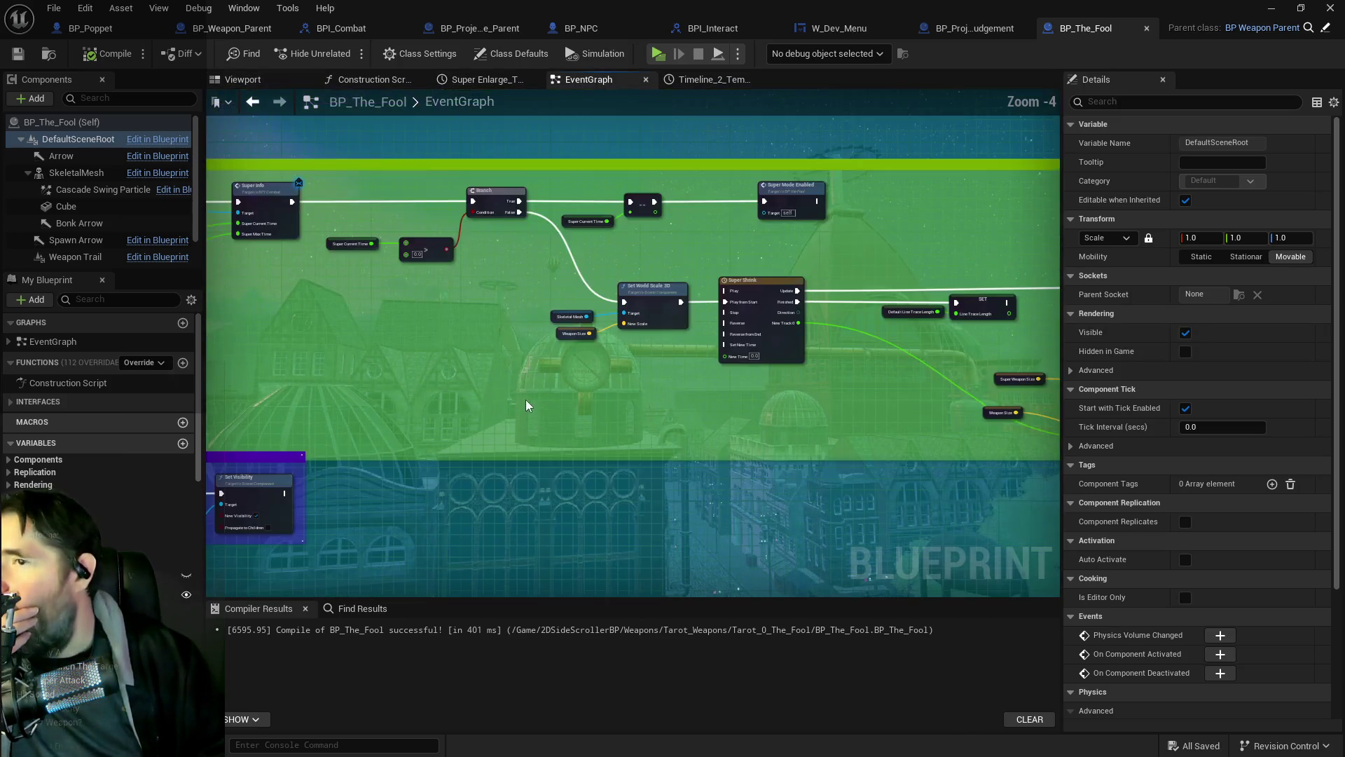
pyautogui.scroll(2, 779, 373)
pyautogui.scroll(-2, 779, 373)
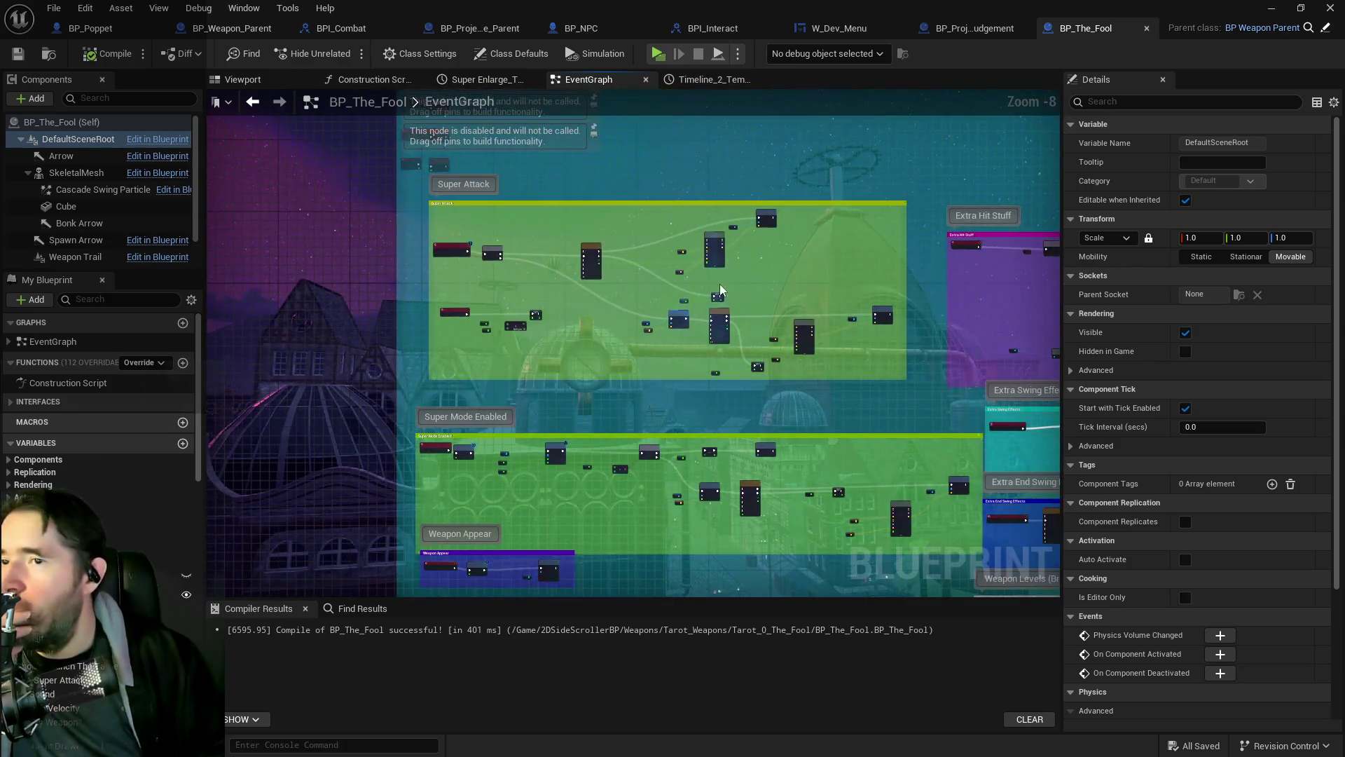
pyautogui.scroll(4, 720, 284)
pyautogui.moveTo(540, 372); pyautogui.dragTo(338, 346)
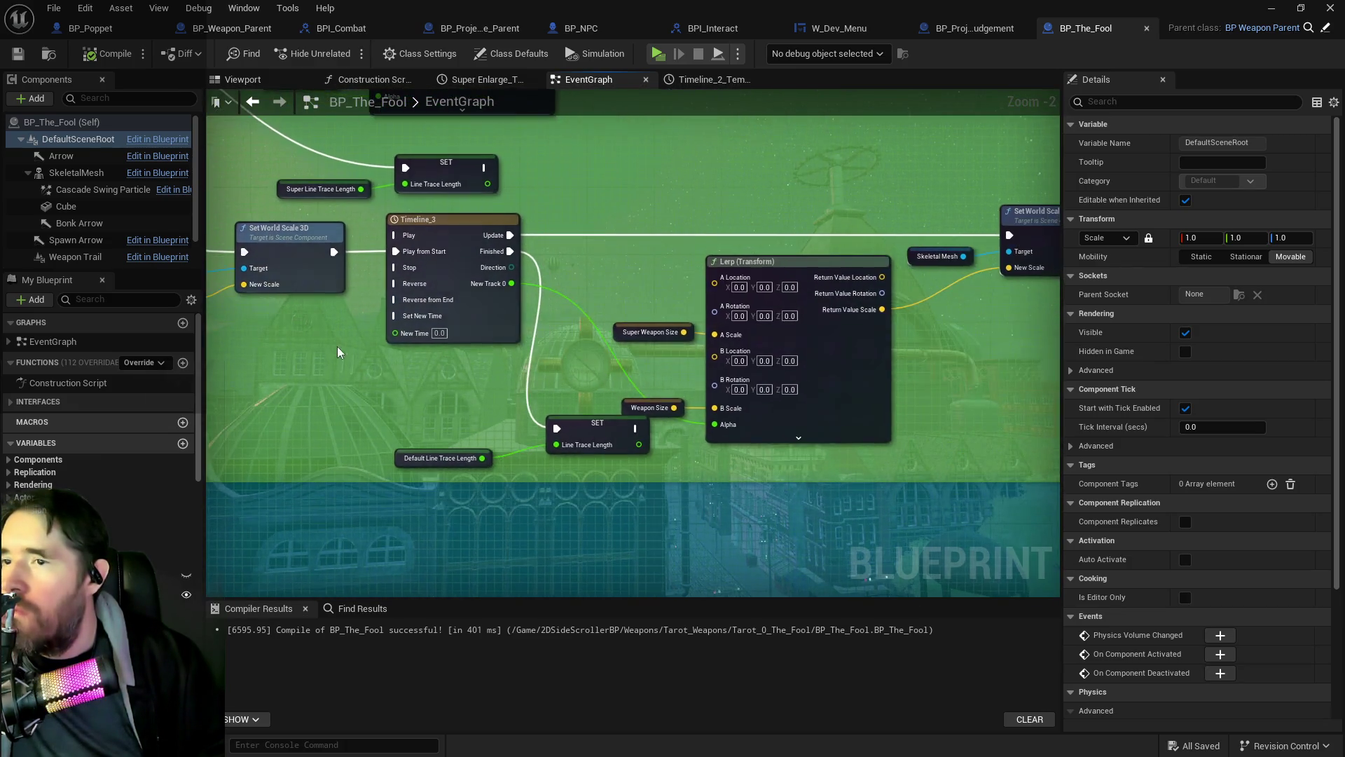
pyautogui.moveTo(595, 397)
pyautogui.mouseDown()
pyautogui.moveTo(497, 357)
pyautogui.moveTo(329, 350)
pyautogui.mouseUp()
pyautogui.scroll(-5, 767, 391)
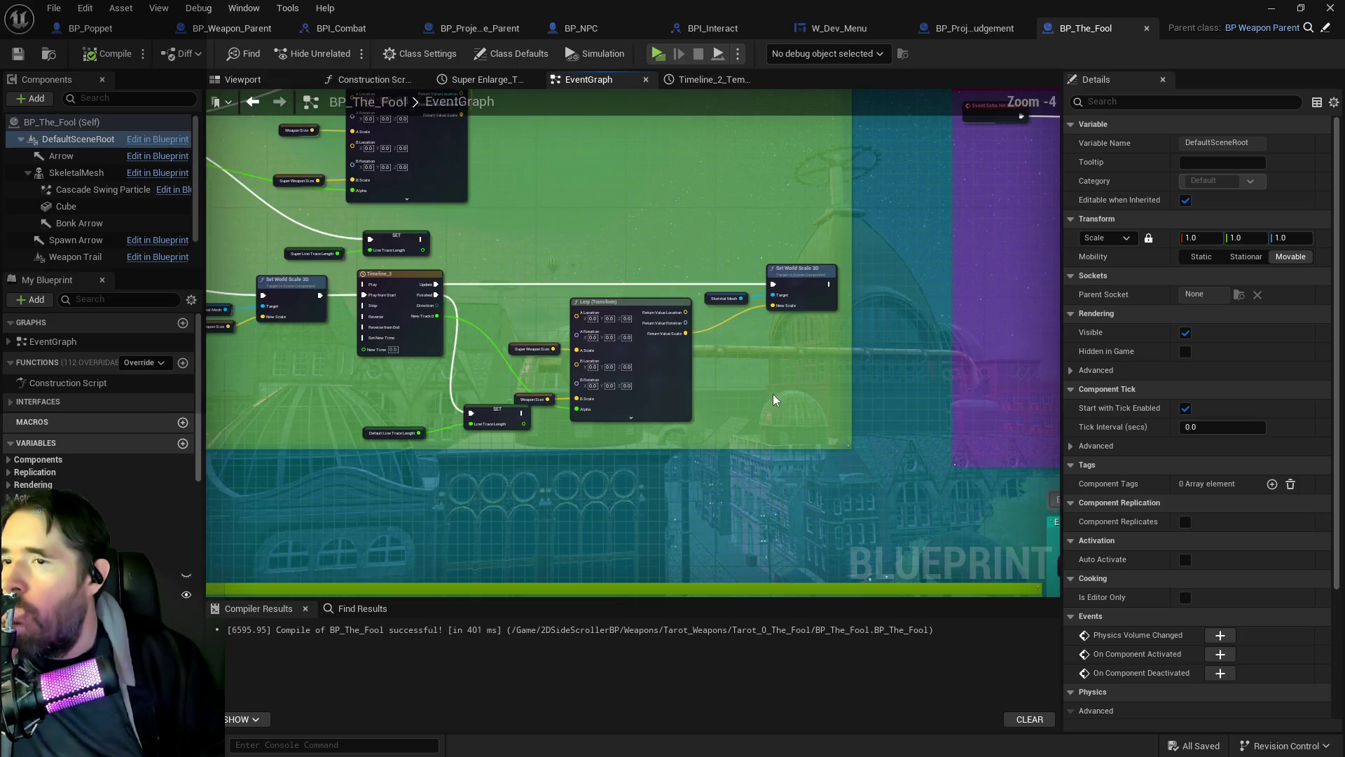
pyautogui.scroll(4, 648, 388)
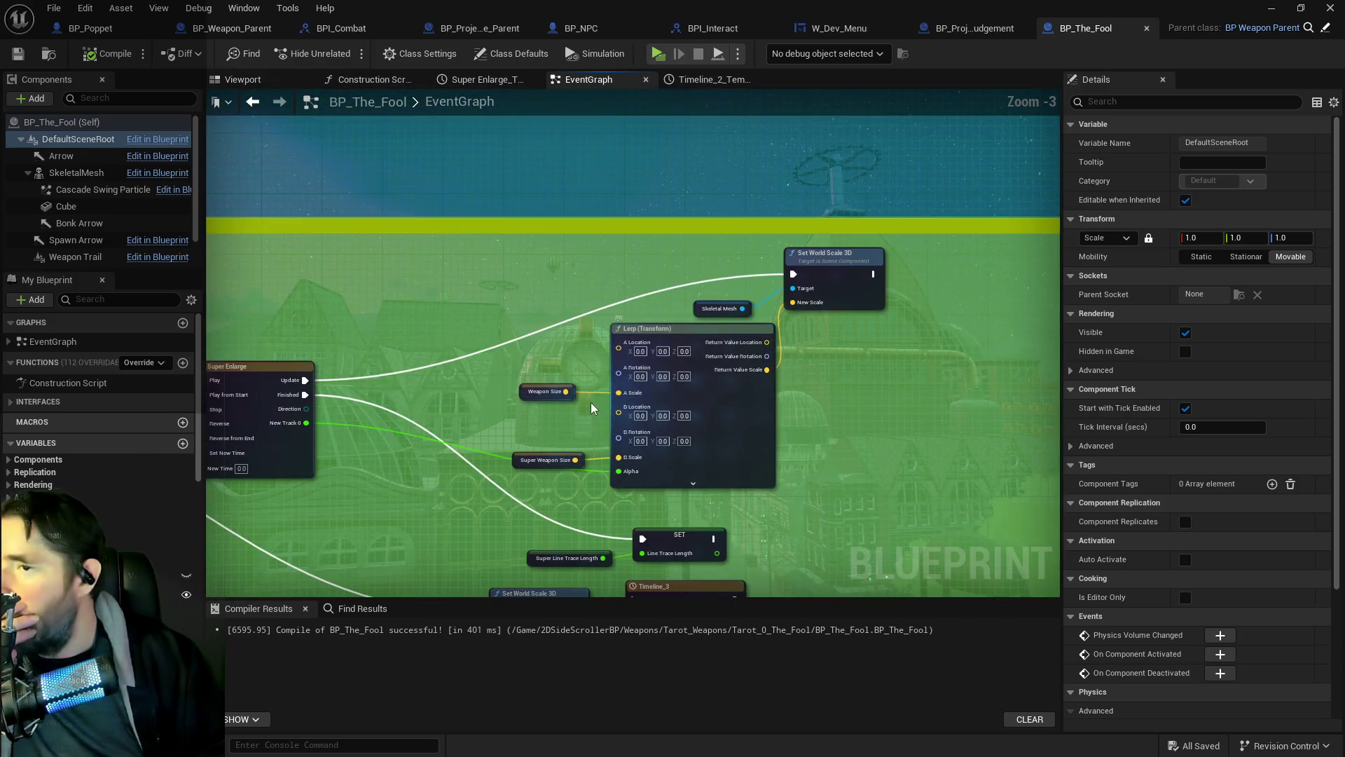
# Step: Survey the Super Enlarge, Super Mode Enabled, Weapon Appear and Extra Swing Effects groups
pyautogui.moveTo(493, 432)
pyautogui.mouseDown()
pyautogui.moveTo(519, 325)
pyautogui.moveTo(1050, 301)
pyautogui.mouseUp()
pyautogui.scroll(-1, 513, 326)
pyautogui.scroll(-4, 797, 385)
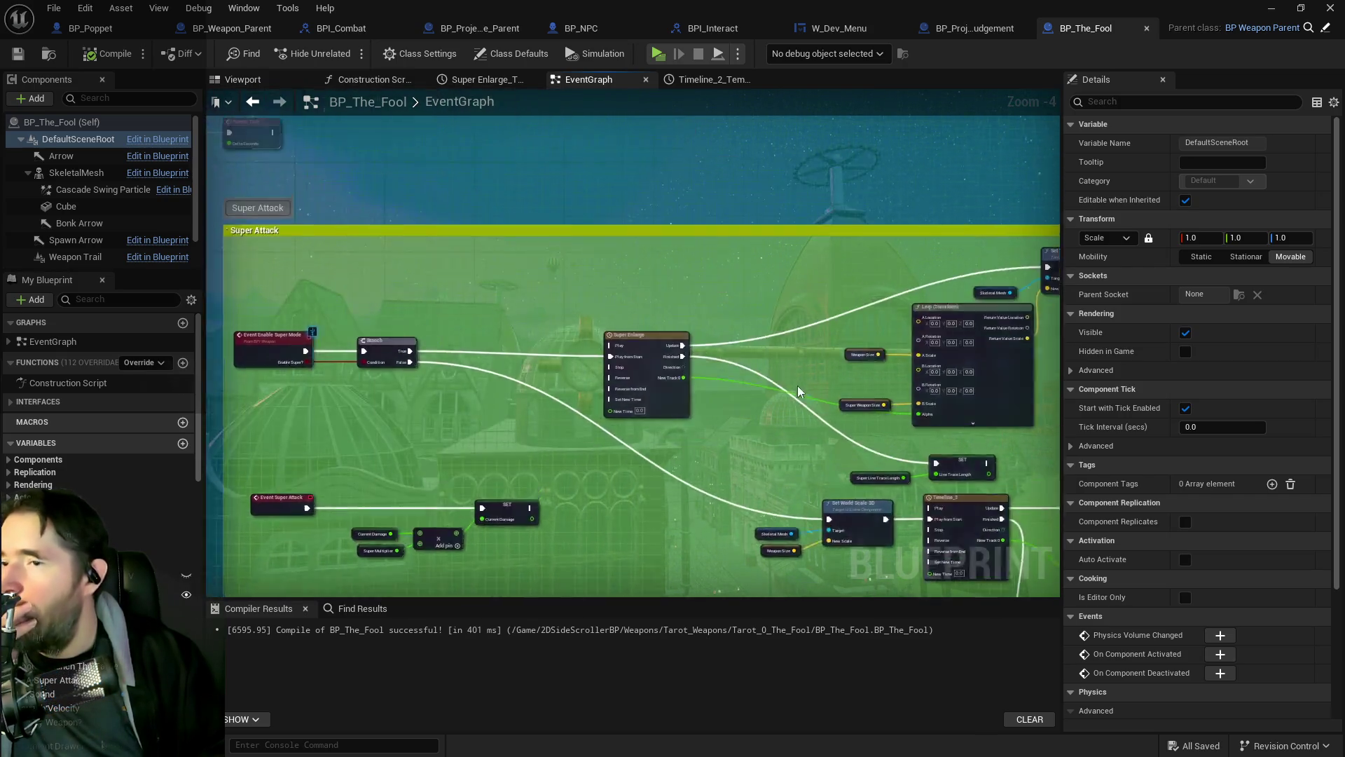
pyautogui.moveTo(866, 417); pyautogui.dragTo(805, 208)
pyautogui.moveTo(808, 375); pyautogui.dragTo(595, 376)
pyautogui.scroll(6, 512, 415)
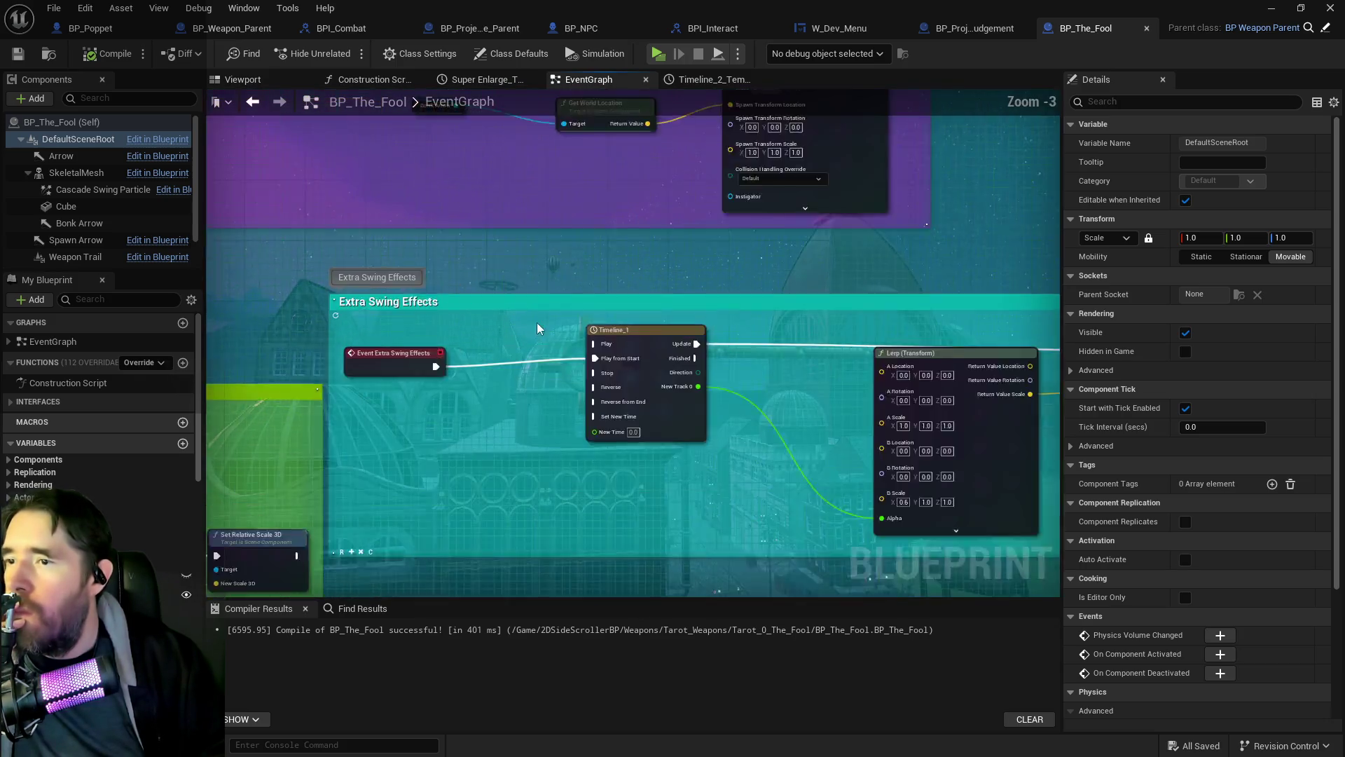
pyautogui.scroll(1, 631, 423)
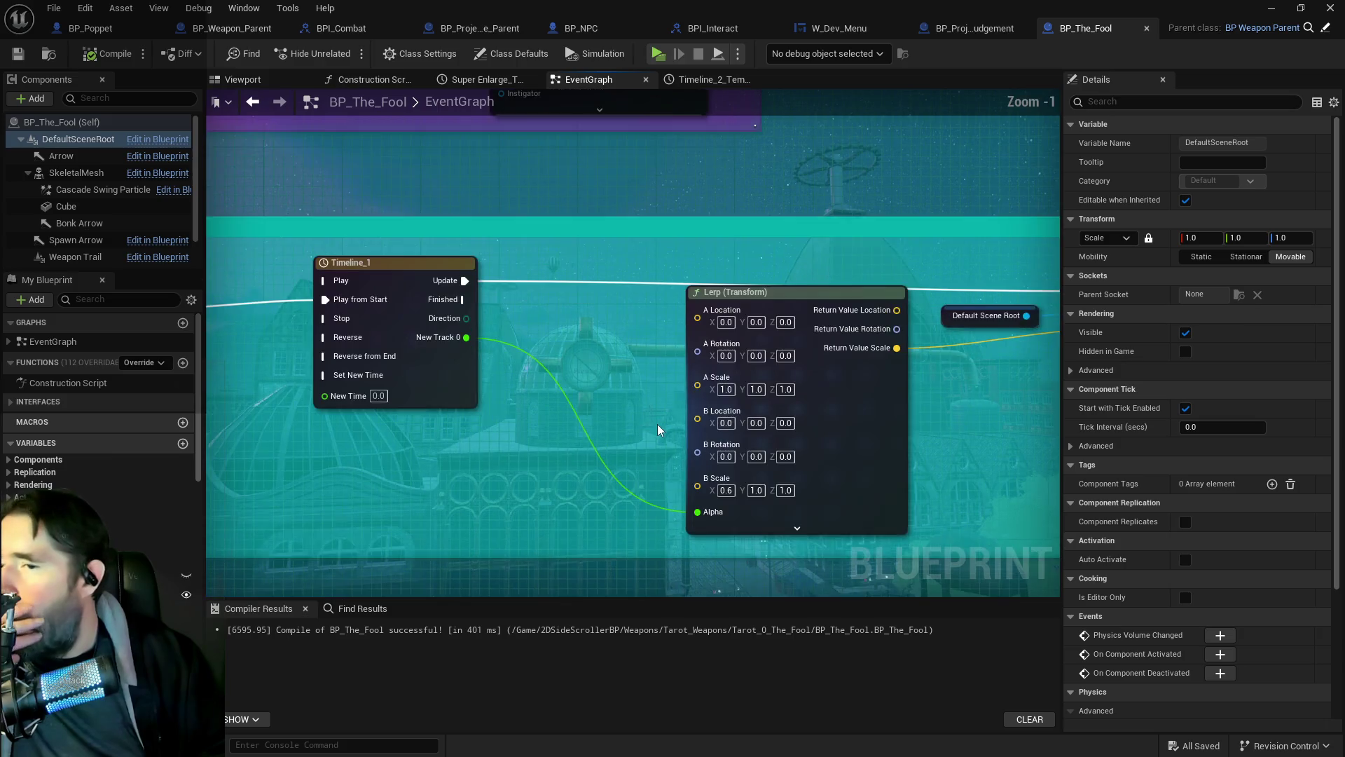
pyautogui.moveTo(657, 423); pyautogui.dragTo(509, 352)
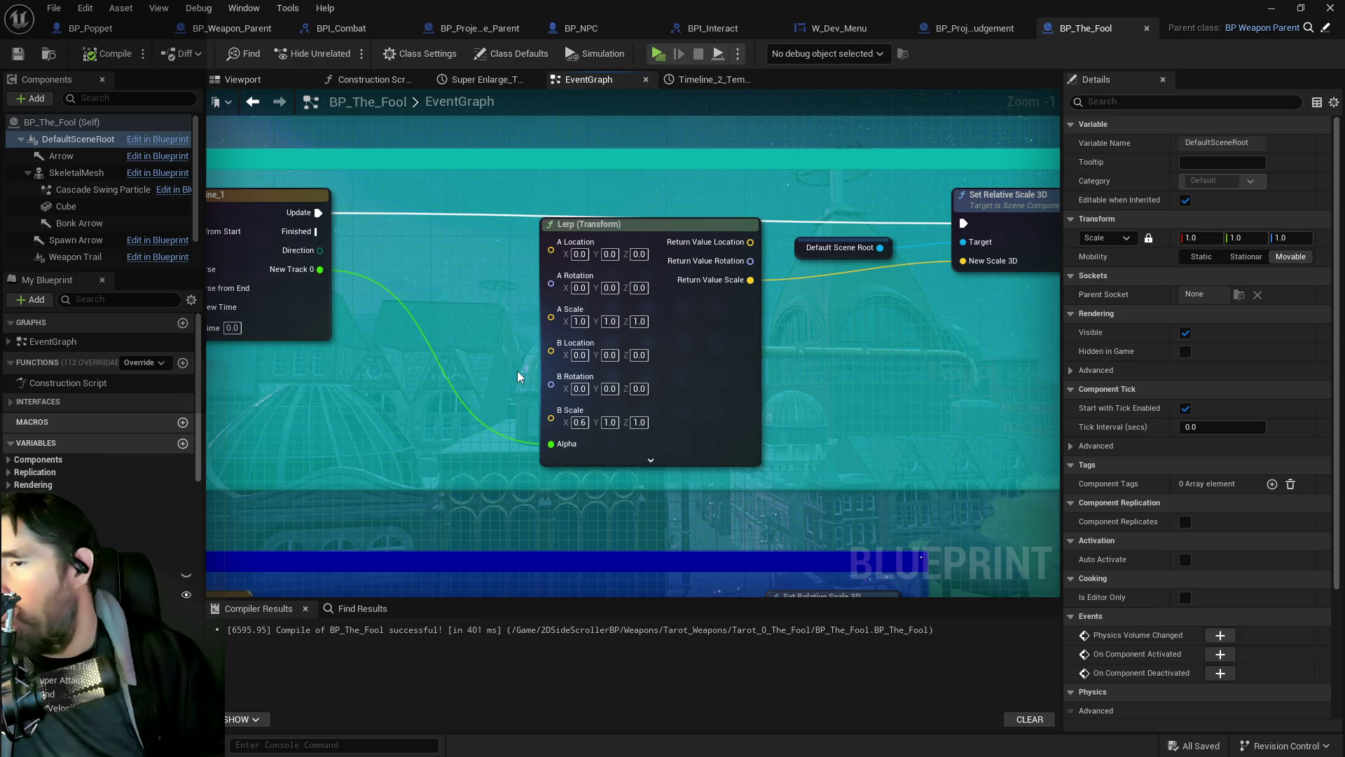
pyautogui.moveTo(517, 372)
pyautogui.mouseDown()
pyautogui.moveTo(676, 360)
pyautogui.moveTo(516, 365)
pyautogui.mouseUp()
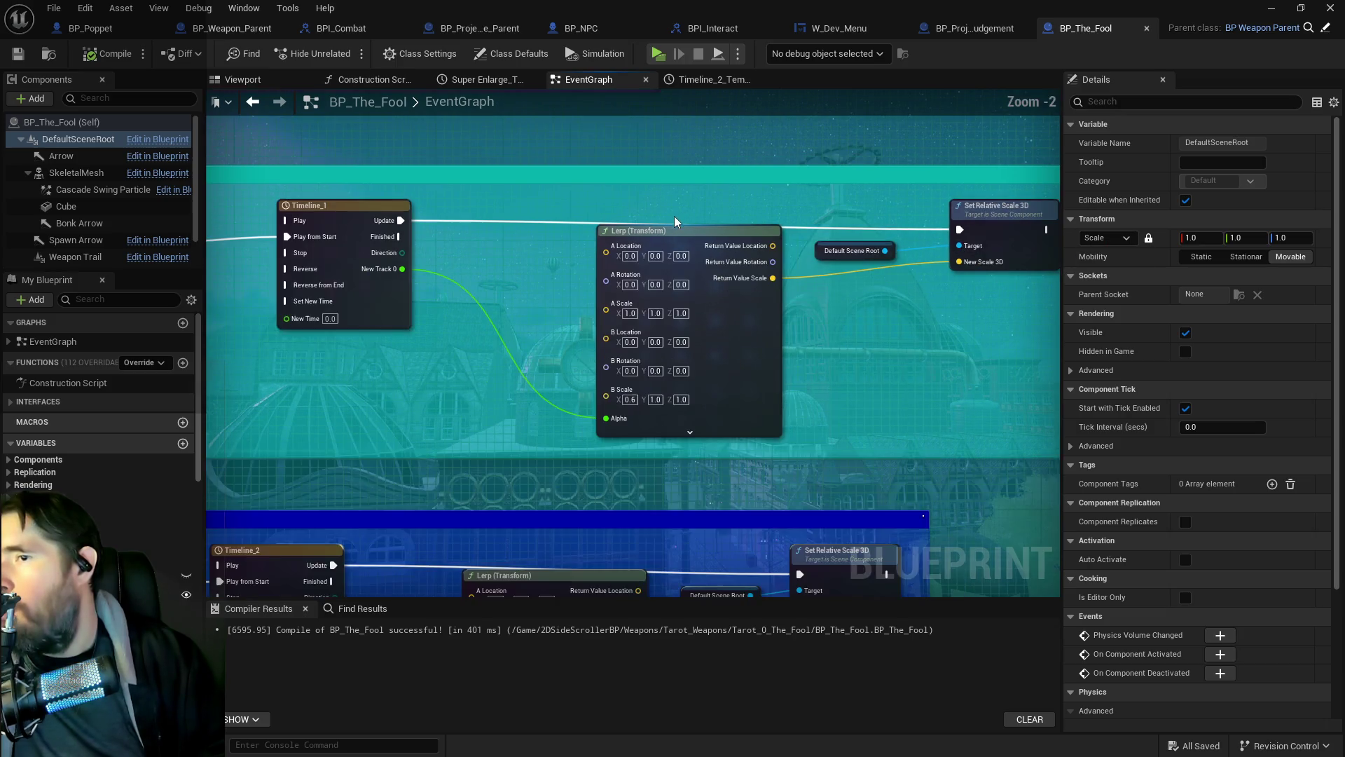
pyautogui.scroll(-1, 587, 217)
pyautogui.moveTo(587, 217)
pyautogui.mouseDown()
pyautogui.moveTo(454, 255)
pyautogui.moveTo(621, 243)
pyautogui.mouseUp()
pyautogui.moveTo(916, 236); pyautogui.dragTo(725, 237)
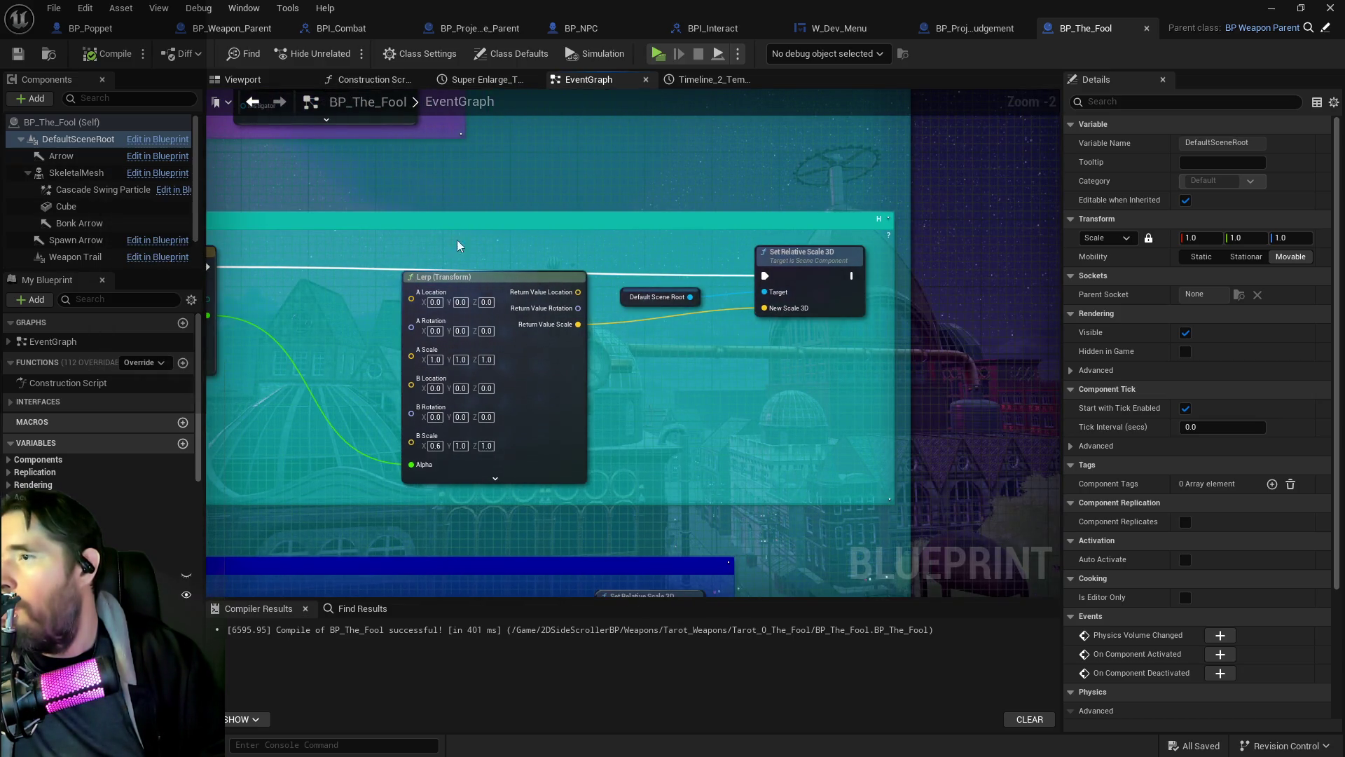
# Step: Shift the Lerp, Default Scene Root and scale nodes further right to make room
pyautogui.moveTo(477, 236)
pyautogui.mouseDown()
pyautogui.moveTo(849, 375)
pyautogui.moveTo(806, 366)
pyautogui.mouseUp()
pyautogui.moveTo(561, 297)
pyautogui.mouseDown()
pyautogui.moveTo(570, 276)
pyautogui.moveTo(742, 277)
pyautogui.mouseUp()
pyautogui.moveTo(353, 284); pyautogui.dragTo(523, 250)
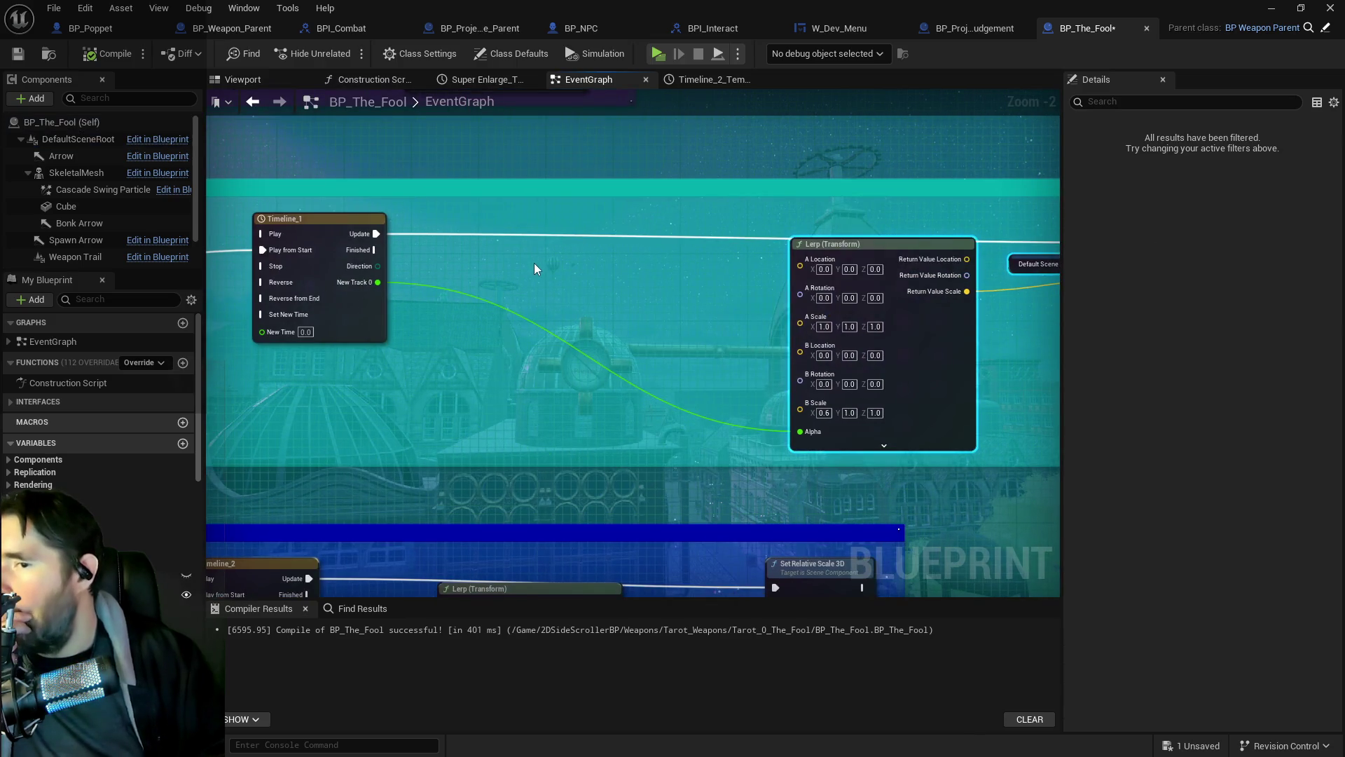
pyautogui.scroll(-2, 549, 293)
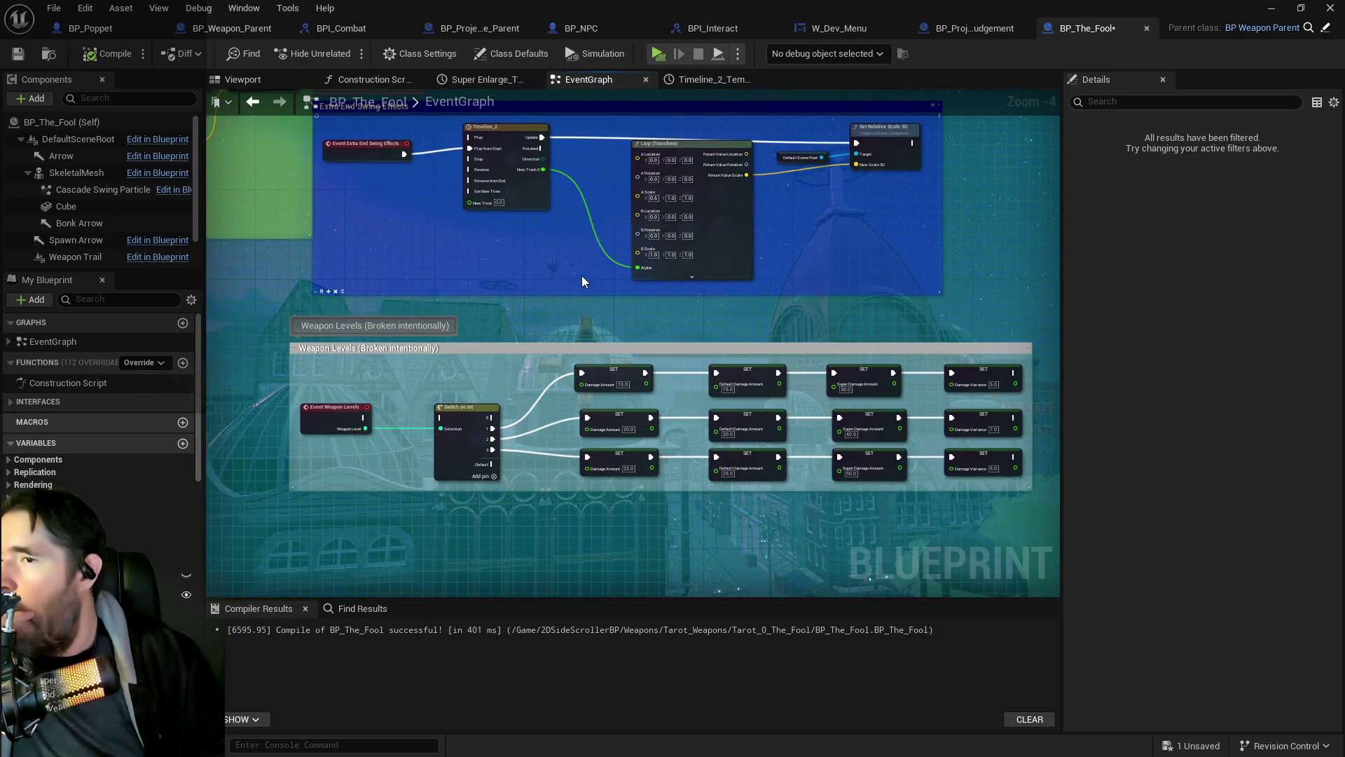
pyautogui.moveTo(582, 276)
pyautogui.mouseDown()
pyautogui.moveTo(579, 322)
pyautogui.moveTo(742, 405)
pyautogui.mouseUp()
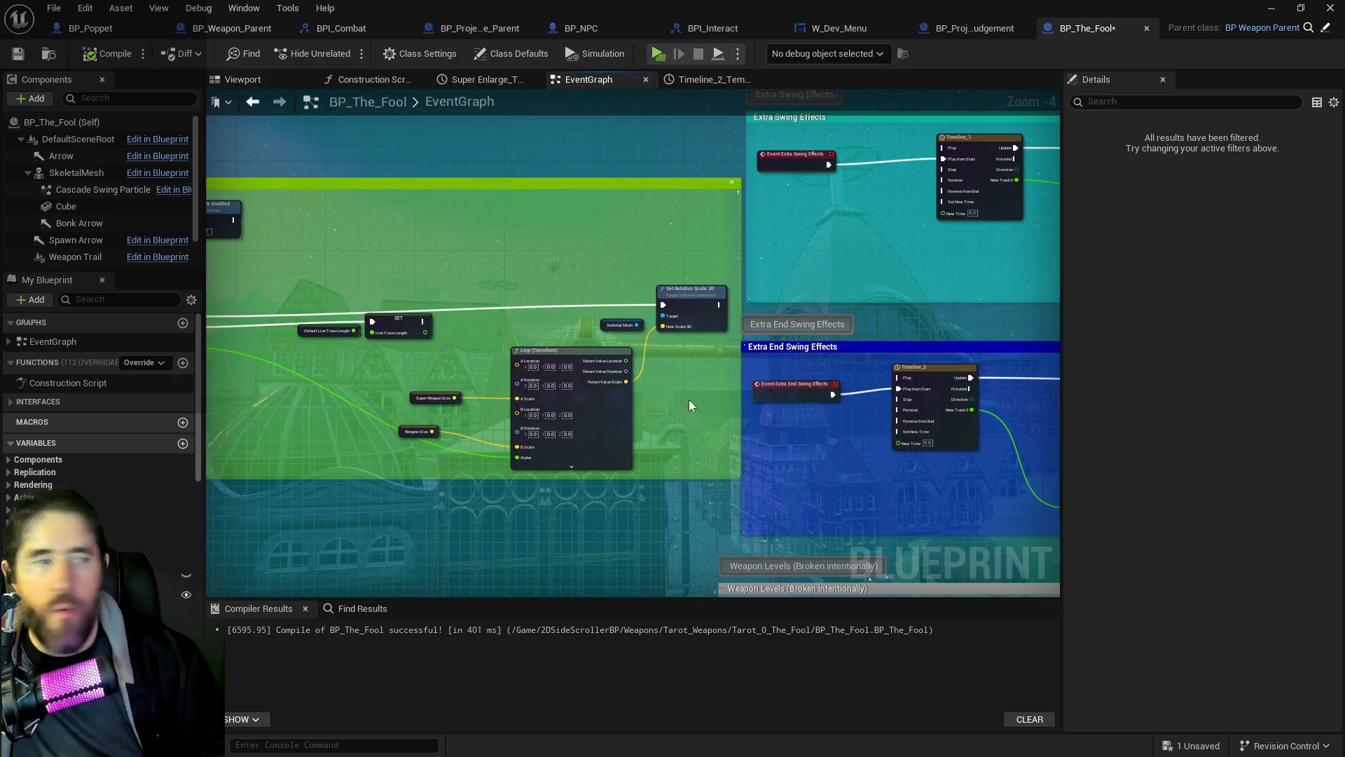
pyautogui.scroll(1, 432, 410)
# Step: Copy the Super Weapon Size and Weapon Size nodes into the Extra Swing Effects group
pyautogui.moveTo(384, 384); pyautogui.dragTo(448, 451)
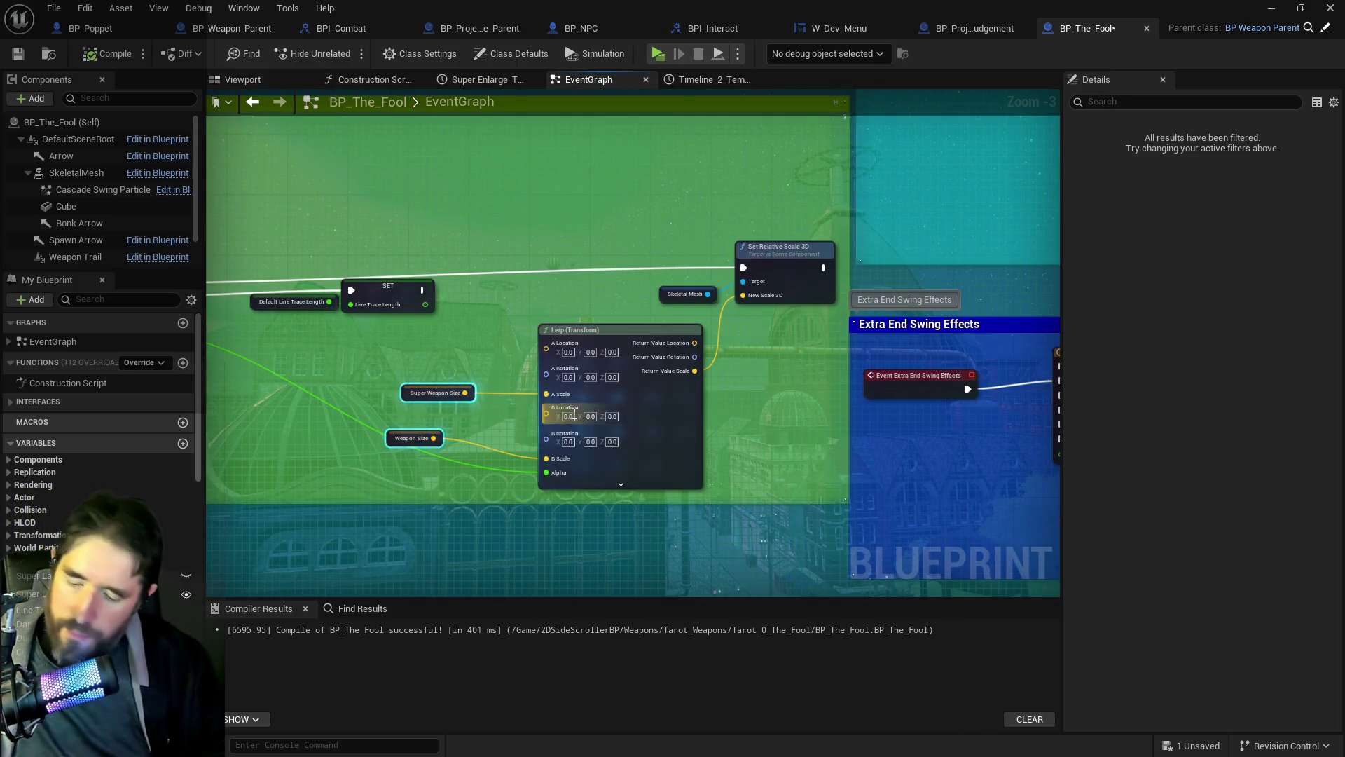
pyautogui.moveTo(798, 329)
pyautogui.mouseDown()
pyautogui.moveTo(280, 460)
pyautogui.moveTo(802, 319)
pyautogui.mouseUp()
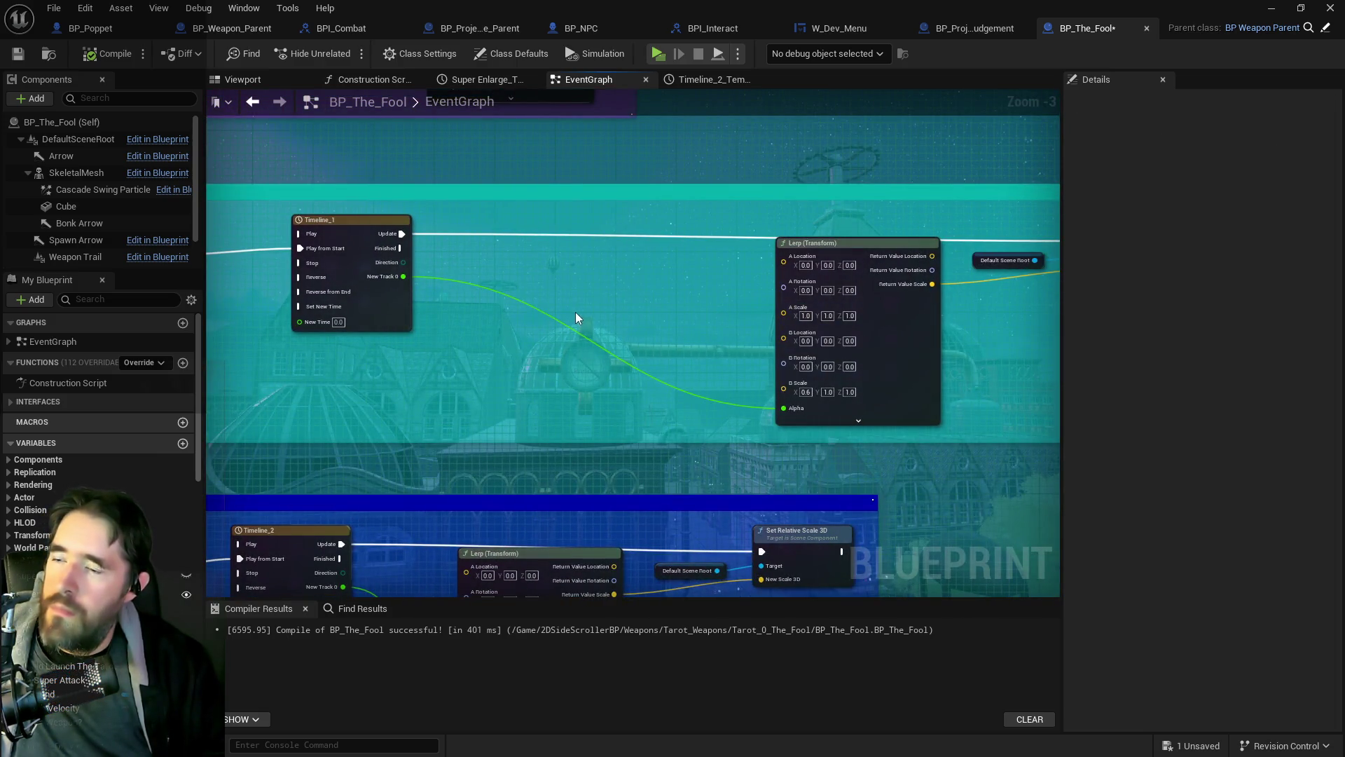
pyautogui.hotkey('ctrl', 'v')
pyautogui.scroll(3, 655, 319)
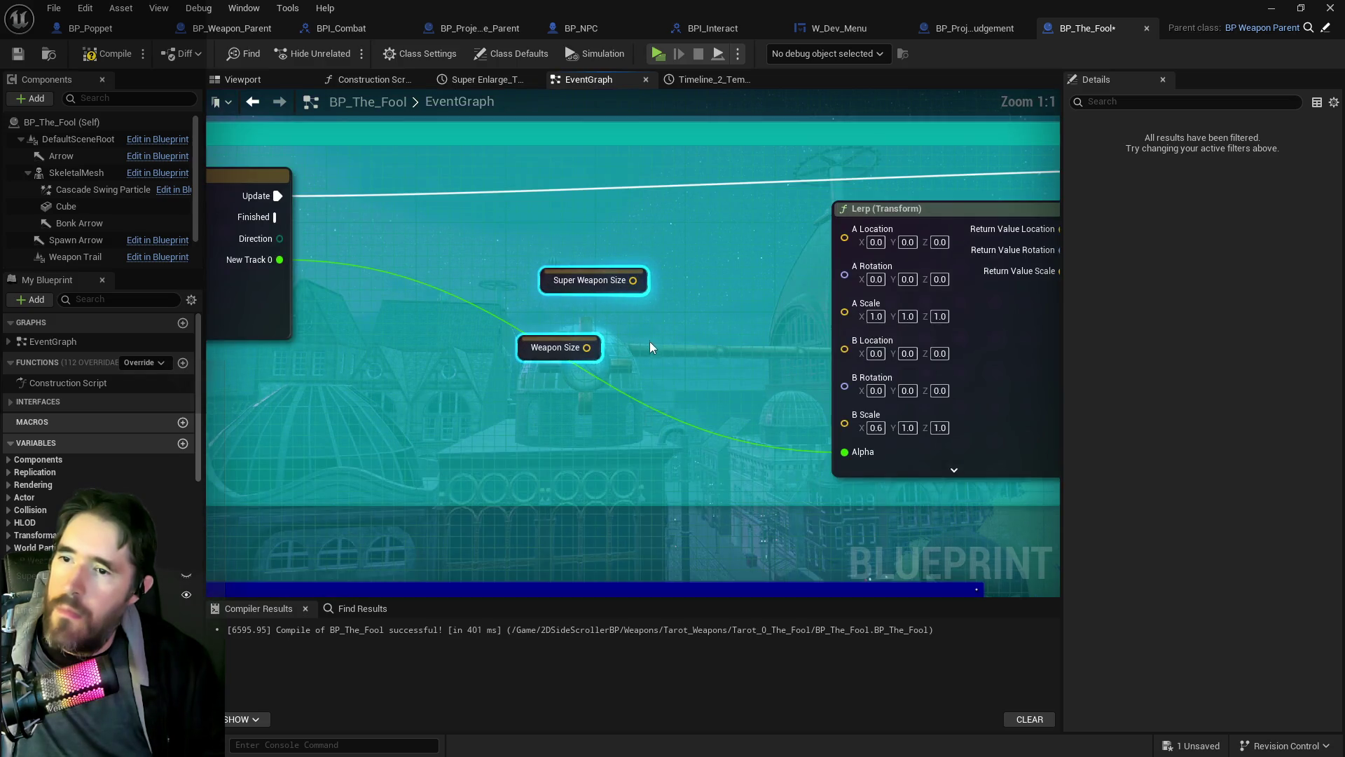
pyautogui.scroll(-5, 649, 342)
pyautogui.scroll(1, 673, 347)
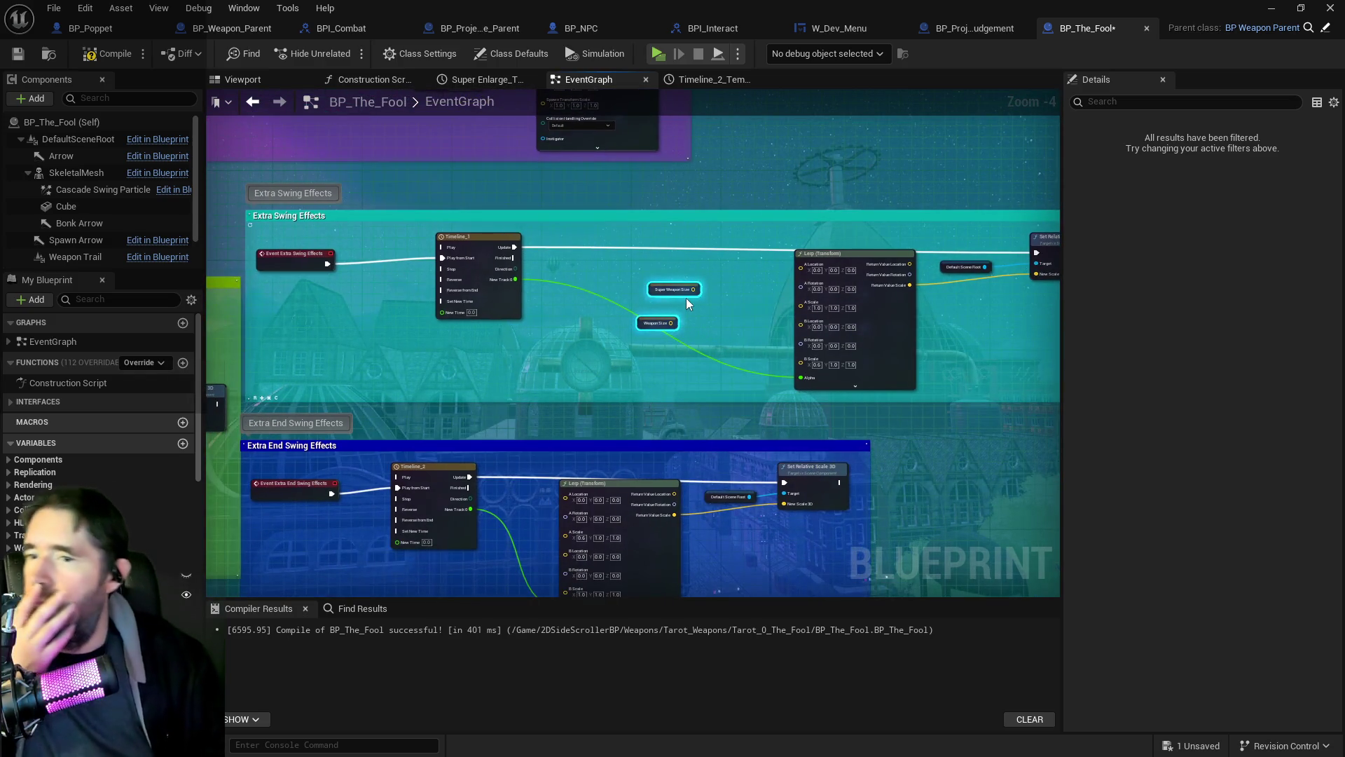
pyautogui.moveTo(605, 343); pyautogui.dragTo(711, 356)
pyautogui.click(388, 266)
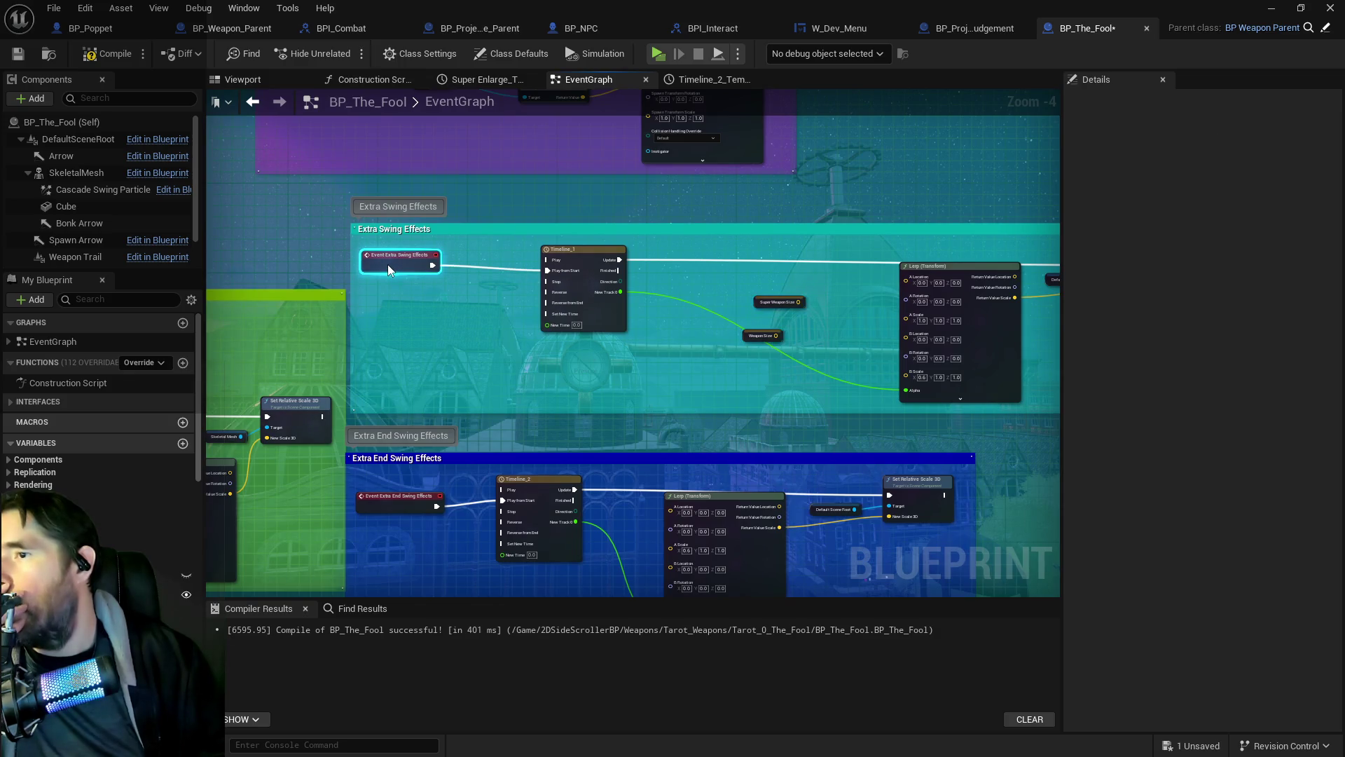
# Step: Review the Super Mode Enabled event, Branch, Super Shrink and SET Line Trace Length nodes
pyautogui.moveTo(384, 268)
pyautogui.mouseDown()
pyautogui.moveTo(704, 305)
pyautogui.moveTo(426, 324)
pyautogui.mouseUp()
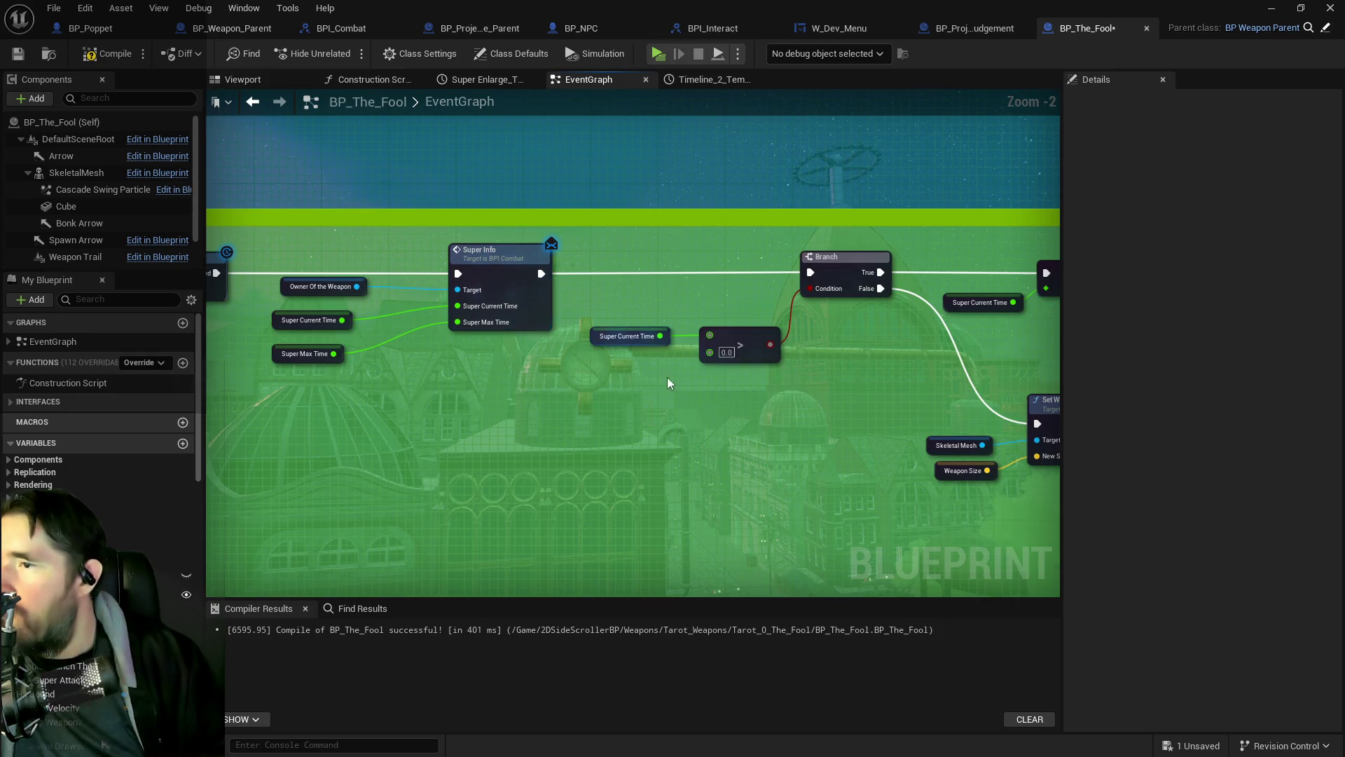
pyautogui.moveTo(667, 377); pyautogui.dragTo(361, 351)
pyautogui.scroll(2, 361, 352)
pyautogui.moveTo(615, 383); pyautogui.dragTo(308, 338)
pyautogui.moveTo(833, 371); pyautogui.dragTo(659, 370)
pyautogui.scroll(-1, 693, 354)
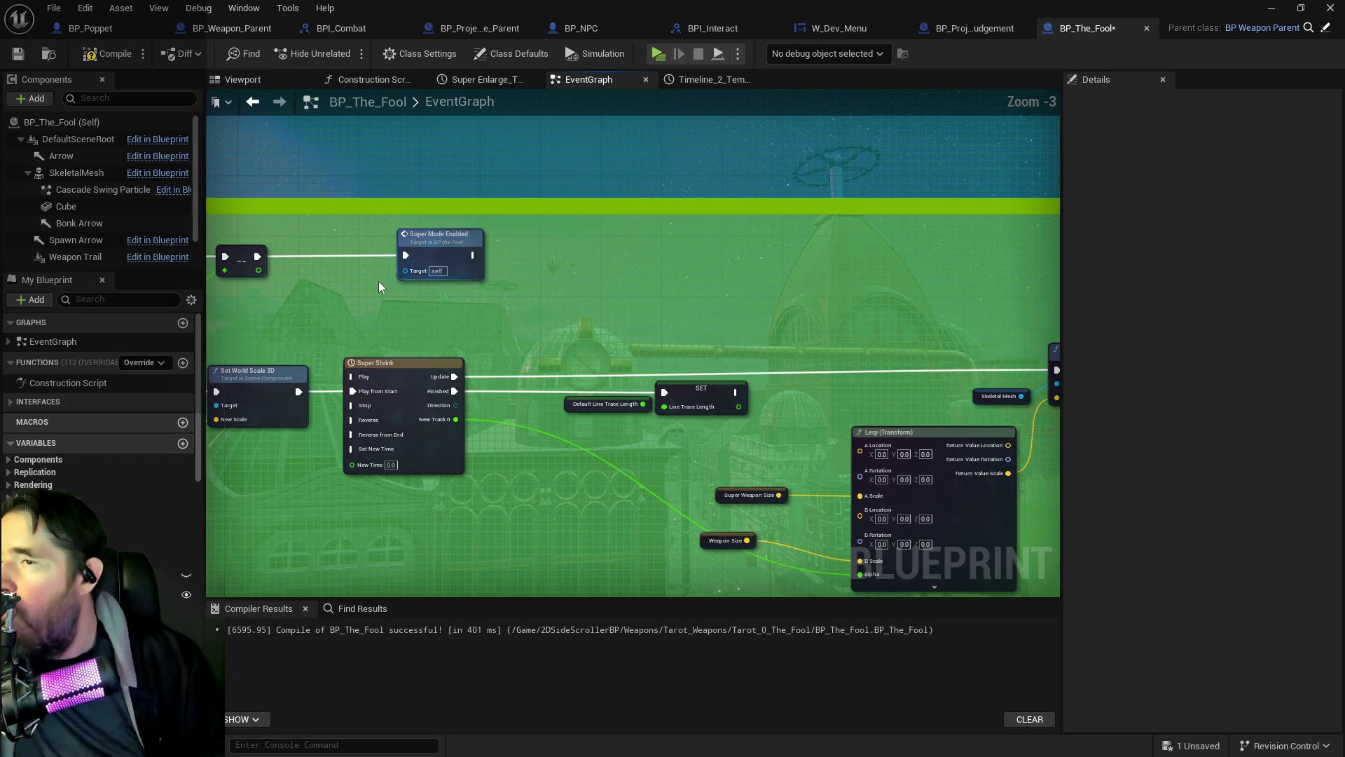
pyautogui.doubleClick(439, 252)
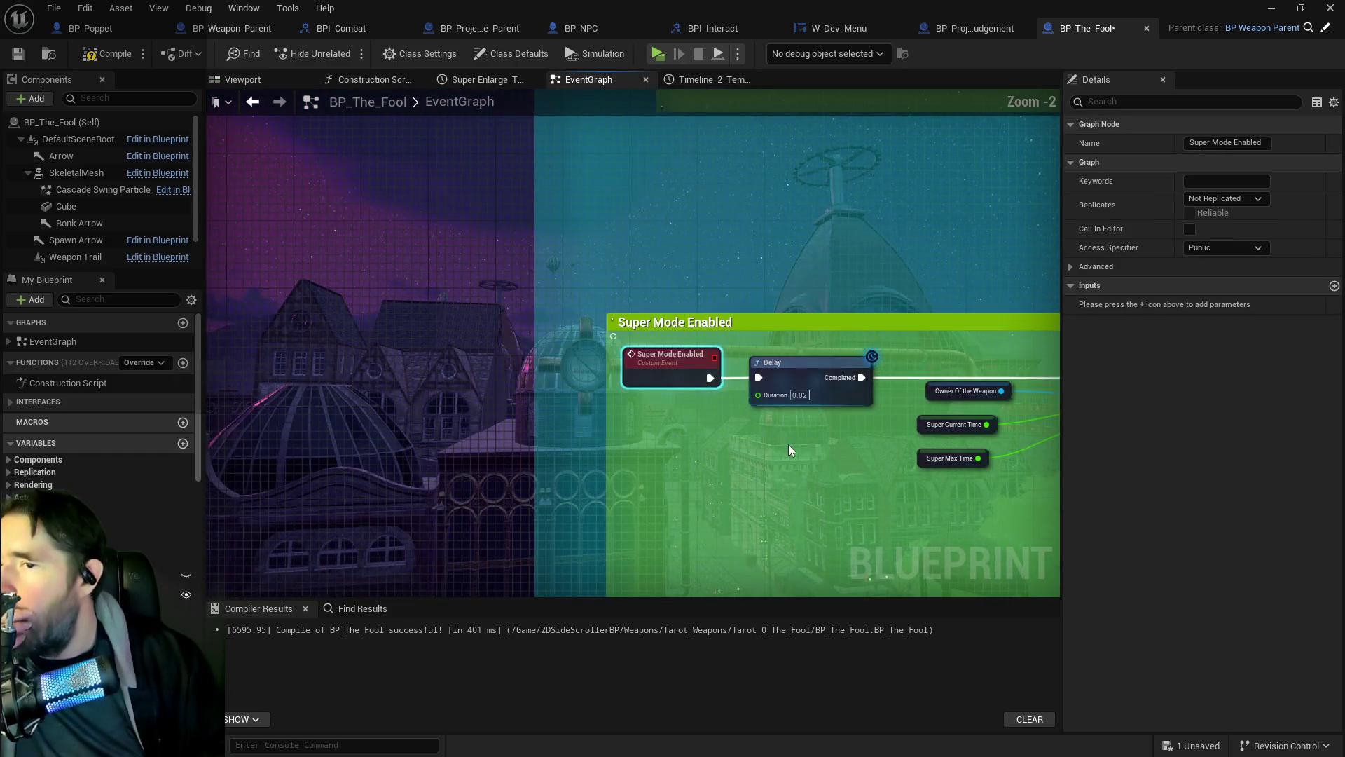
pyautogui.hotkey('alt', 'Left')
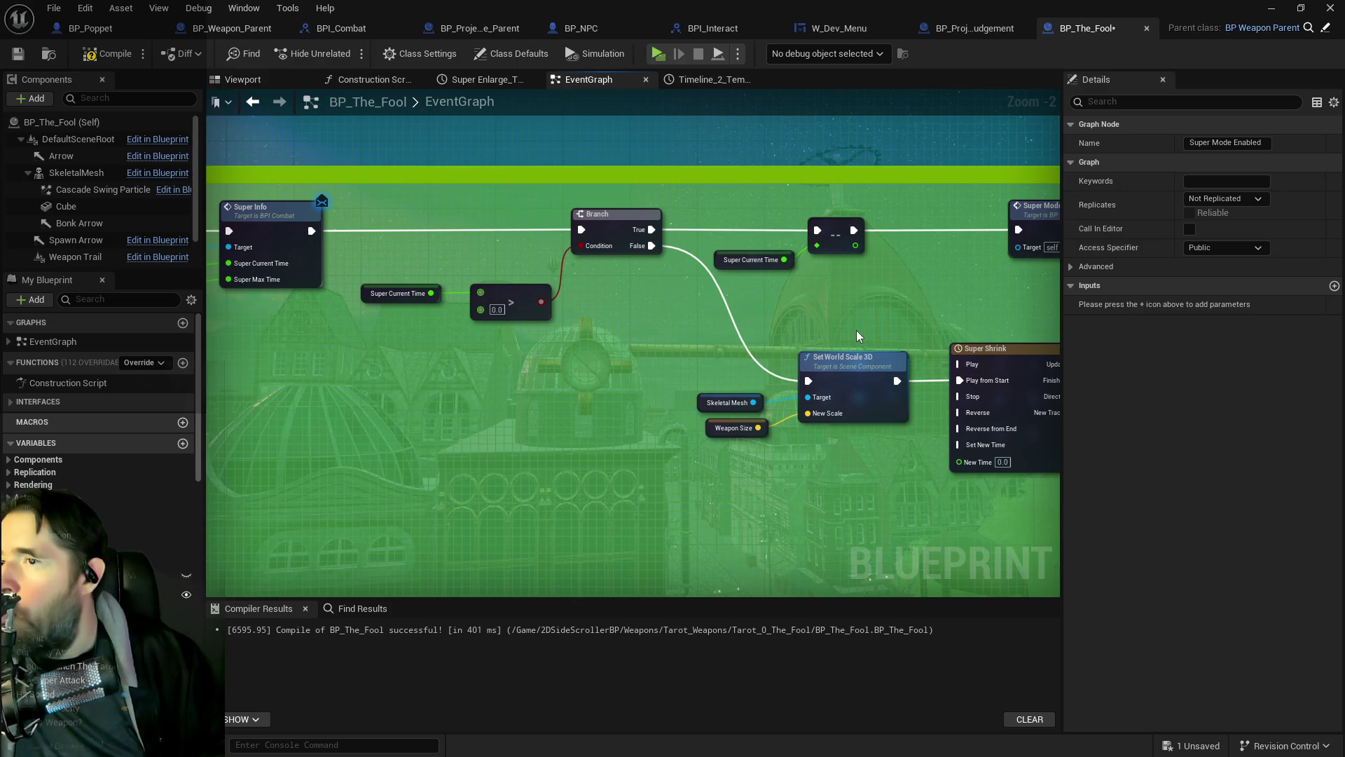
# Step: Move the Weapon Appear group lower beneath Super Mode Enabled, then switch to BP_Poppet
pyautogui.moveTo(528, 346); pyautogui.dragTo(392, 283)
pyautogui.moveTo(605, 325)
pyautogui.mouseDown()
pyautogui.moveTo(473, 243)
pyautogui.moveTo(469, 227)
pyautogui.mouseUp()
pyautogui.scroll(-2, 470, 228)
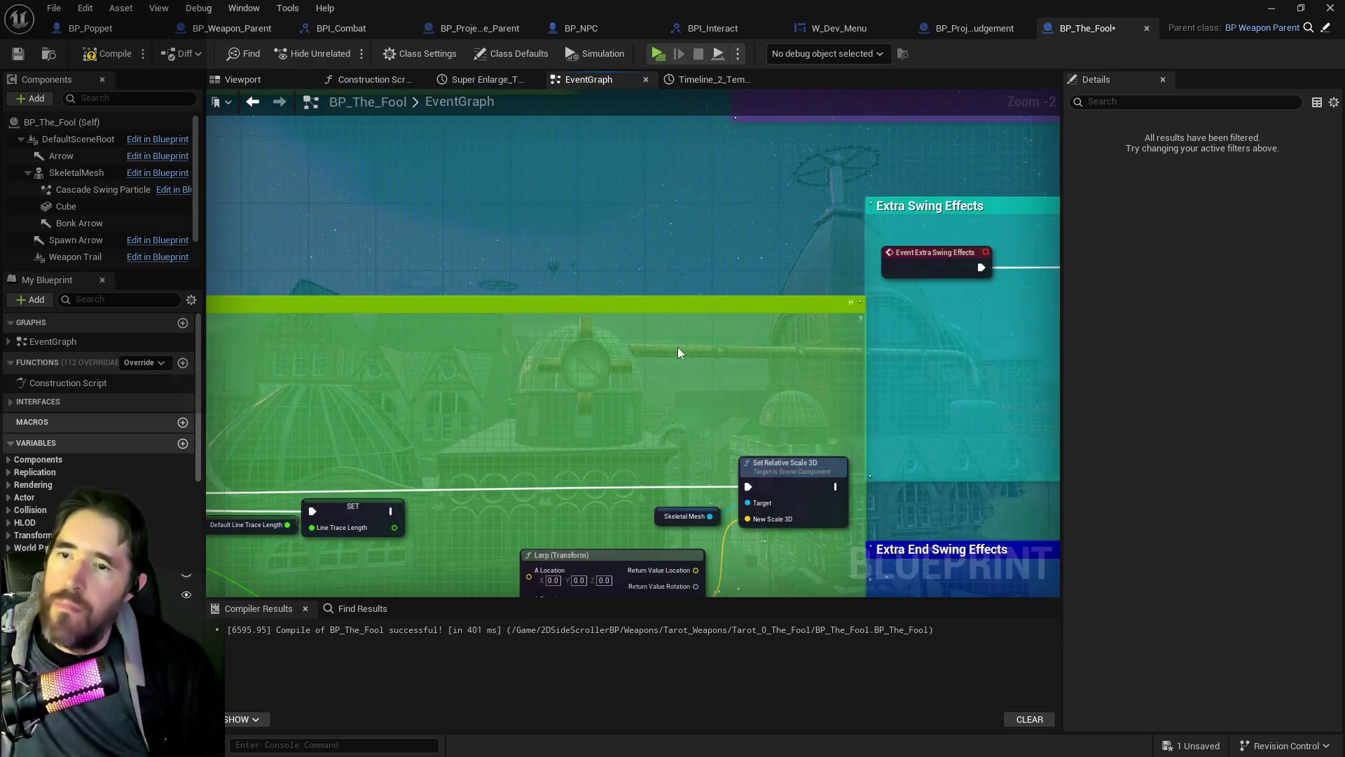
pyautogui.moveTo(1038, 355)
pyautogui.mouseDown()
pyautogui.moveTo(696, 334)
pyautogui.moveTo(294, 354)
pyautogui.mouseUp()
pyautogui.moveTo(628, 273); pyautogui.dragTo(868, 253)
pyautogui.moveTo(778, 330)
pyautogui.mouseDown()
pyautogui.moveTo(732, 343)
pyautogui.moveTo(766, 190)
pyautogui.mouseUp()
pyautogui.moveTo(704, 375)
pyautogui.mouseDown()
pyautogui.moveTo(329, 308)
pyautogui.moveTo(379, 331)
pyautogui.mouseUp()
pyautogui.moveTo(449, 267); pyautogui.dragTo(498, 485)
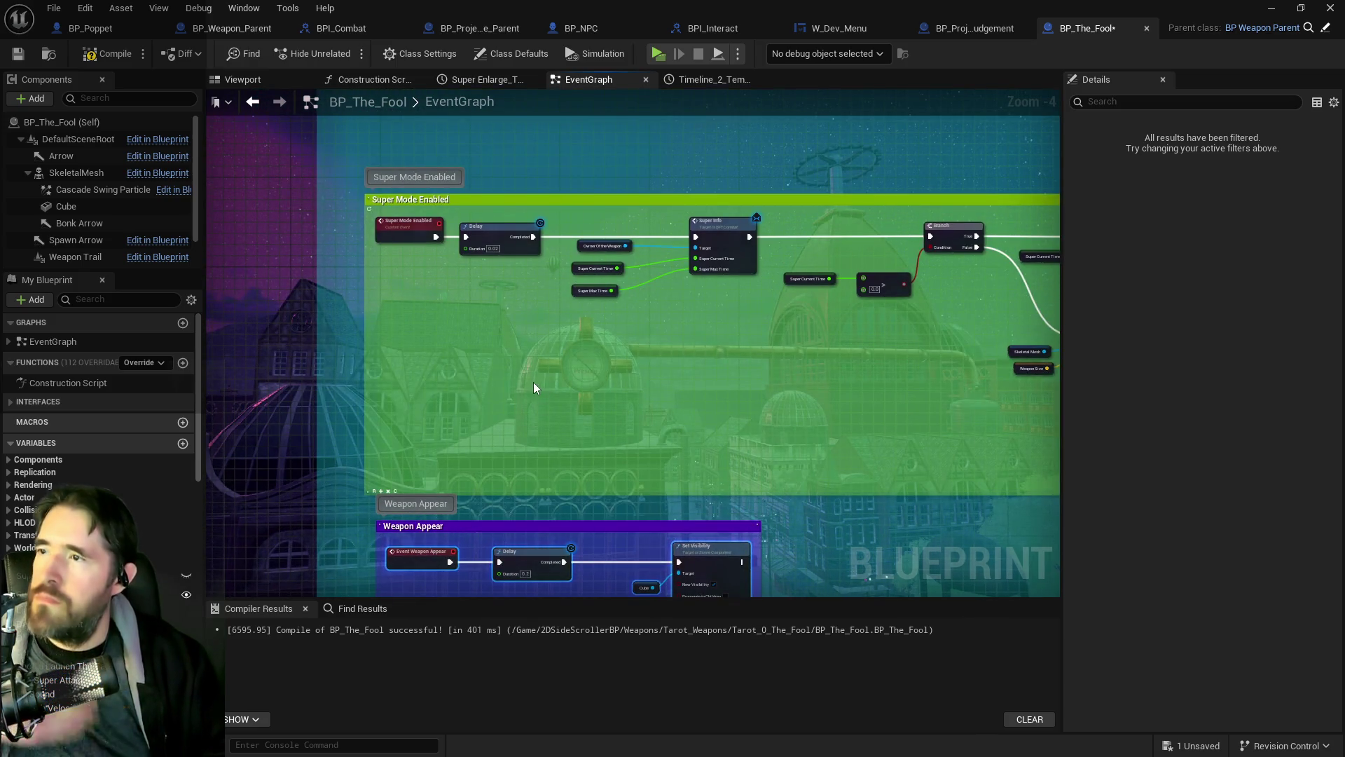
pyautogui.click(94, 29)
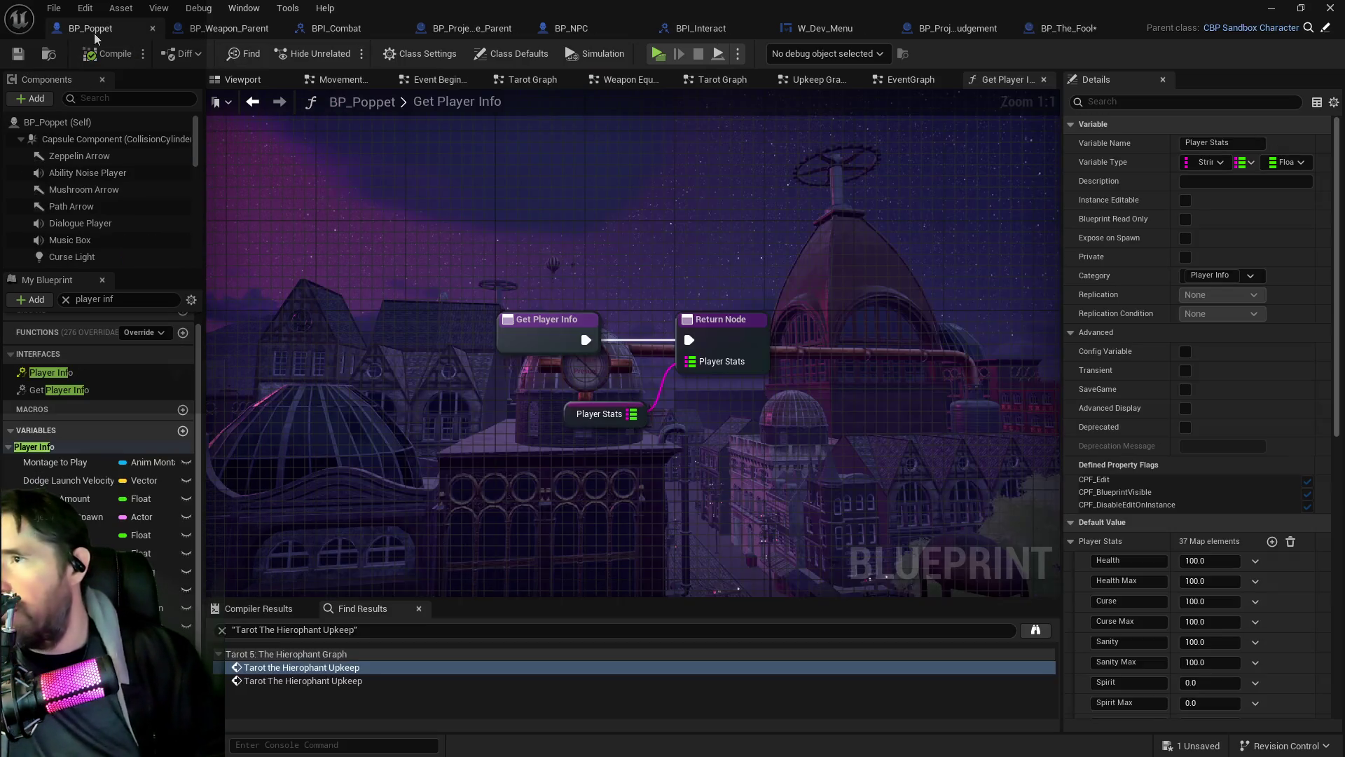
# Step: Review both Enable Super Mode call chains in BP_Poppet's Tarot 0: The Fool graph, then return to BP_The_Fool
pyautogui.click(902, 83)
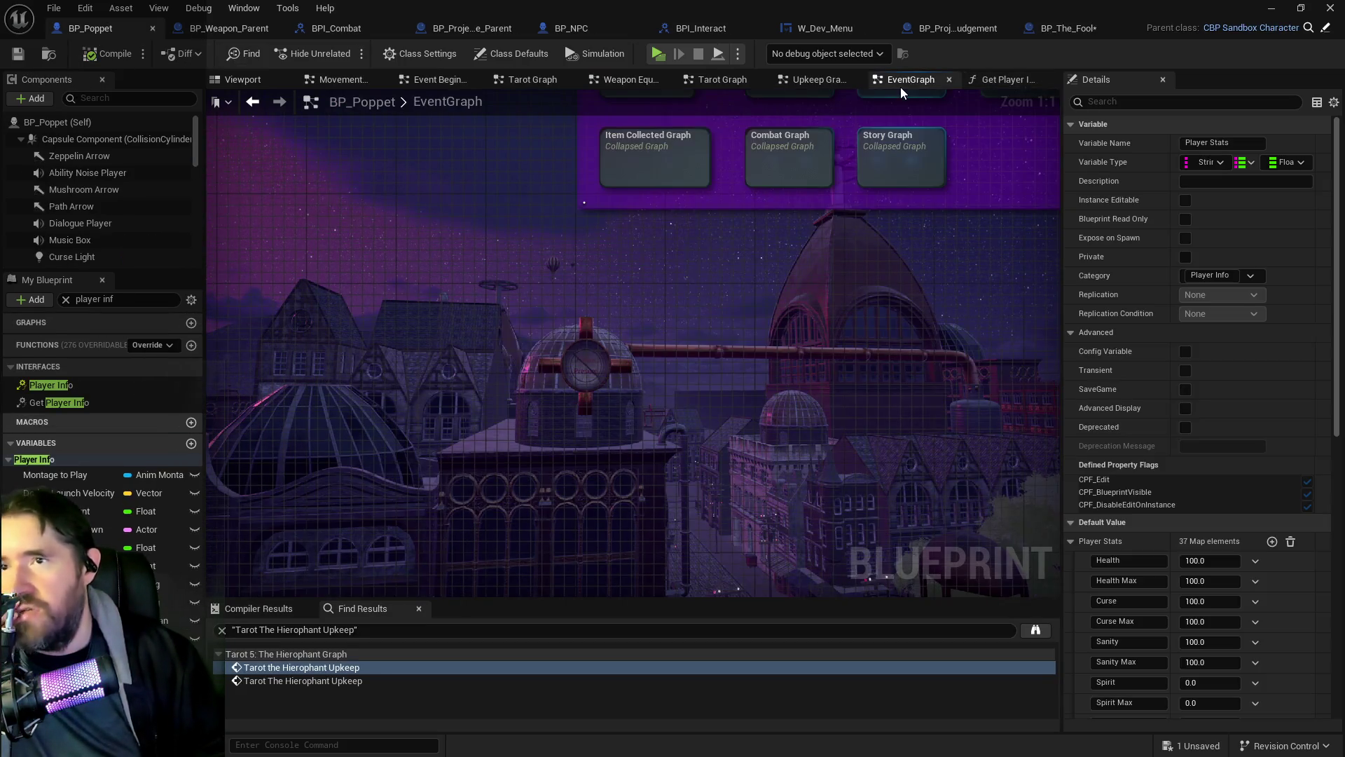
pyautogui.scroll(-3, 702, 345)
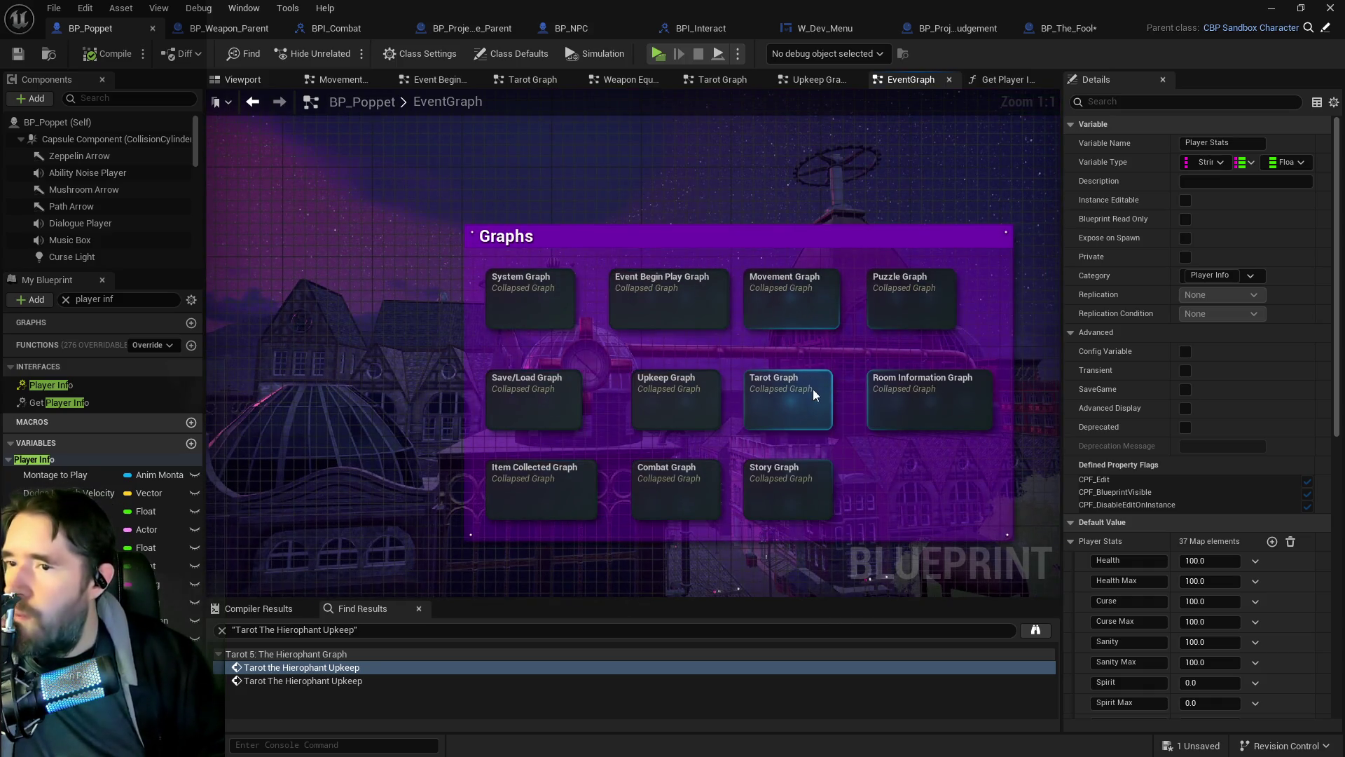
pyautogui.doubleClick(799, 392)
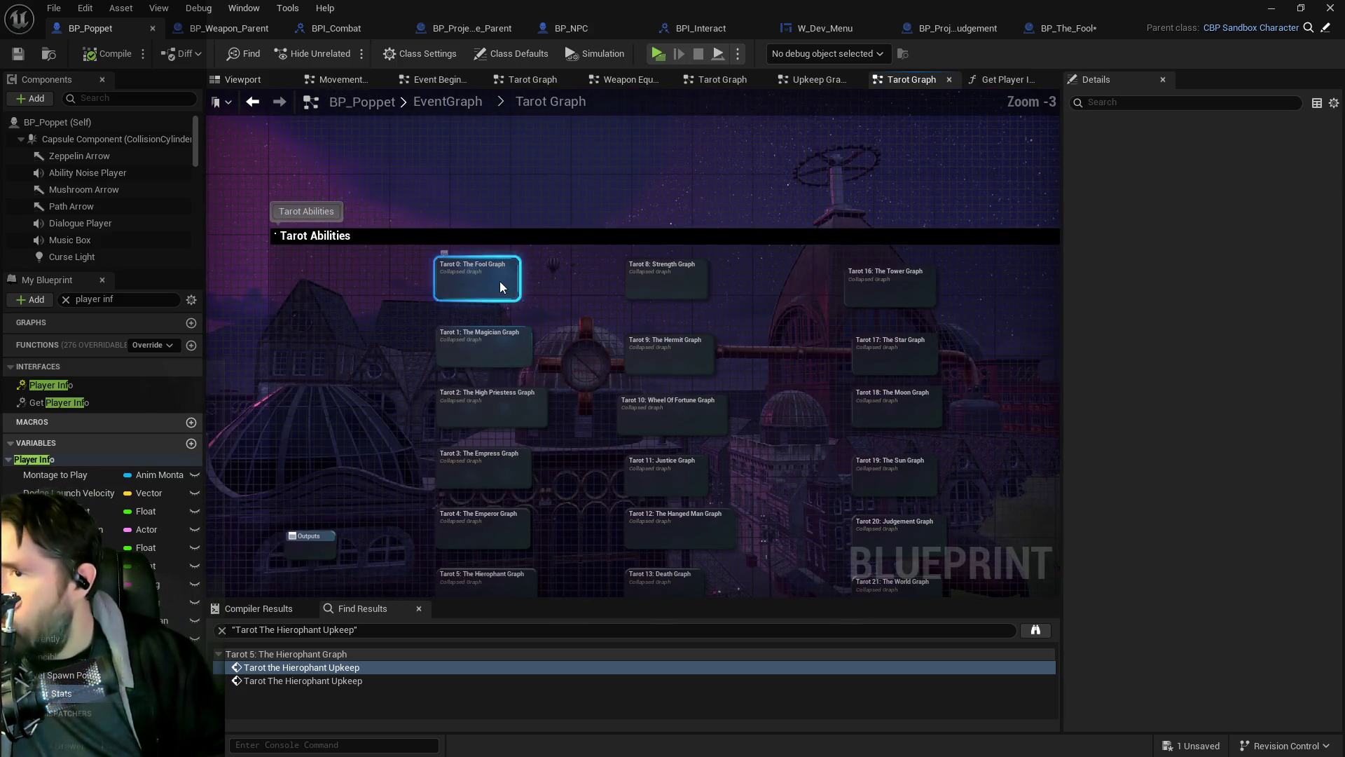
pyautogui.doubleClick(499, 280)
pyautogui.scroll(4, 411, 254)
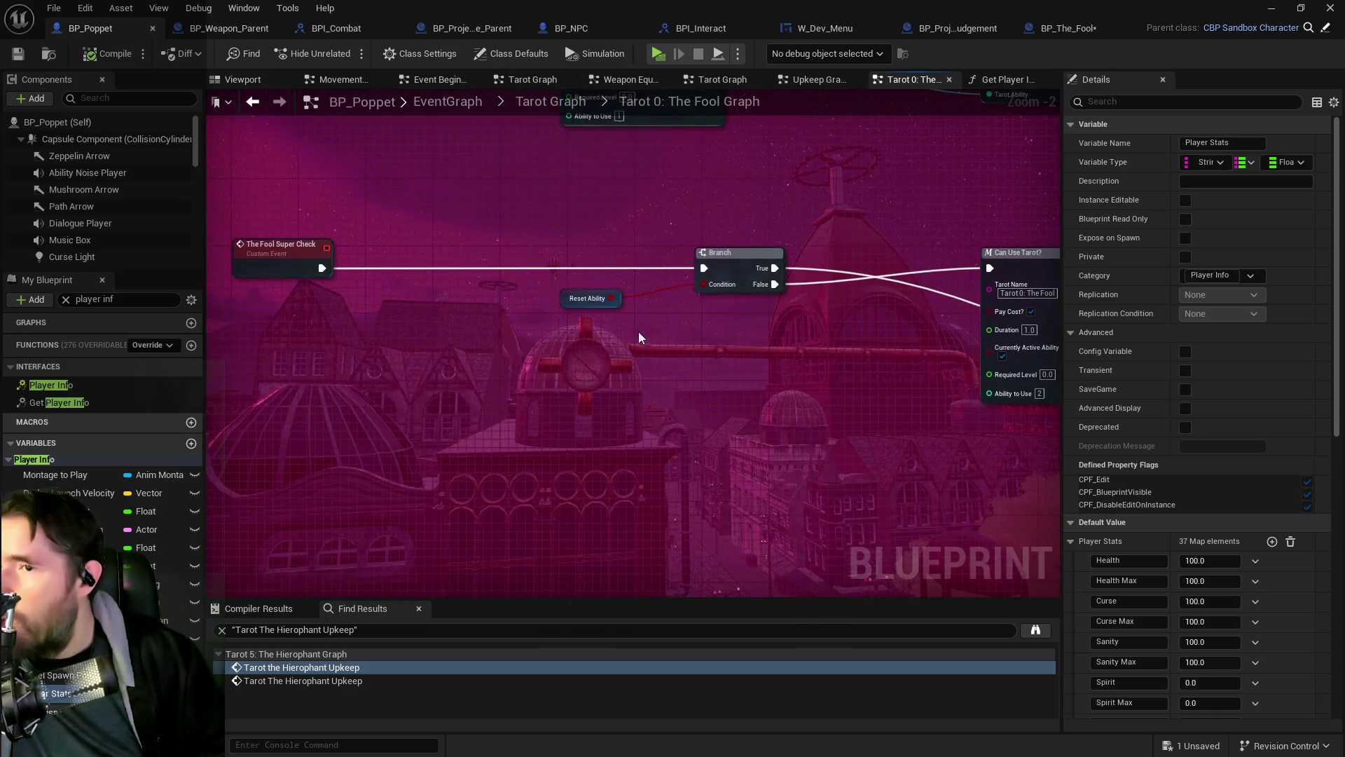
pyautogui.moveTo(616, 332)
pyautogui.mouseDown()
pyautogui.moveTo(577, 291)
pyautogui.moveTo(423, 290)
pyautogui.mouseUp()
pyautogui.moveTo(634, 298); pyautogui.dragTo(409, 296)
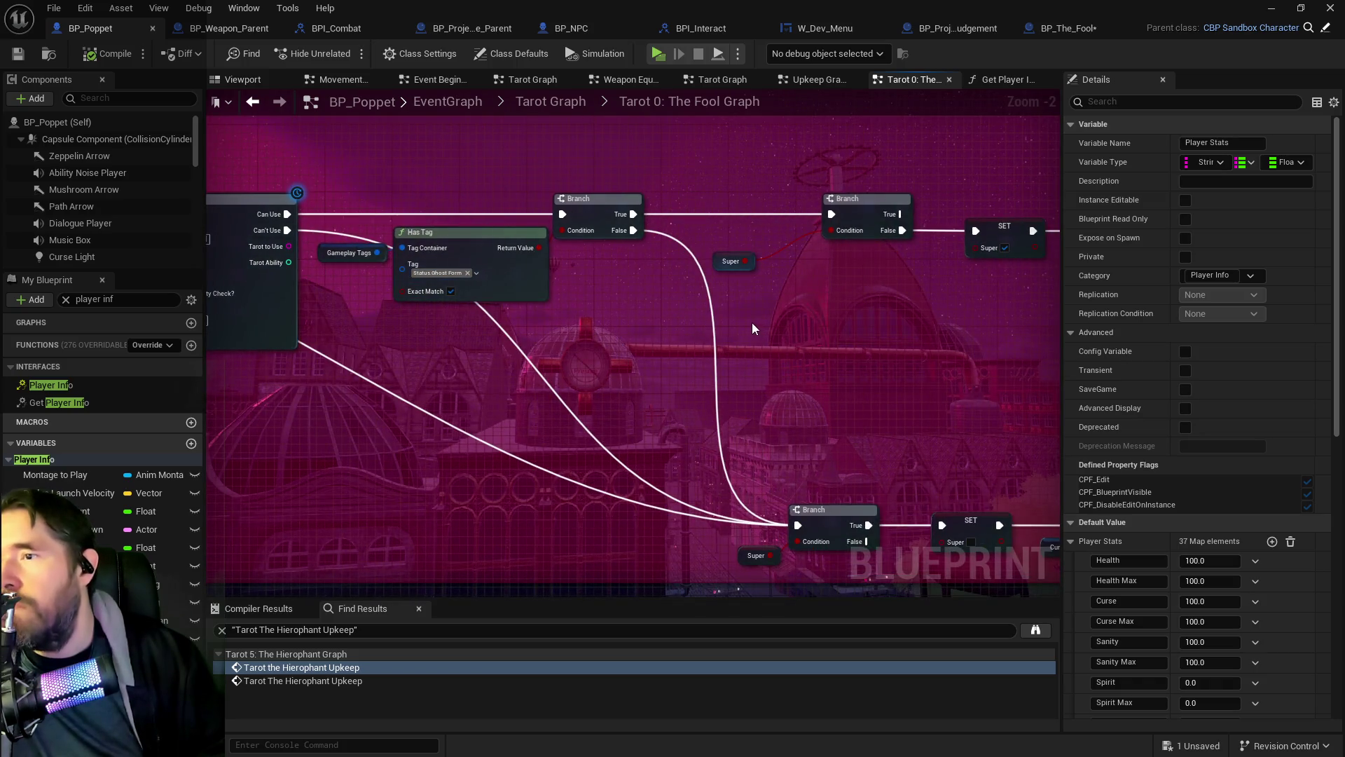
pyautogui.moveTo(753, 328); pyautogui.dragTo(531, 318)
pyautogui.moveTo(749, 357); pyautogui.dragTo(698, 243)
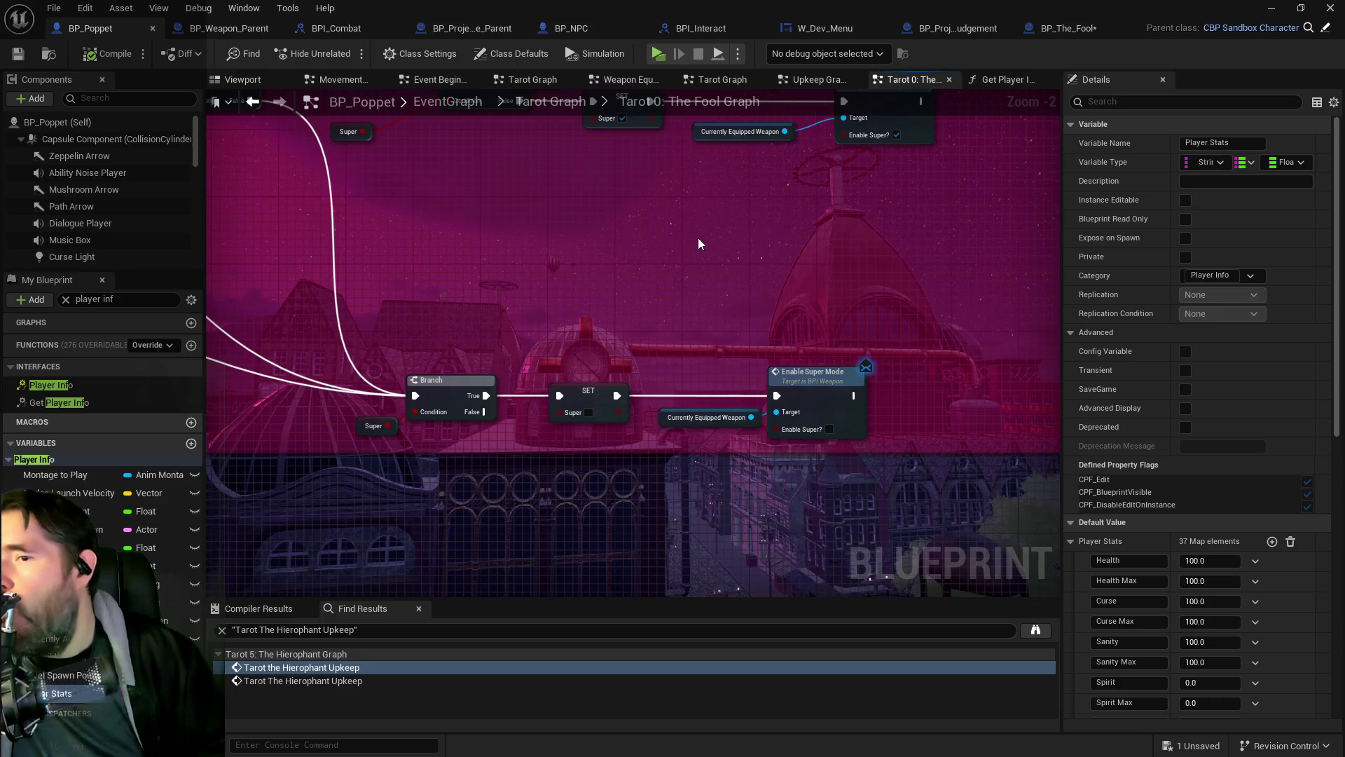
pyautogui.scroll(-1, 698, 238)
pyautogui.moveTo(698, 238); pyautogui.dragTo(688, 305)
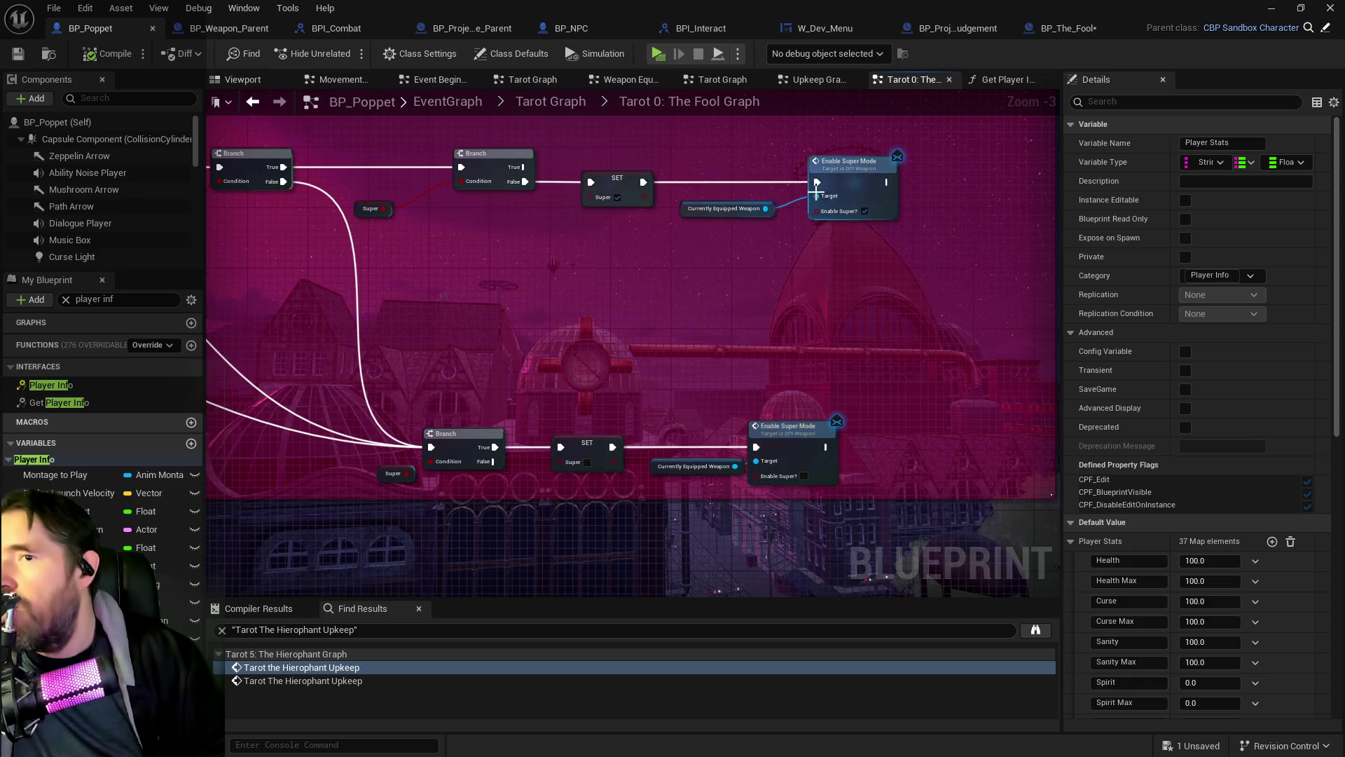
pyautogui.click(1065, 28)
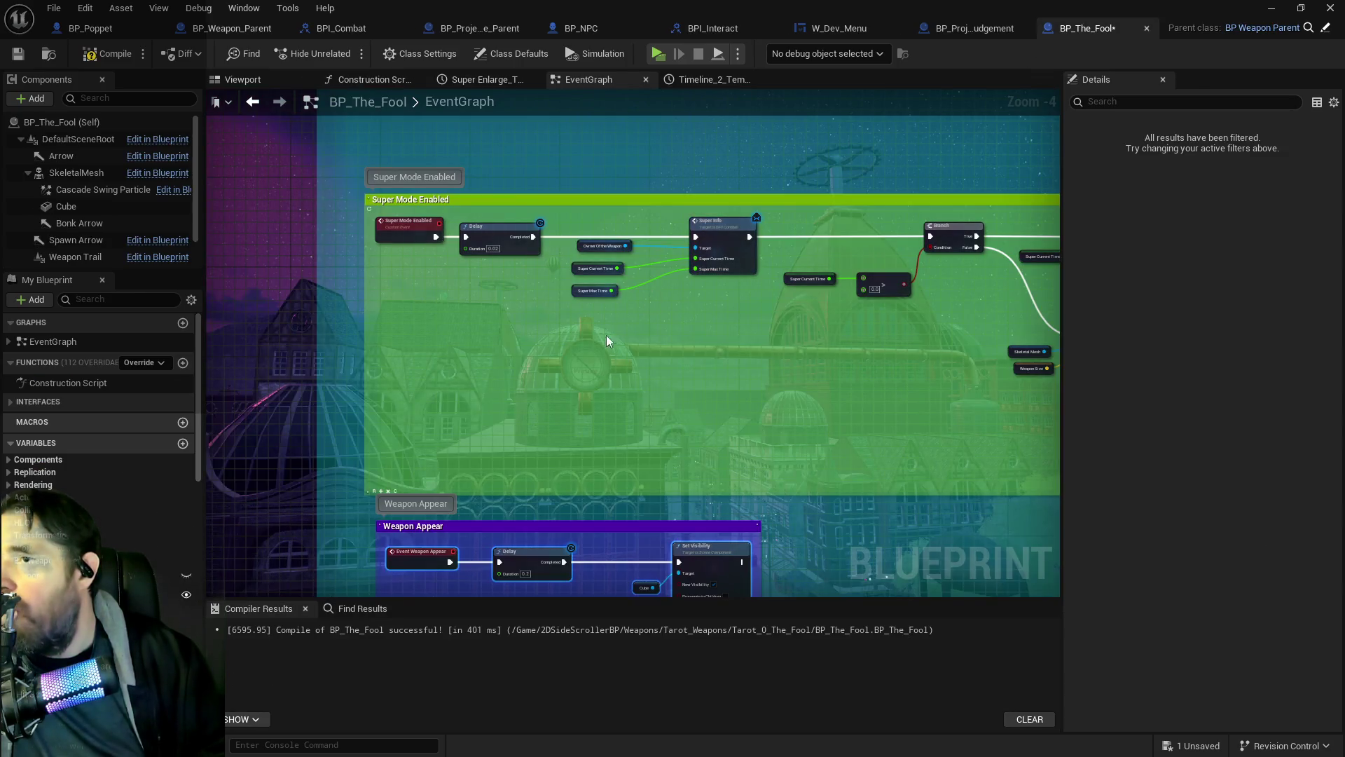
# Step: Navigate BP_The_Fool's graph to the Super Attack group's Enable Super Mode event and Branch
pyautogui.scroll(-3, 429, 287)
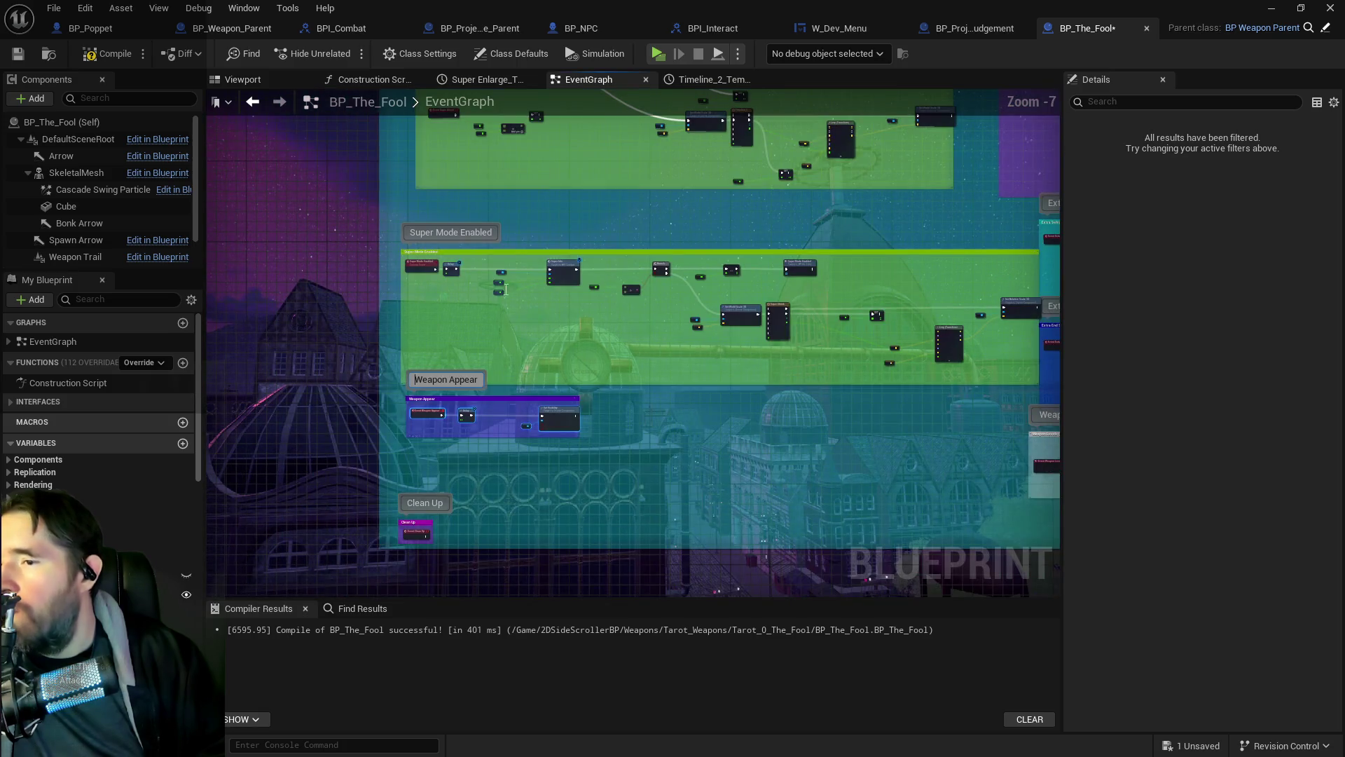
pyautogui.scroll(4, 477, 376)
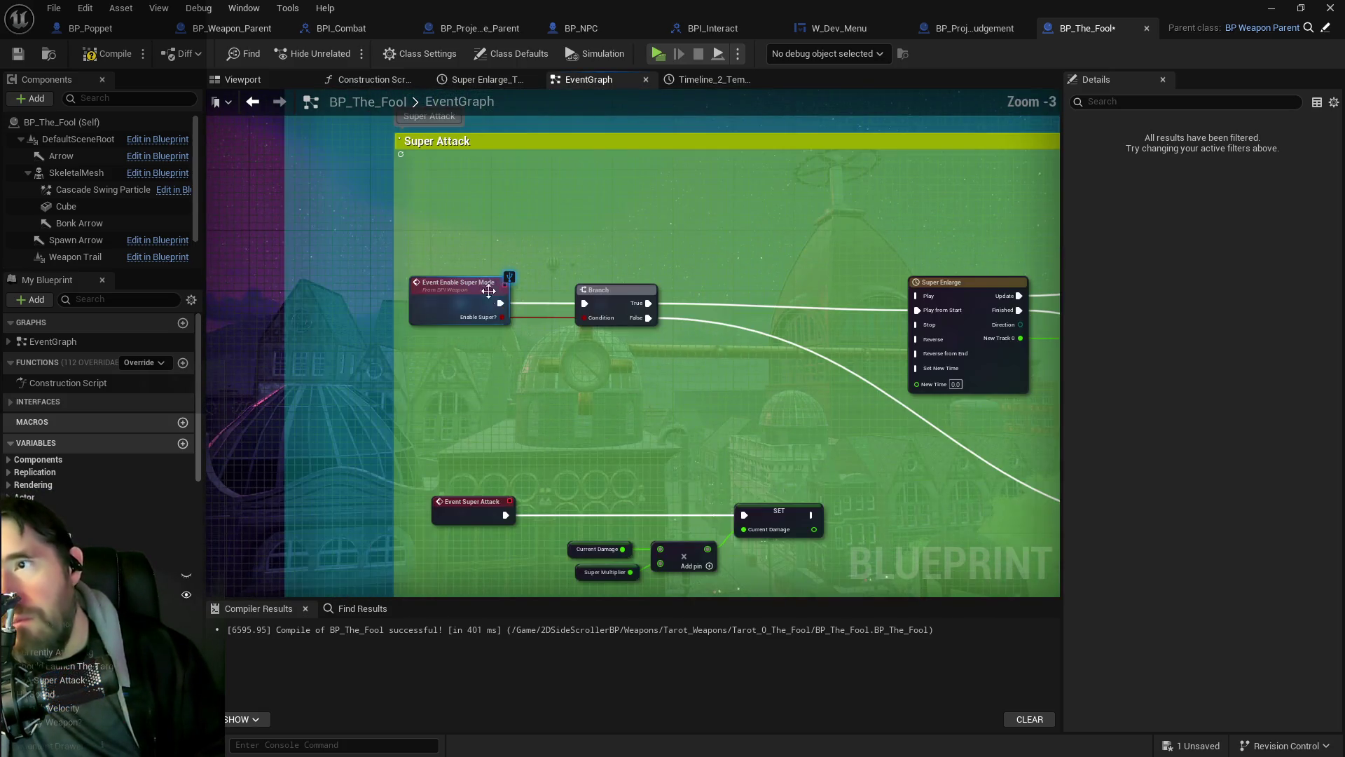
pyautogui.scroll(-3, 520, 434)
pyautogui.scroll(3, 511, 396)
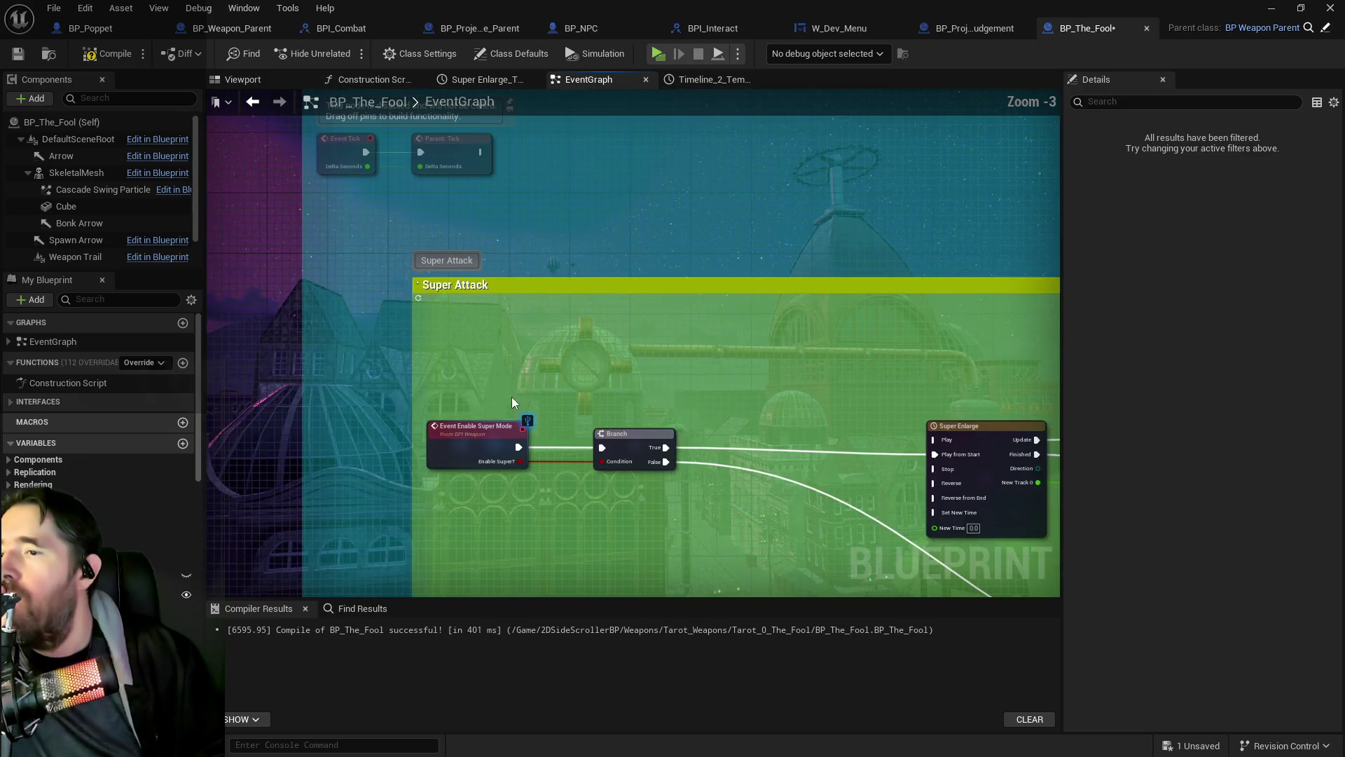
pyautogui.moveTo(574, 478)
pyautogui.mouseDown()
pyautogui.moveTo(456, 360)
pyautogui.moveTo(664, 392)
pyautogui.moveTo(485, 357)
pyautogui.moveTo(514, 490)
pyautogui.moveTo(251, 431)
pyautogui.moveTo(811, 385)
pyautogui.moveTo(590, 367)
pyautogui.moveTo(364, 261)
pyautogui.moveTo(655, 266)
pyautogui.moveTo(526, 253)
pyautogui.moveTo(563, 269)
pyautogui.moveTo(680, 242)
pyautogui.mouseUp()
pyautogui.scroll(1, 515, 490)
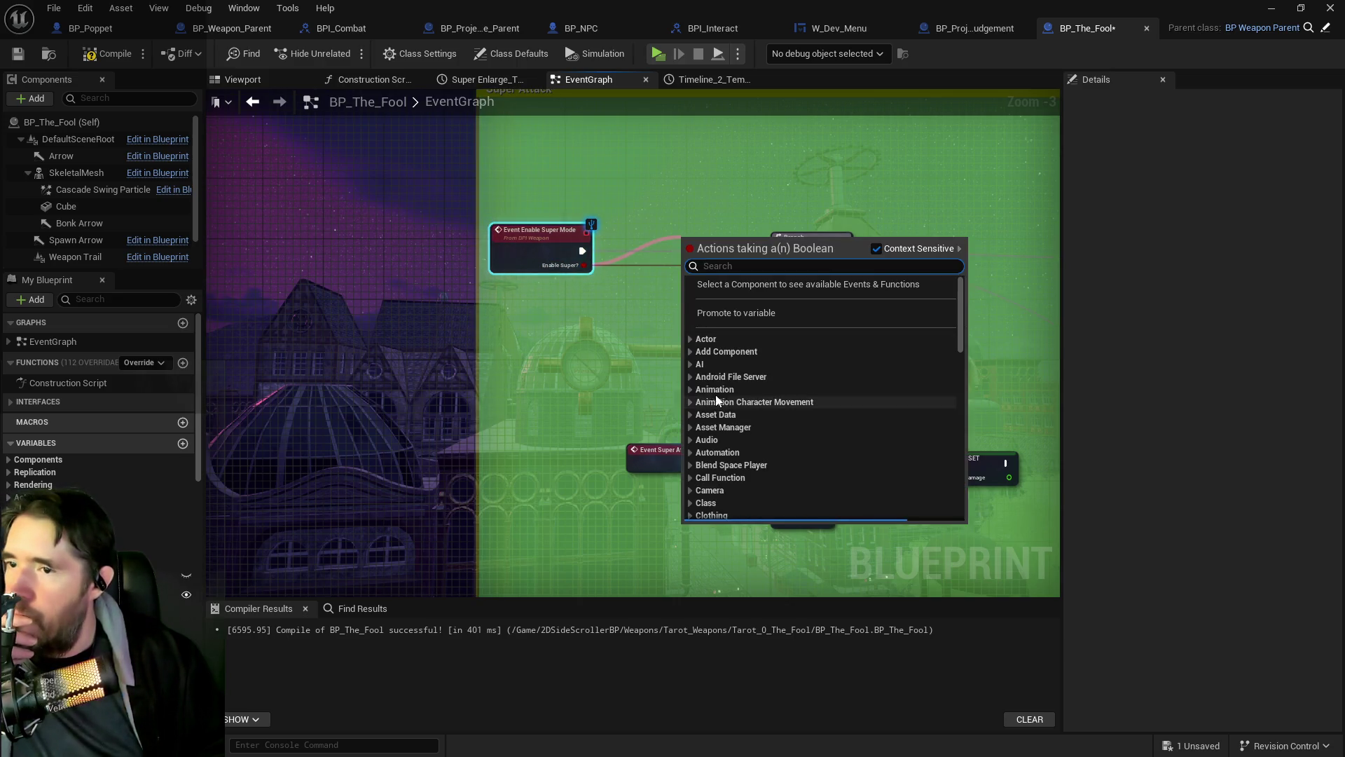
# Step: Promote the Enable Super? input to a new variable and try naming it 'Super Mode Active'
pyautogui.click(721, 312)
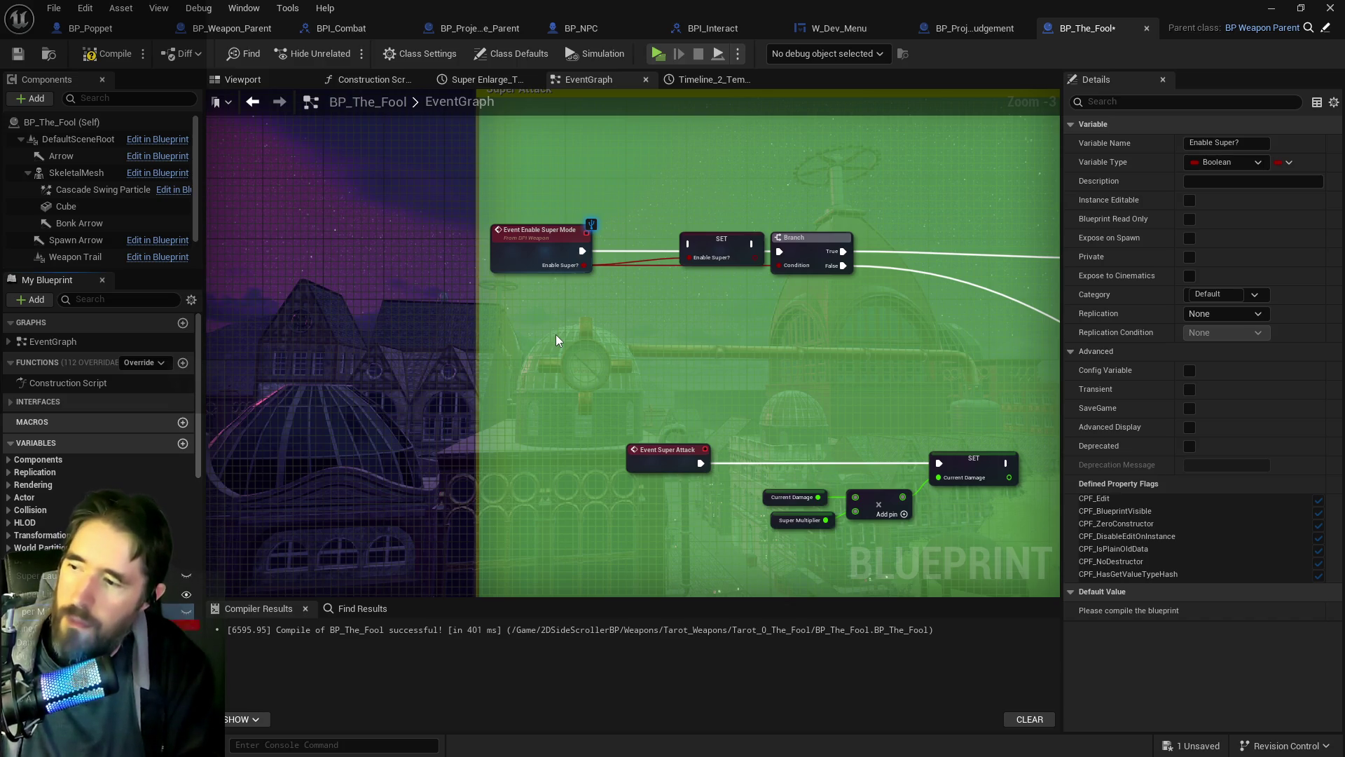
pyautogui.scroll(2, 723, 269)
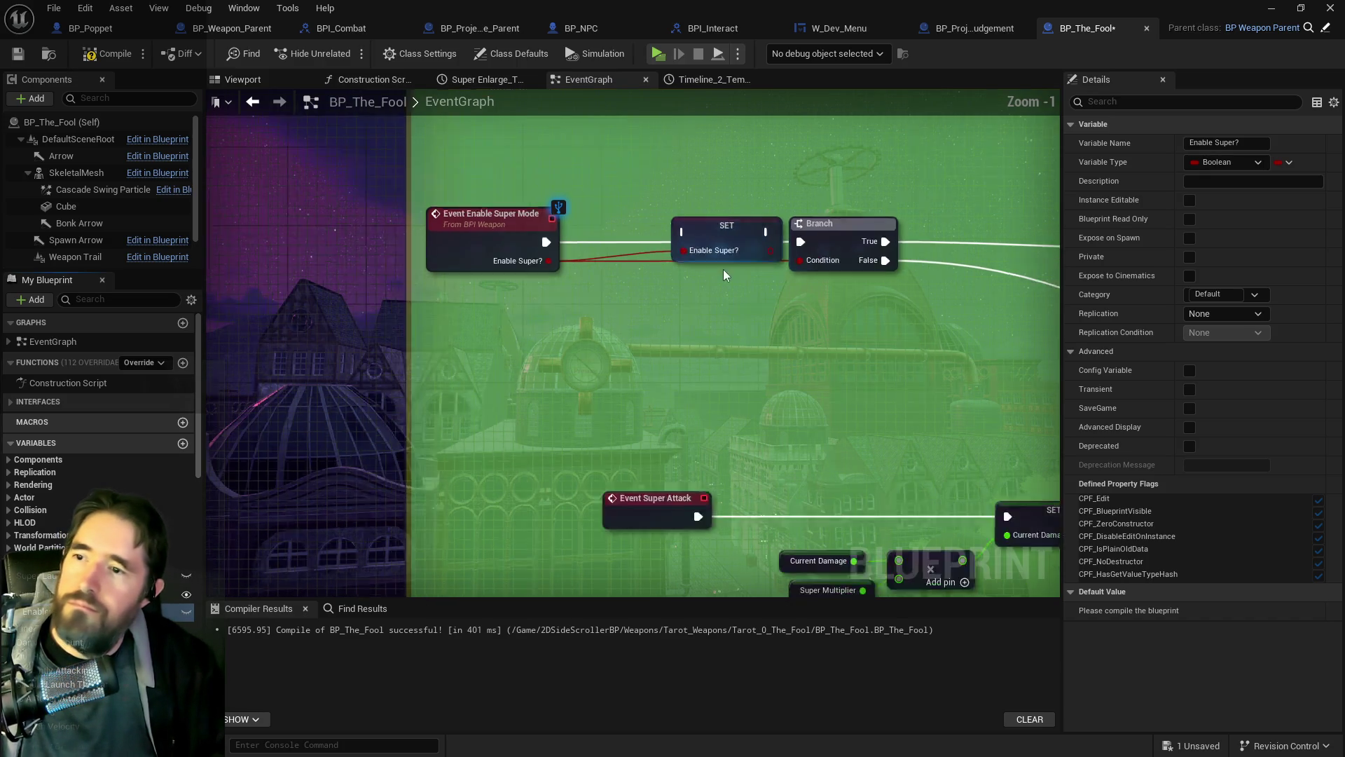
pyautogui.scroll(1, 724, 271)
pyautogui.moveTo(685, 229)
pyautogui.mouseDown()
pyautogui.moveTo(713, 341)
pyautogui.moveTo(672, 309)
pyautogui.moveTo(666, 234)
pyautogui.mouseUp()
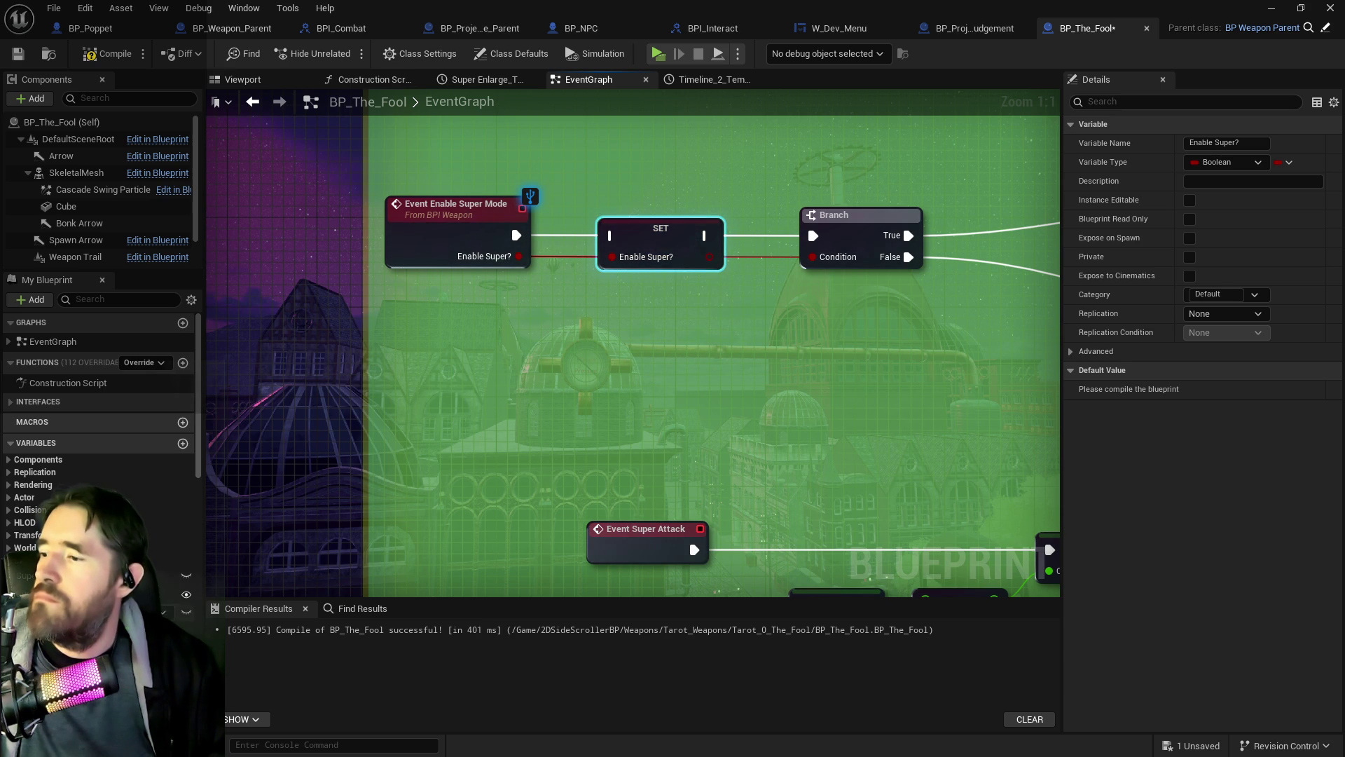
pyautogui.scroll(-10, 98, 421)
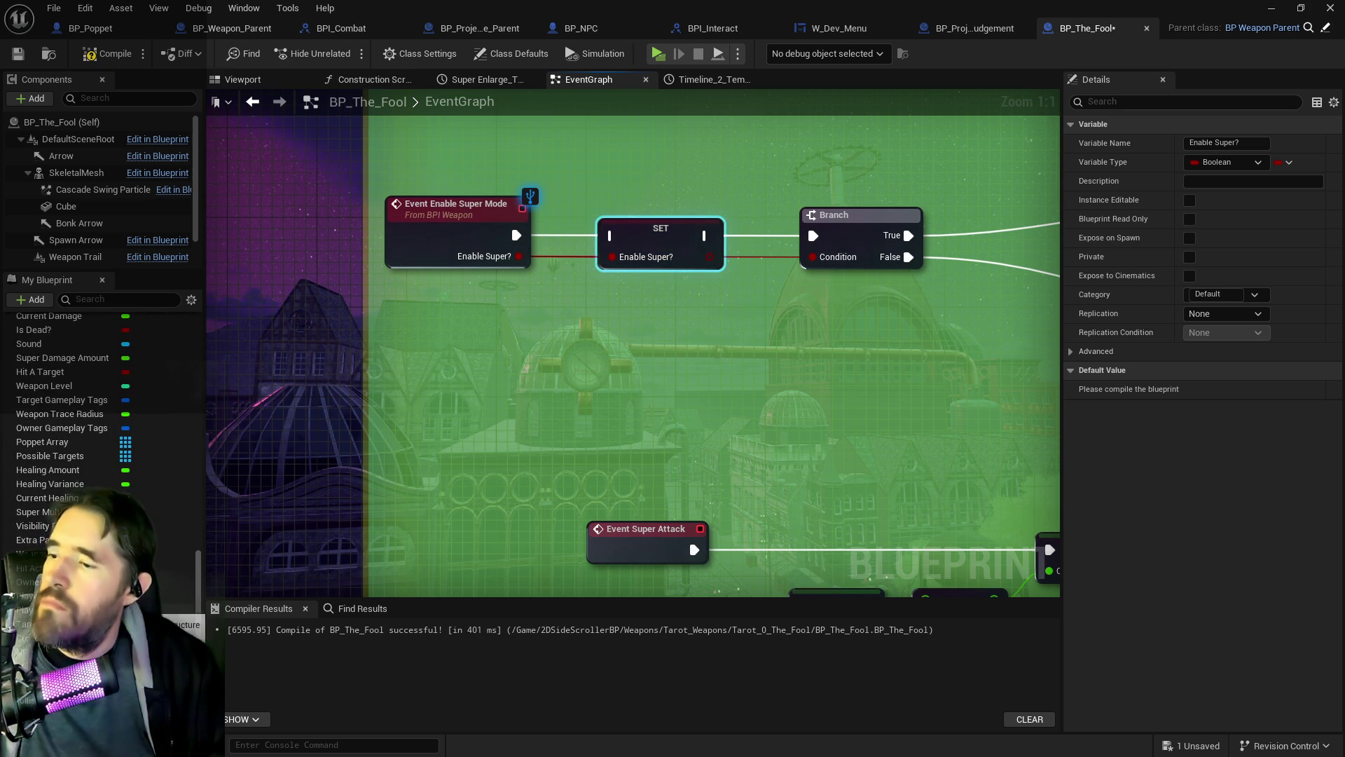
pyautogui.moveTo(1253, 143); pyautogui.dragTo(1149, 142)
pyautogui.write('Super M')
pyautogui.write('ode ')
pyautogui.write('Active')
pyautogui.press('Return')
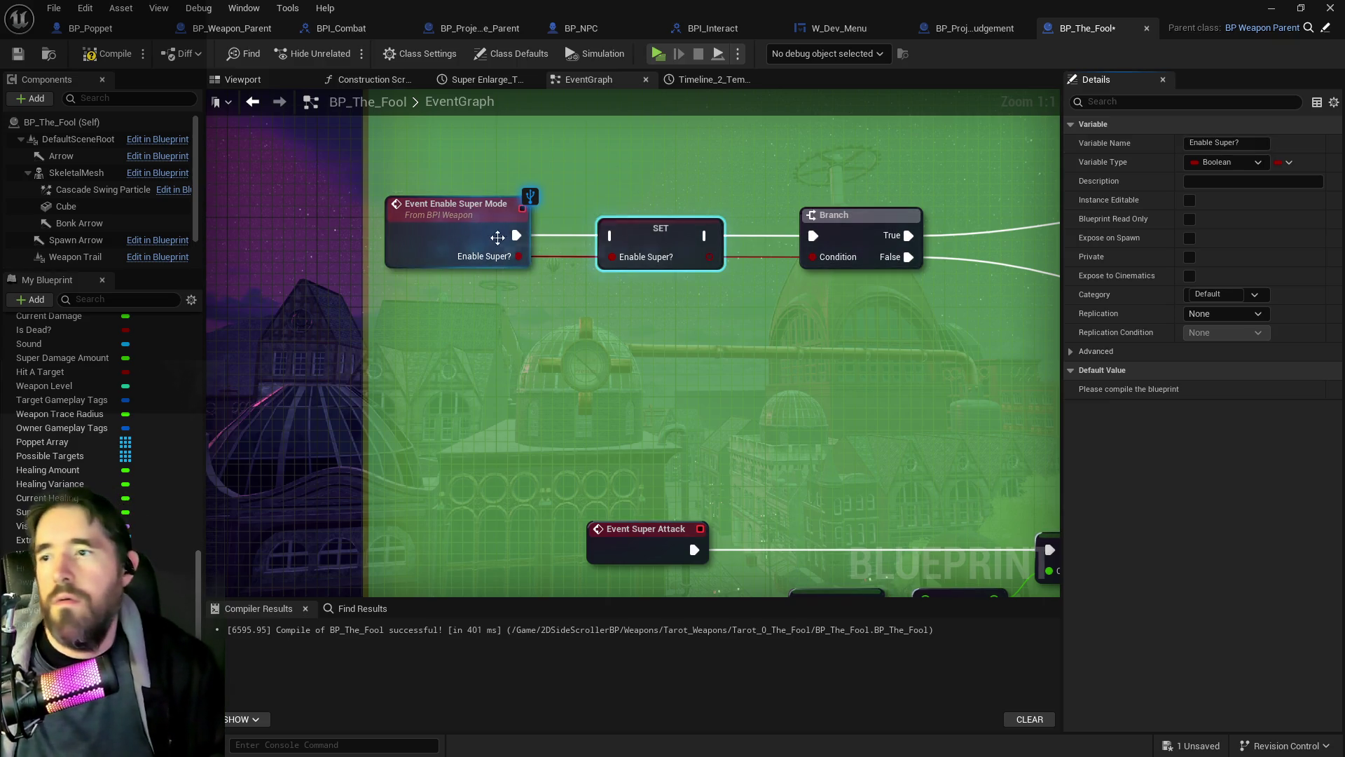
# Step: Wire the new SET node's output into the Branch Condition
pyautogui.moveTo(606, 236); pyautogui.dragTo(583, 236)
pyautogui.click(524, 225)
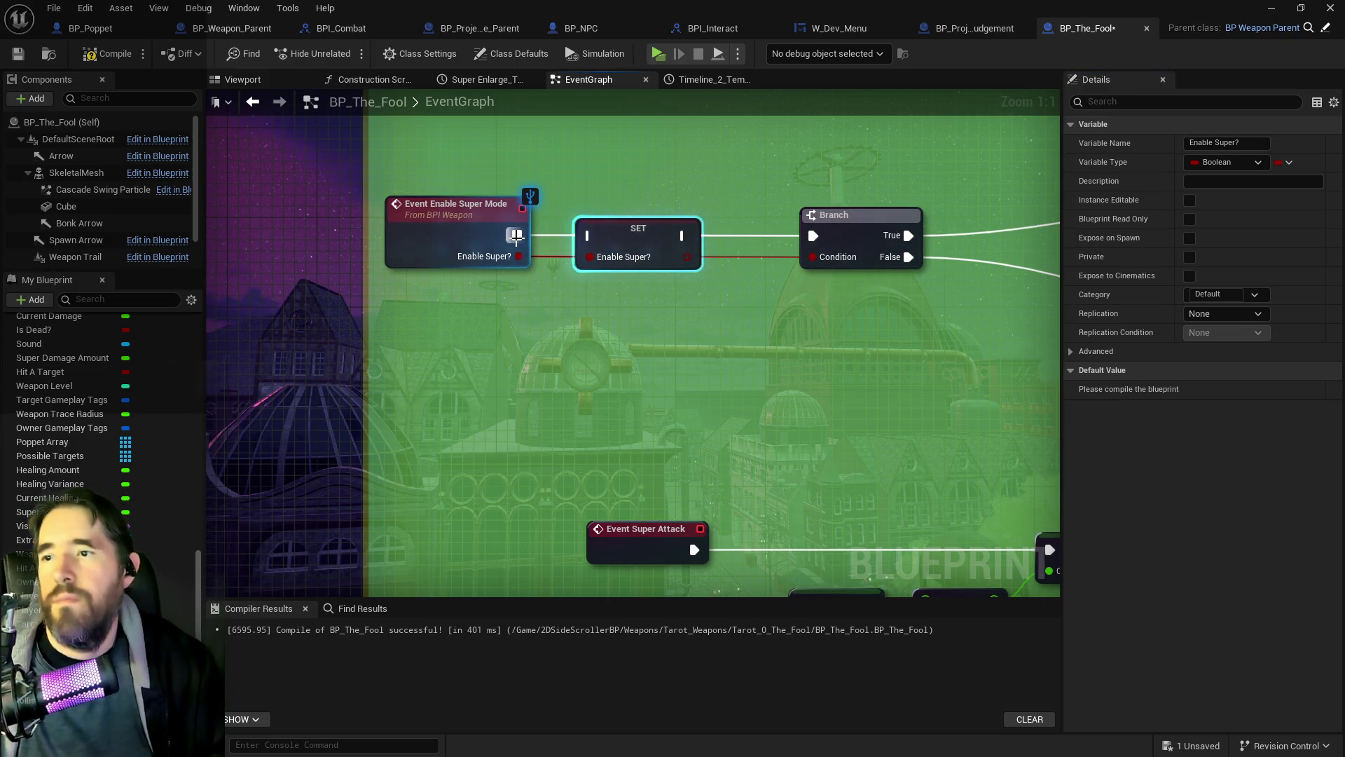
pyautogui.click(679, 236)
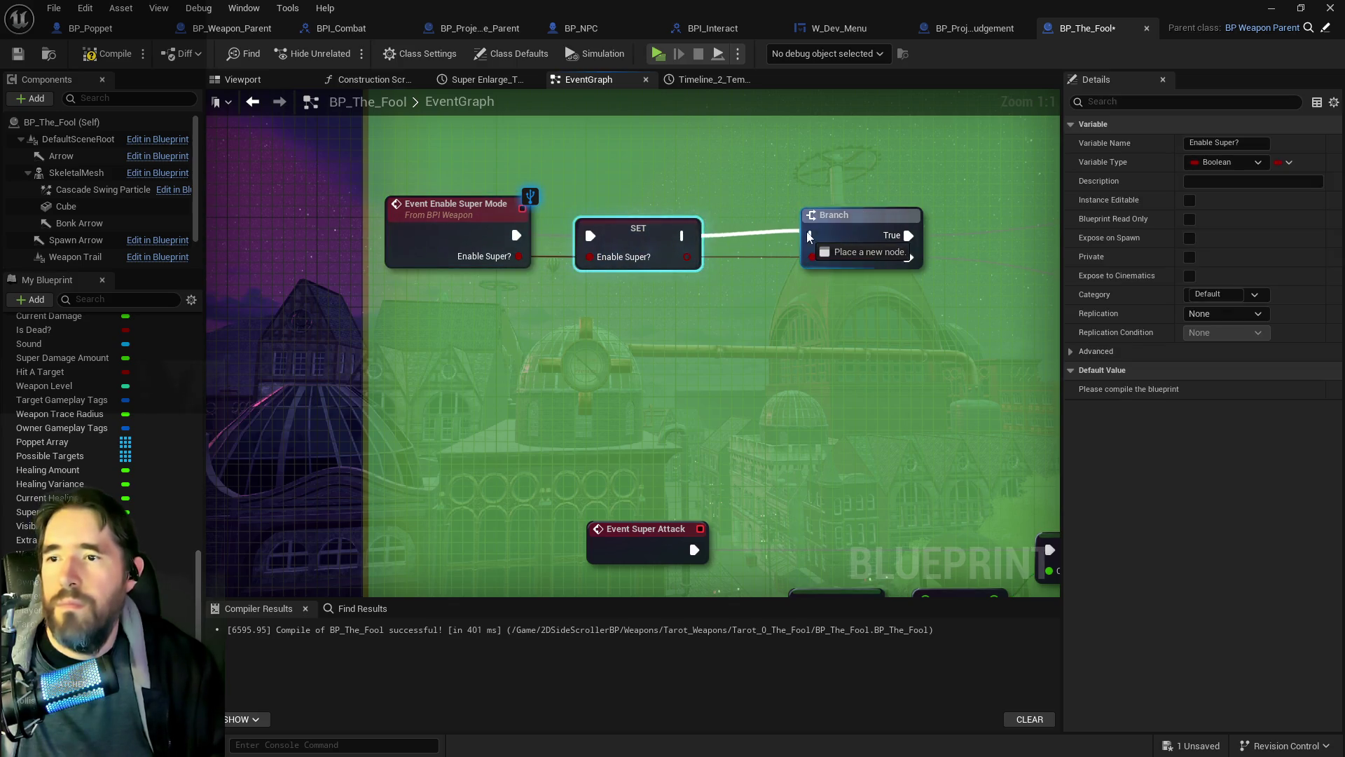
pyautogui.moveTo(687, 256); pyautogui.dragTo(800, 254)
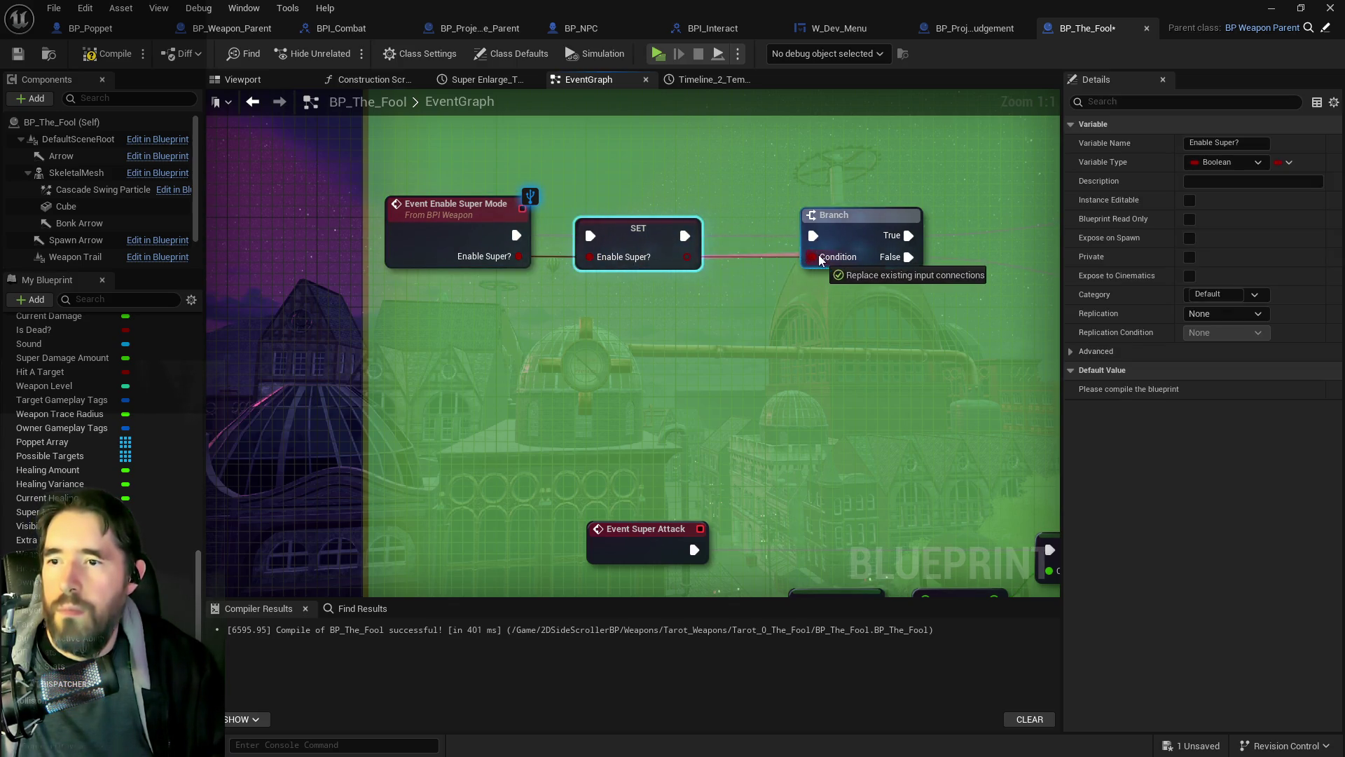
pyautogui.moveTo(674, 238); pyautogui.dragTo(686, 238)
pyautogui.scroll(-4, 829, 346)
pyautogui.scroll(3, 709, 312)
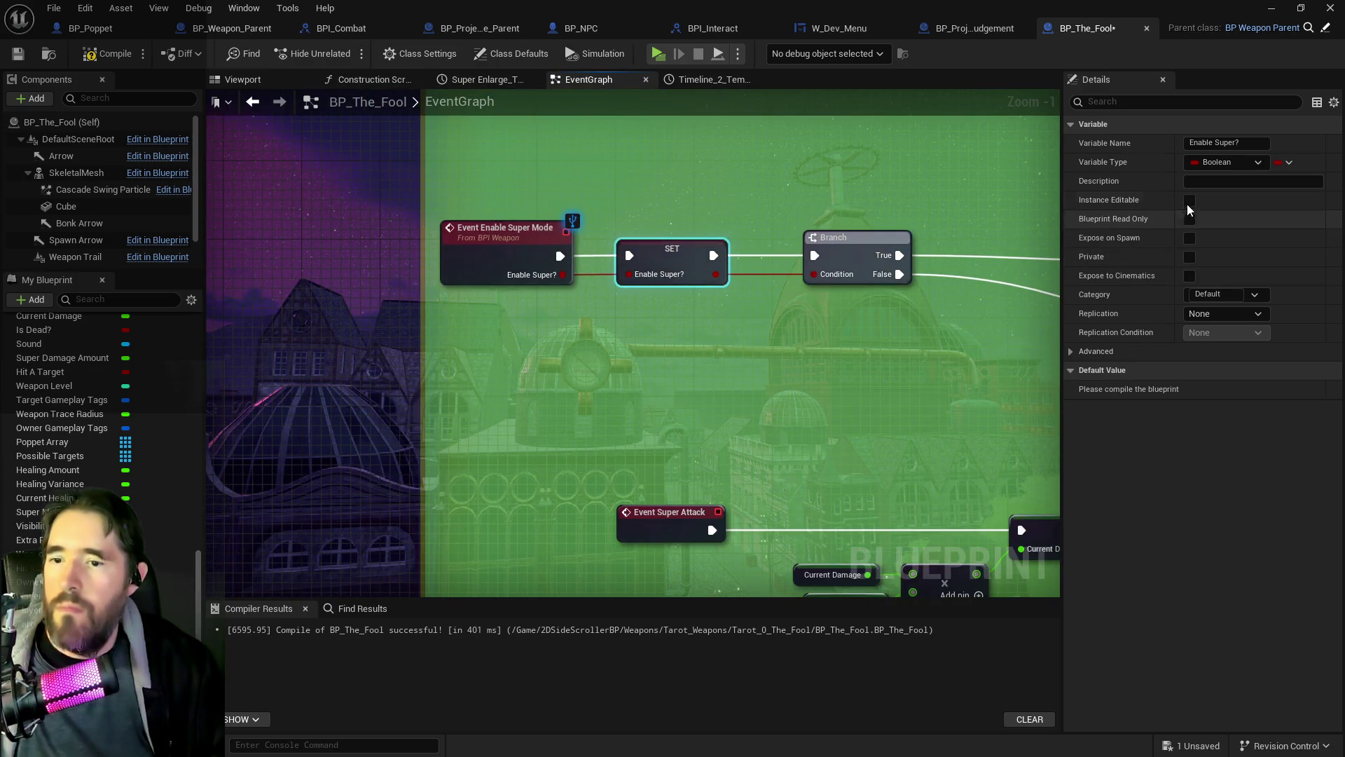
# Step: Try renaming the variable 'Super Mode Enable', which clashes with the existing Super Mode Enabled
pyautogui.press('F2')
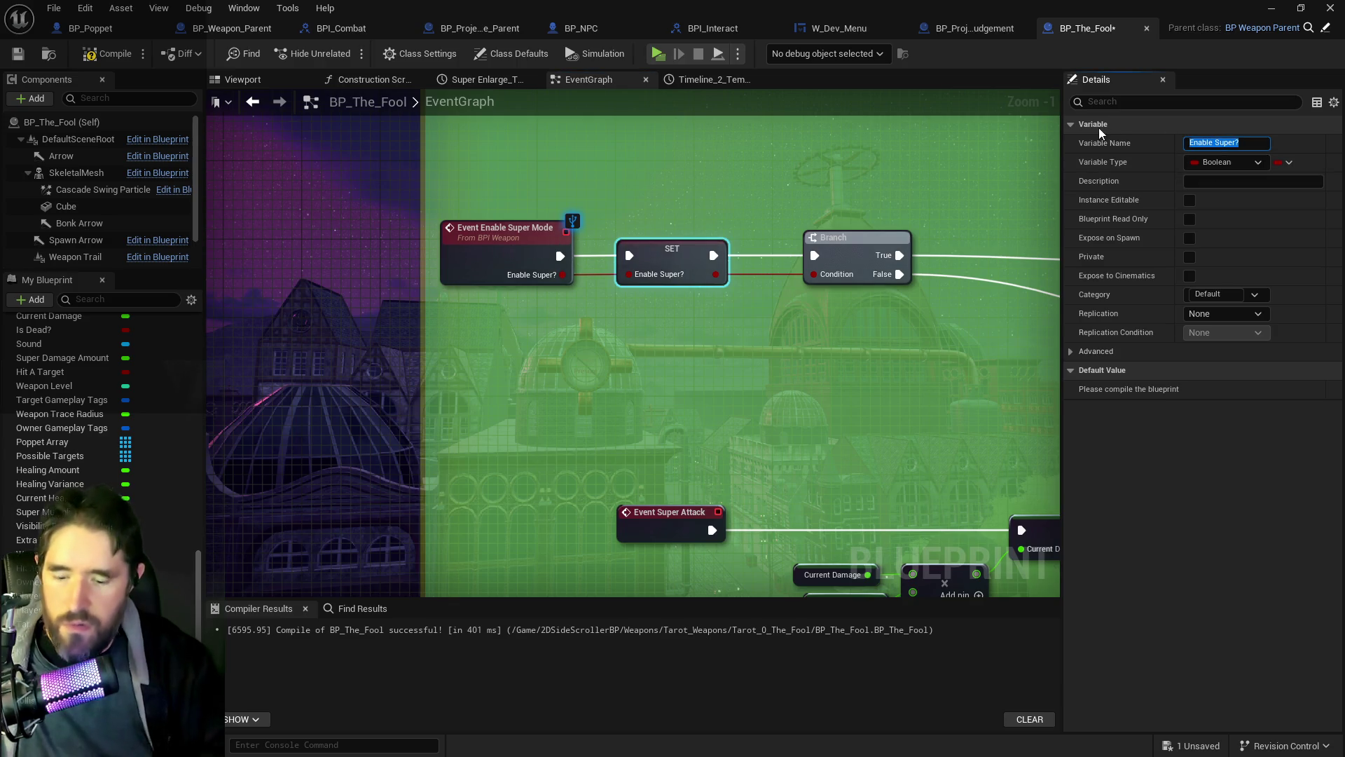
pyautogui.write('Super Moddel')
pyautogui.press('BackSpace')
pyautogui.press('BackSpace')
pyautogui.press('BackSpace')
pyautogui.write('e Enabl')
pyautogui.write('e')
pyautogui.press('Escape')
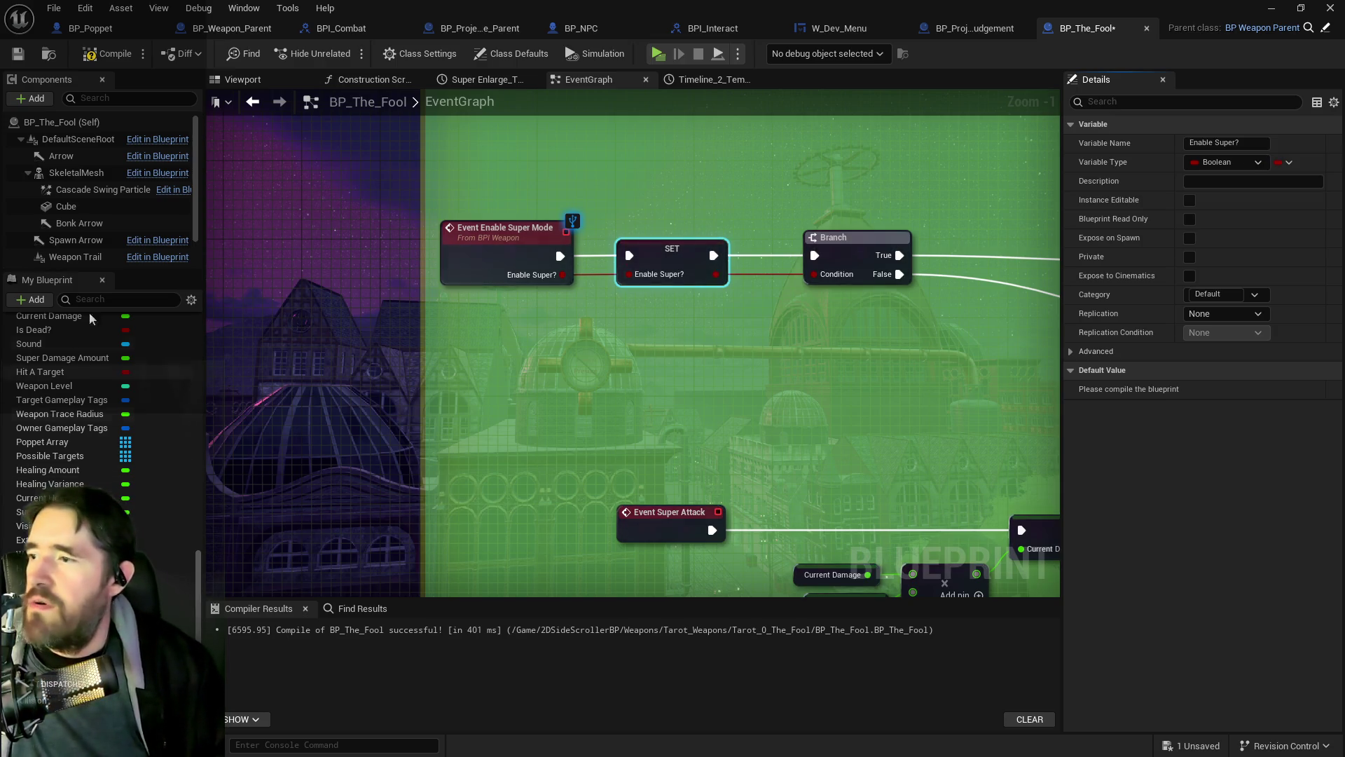
pyautogui.write('super m')
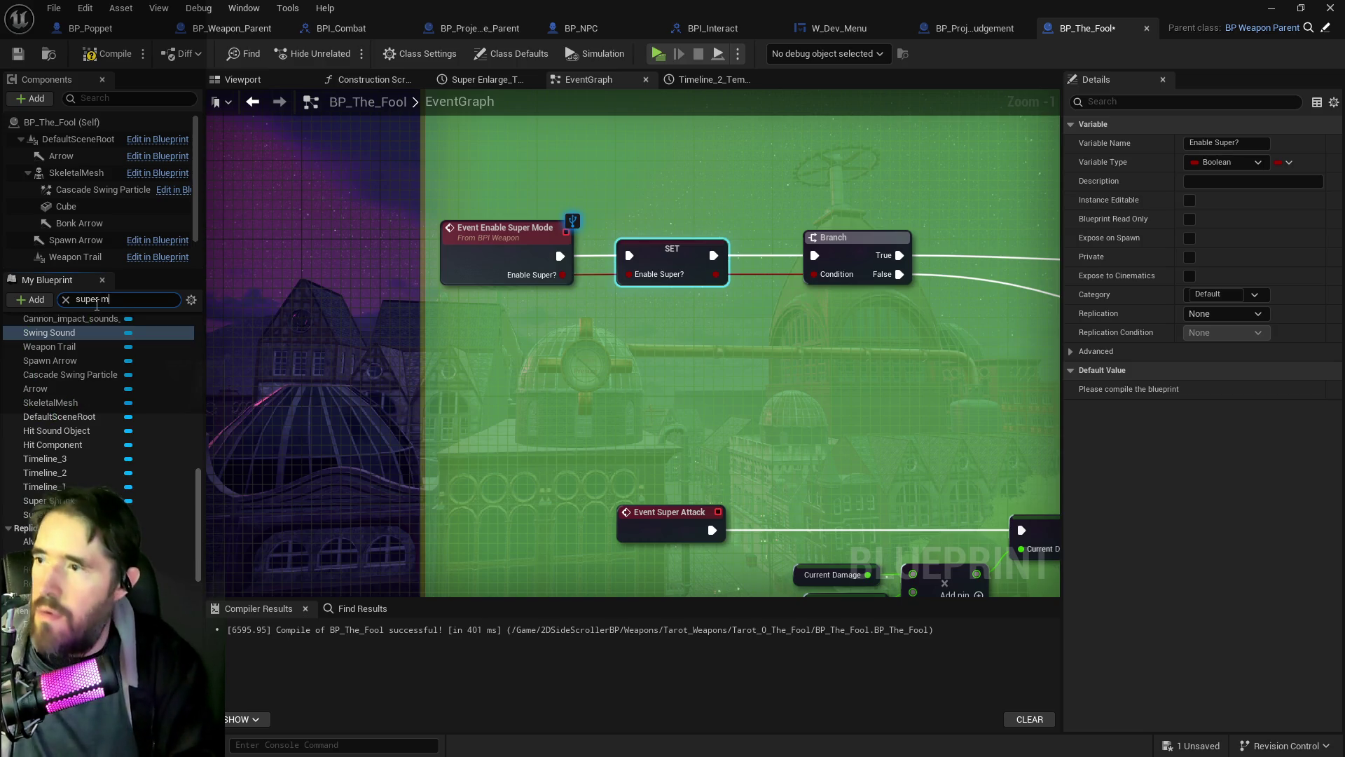
pyautogui.write('o')
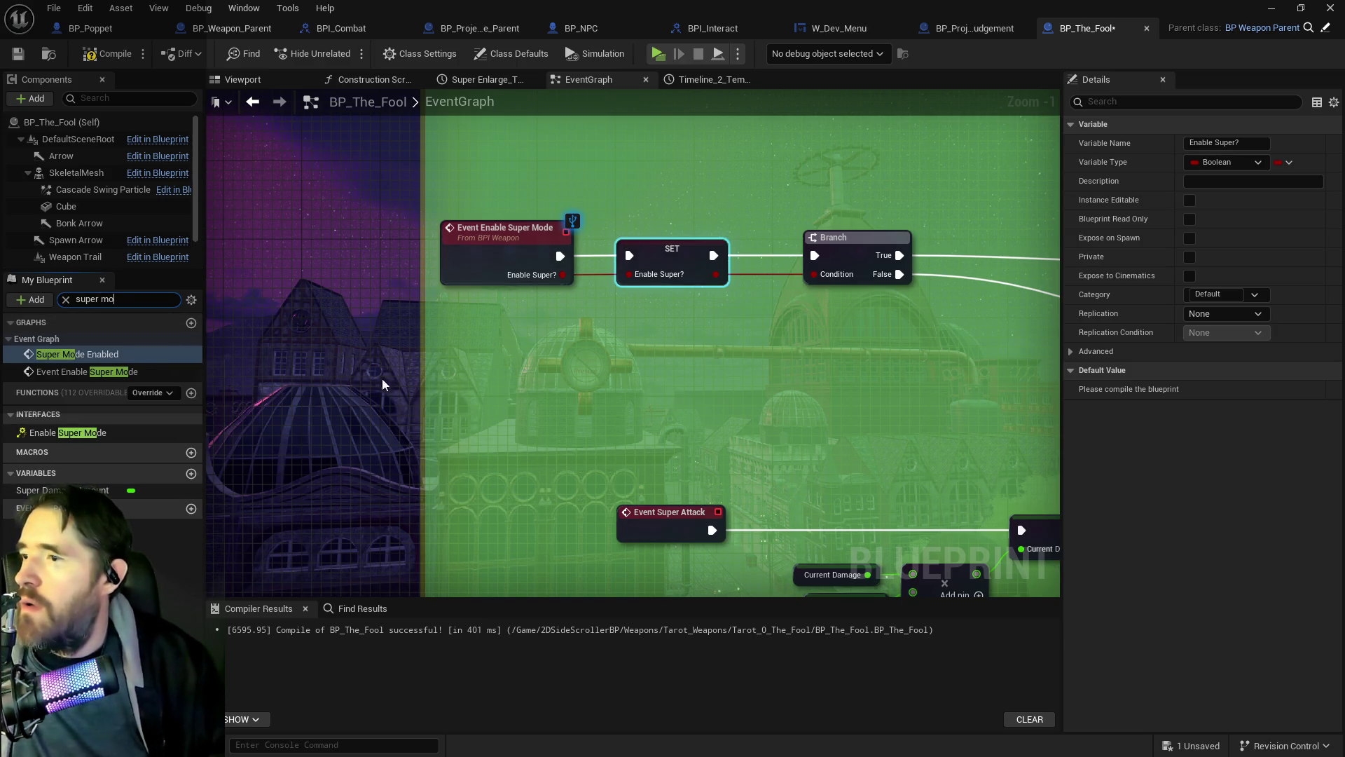
pyautogui.click(79, 354)
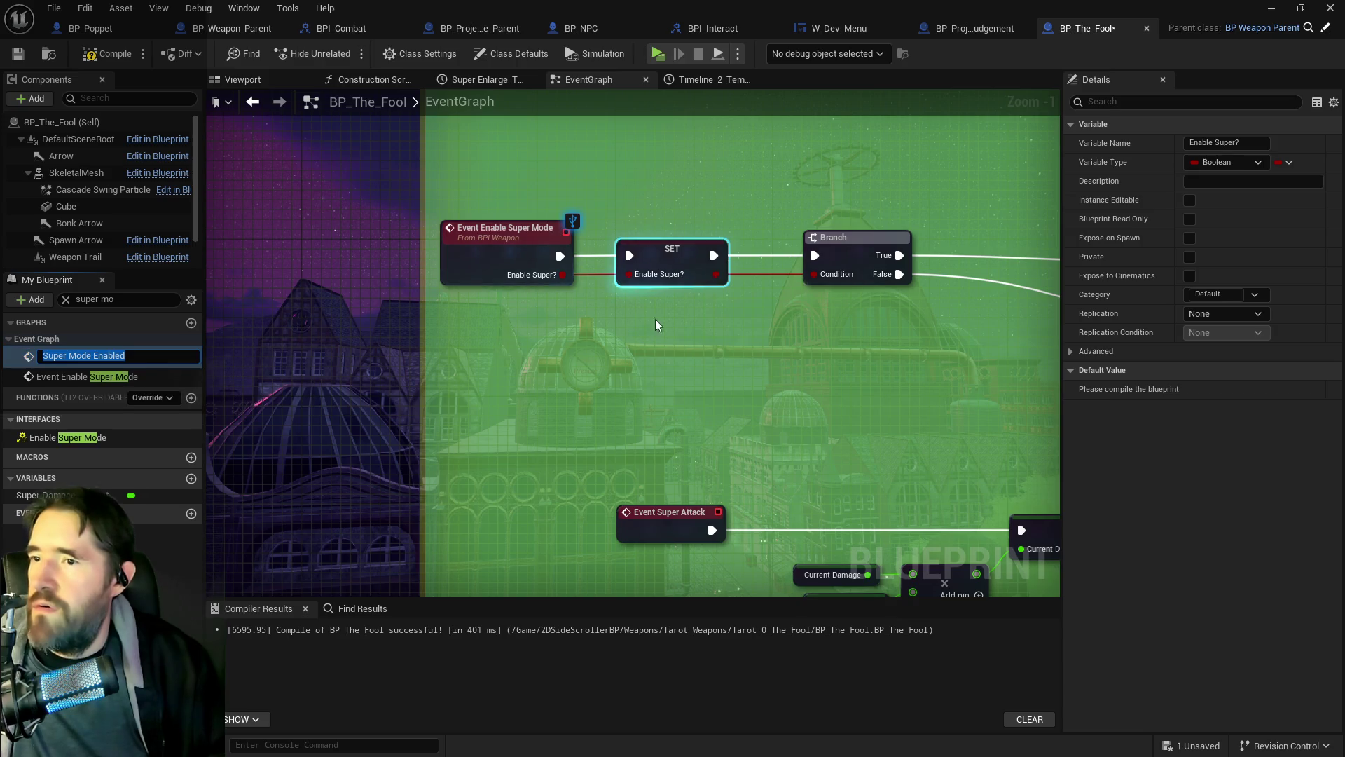
pyautogui.moveTo(681, 253); pyautogui.dragTo(418, 317)
pyautogui.scroll(-4, 418, 316)
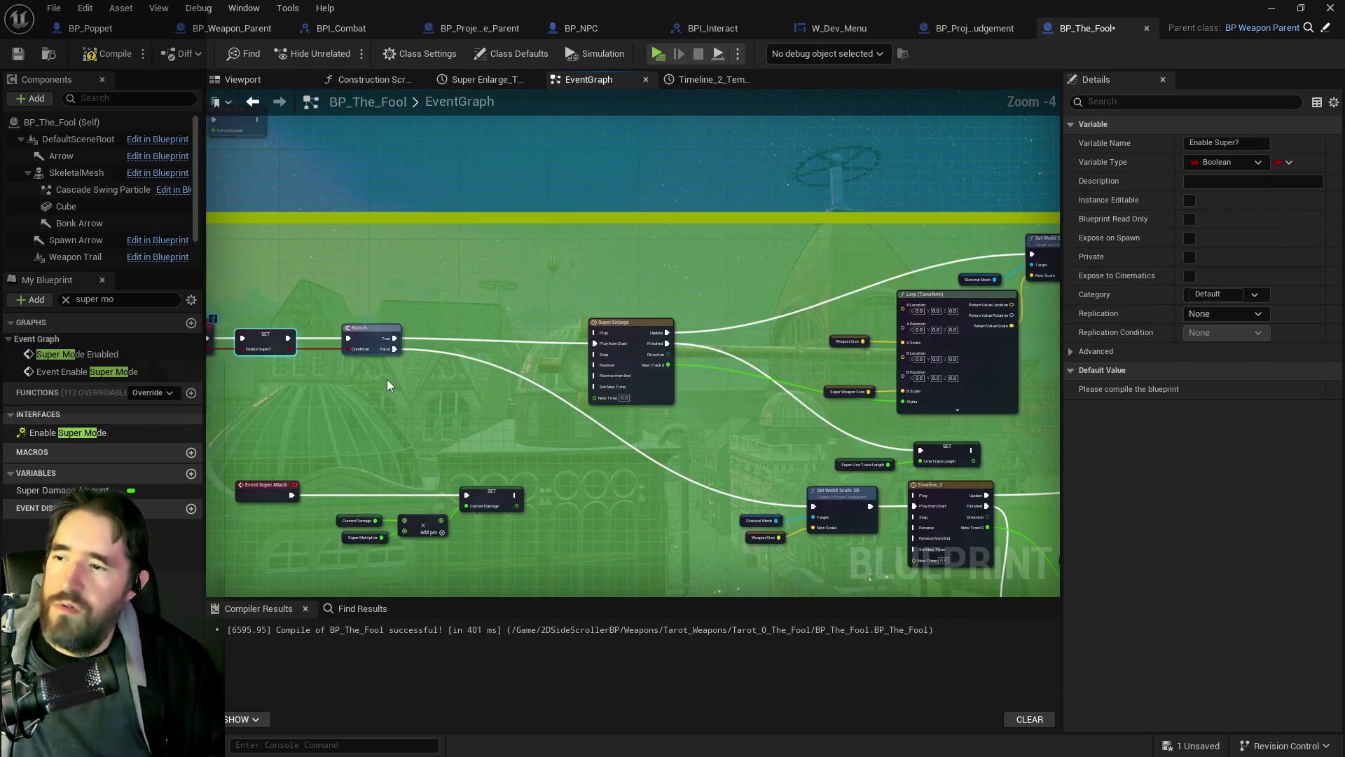
pyautogui.scroll(3, 308, 267)
# Step: Rename the Boolean variable to 'Super Enabled'
pyautogui.click(1226, 142)
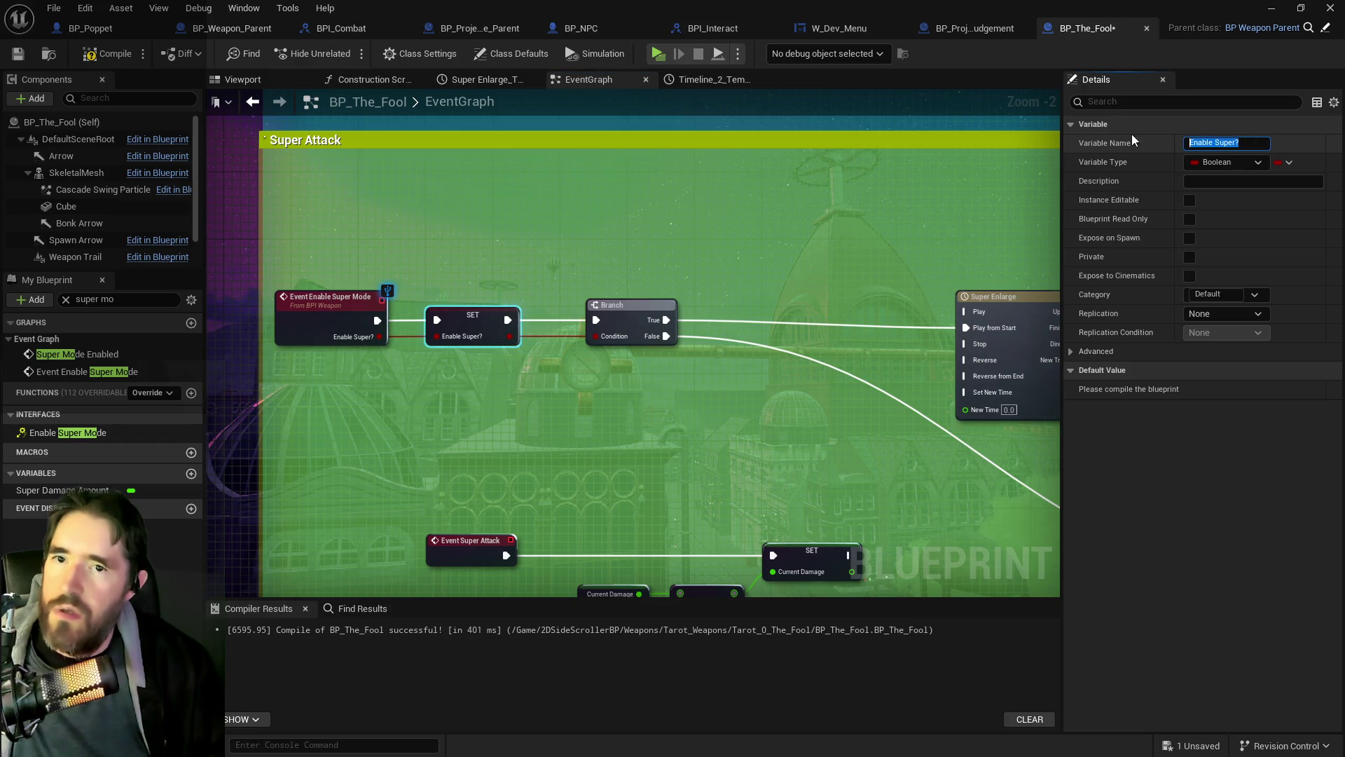
pyautogui.write('Super Enabled')
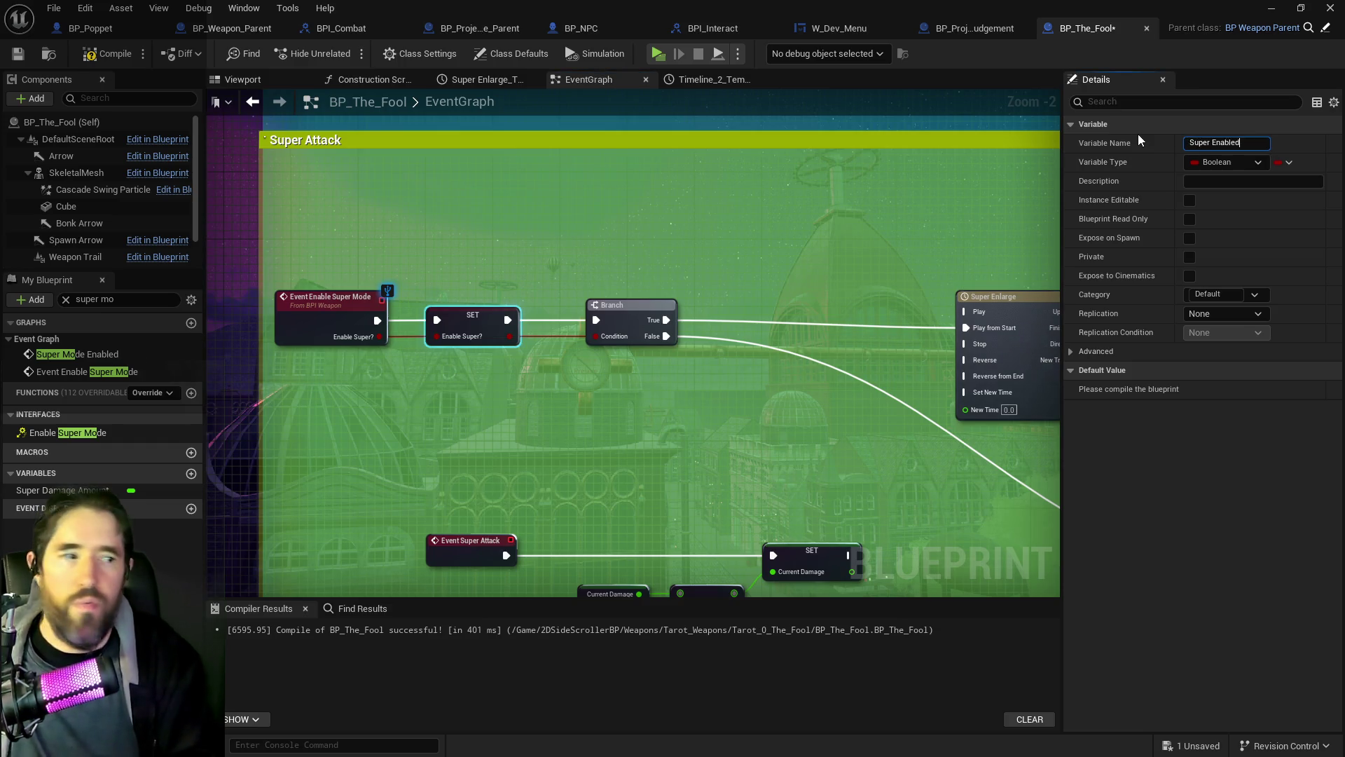
pyautogui.press('Return')
pyautogui.scroll(-3, 789, 384)
pyautogui.scroll(3, 784, 273)
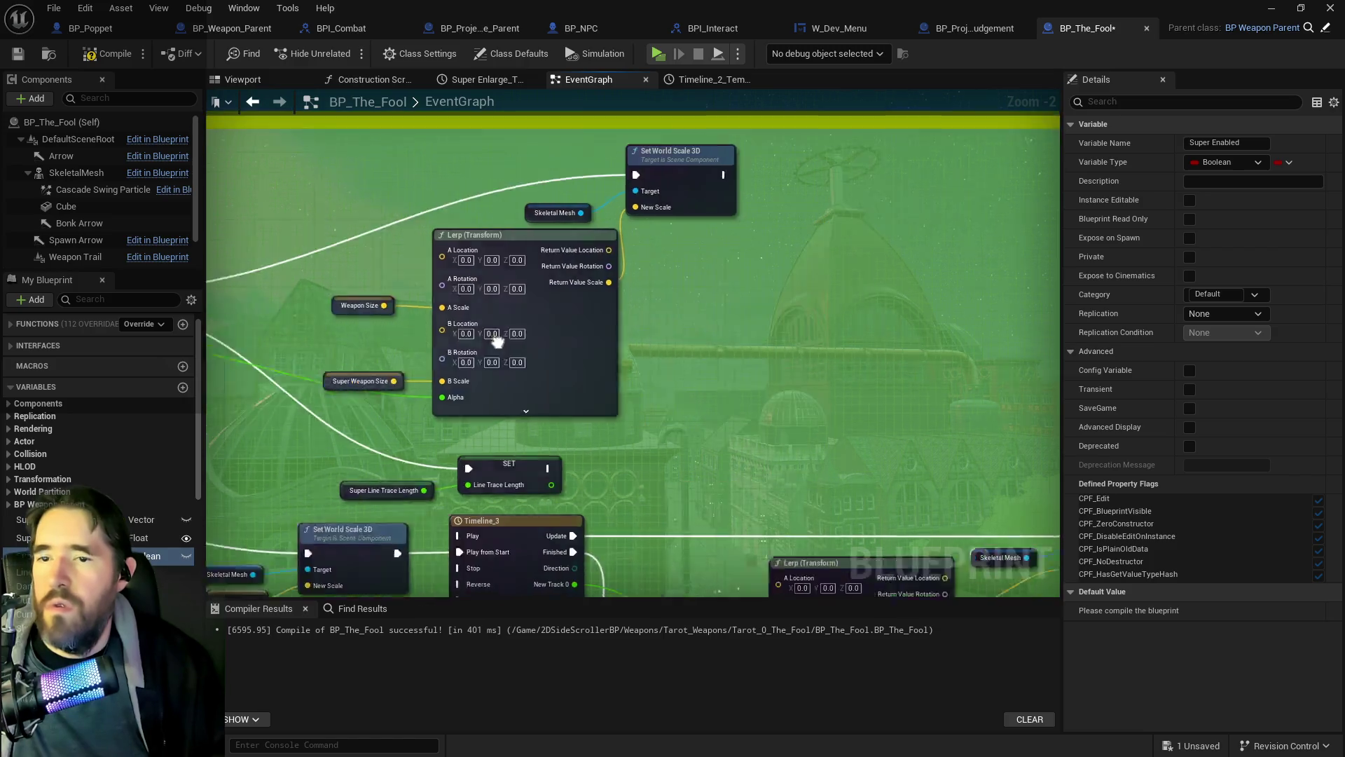
pyautogui.scroll(-2, 784, 273)
pyautogui.scroll(2, 630, 351)
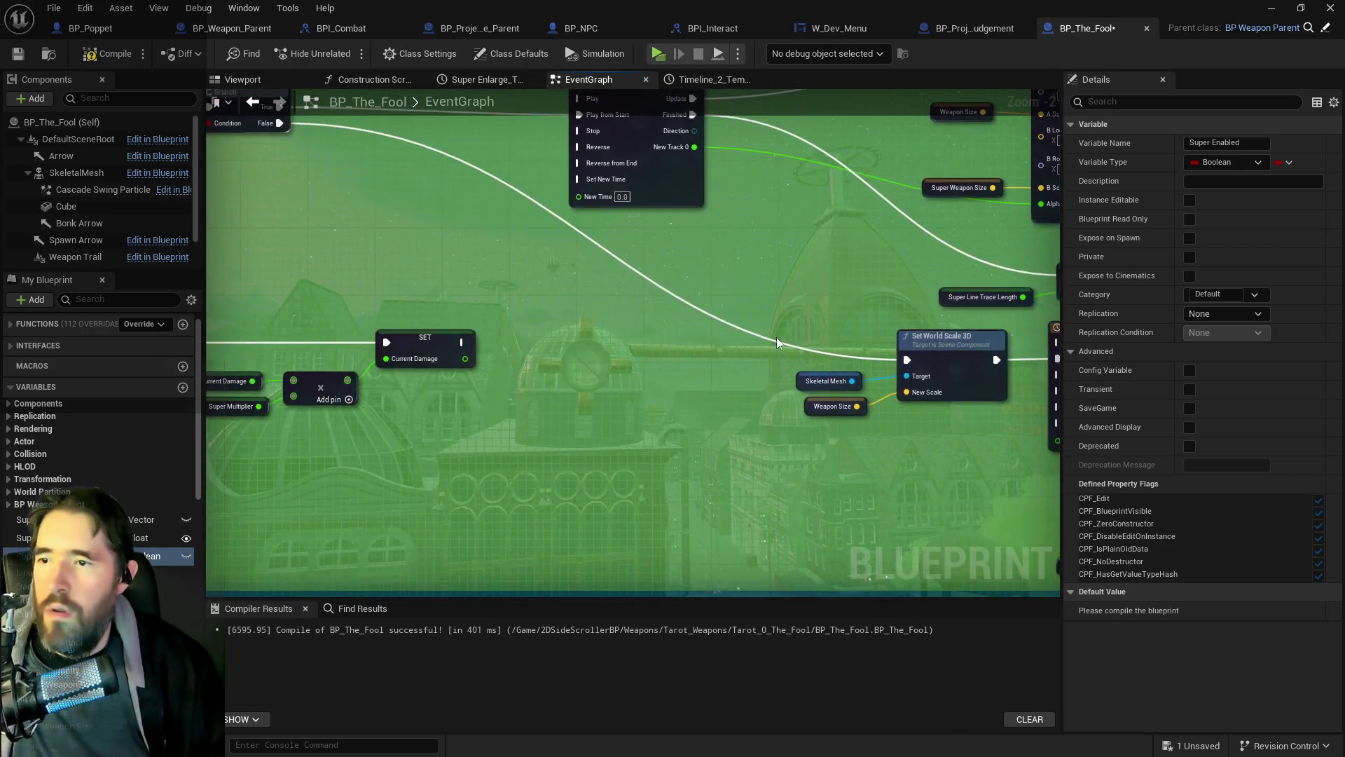
pyautogui.scroll(-2, 538, 405)
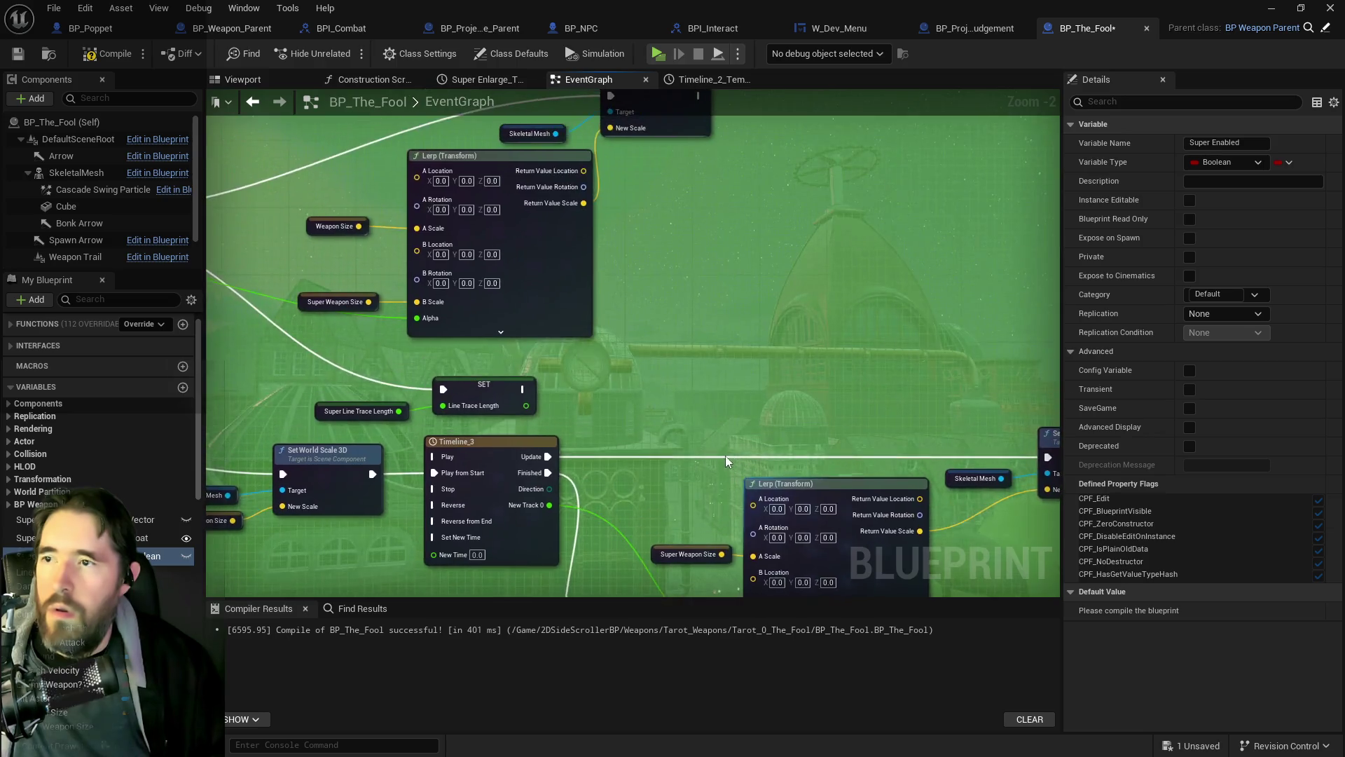
pyautogui.scroll(-2, 390, 394)
pyautogui.scroll(2, 409, 385)
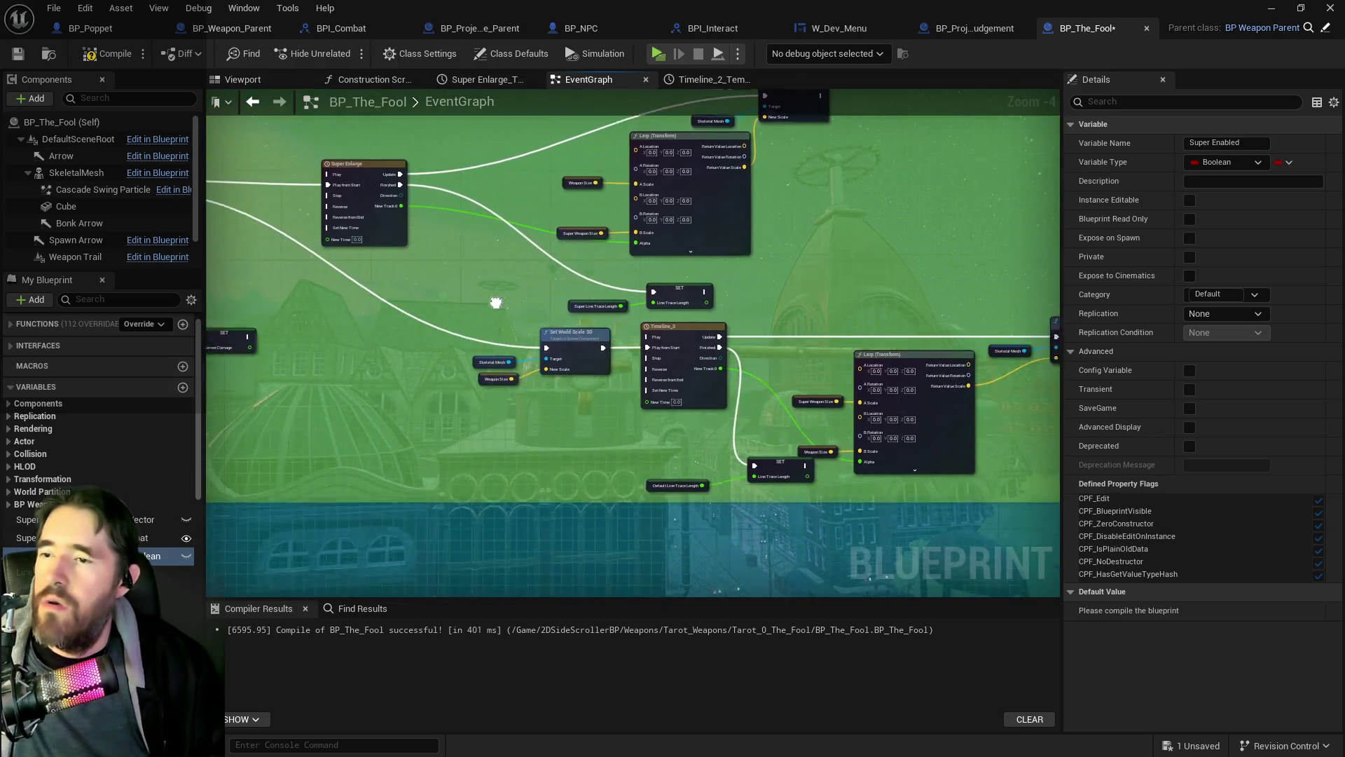
pyautogui.scroll(-2, 516, 367)
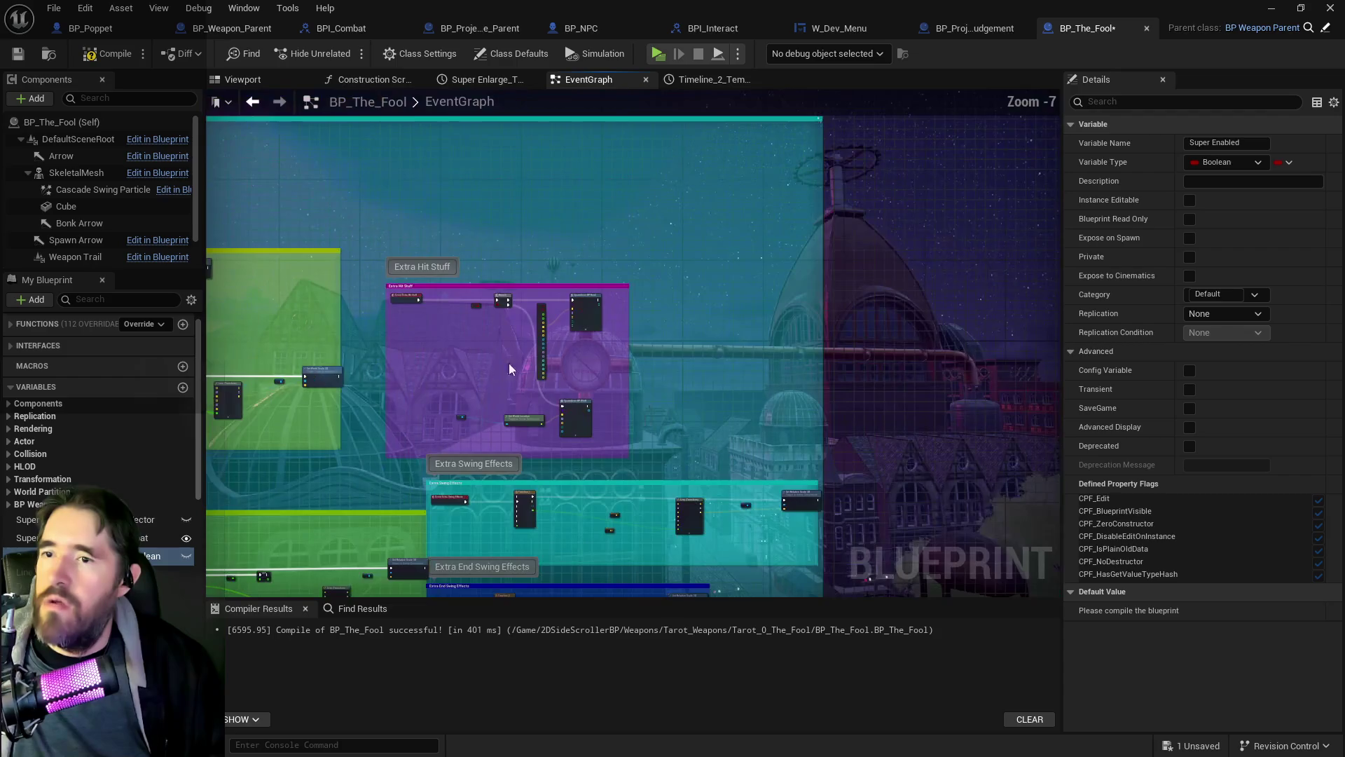
pyautogui.scroll(3, 524, 353)
pyautogui.scroll(-8, 482, 391)
pyautogui.scroll(6, 658, 360)
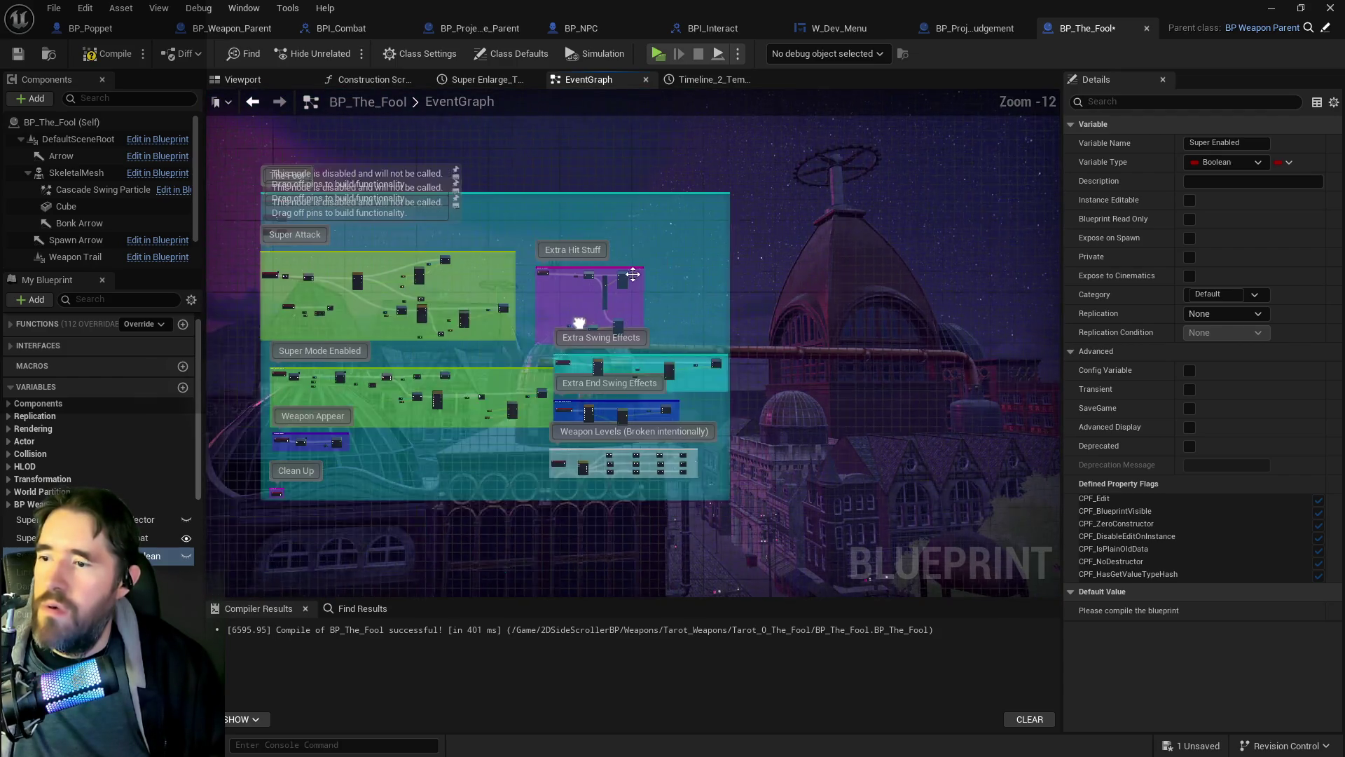
pyautogui.scroll(3, 598, 301)
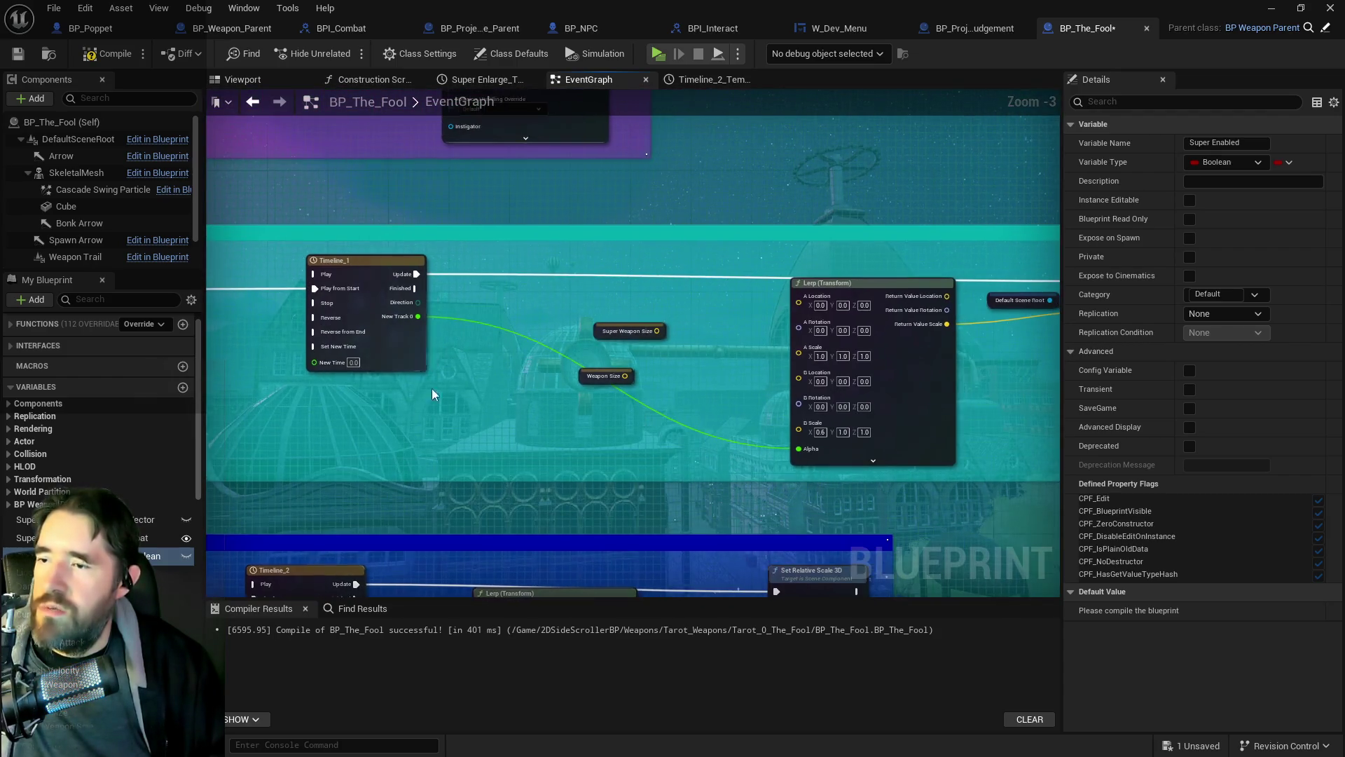
# Step: Add a Super Enabled getter to the swing graph and shift the Lerp and scale nodes right
pyautogui.moveTo(510, 388); pyautogui.dragTo(481, 309)
pyautogui.click(509, 339)
pyautogui.scroll(2, 714, 351)
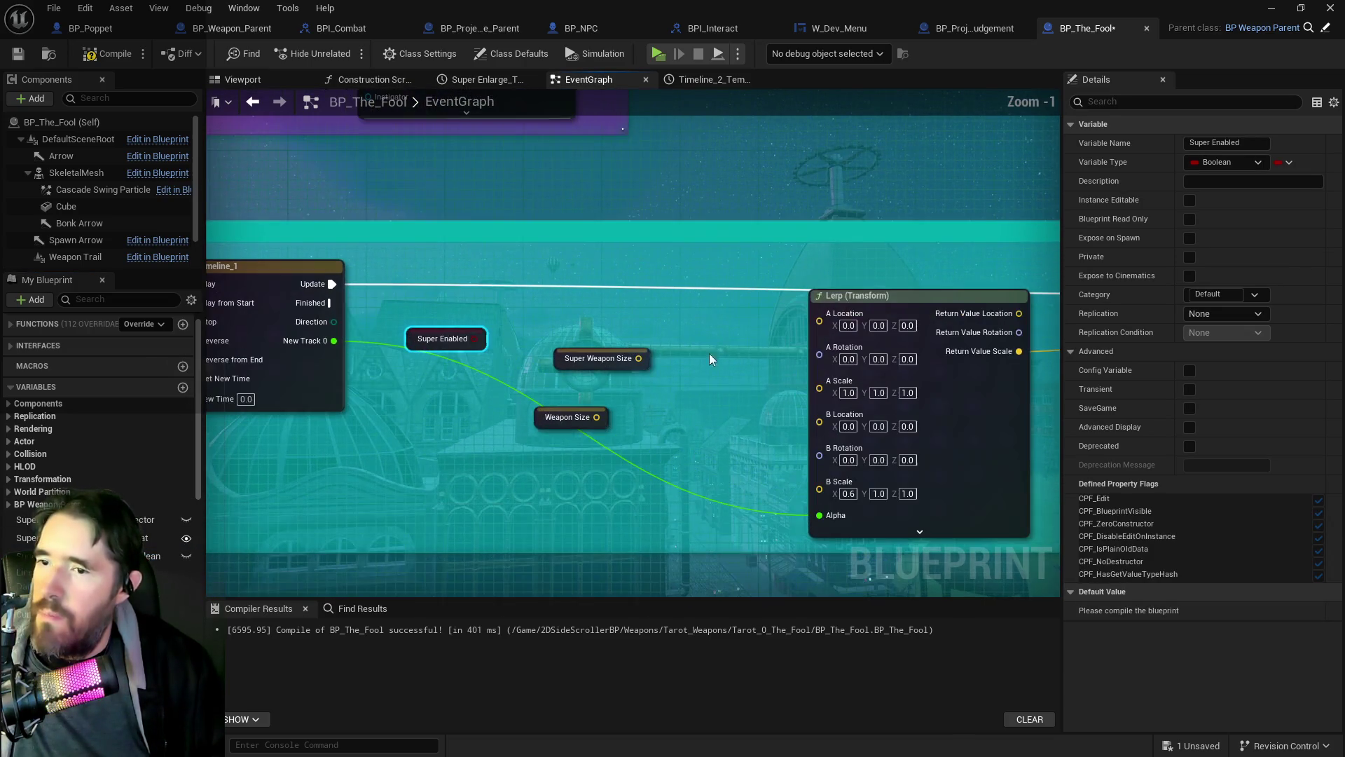
pyautogui.moveTo(776, 376); pyautogui.dragTo(640, 379)
pyautogui.moveTo(734, 256)
pyautogui.mouseDown()
pyautogui.moveTo(557, 301)
pyautogui.moveTo(940, 411)
pyautogui.mouseUp()
pyautogui.moveTo(686, 331); pyautogui.dragTo(916, 305)
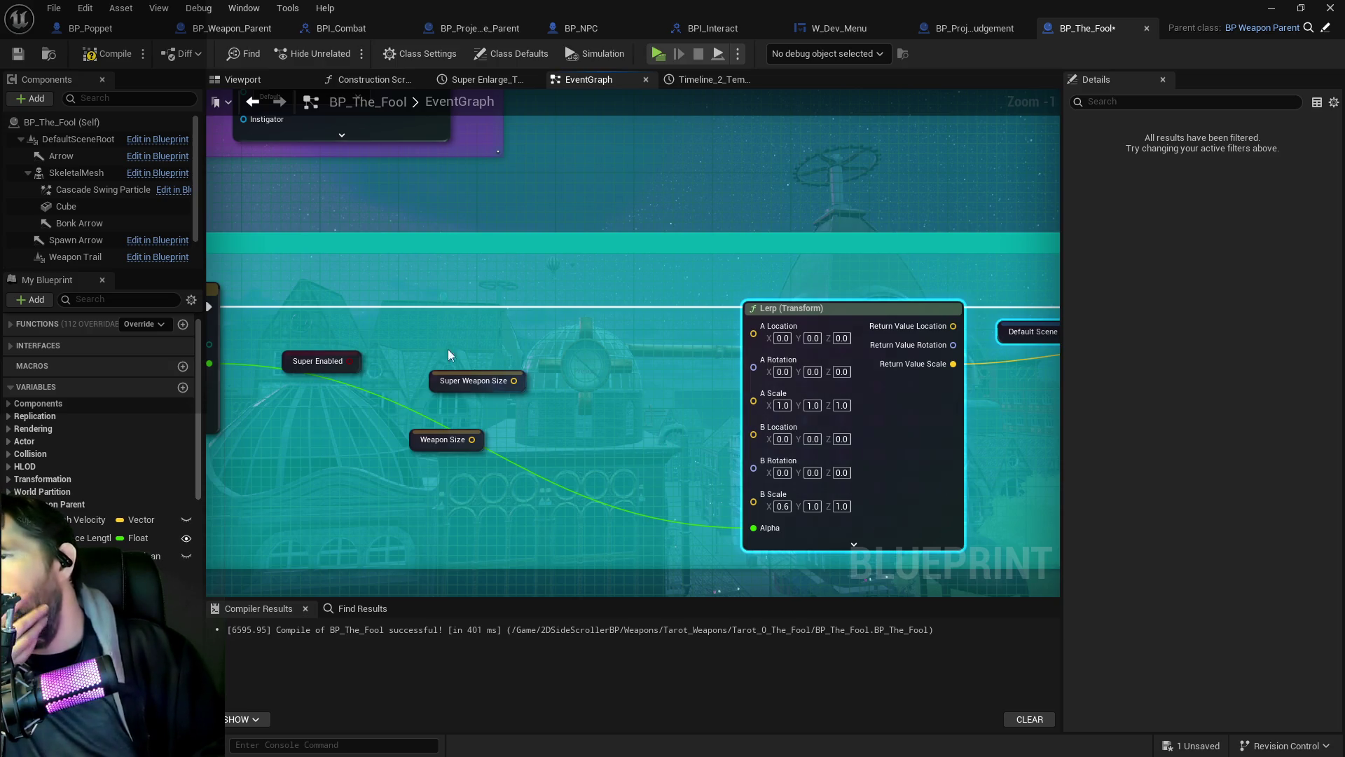
# Step: Check the Default Scene Root, then reframe the graph around Timeline_1, Lerp and Set Relative Scale 3D
pyautogui.click(84, 138)
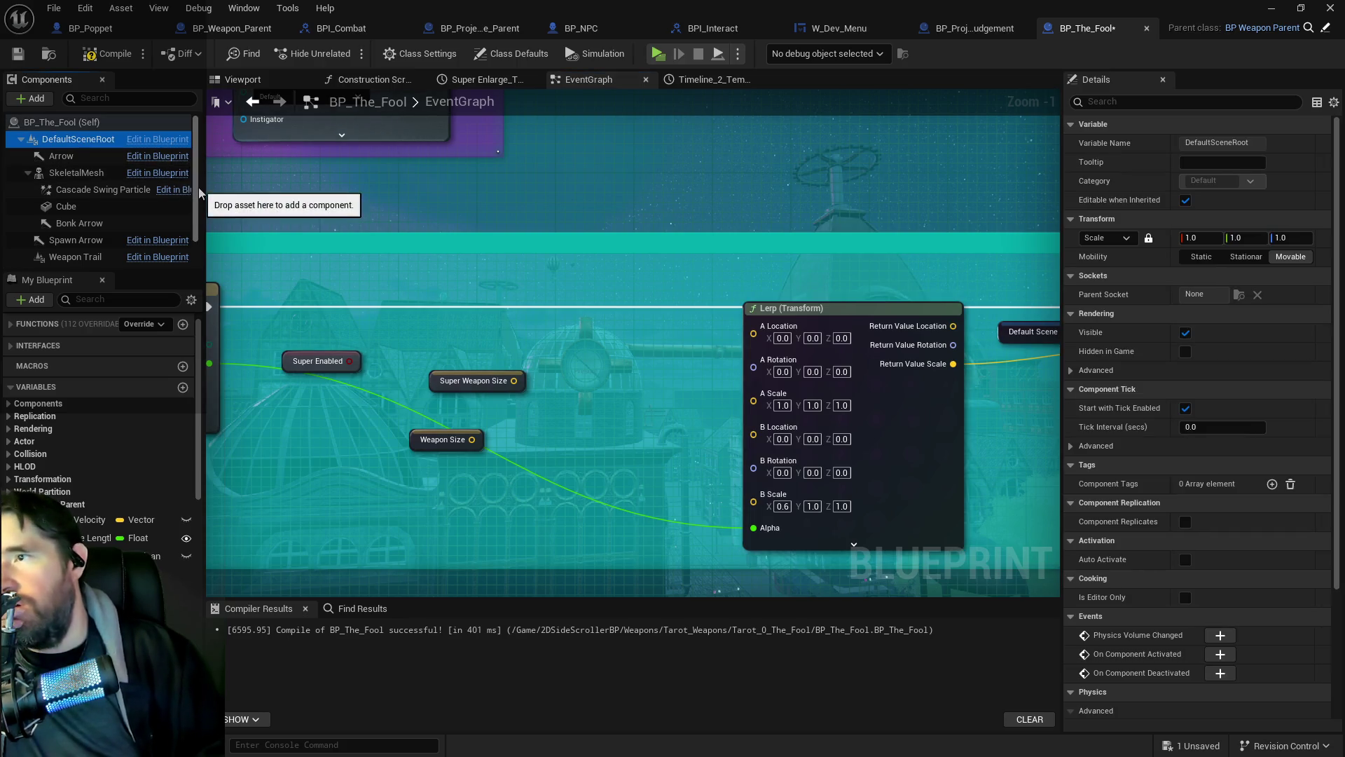
pyautogui.scroll(-2, 191, 241)
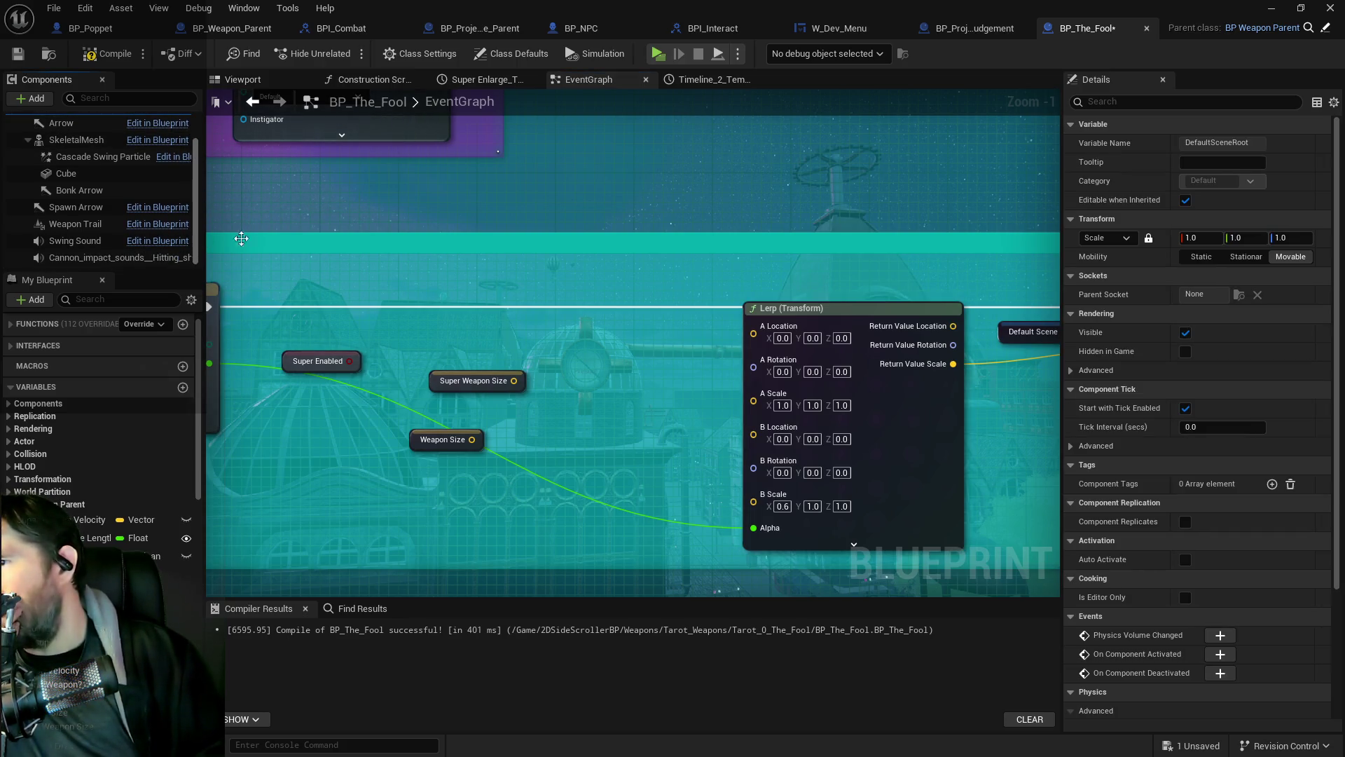
pyautogui.press('1')
pyautogui.moveTo(637, 396); pyautogui.dragTo(280, 370)
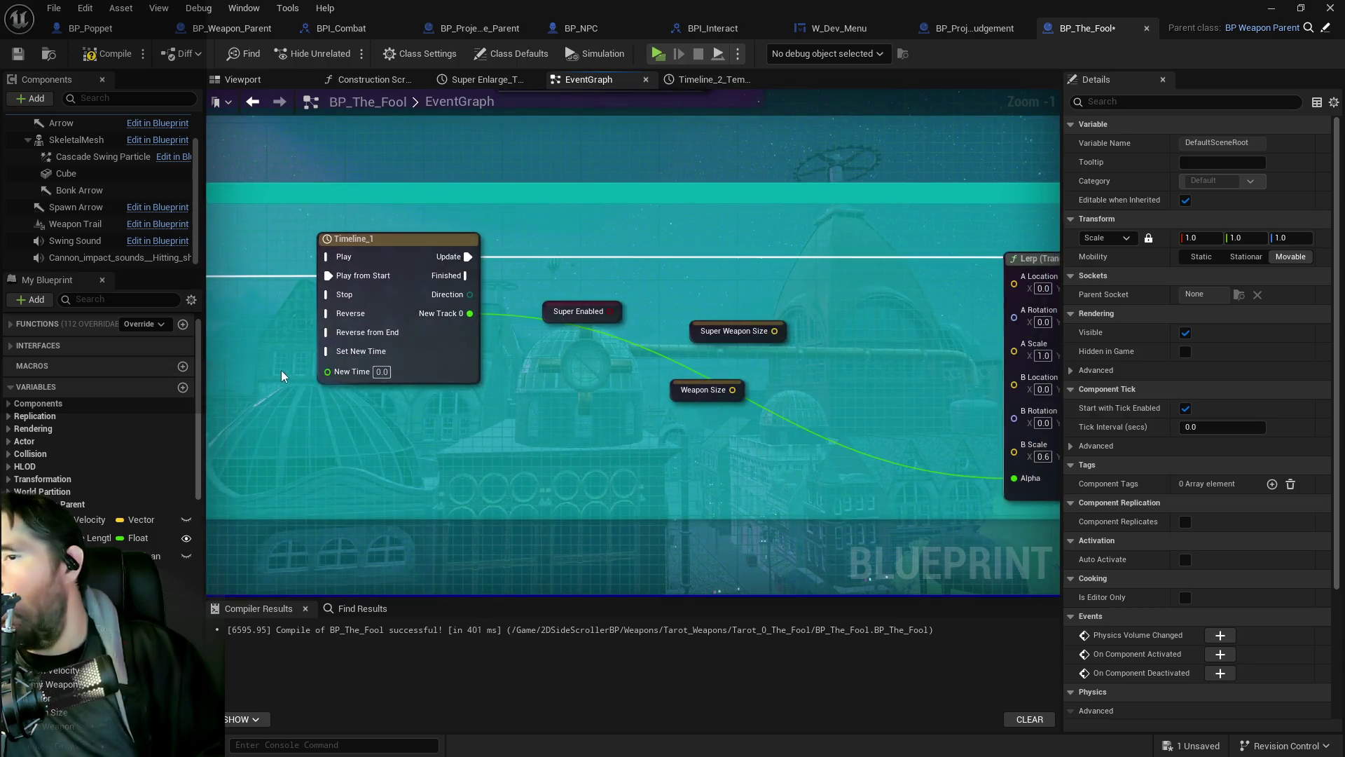
pyautogui.moveTo(519, 441)
pyautogui.mouseDown()
pyautogui.moveTo(465, 444)
pyautogui.moveTo(553, 445)
pyautogui.moveTo(775, 246)
pyautogui.moveTo(742, 238)
pyautogui.moveTo(510, 402)
pyautogui.moveTo(715, 443)
pyautogui.moveTo(765, 431)
pyautogui.mouseUp()
pyautogui.scroll(-3, 590, 442)
pyautogui.scroll(1, 511, 401)
pyautogui.click(473, 315)
pyautogui.moveTo(473, 312)
pyautogui.mouseDown()
pyautogui.moveTo(261, 313)
pyautogui.moveTo(185, 428)
pyautogui.moveTo(185, 485)
pyautogui.mouseUp()
pyautogui.moveTo(642, 343); pyautogui.dragTo(609, 300)
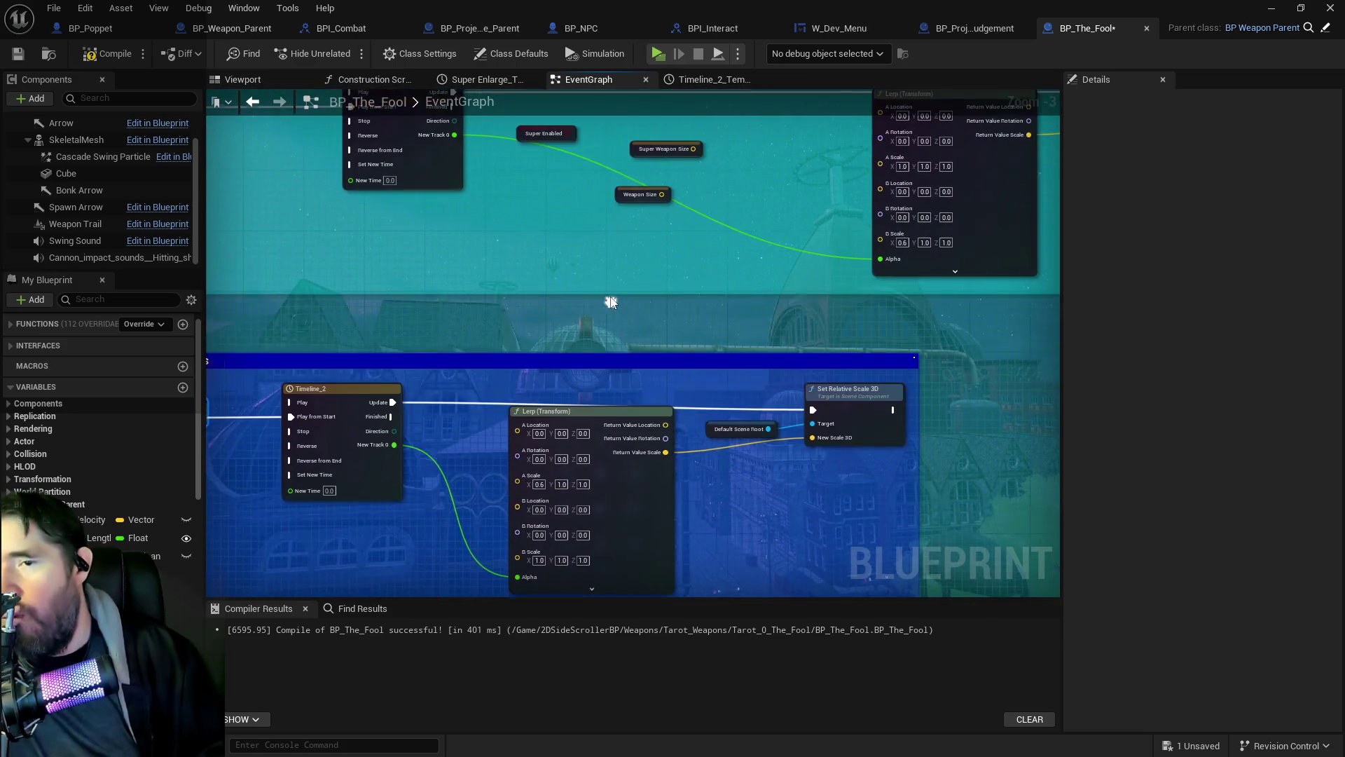
pyautogui.moveTo(701, 351)
pyautogui.mouseDown()
pyautogui.moveTo(426, 515)
pyautogui.moveTo(436, 469)
pyautogui.moveTo(537, 337)
pyautogui.moveTo(527, 347)
pyautogui.moveTo(721, 303)
pyautogui.moveTo(720, 319)
pyautogui.moveTo(875, 406)
pyautogui.mouseUp()
pyautogui.moveTo(788, 375)
pyautogui.mouseDown()
pyautogui.moveTo(672, 321)
pyautogui.moveTo(673, 332)
pyautogui.moveTo(615, 331)
pyautogui.moveTo(611, 301)
pyautogui.mouseUp()
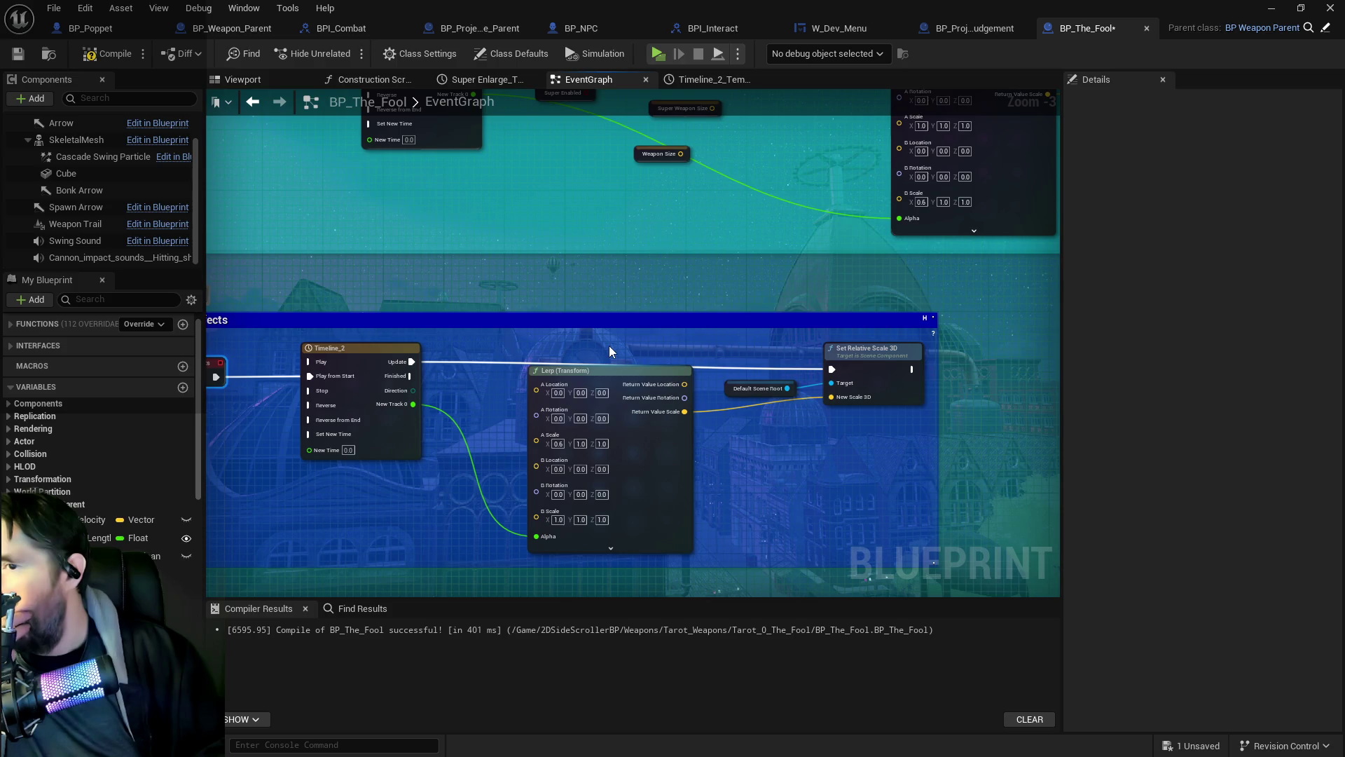
pyautogui.moveTo(587, 353)
pyautogui.mouseDown()
pyautogui.moveTo(617, 394)
pyautogui.moveTo(665, 407)
pyautogui.moveTo(640, 483)
pyautogui.moveTo(516, 496)
pyautogui.mouseUp()
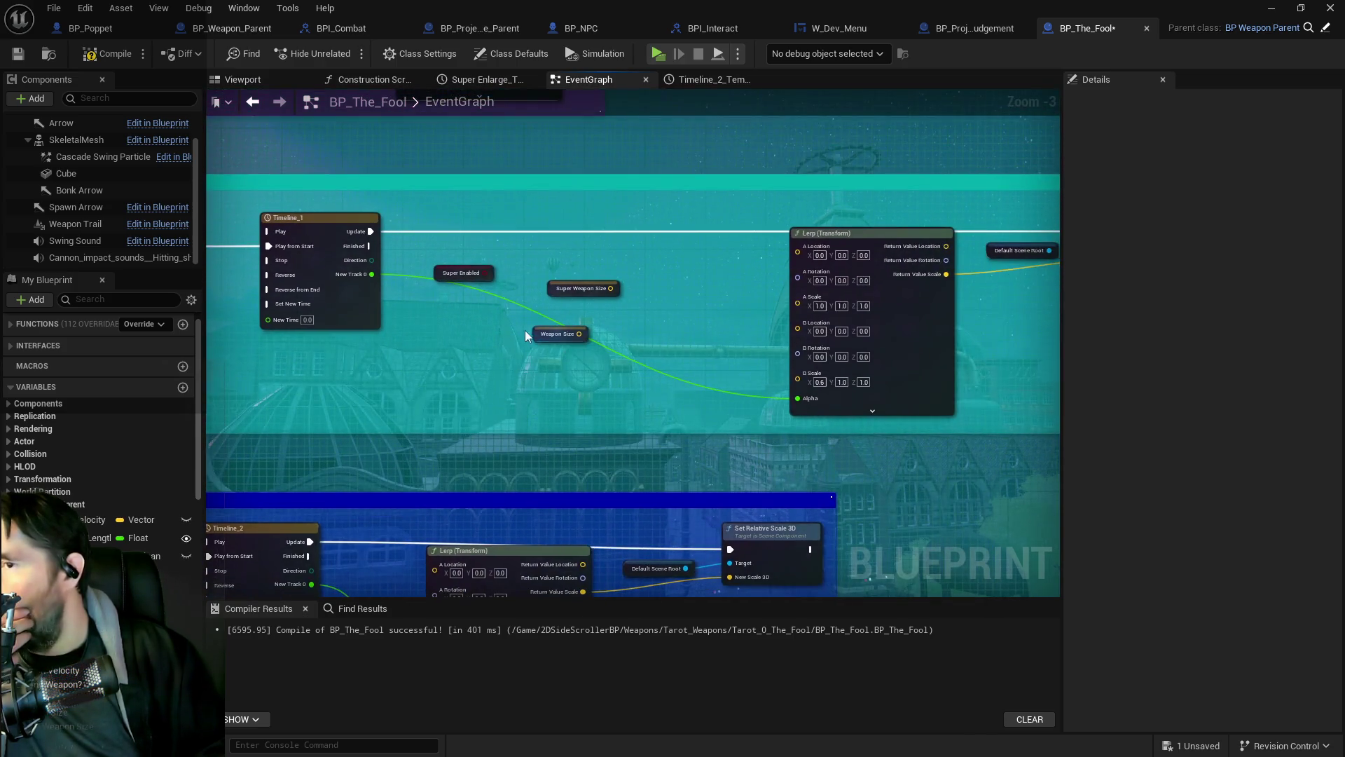
# Step: Delete the Super Enabled, Super Weapon Size and Weapon Size getters, then compile and save BP_The_Fool
pyautogui.click(484, 272)
pyautogui.moveTo(484, 272)
pyautogui.mouseDown()
pyautogui.moveTo(561, 233)
pyautogui.moveTo(484, 273)
pyautogui.mouseUp()
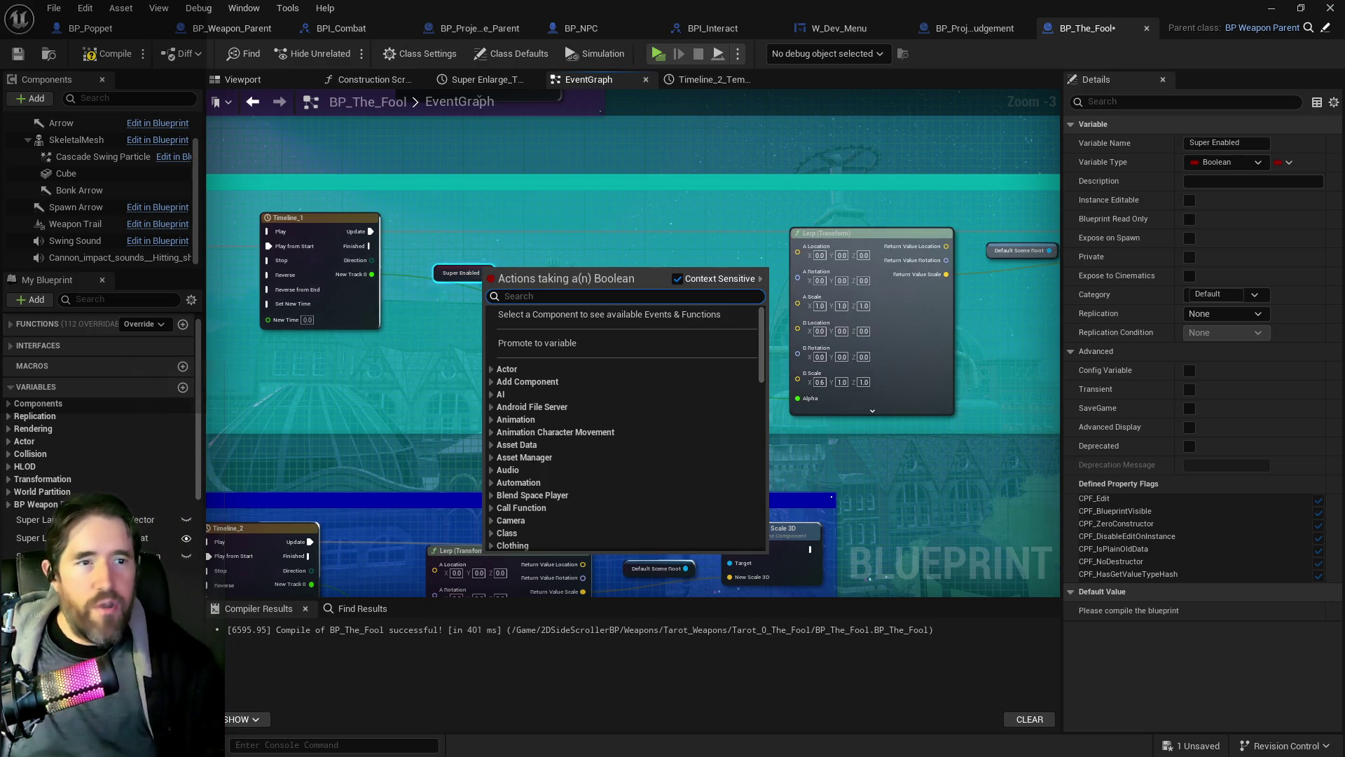
pyautogui.press('Escape')
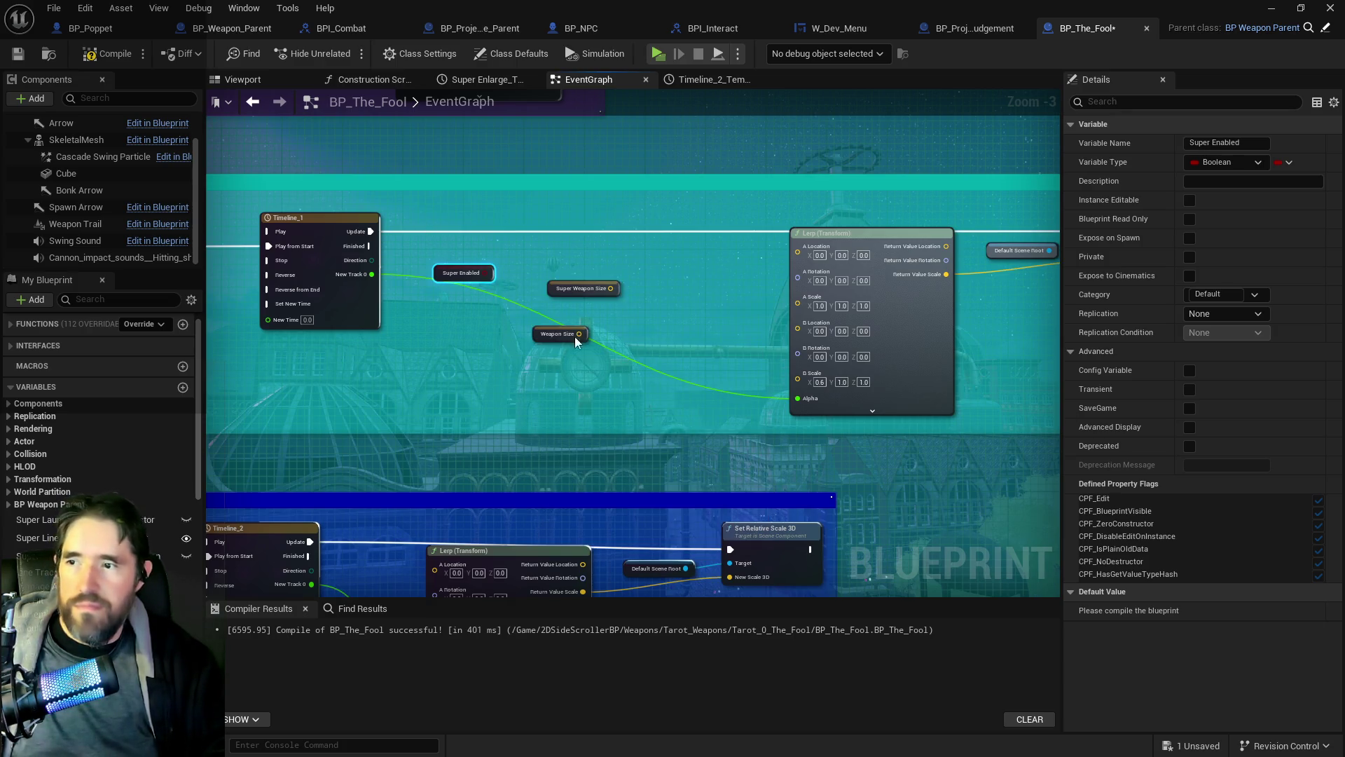
pyautogui.moveTo(624, 362); pyautogui.dragTo(427, 260)
pyautogui.press('Delete')
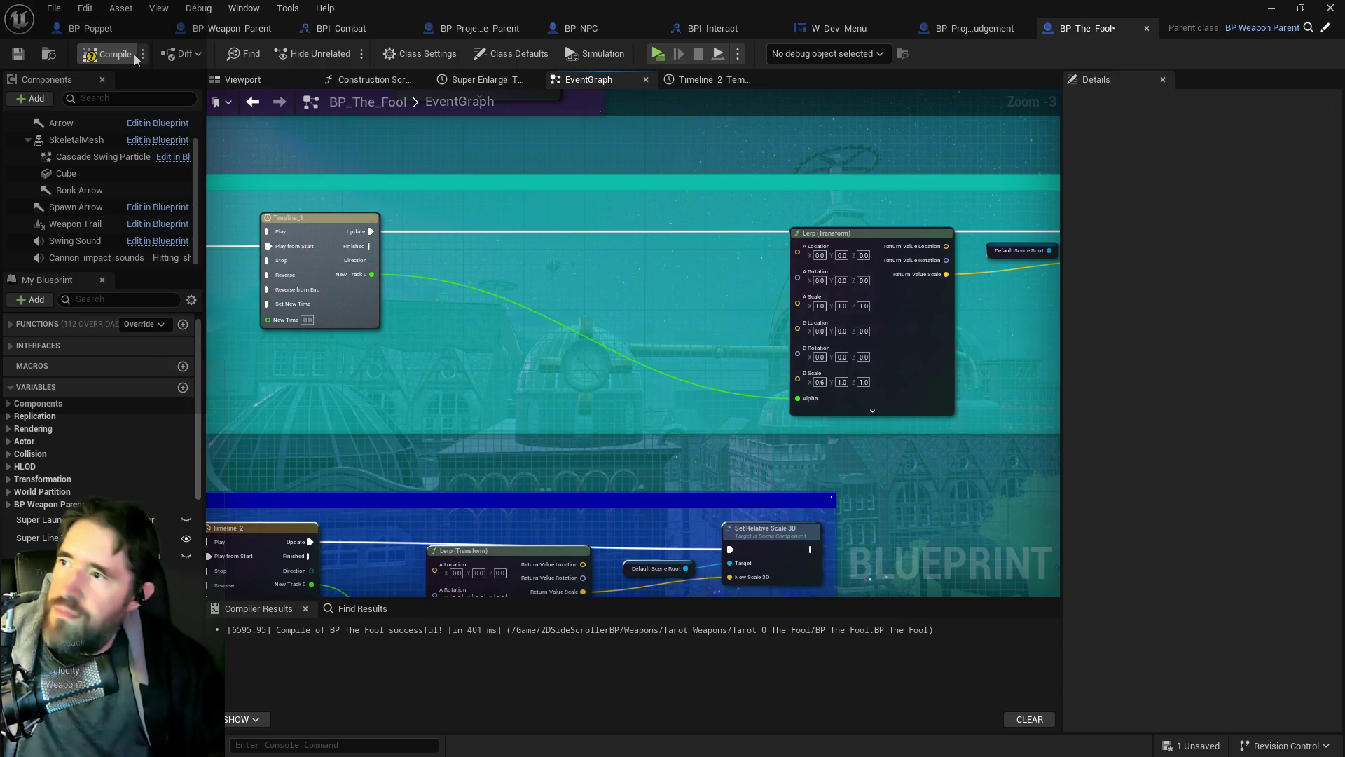
pyautogui.hotkey('ctrl', 's')
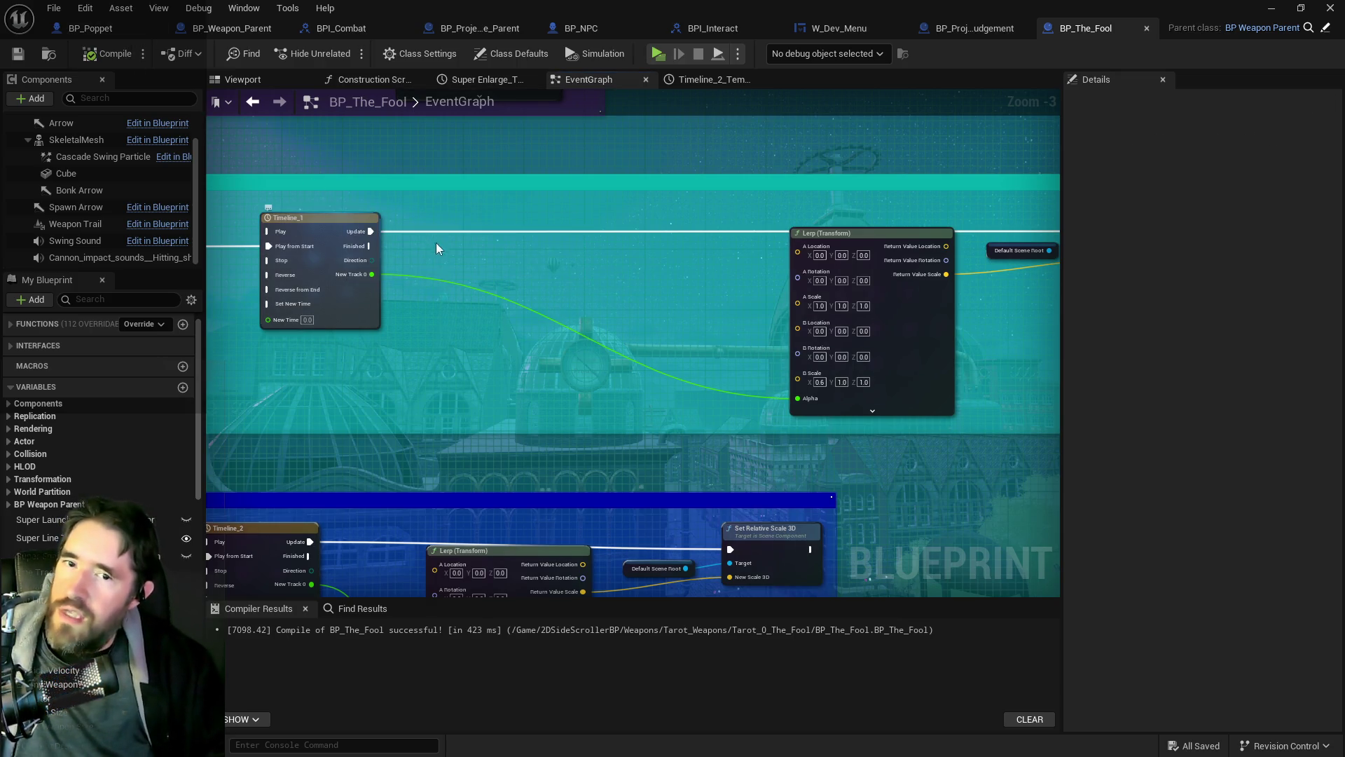
pyautogui.scroll(-3, 587, 257)
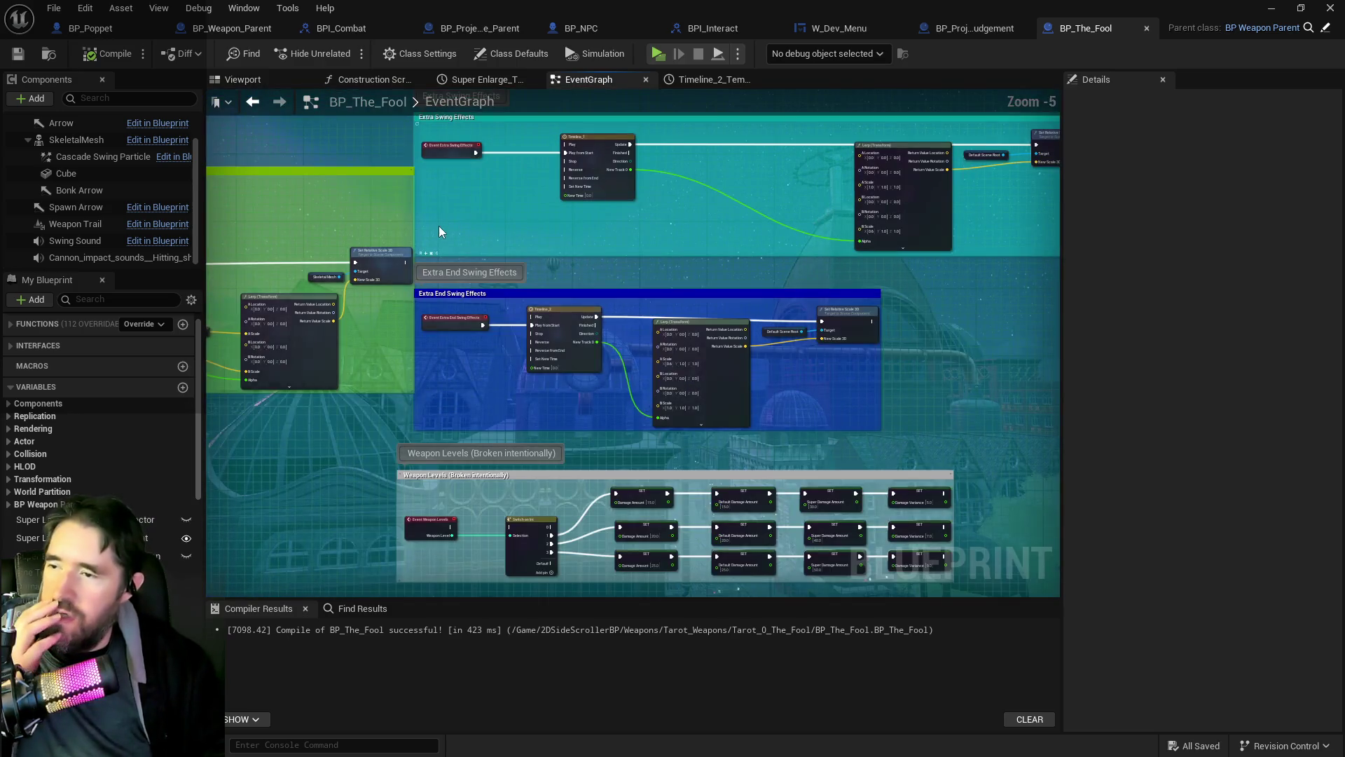
pyautogui.scroll(3, 490, 214)
pyautogui.moveTo(491, 214); pyautogui.dragTo(444, 329)
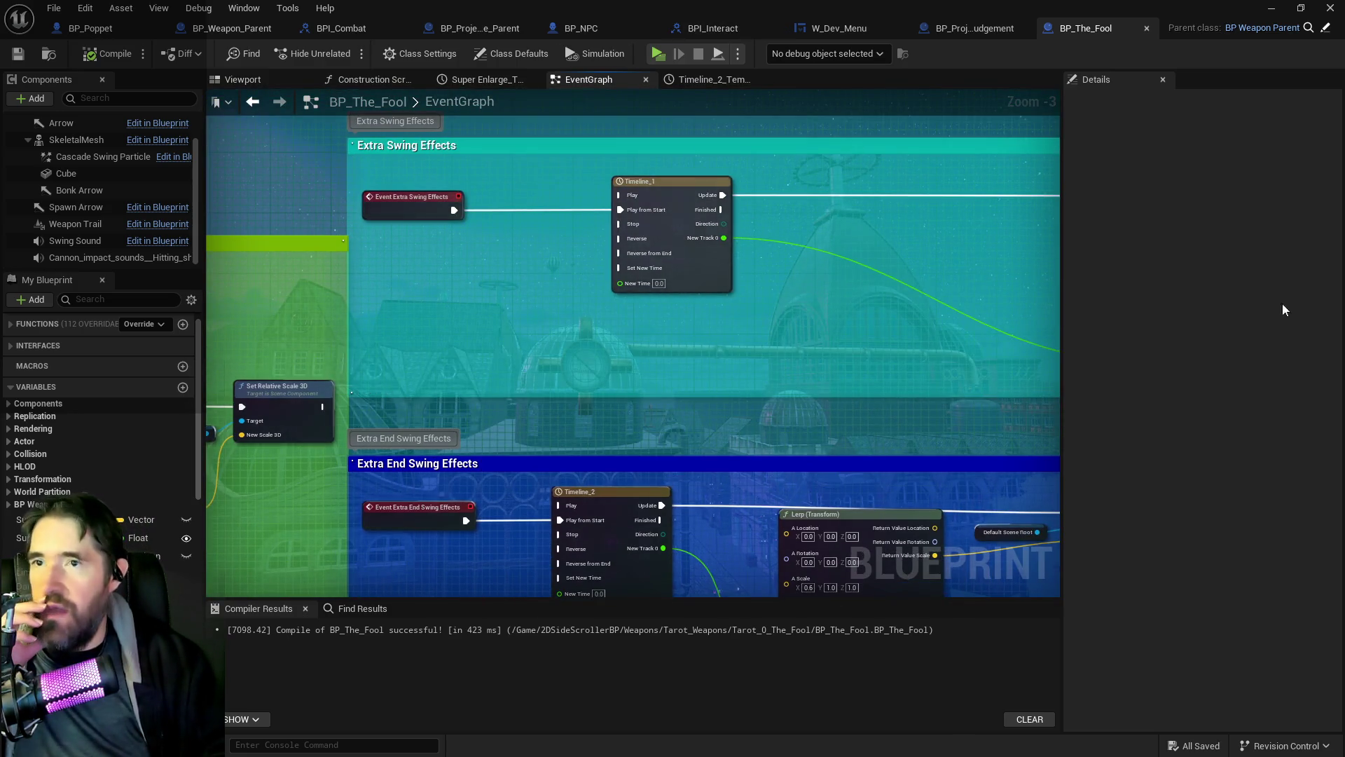
pyautogui.hotkey('ctrl', 'b')
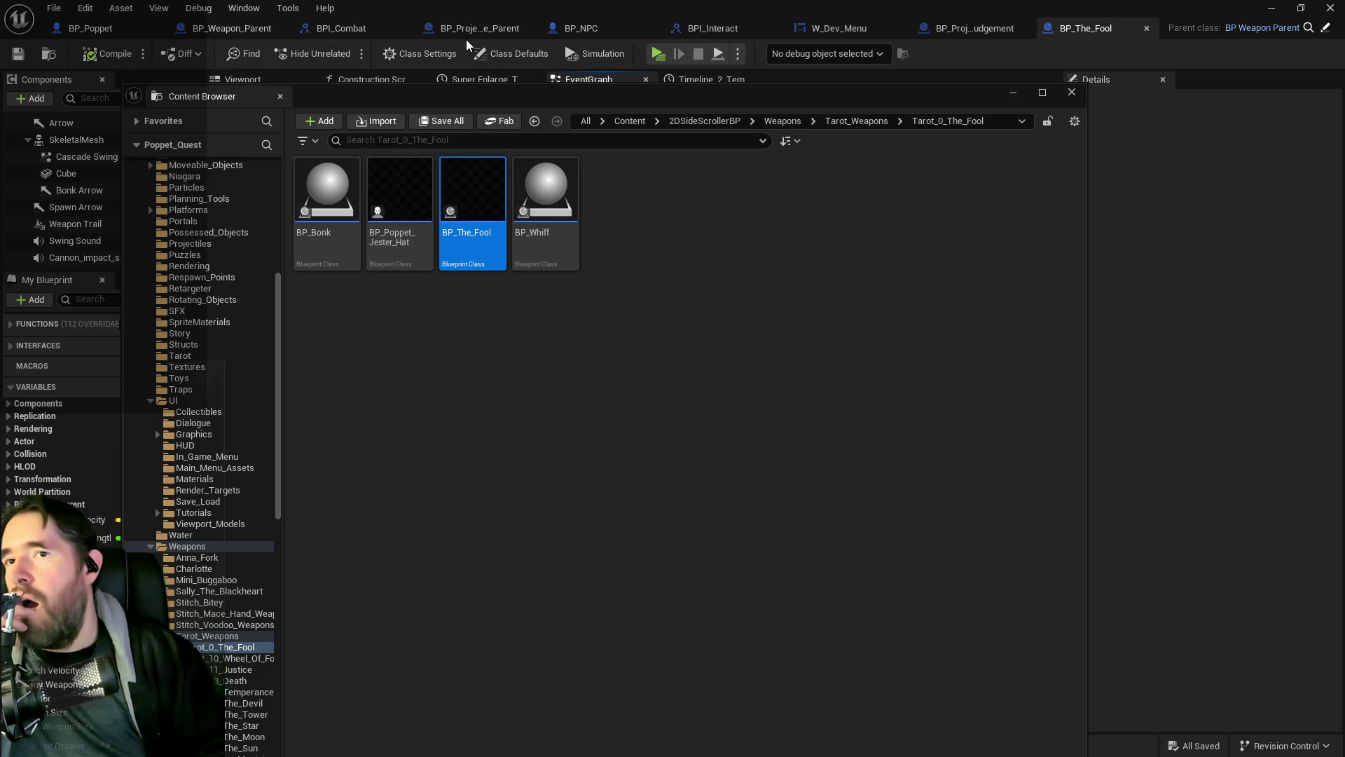
pyautogui.click(524, 39)
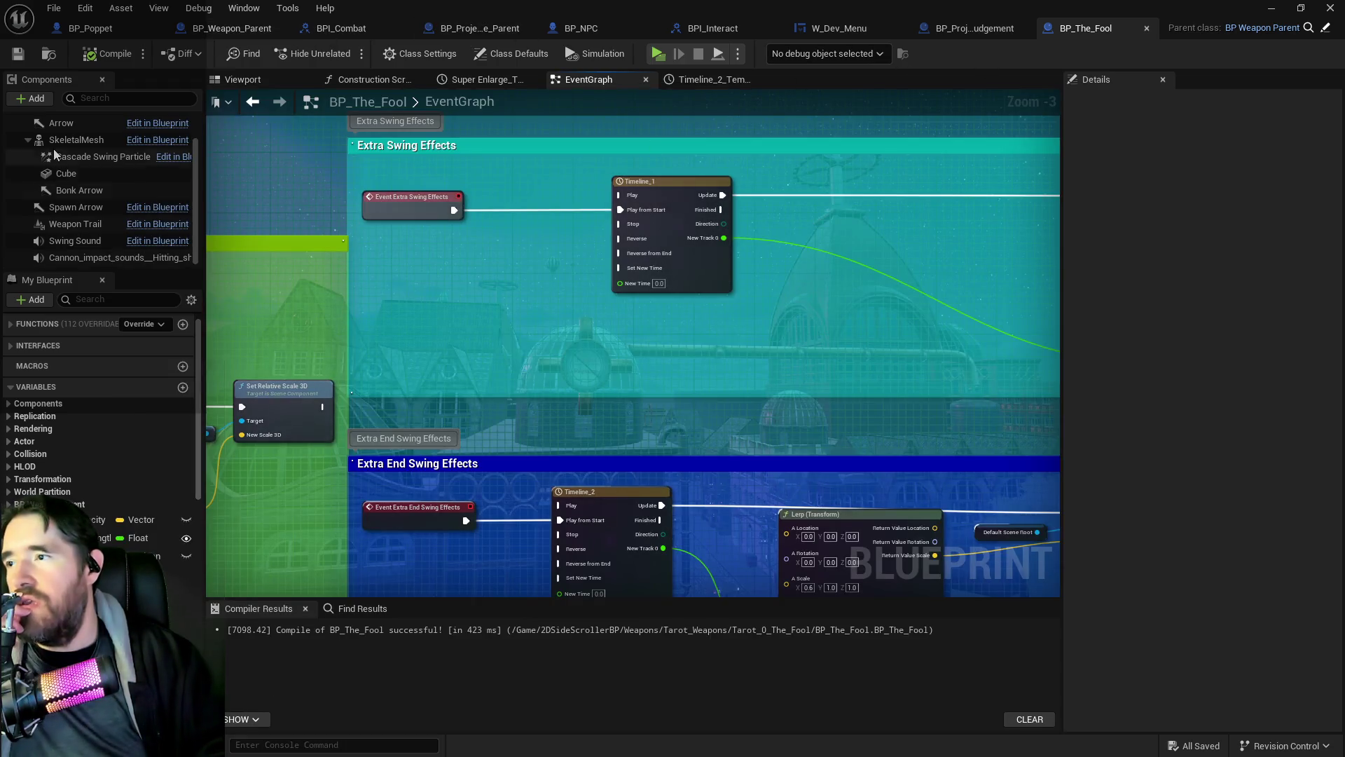
pyautogui.click(61, 122)
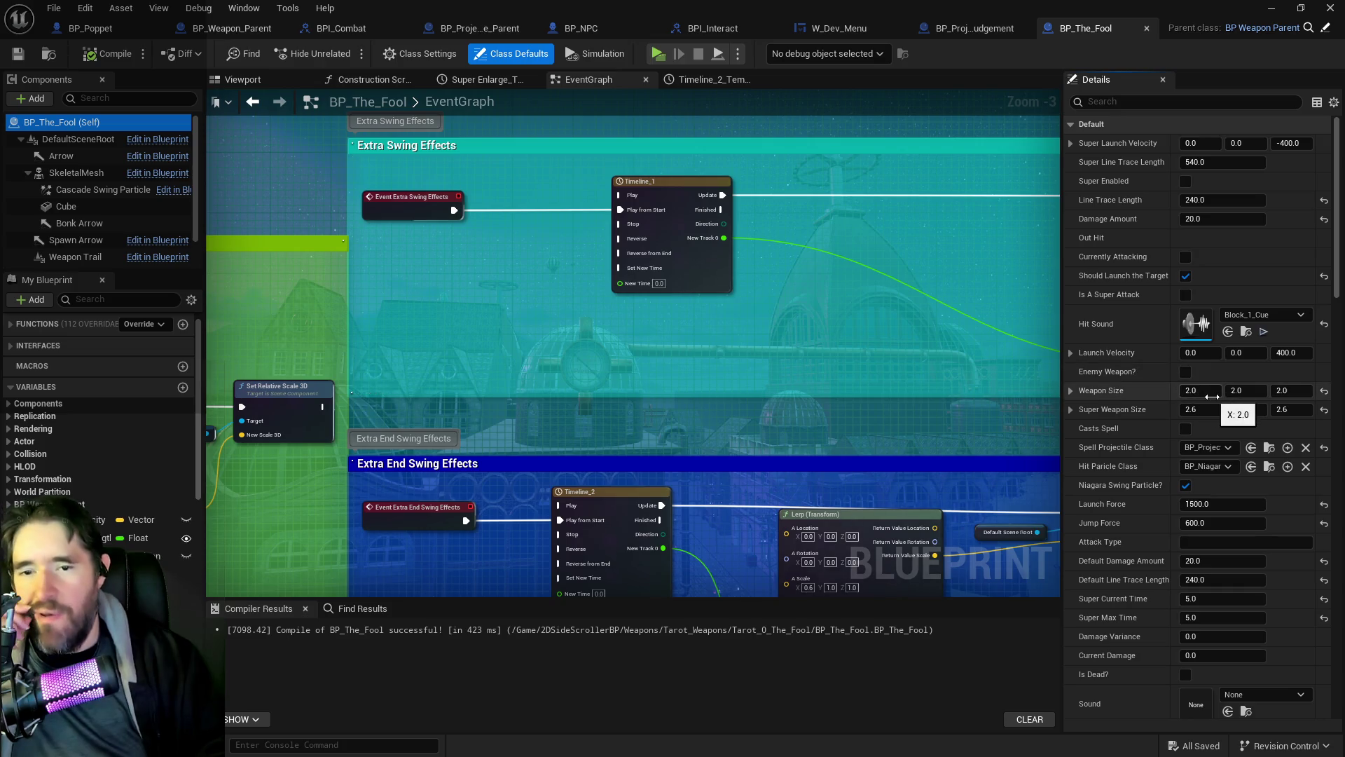
# Step: In Class Defaults, set Super Line Trace Length to 340 and Default Line Trace Length to 200
pyautogui.scroll(-1, 1199, 387)
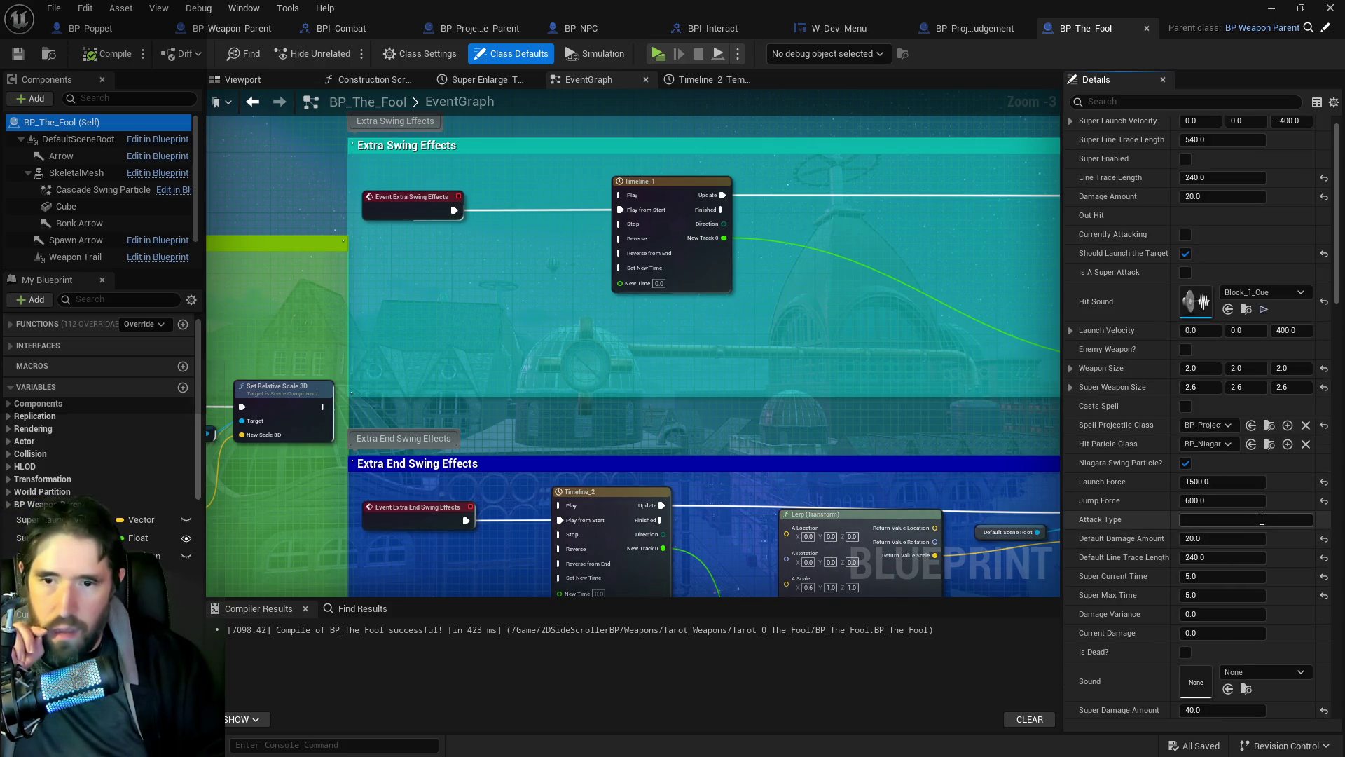
pyautogui.scroll(-3, 1233, 560)
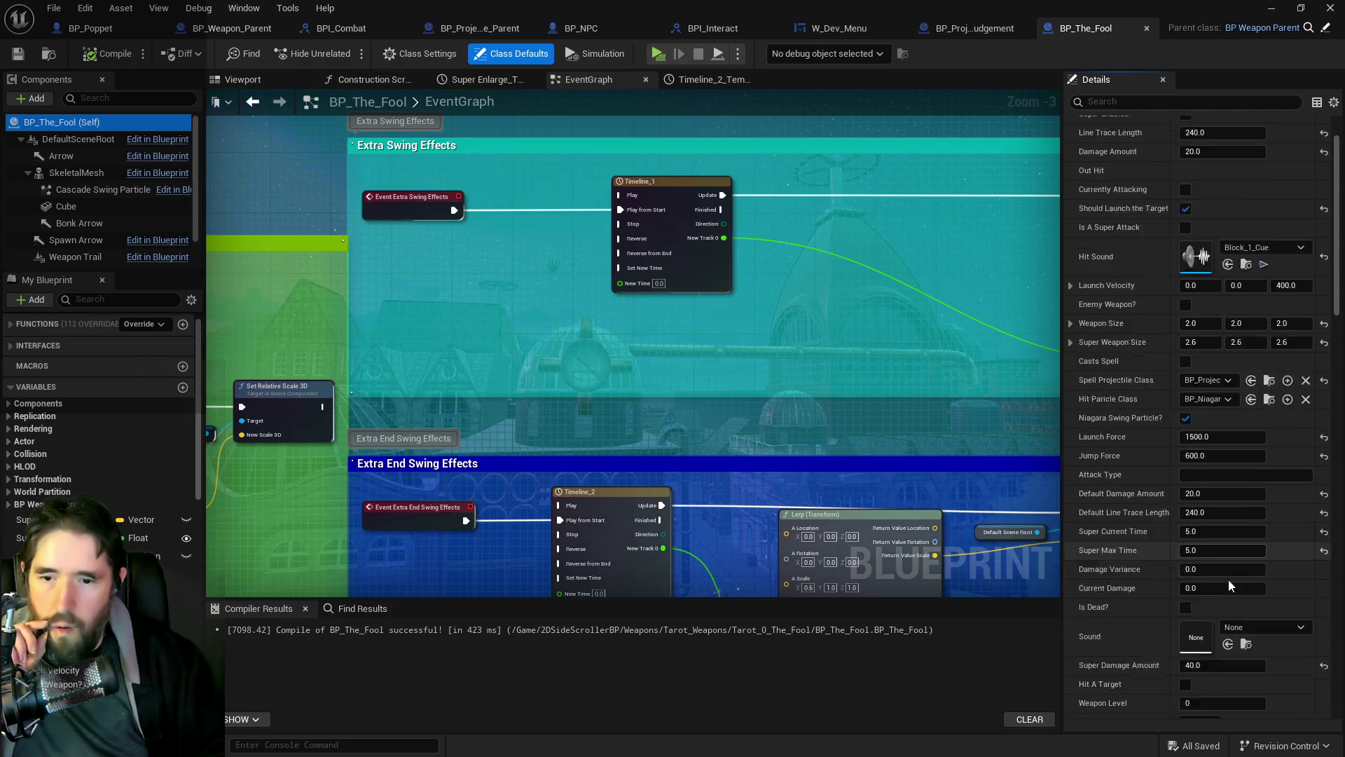
pyautogui.scroll(4, 1228, 576)
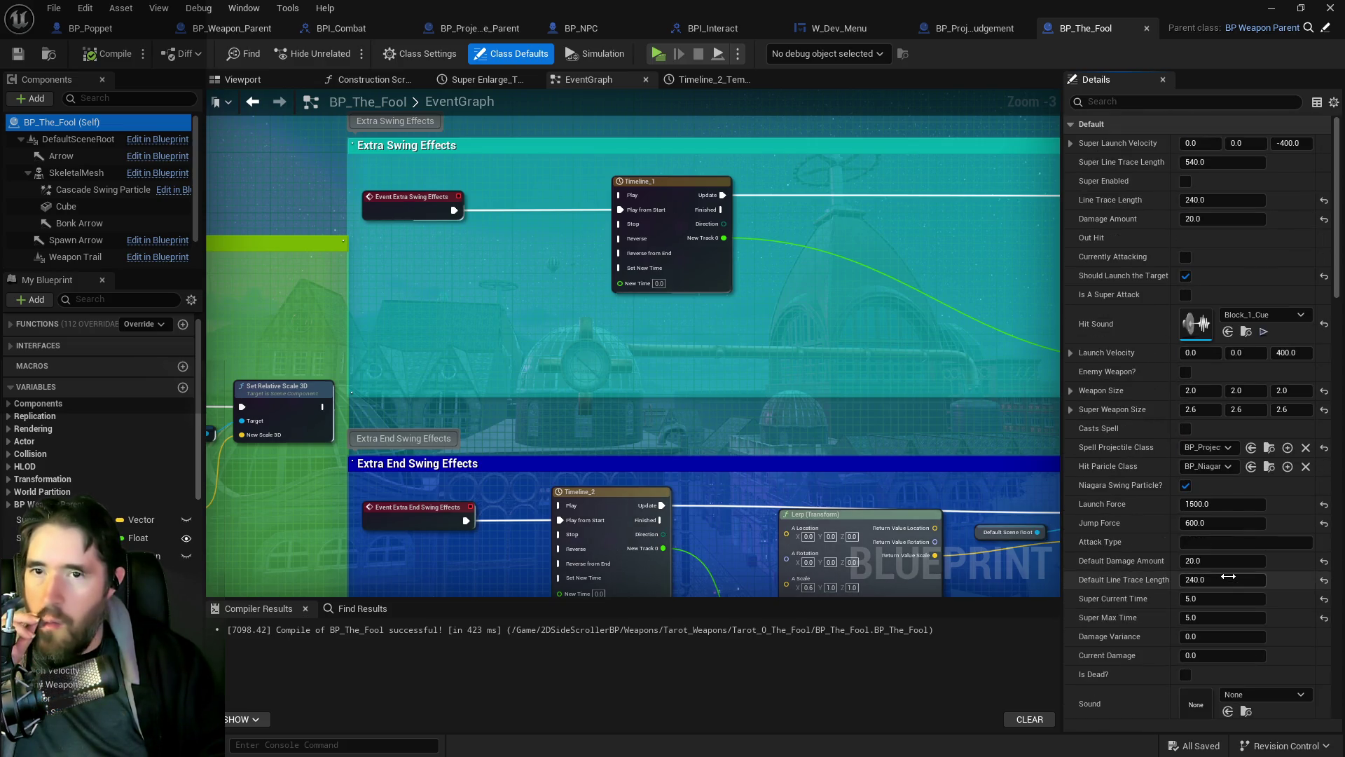
pyautogui.click(1222, 162)
pyautogui.write('340')
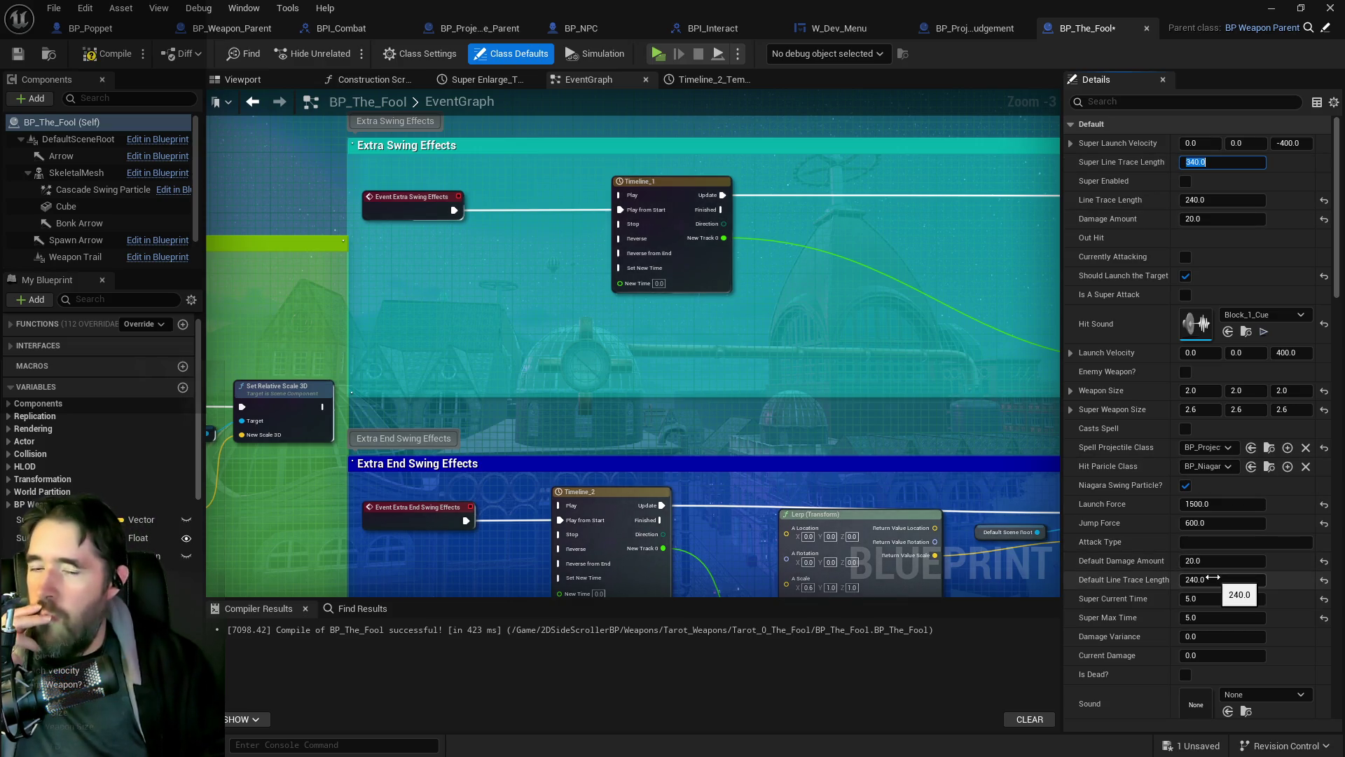
pyautogui.click(1213, 578)
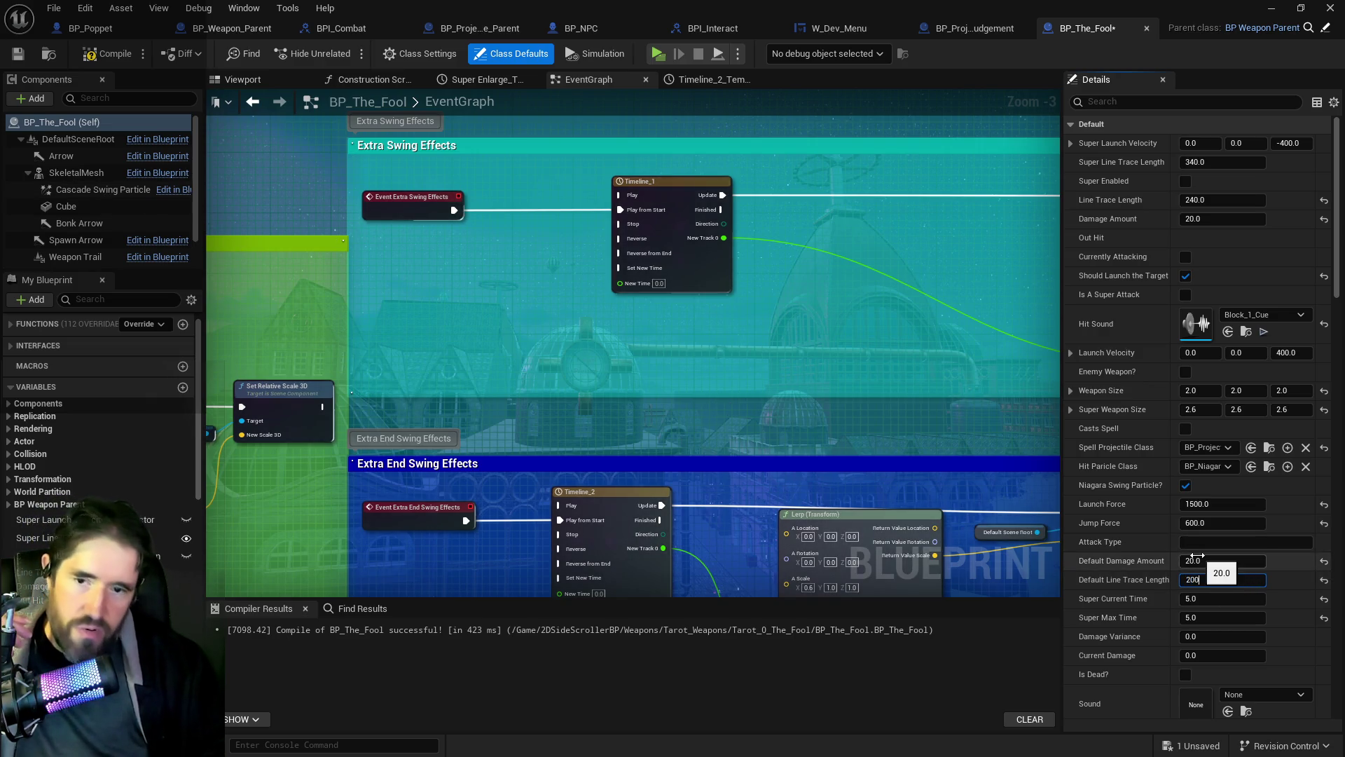
pyautogui.click(112, 56)
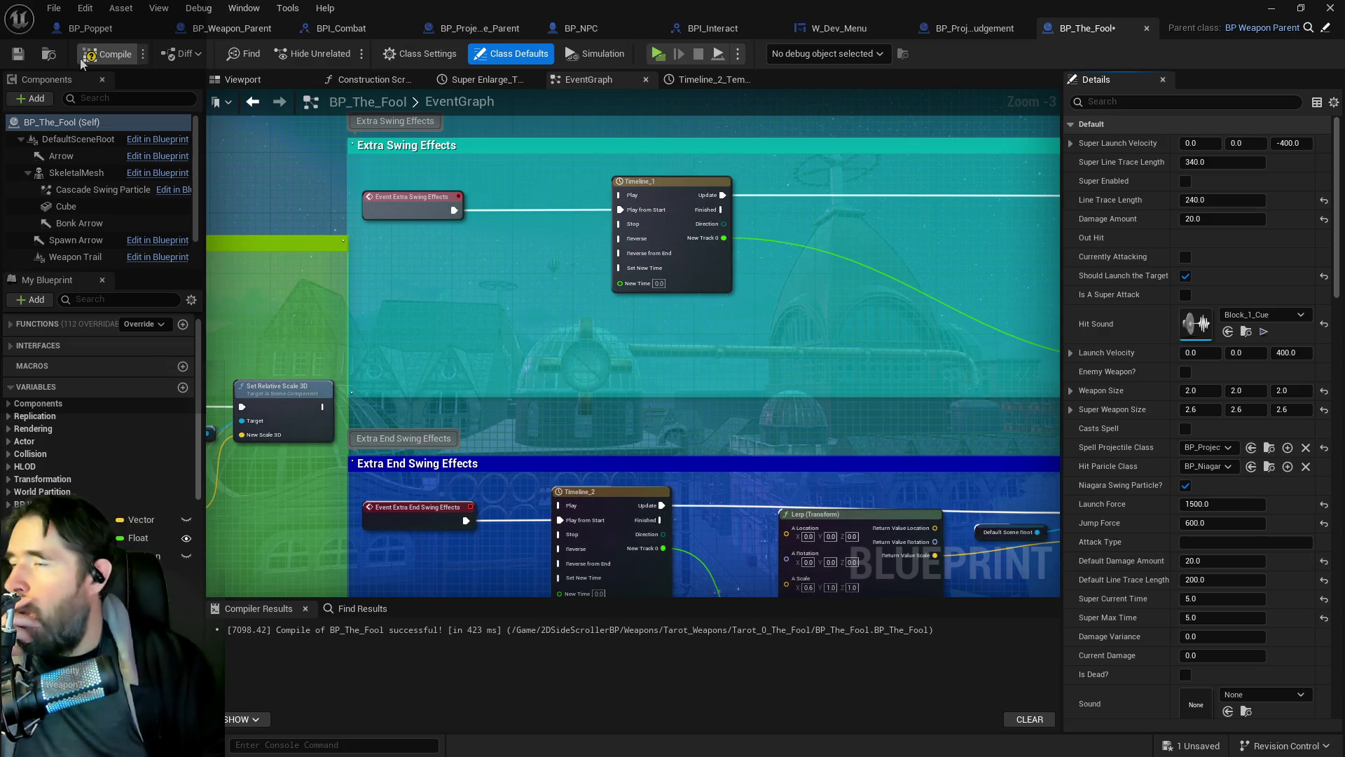
# Step: Compile and save BP_The_Fool, then show its Viewport
pyautogui.click(82, 62)
pyautogui.click(21, 54)
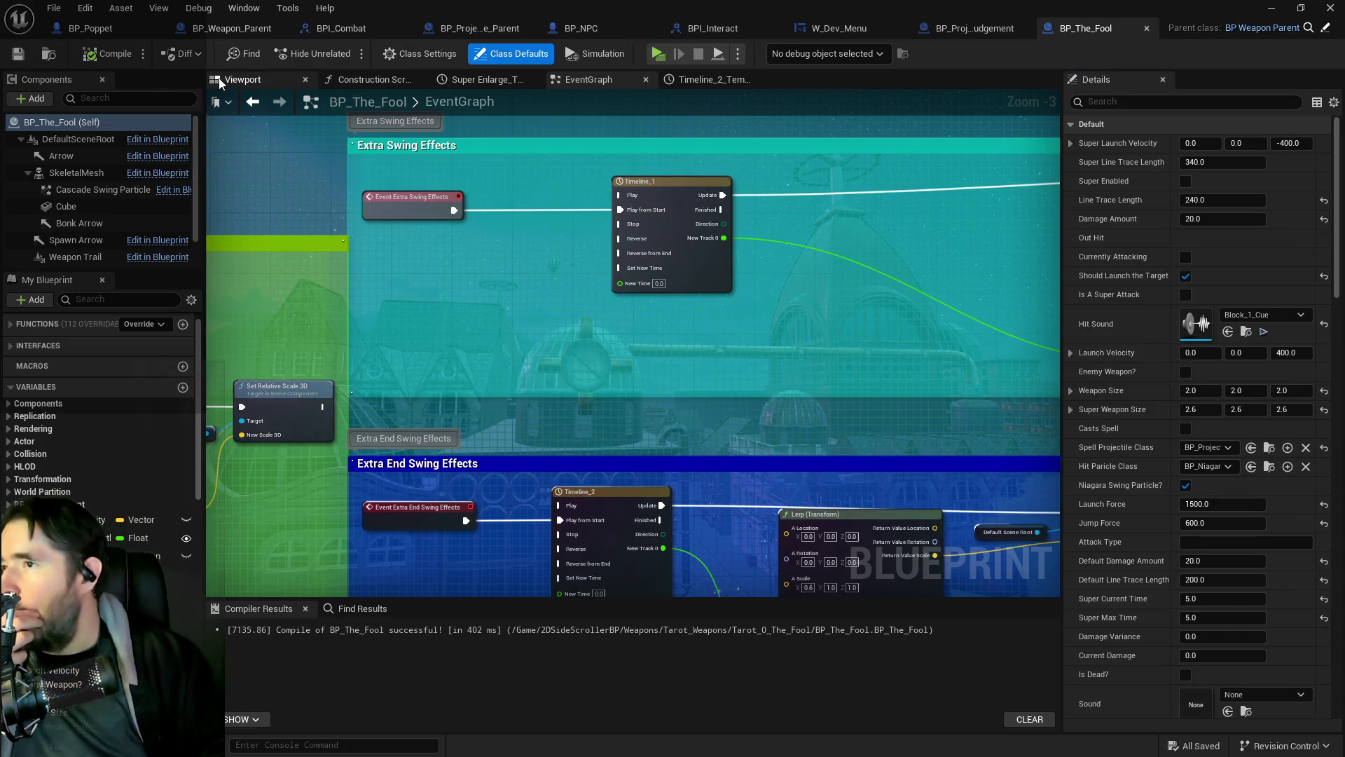
pyautogui.click(242, 79)
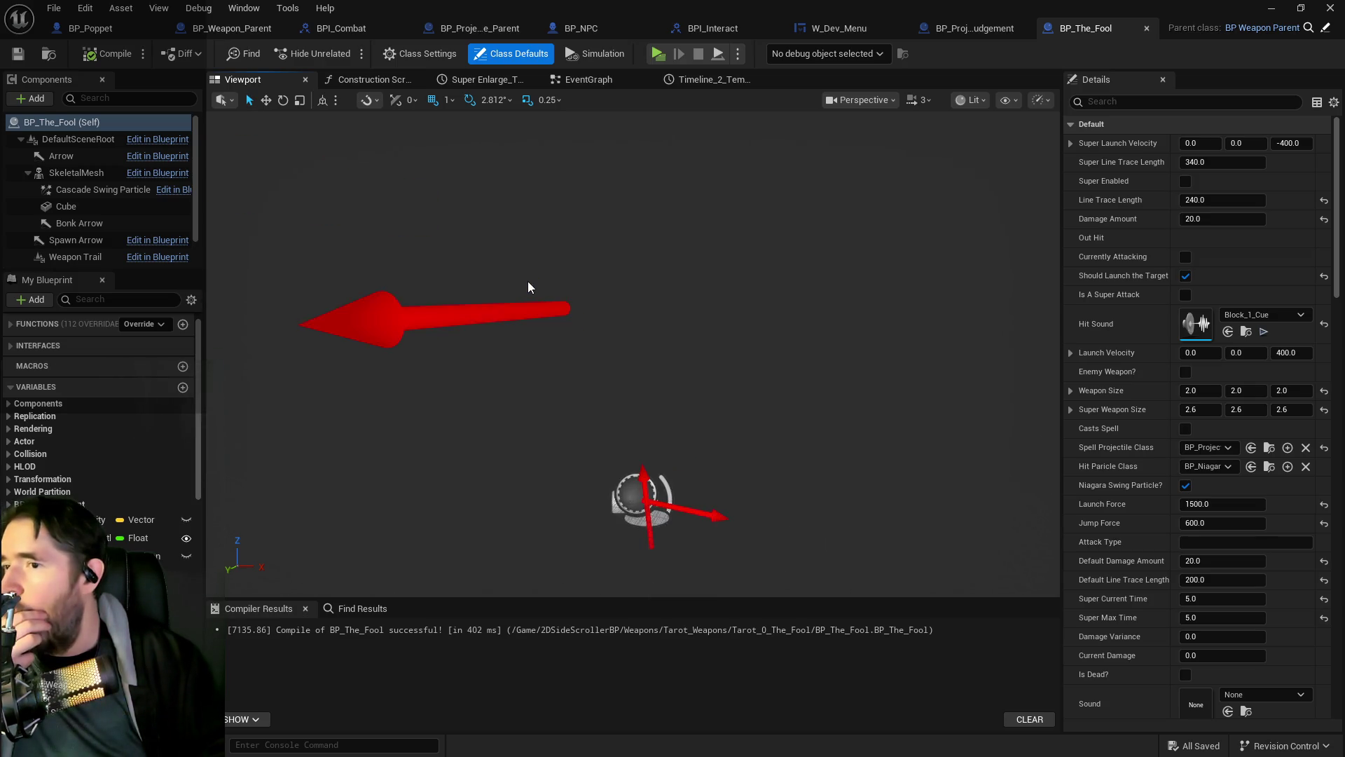
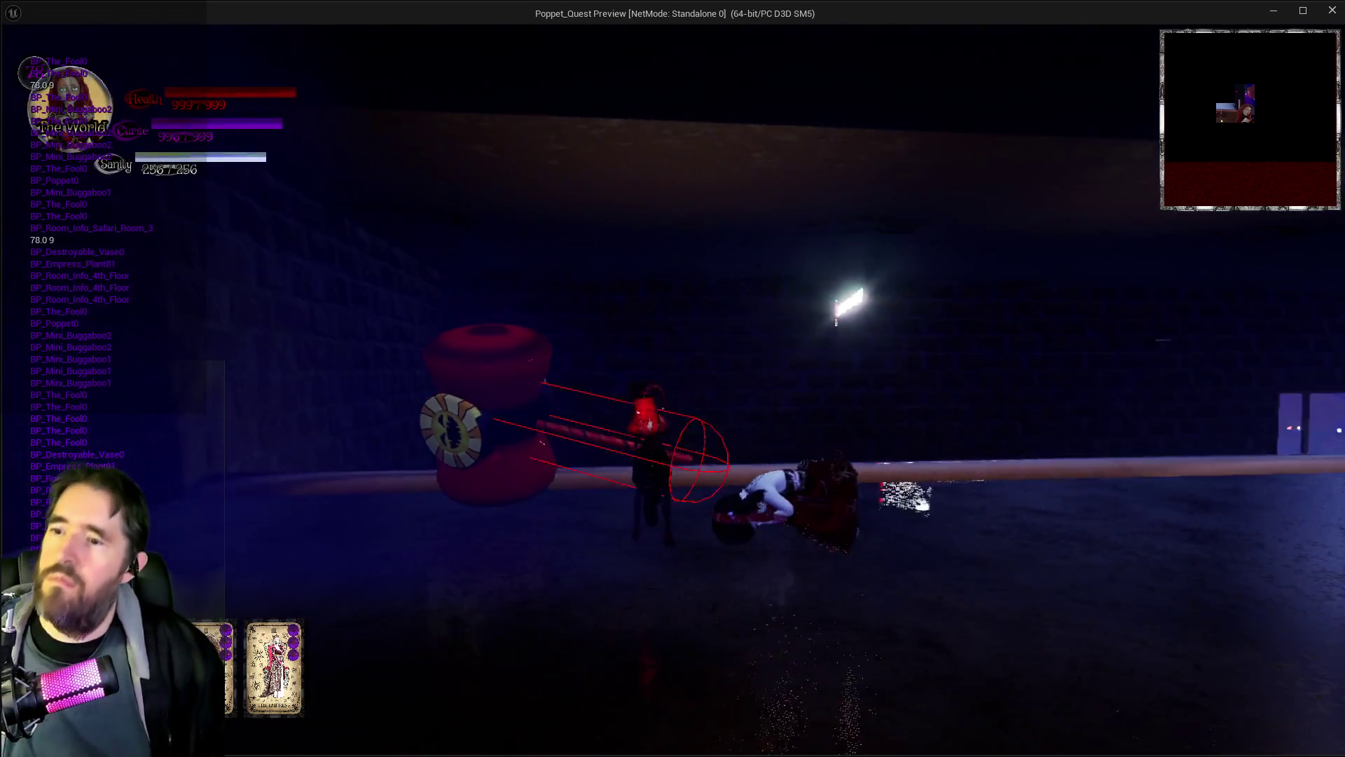
# Step: Stop play, set Line Trace Length and Default Line Trace Length to 220.0, and compile
pyautogui.press('Escape')
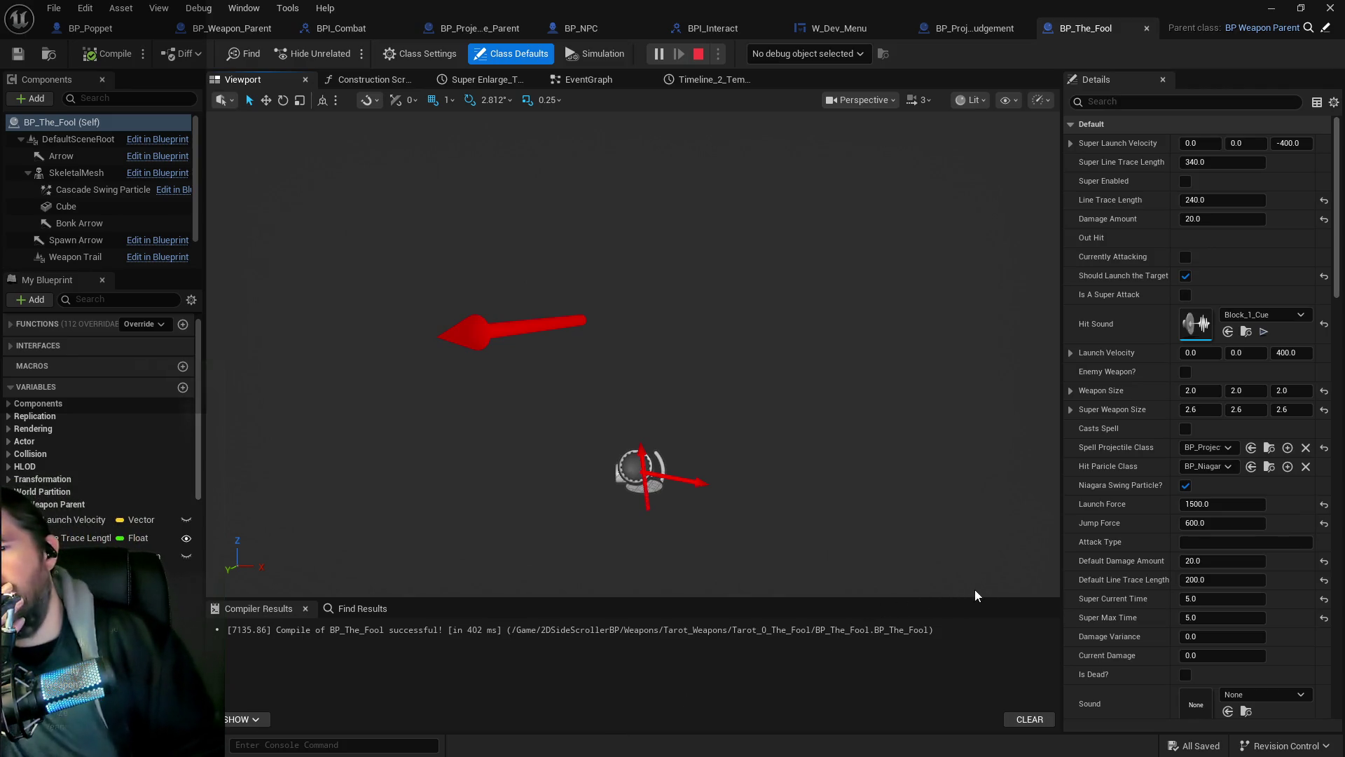
pyautogui.click(1203, 580)
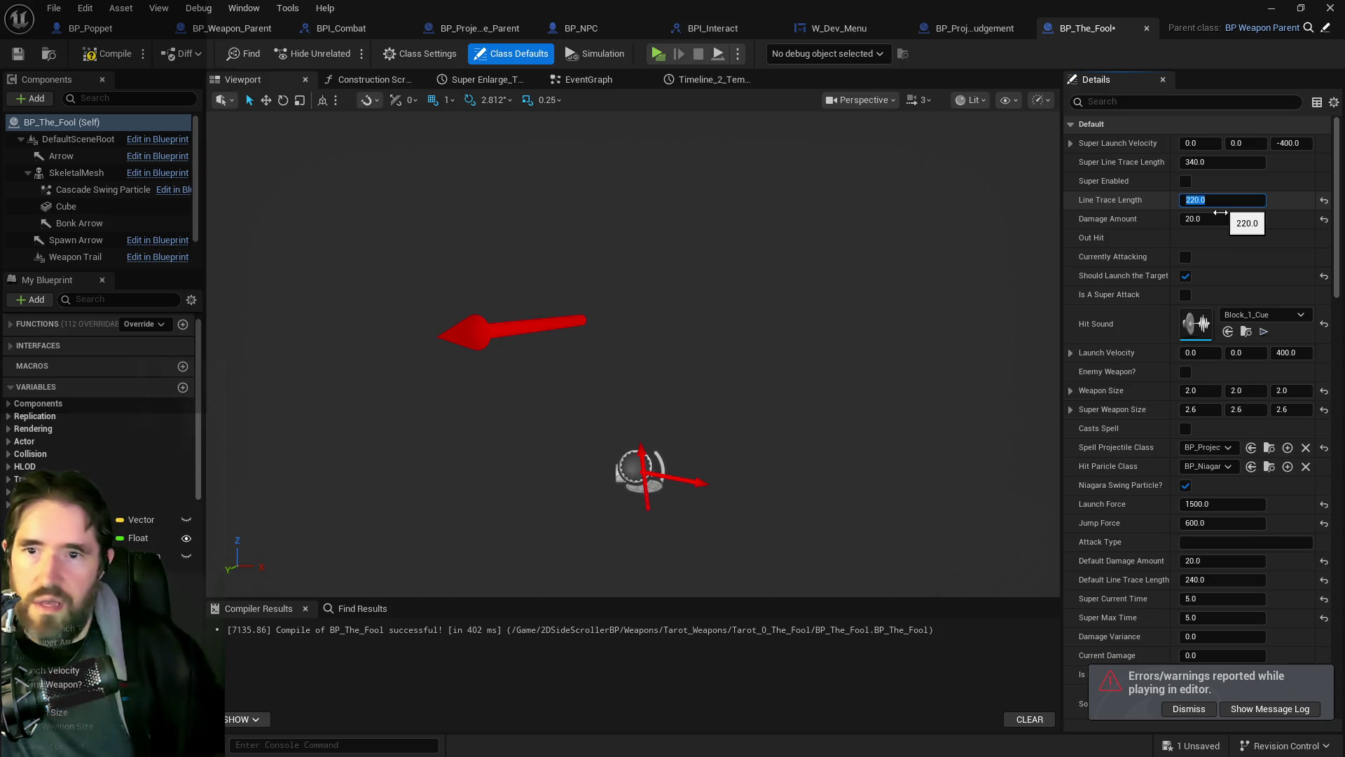
pyautogui.click(1204, 578)
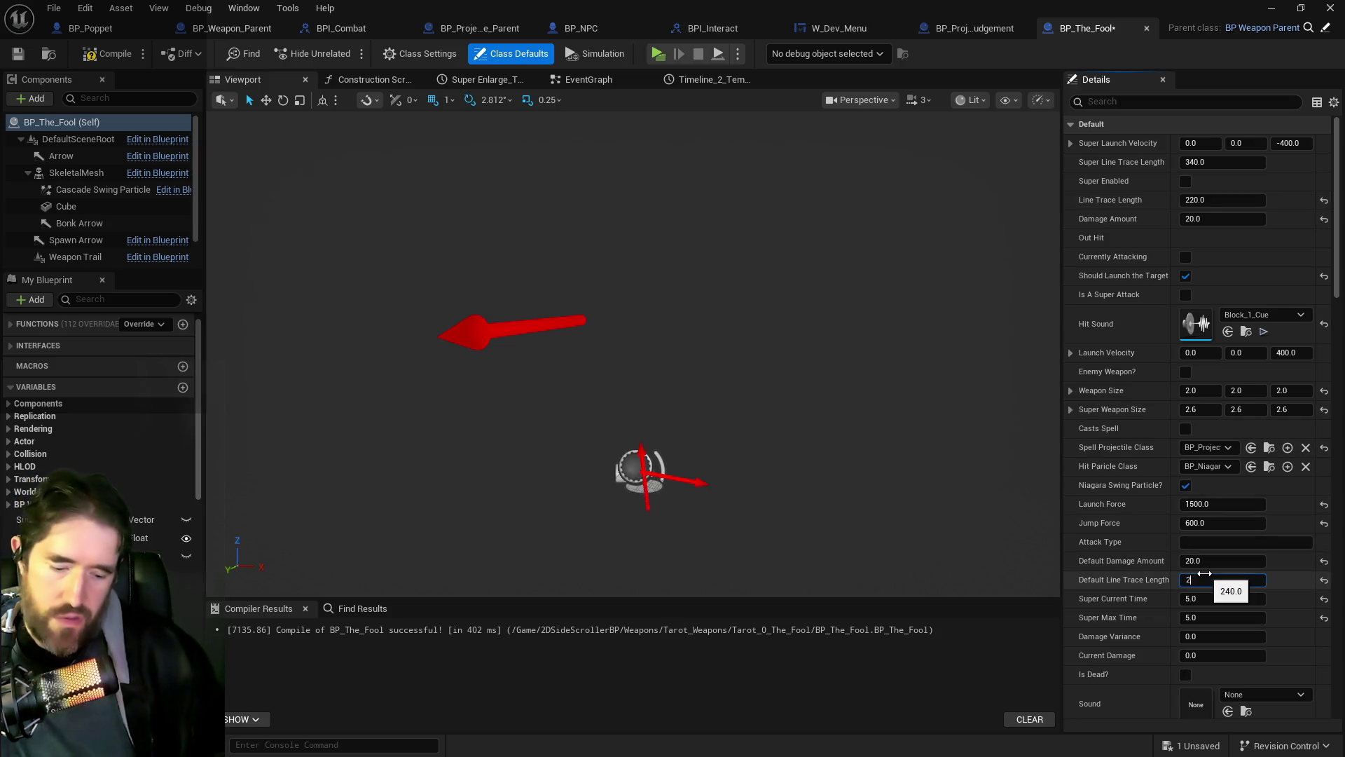
pyautogui.write('20.0')
pyautogui.write('360')
pyautogui.press('Return')
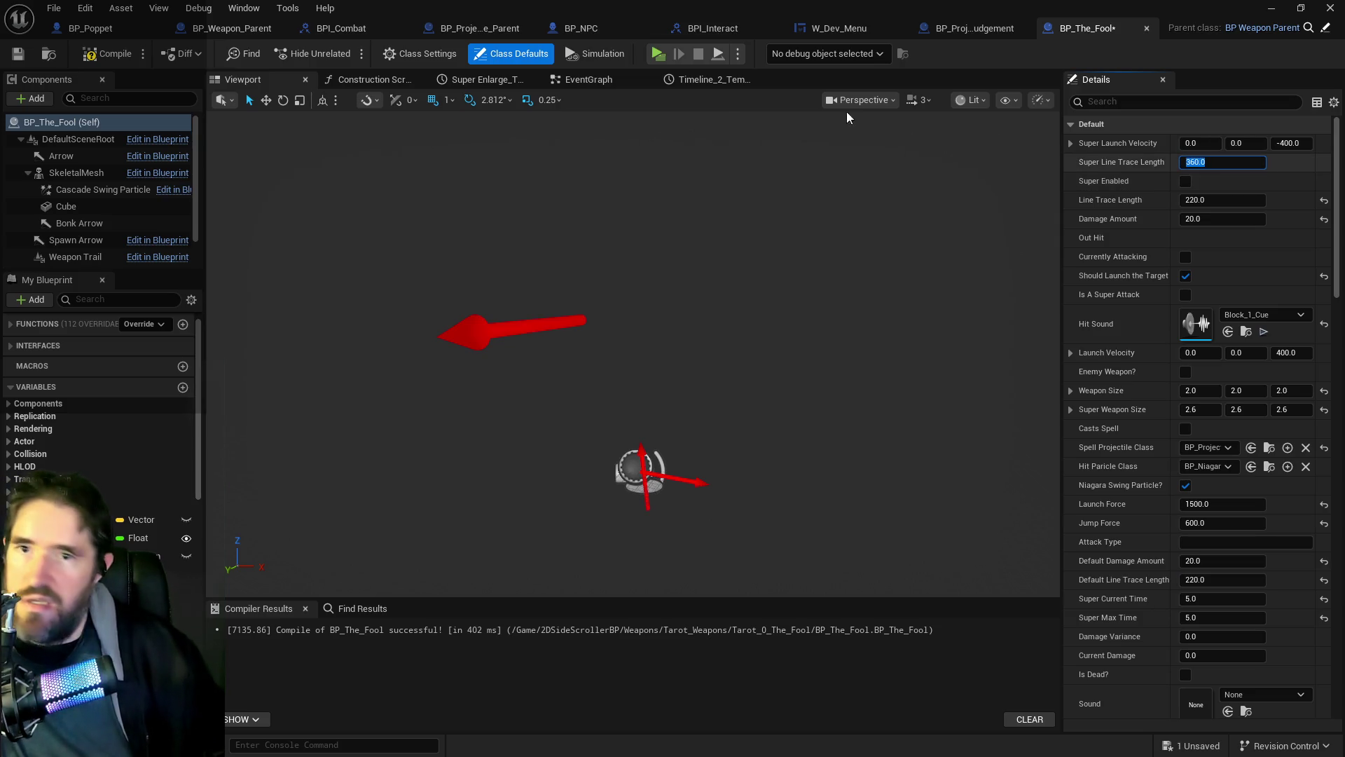
pyautogui.click(123, 59)
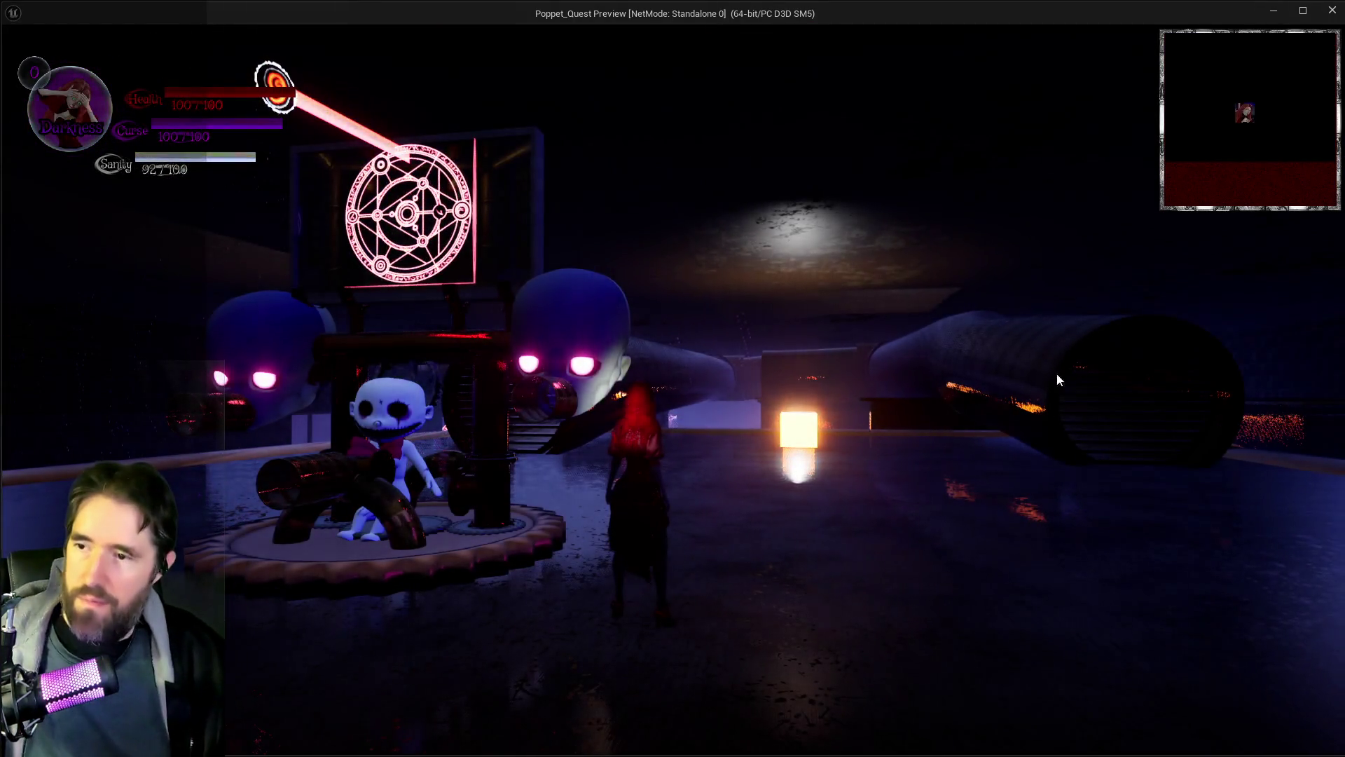
pyautogui.press('i')
pyautogui.press('i')
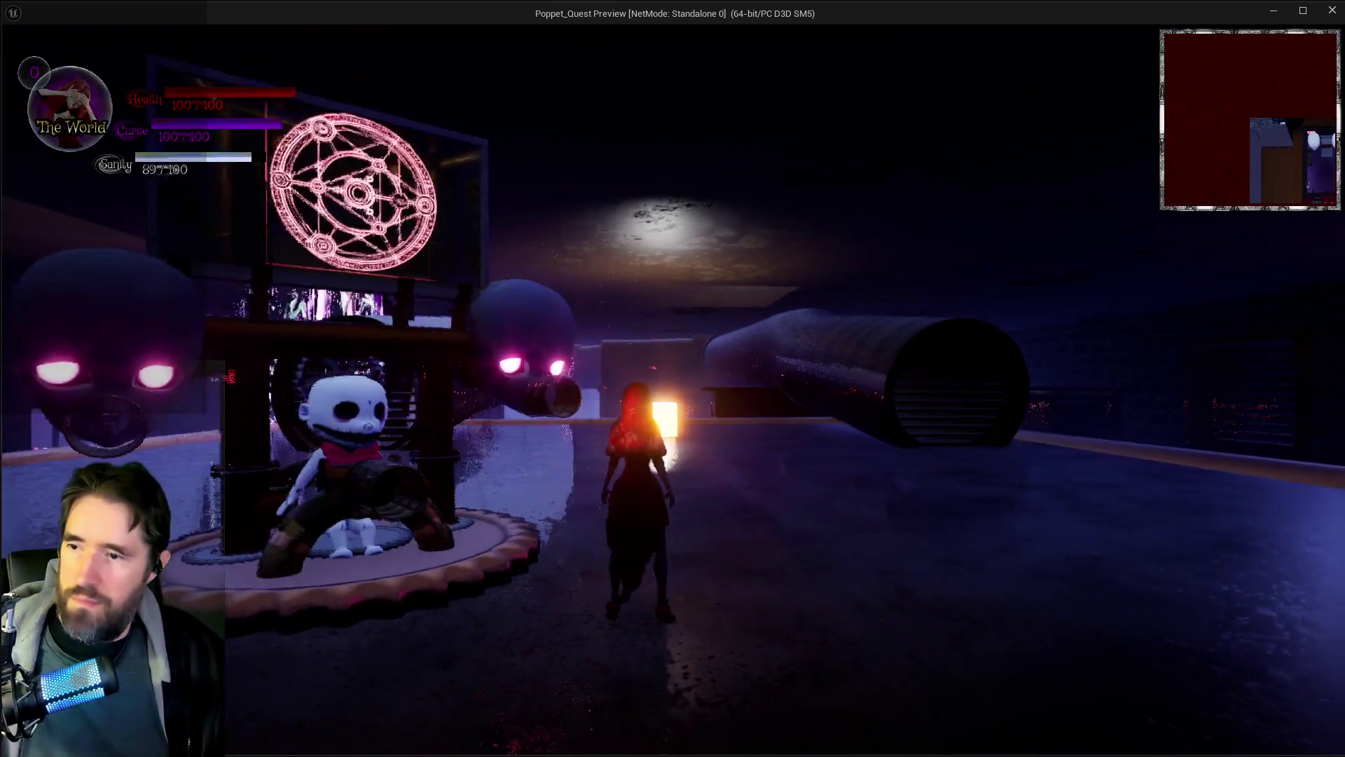
pyautogui.press('i')
pyautogui.press('i')
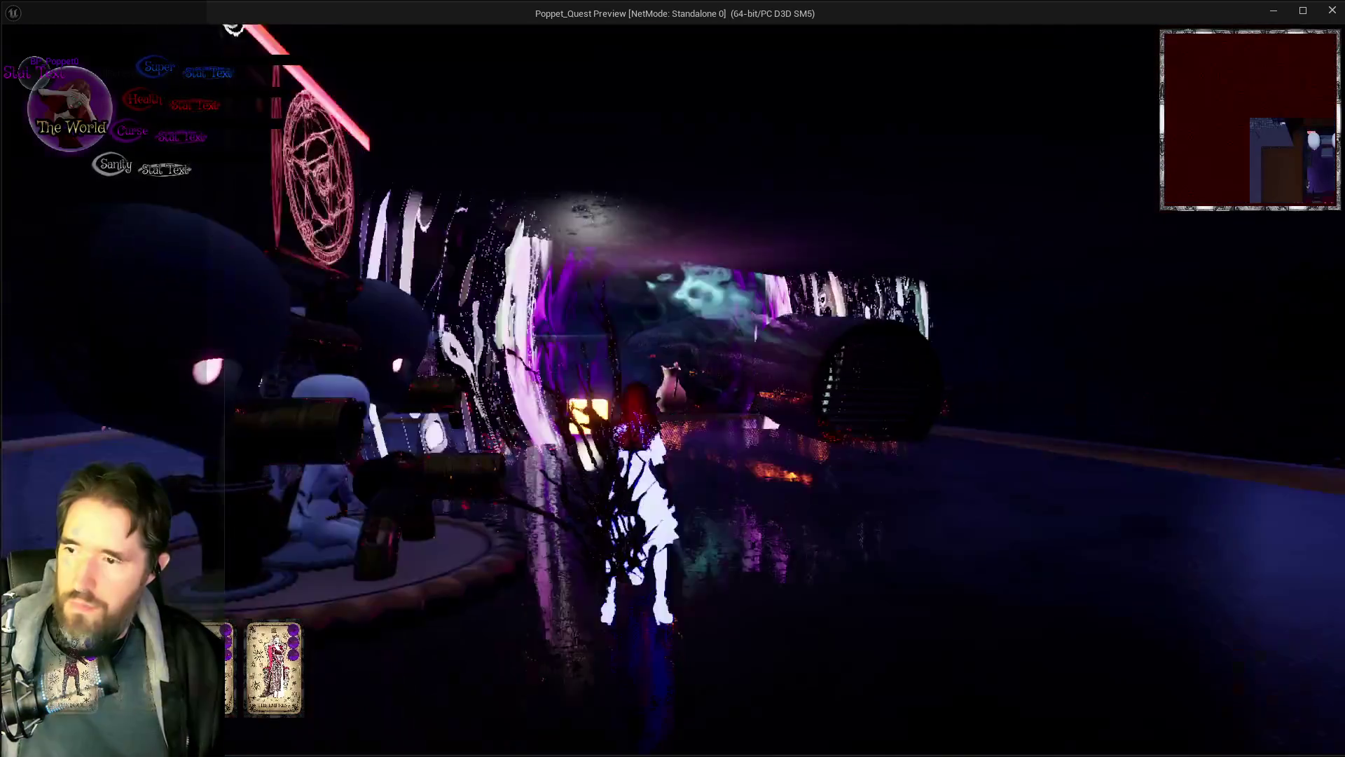
pyautogui.press('w')
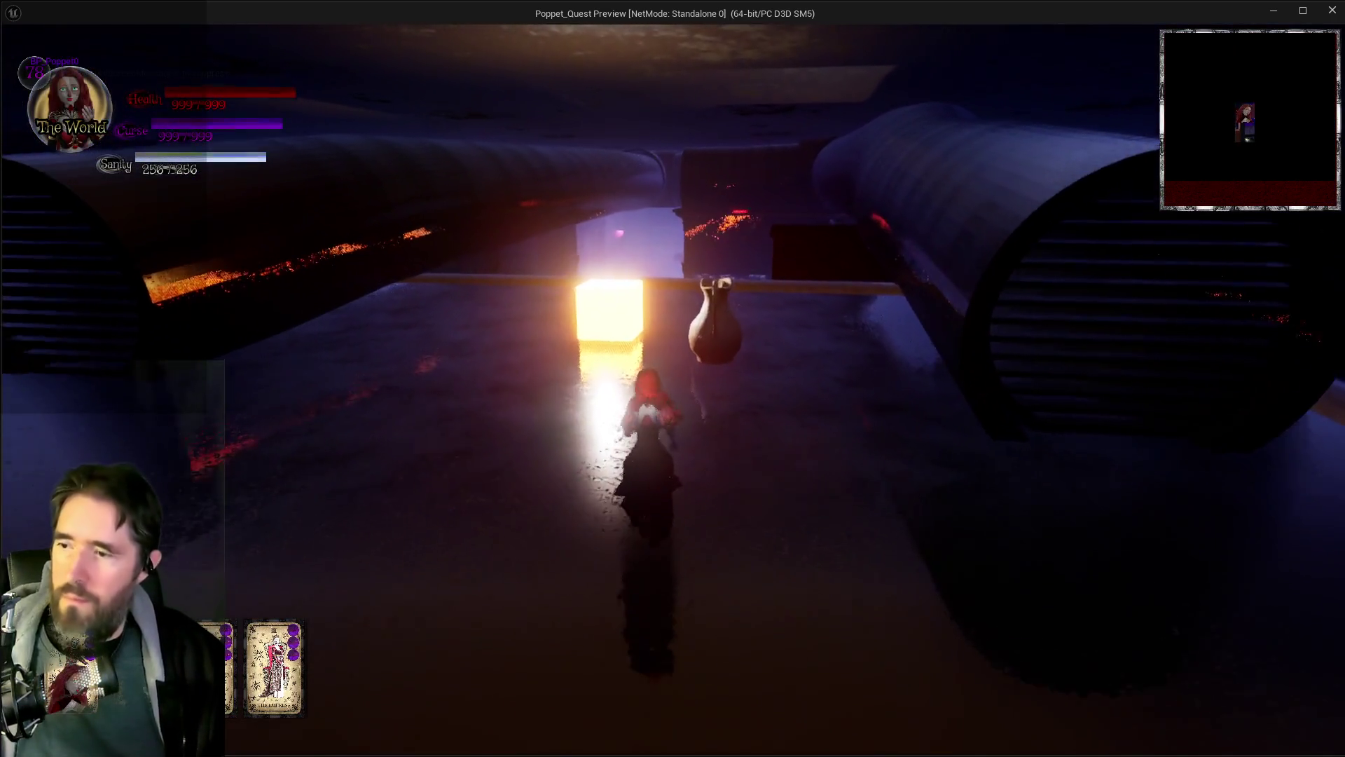
pyautogui.press('1')
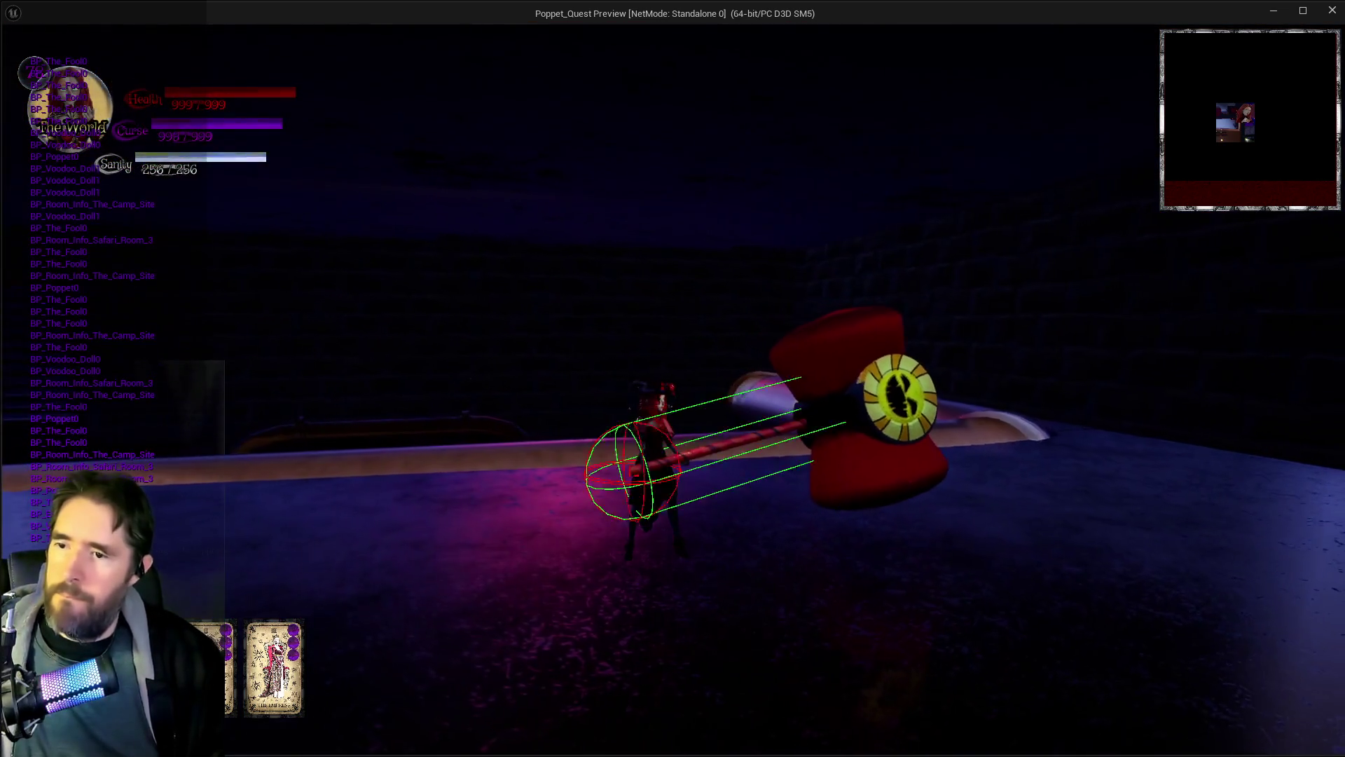
pyautogui.press('Escape')
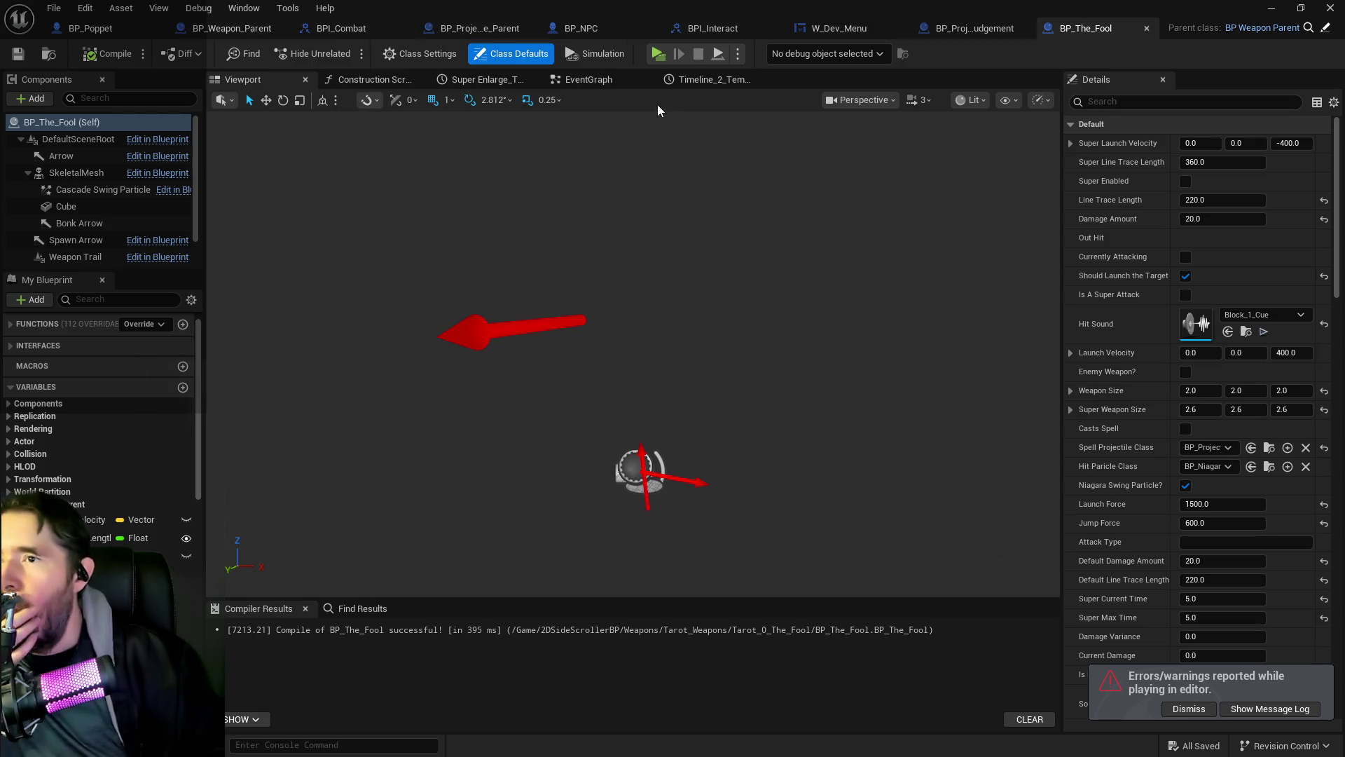
# Step: Bring the Super Mode Enabled and Super Shrink nodes fully into view in the EventGraph
pyautogui.click(579, 81)
pyautogui.scroll(-5, 603, 362)
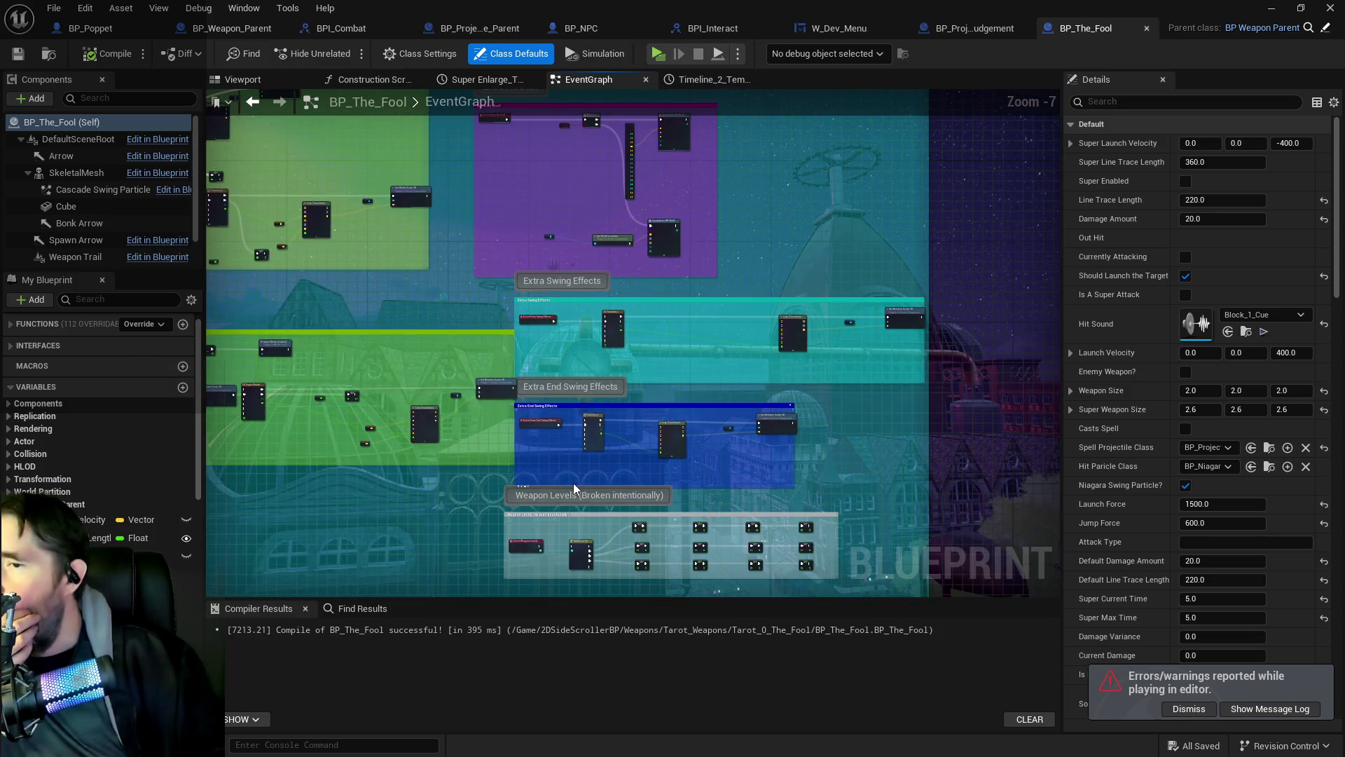
pyautogui.moveTo(578, 362)
pyautogui.mouseDown()
pyautogui.moveTo(679, 445)
pyautogui.moveTo(552, 387)
pyautogui.moveTo(458, 375)
pyautogui.moveTo(516, 400)
pyautogui.mouseUp()
pyautogui.moveTo(621, 418)
pyautogui.mouseDown()
pyautogui.moveTo(615, 322)
pyautogui.moveTo(585, 360)
pyautogui.moveTo(573, 447)
pyautogui.mouseUp()
pyautogui.scroll(4, 573, 447)
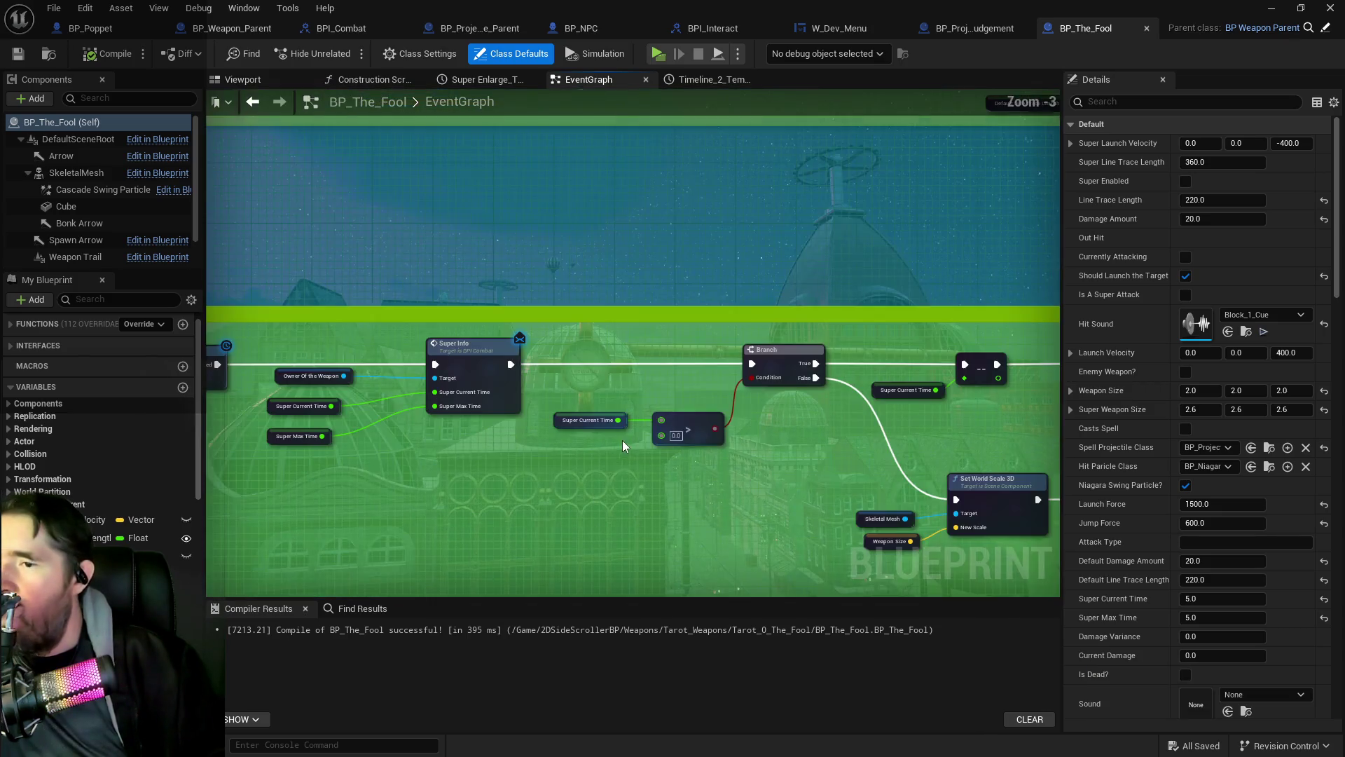
pyautogui.moveTo(693, 510)
pyautogui.mouseDown()
pyautogui.moveTo(1018, 574)
pyautogui.moveTo(781, 415)
pyautogui.moveTo(532, 373)
pyautogui.moveTo(231, 351)
pyautogui.moveTo(607, 417)
pyautogui.mouseUp()
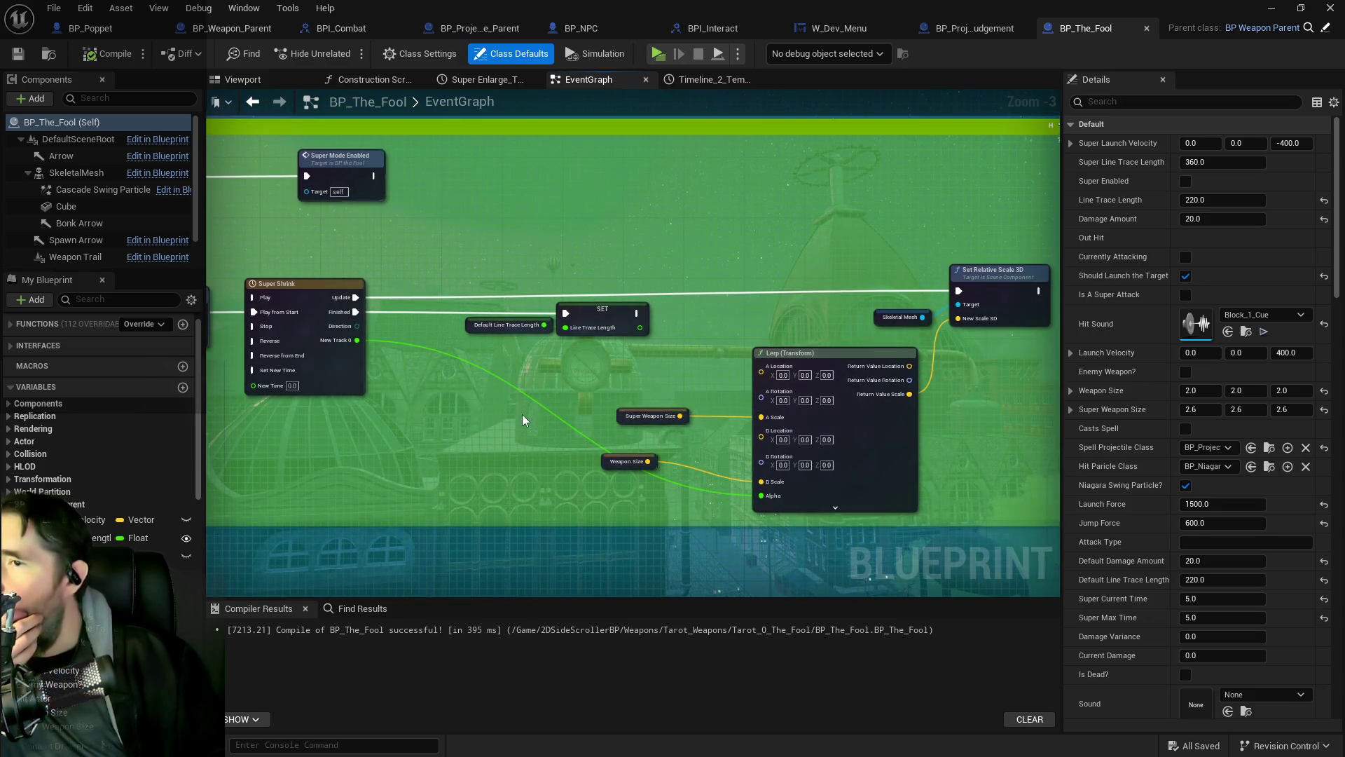
pyautogui.moveTo(550, 373); pyautogui.dragTo(497, 383)
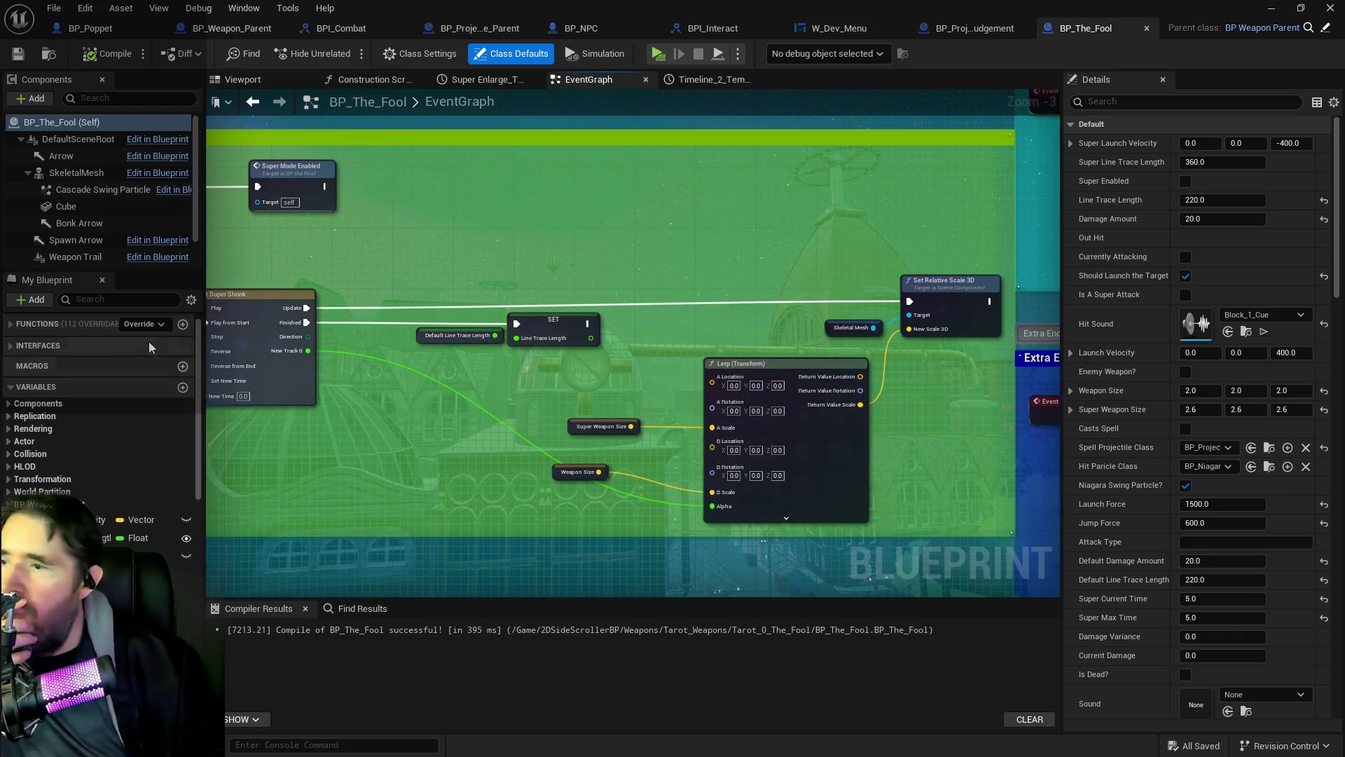
# Step: Inspect the Line Trace Length variable, its Default getter and SET node, then show class defaults
pyautogui.click(178, 573)
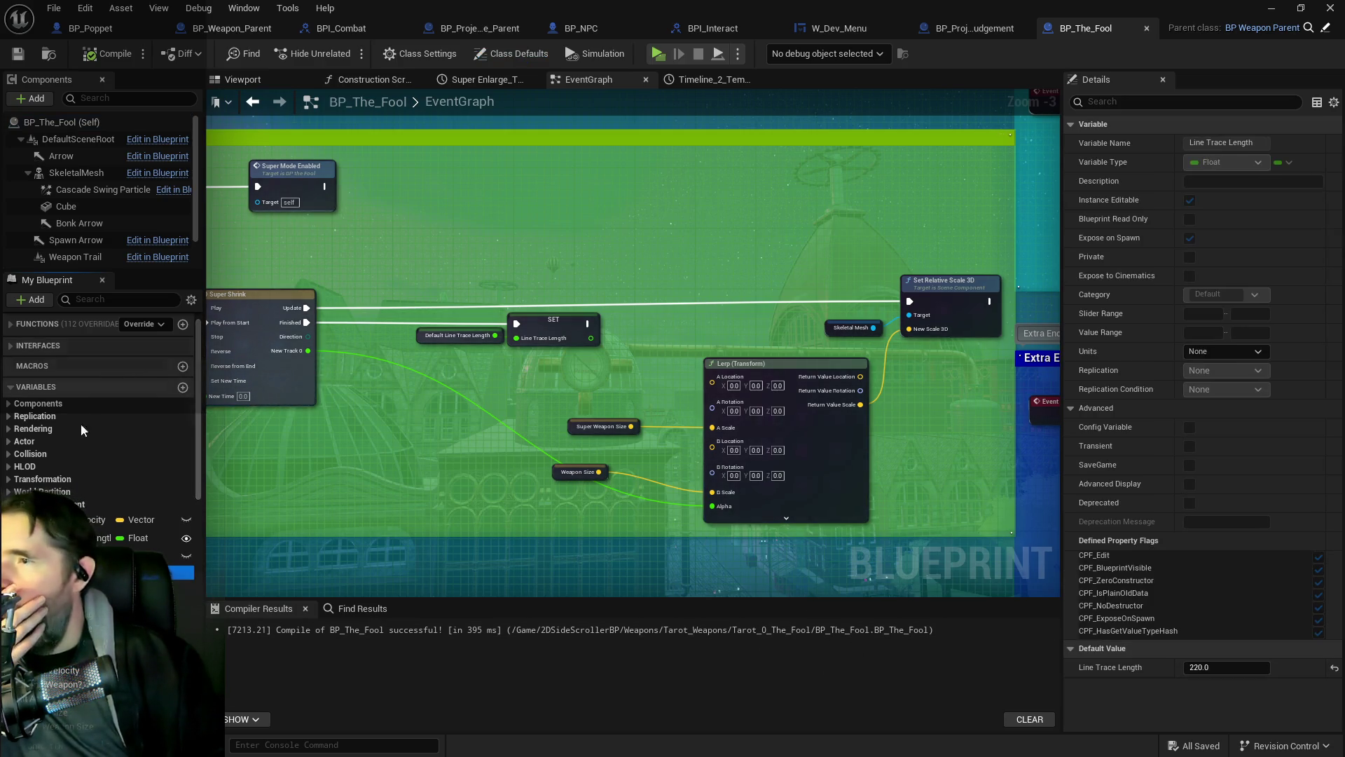
pyautogui.click(448, 337)
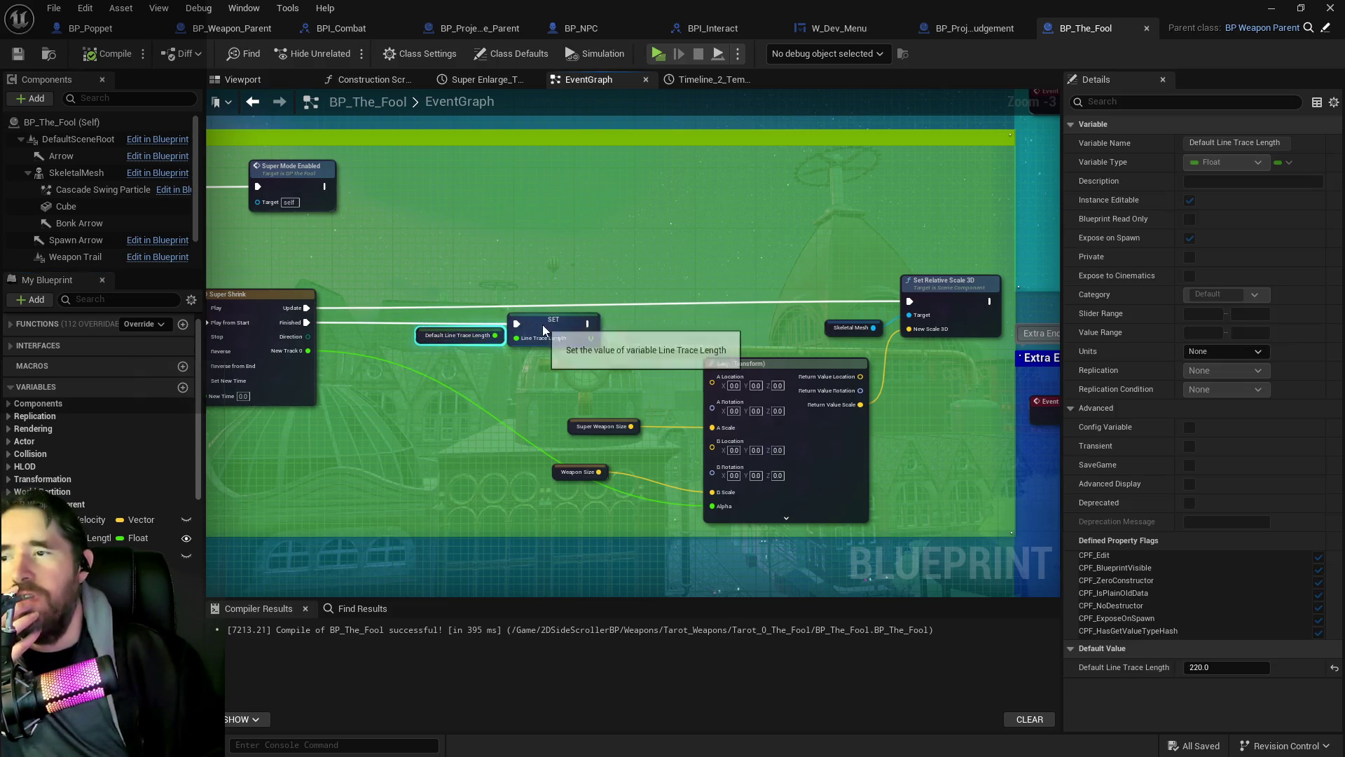
pyautogui.click(538, 324)
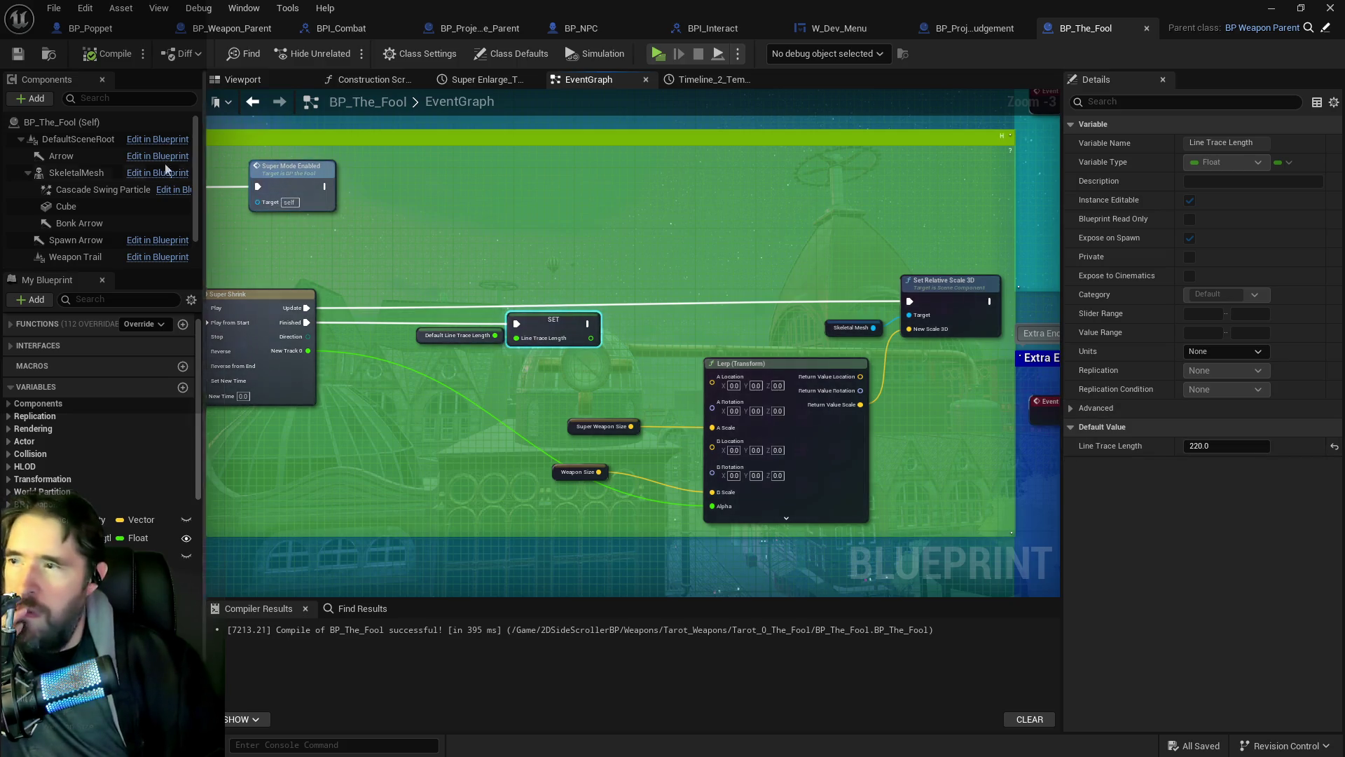
pyautogui.click(79, 139)
pyautogui.click(62, 122)
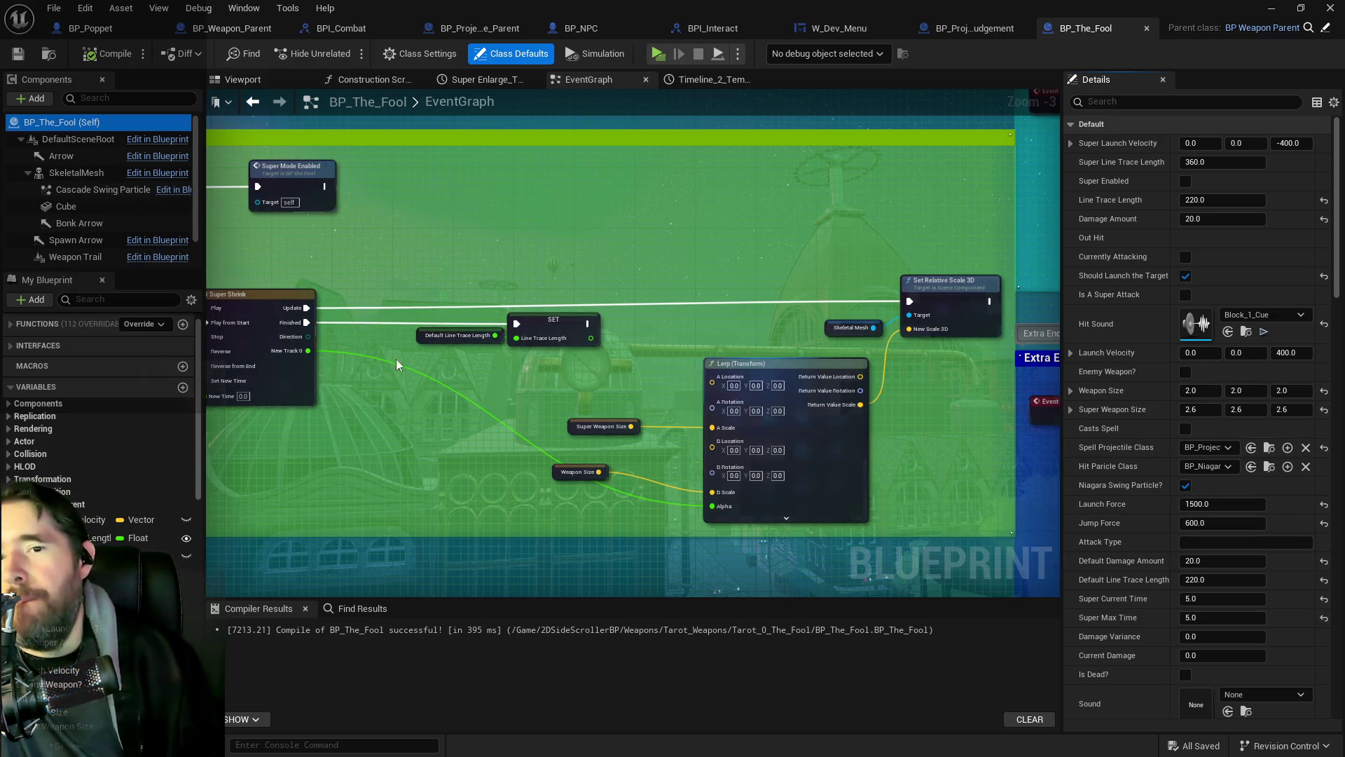
# Step: Inspect the skeletal mesh component and the Super Weapon Size variable
pyautogui.click(86, 173)
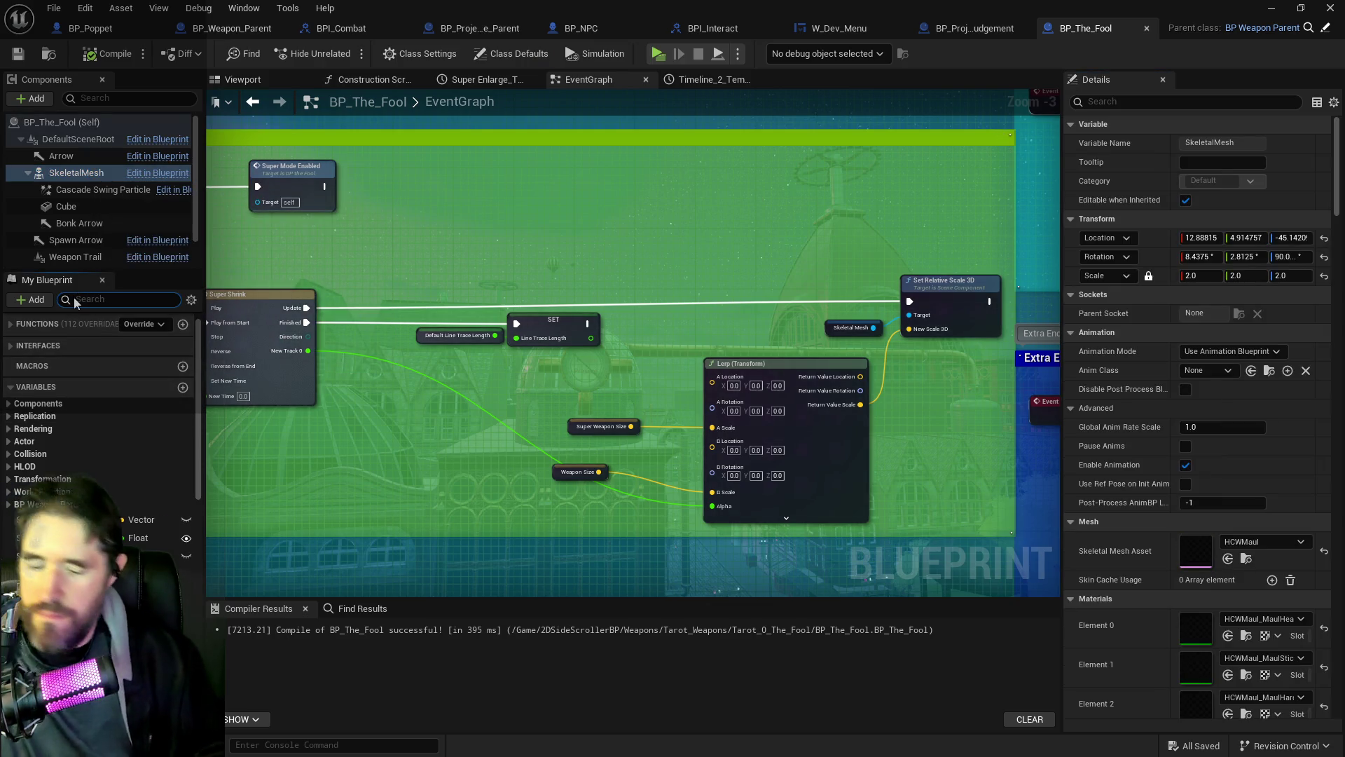
pyautogui.press('BackSpace')
pyautogui.write('size')
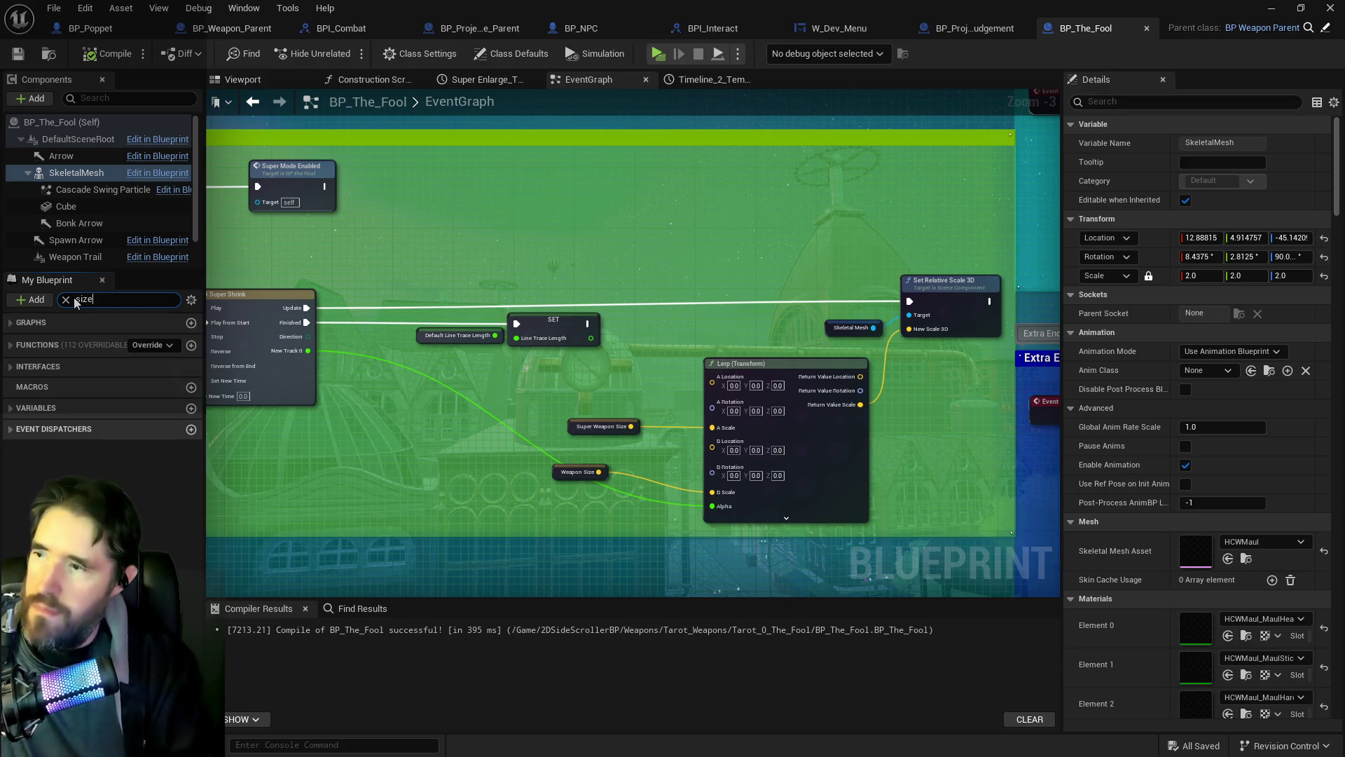
pyautogui.click(33, 457)
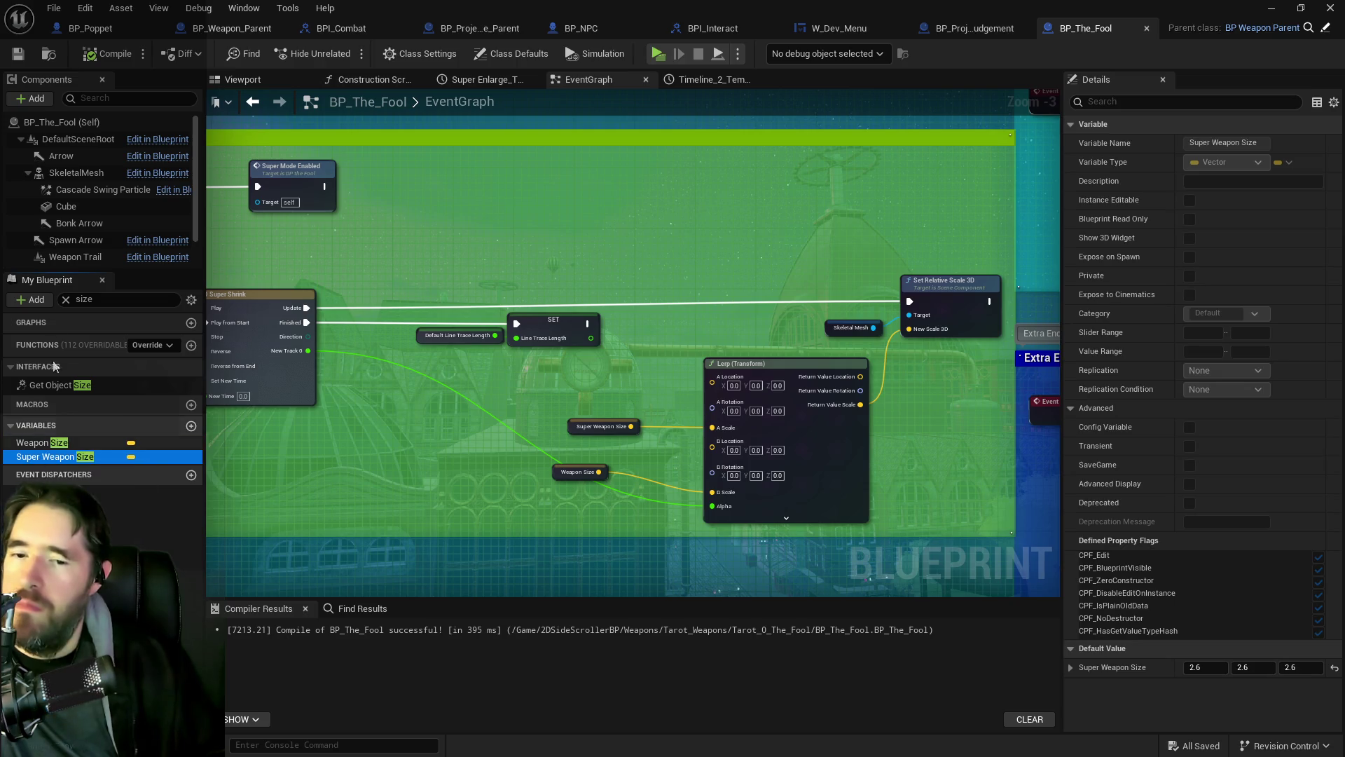
# Step: Change the Default Line Trace Length class default to 240.0
pyautogui.click(54, 125)
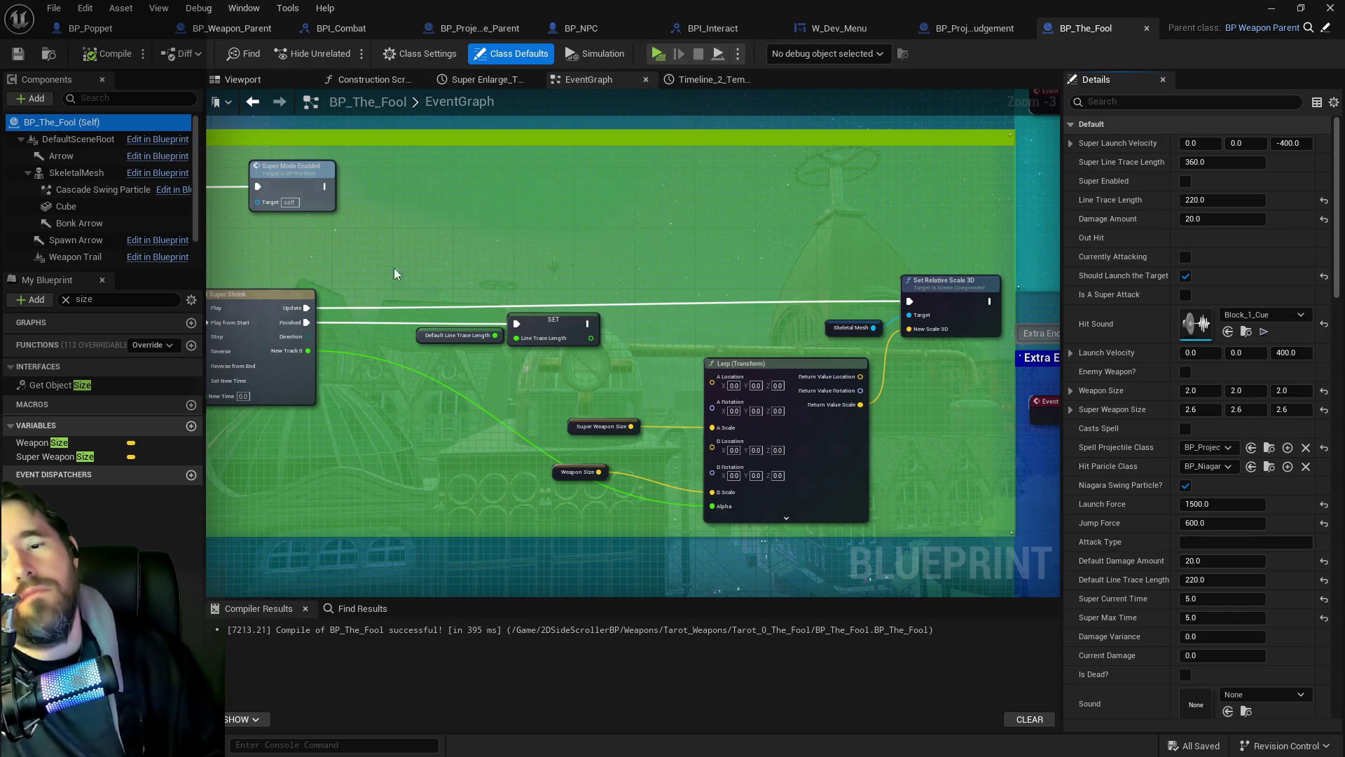
pyautogui.click(1209, 578)
pyautogui.write('240')
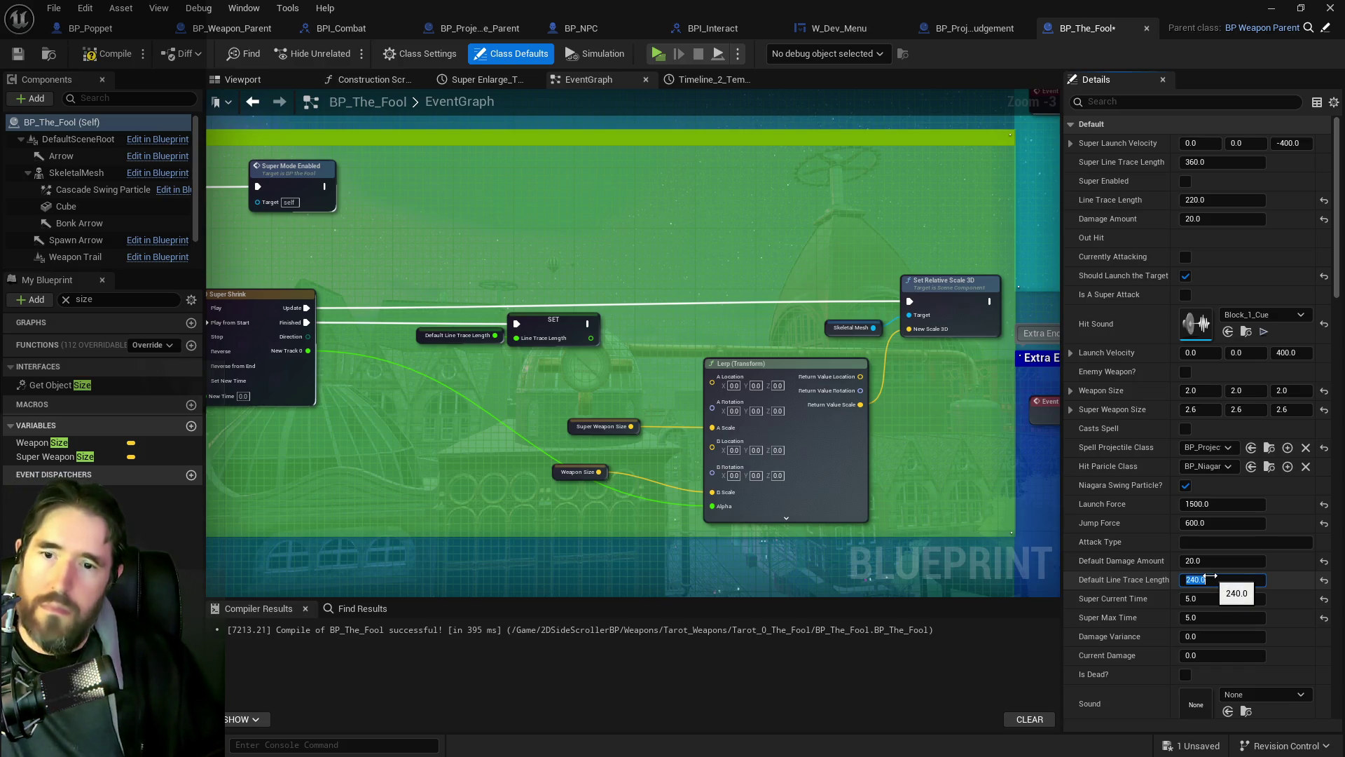
pyautogui.press('Return')
# Step: Pan past the Branch and Set World Scale 3D nodes to the Extra Hit Stuff group
pyautogui.moveTo(485, 360)
pyautogui.mouseDown()
pyautogui.moveTo(627, 396)
pyautogui.moveTo(934, 412)
pyautogui.moveTo(696, 429)
pyautogui.moveTo(691, 399)
pyautogui.moveTo(920, 445)
pyautogui.moveTo(1010, 489)
pyautogui.mouseUp()
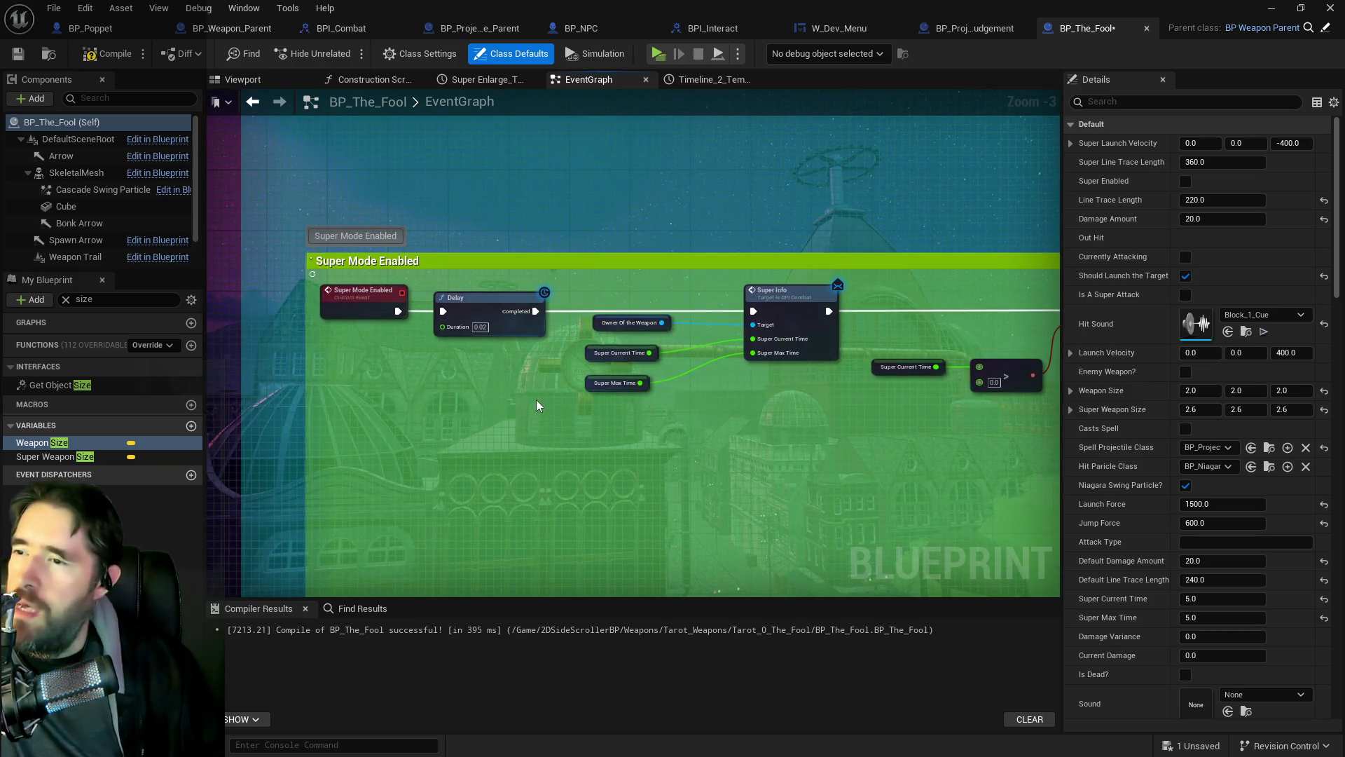
pyautogui.scroll(-2, 533, 400)
pyautogui.scroll(2, 683, 428)
pyautogui.scroll(-4, 684, 431)
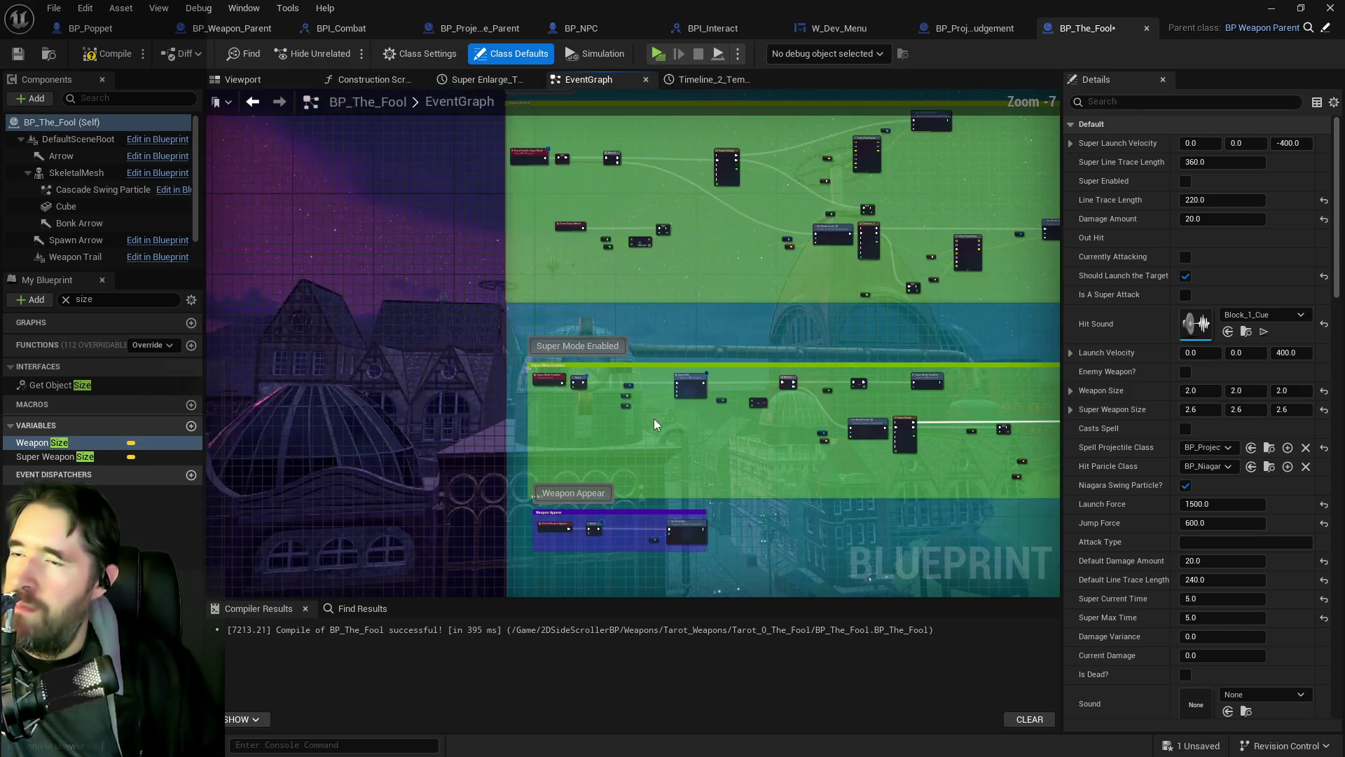
pyautogui.scroll(1, 587, 374)
pyautogui.scroll(2, 569, 415)
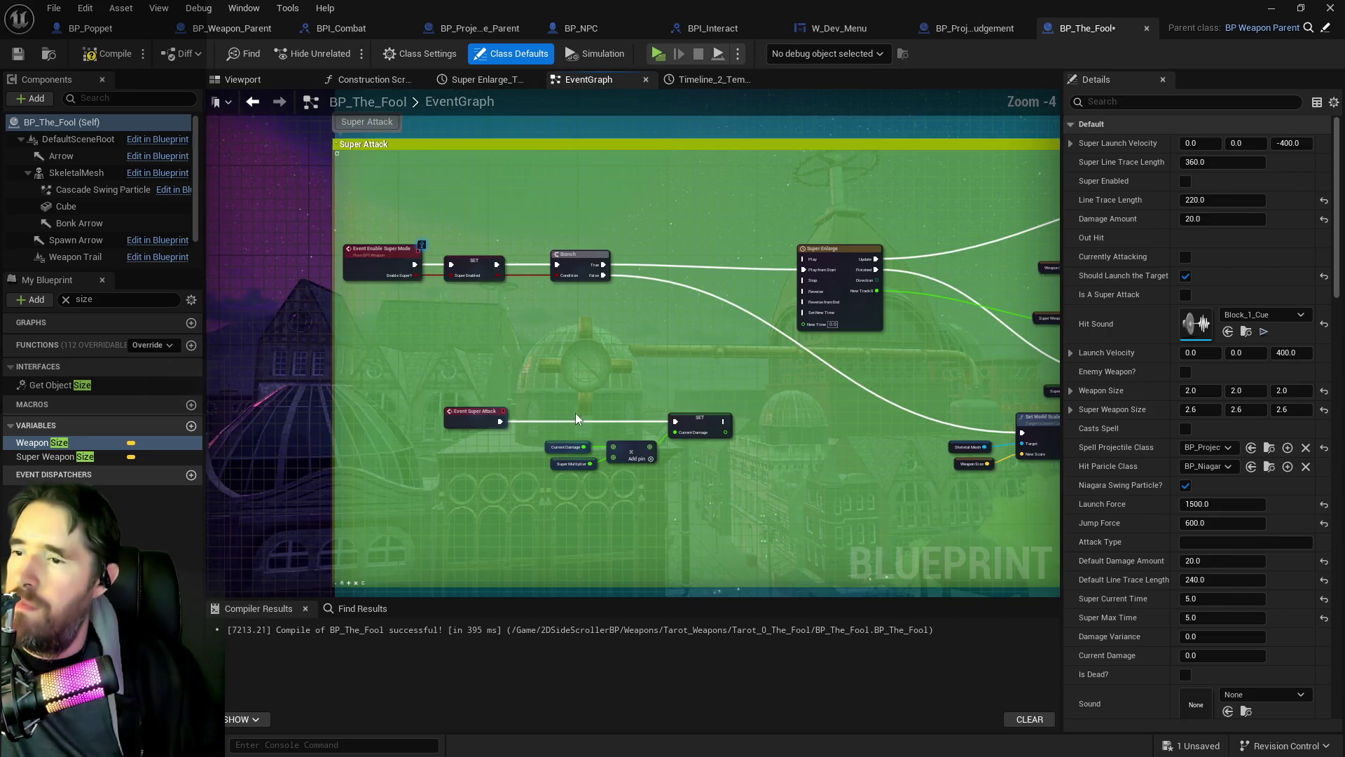
pyautogui.scroll(-2, 455, 507)
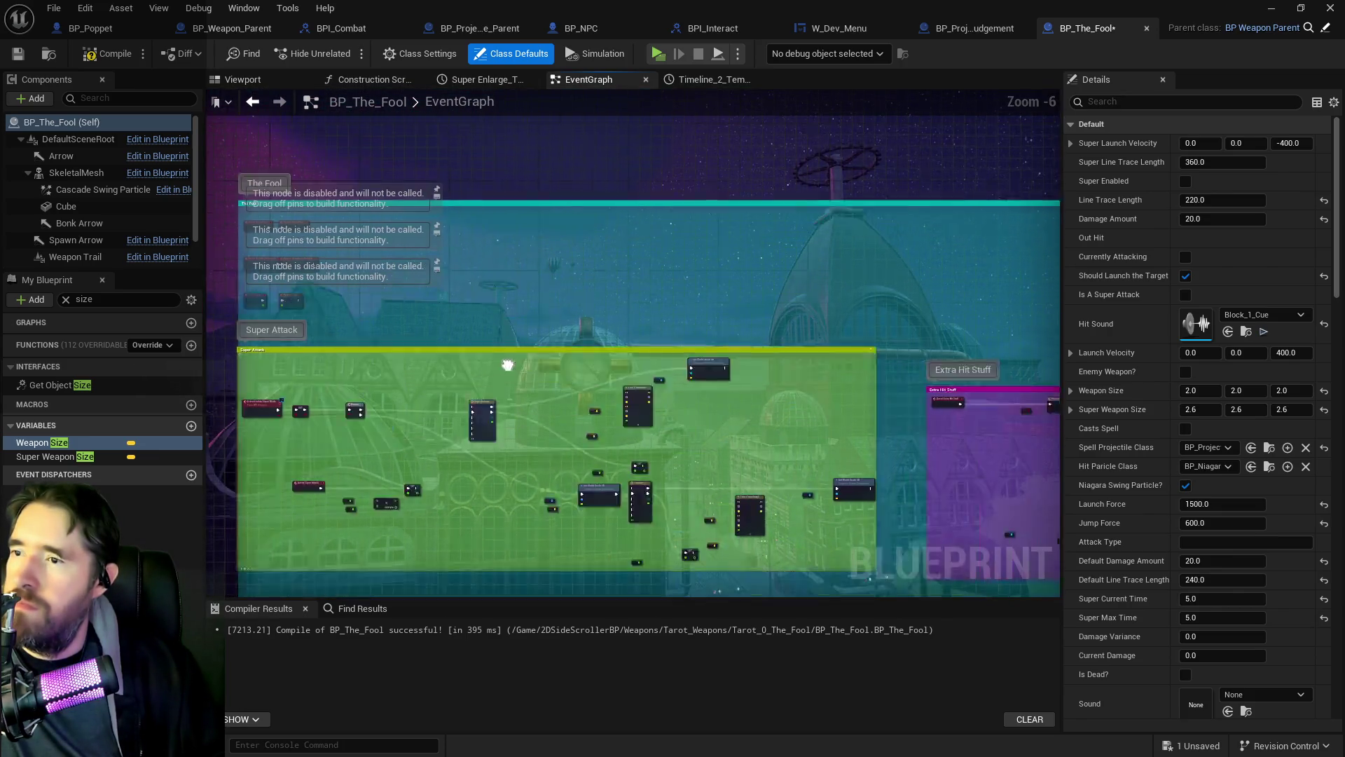
pyautogui.moveTo(507, 364); pyautogui.dragTo(424, 421)
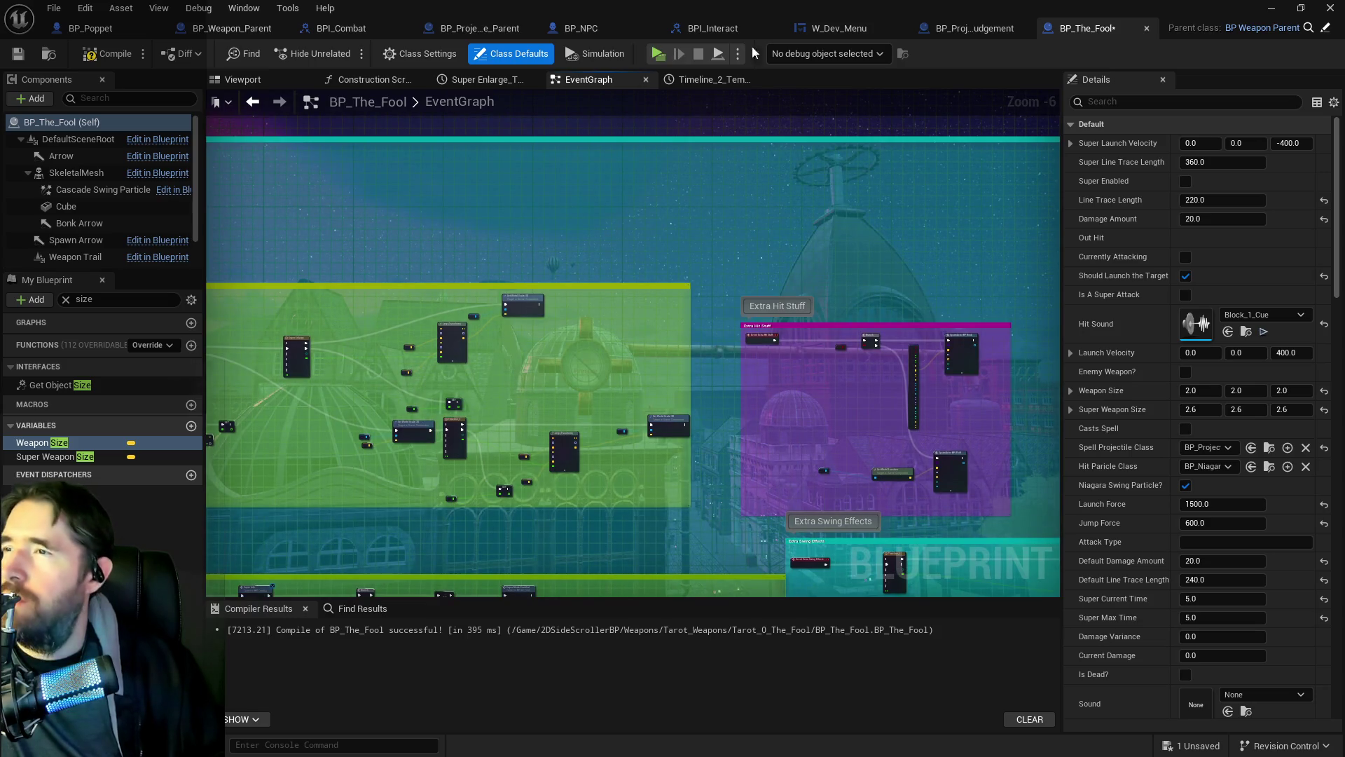
# Step: In BP_Weapon_Parent, inspect the Line Trace Length and Weapon Trace Radius trace variables
pyautogui.click(245, 33)
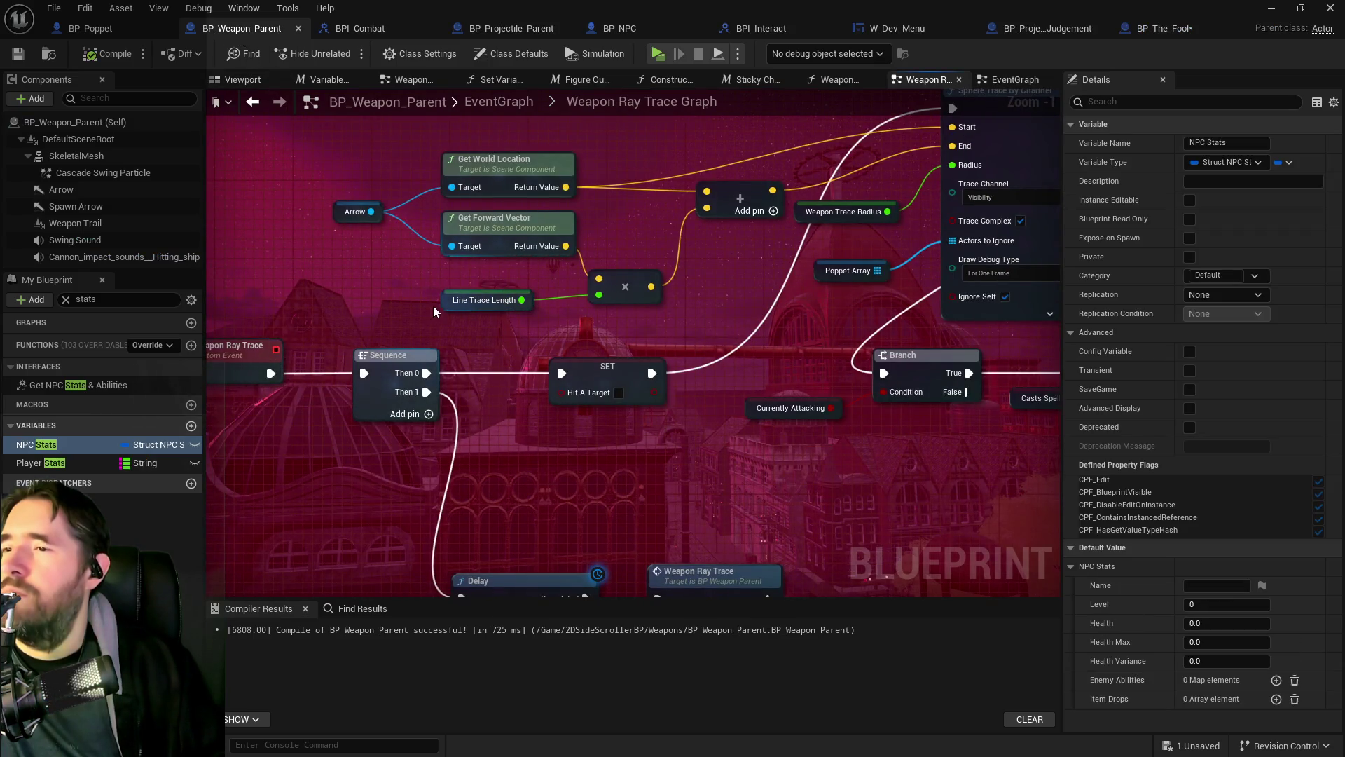
pyautogui.click(444, 301)
pyautogui.moveTo(427, 300)
pyautogui.mouseDown()
pyautogui.moveTo(287, 349)
pyautogui.moveTo(492, 289)
pyautogui.mouseUp()
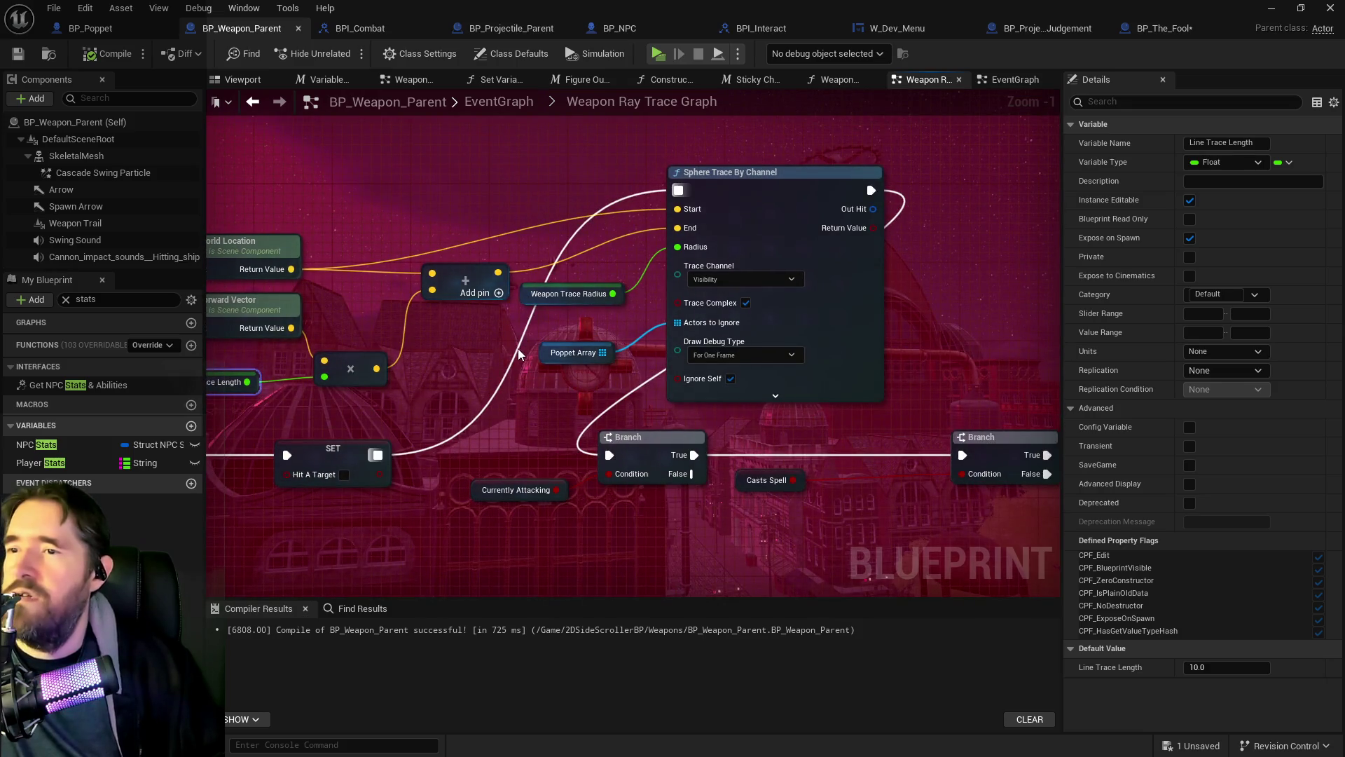
pyautogui.click(529, 303)
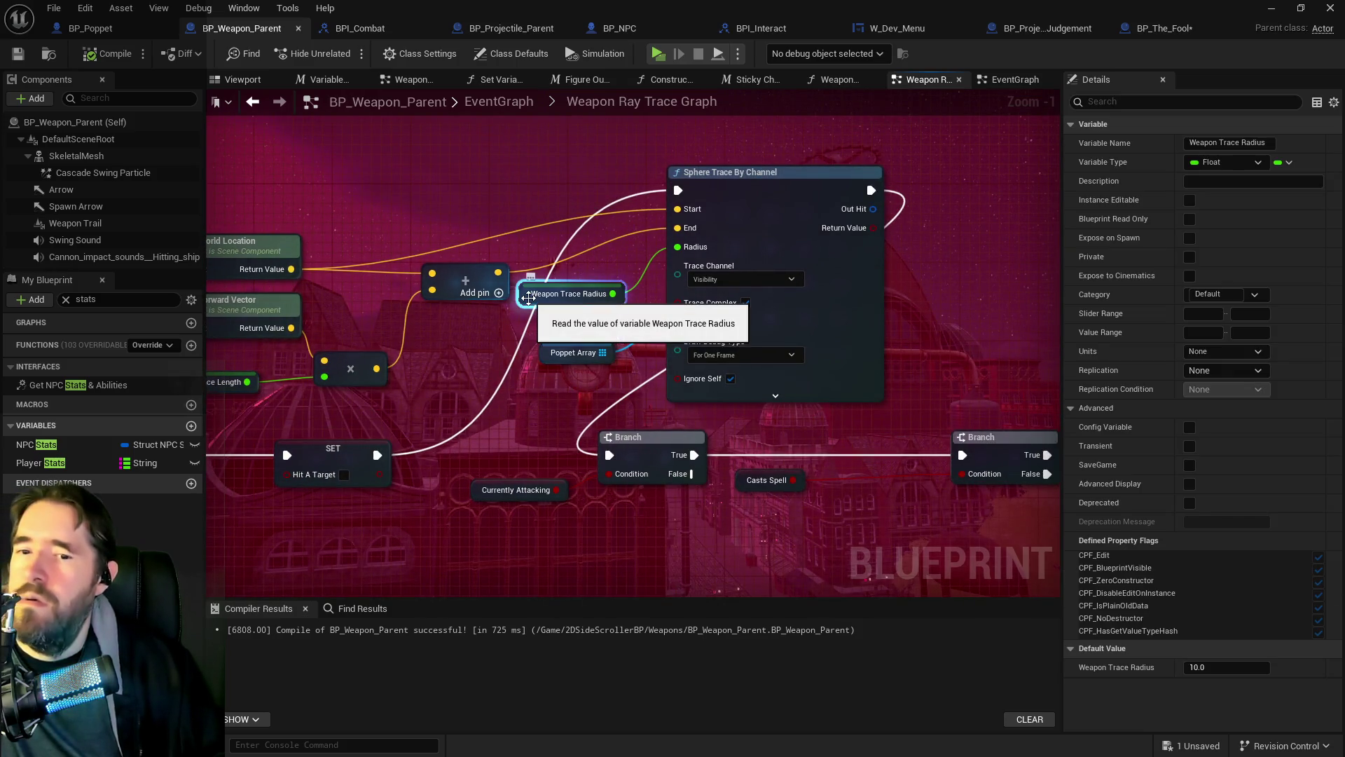
pyautogui.moveTo(406, 348); pyautogui.dragTo(687, 301)
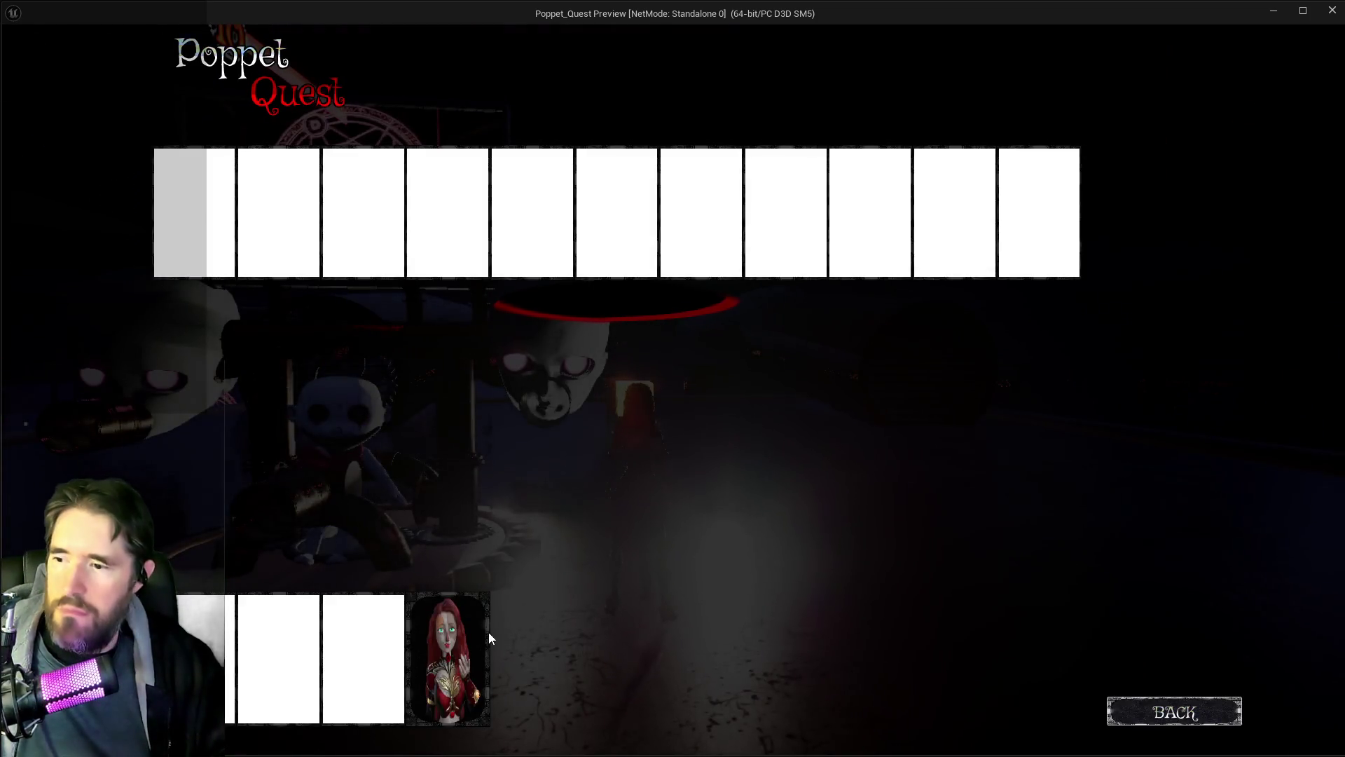
# Step: Pick The World card, play briefly, then stop the game preview
pyautogui.click(489, 632)
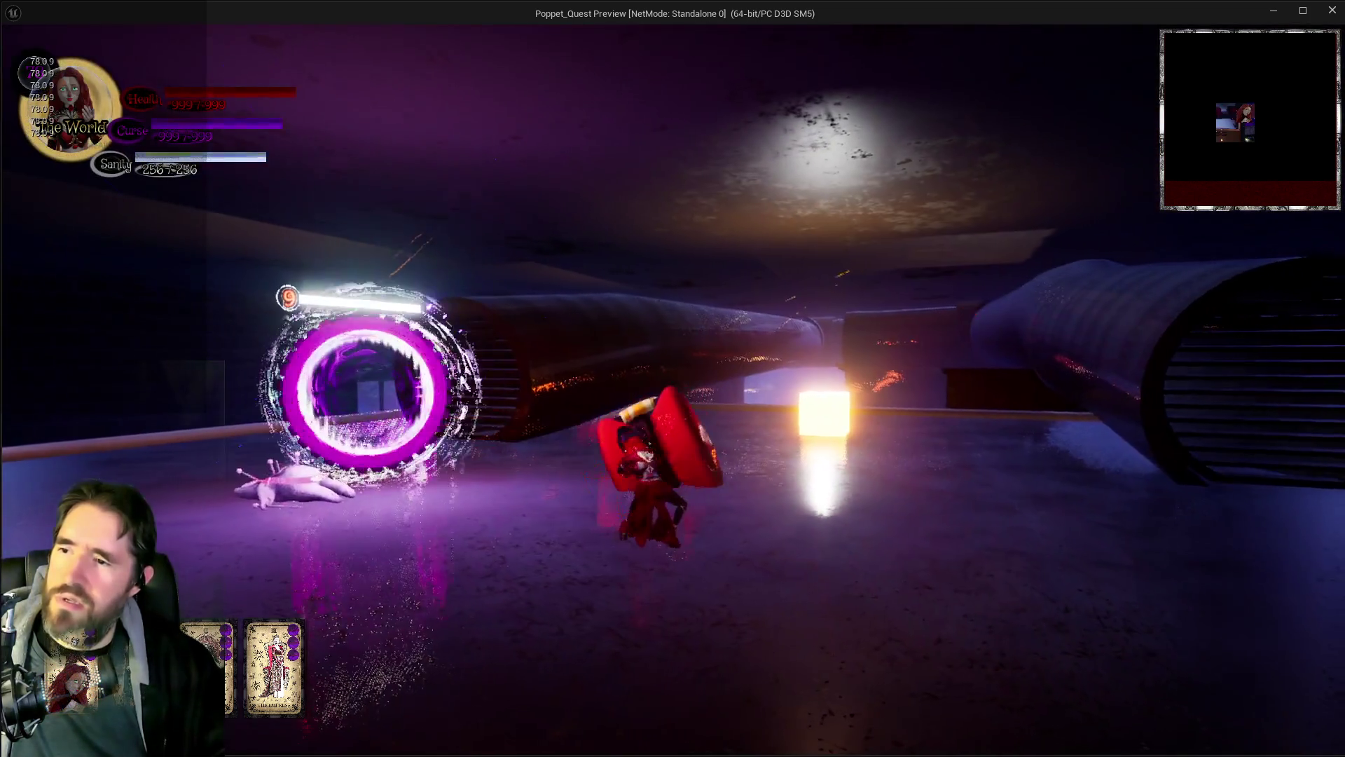
pyautogui.press('Escape')
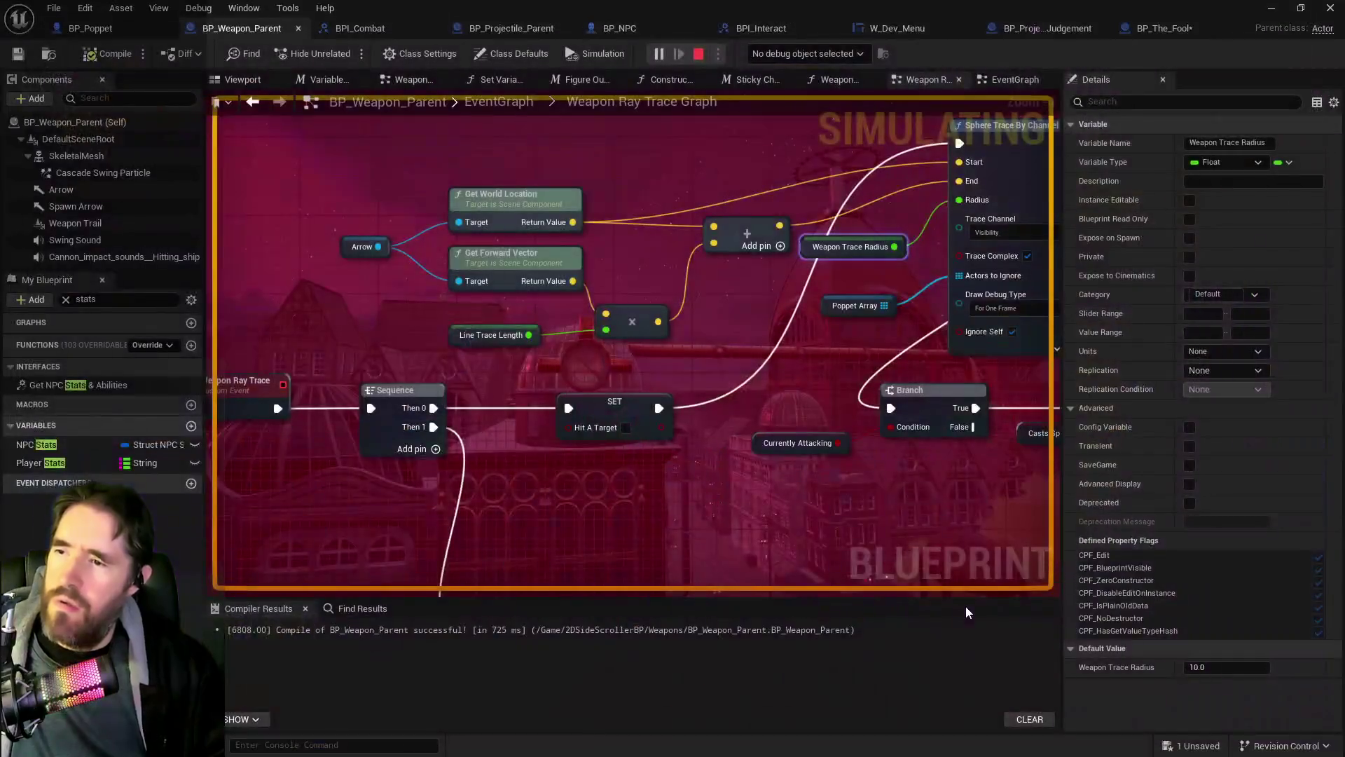
# Step: Return to BP_The_Fool and show its class default properties
pyautogui.scroll(-3, 580, 518)
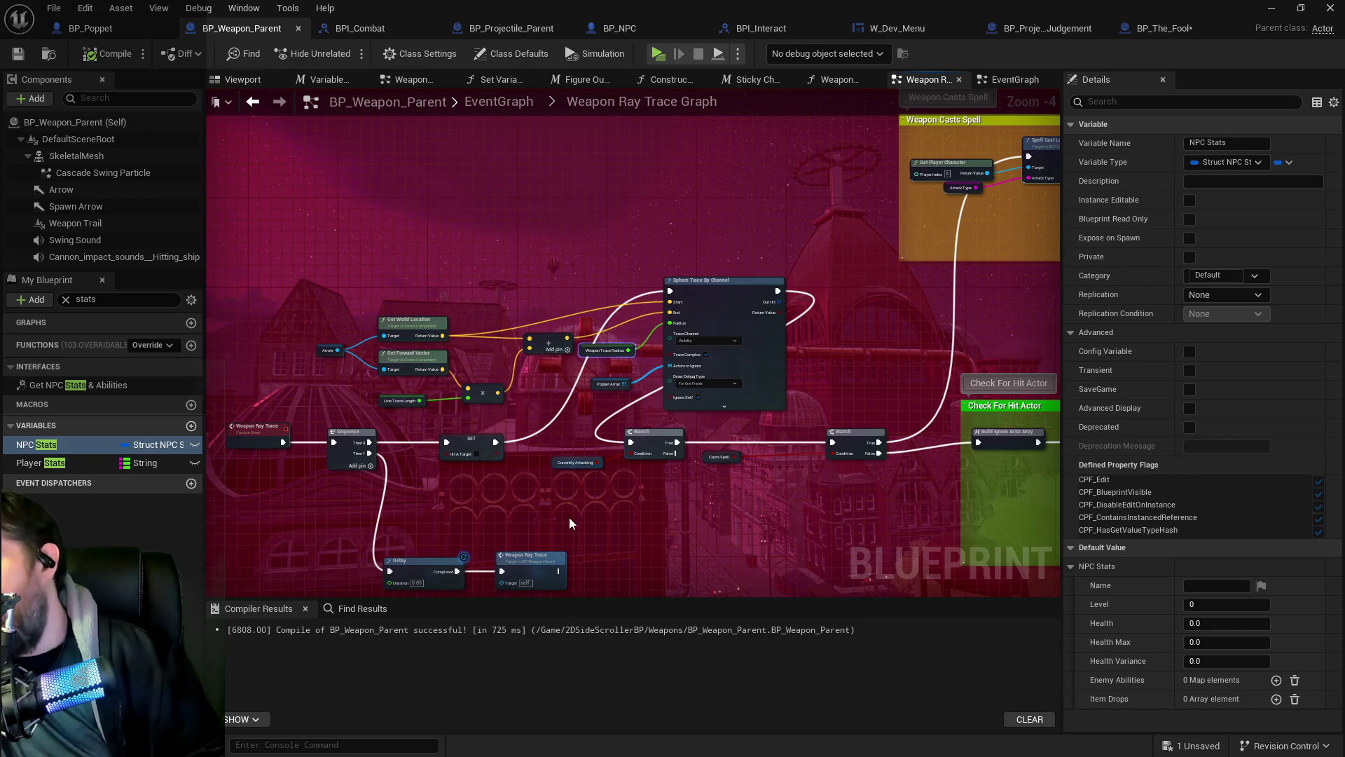
pyautogui.scroll(-2, 569, 517)
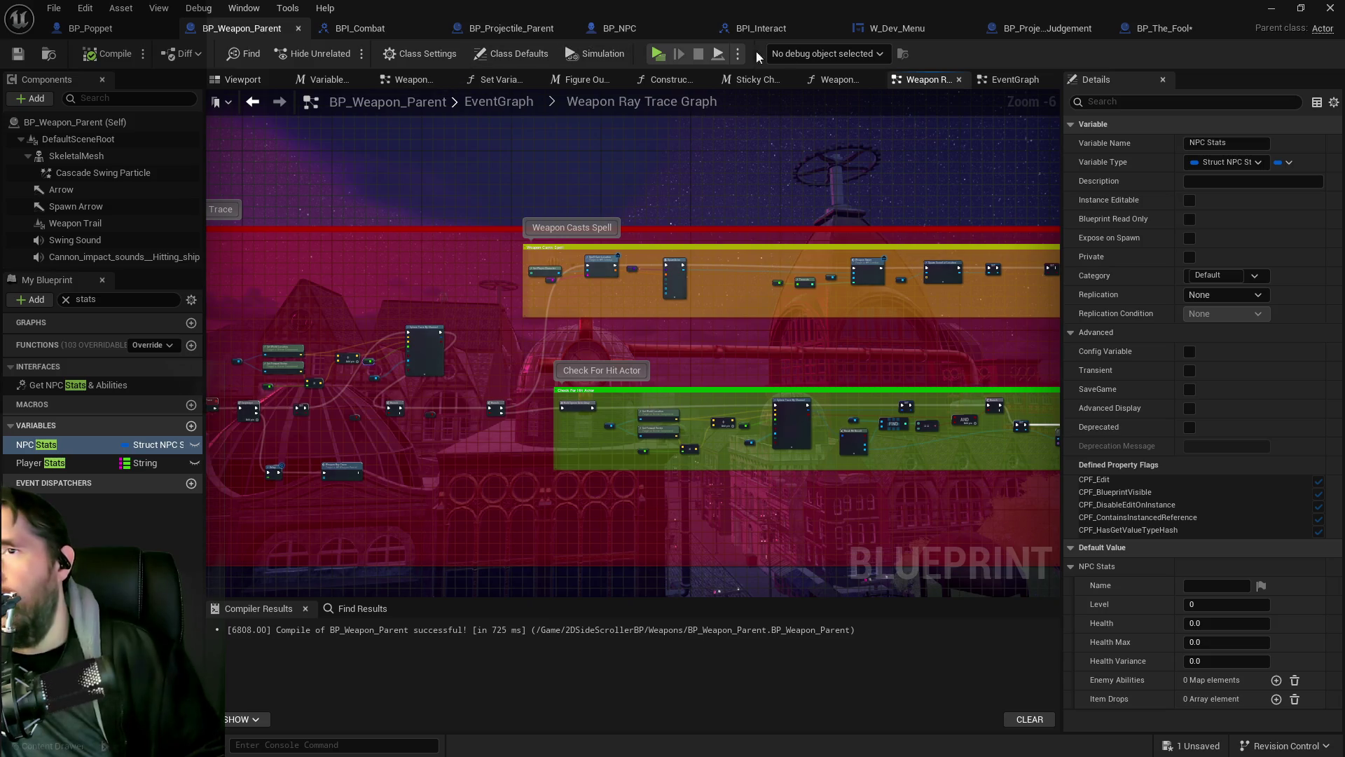
pyautogui.click(1149, 30)
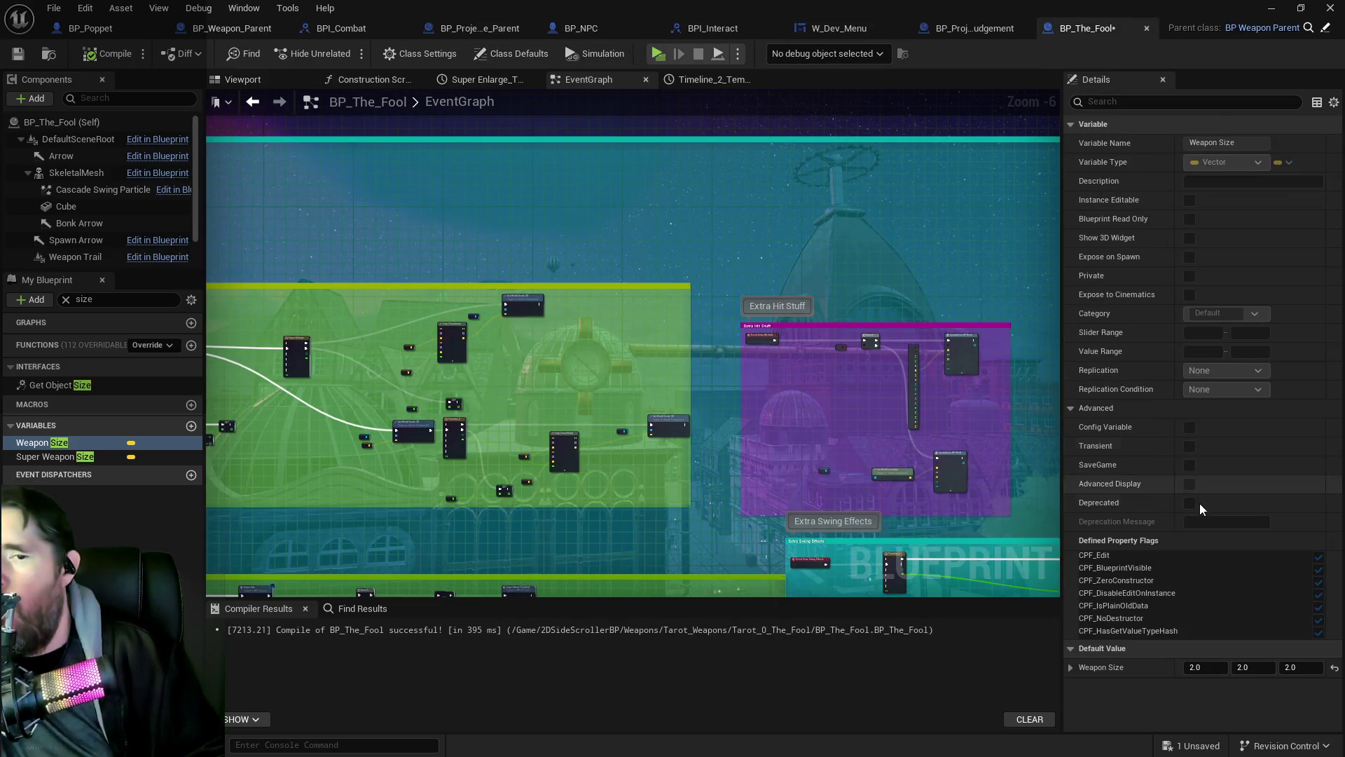
pyautogui.click(74, 125)
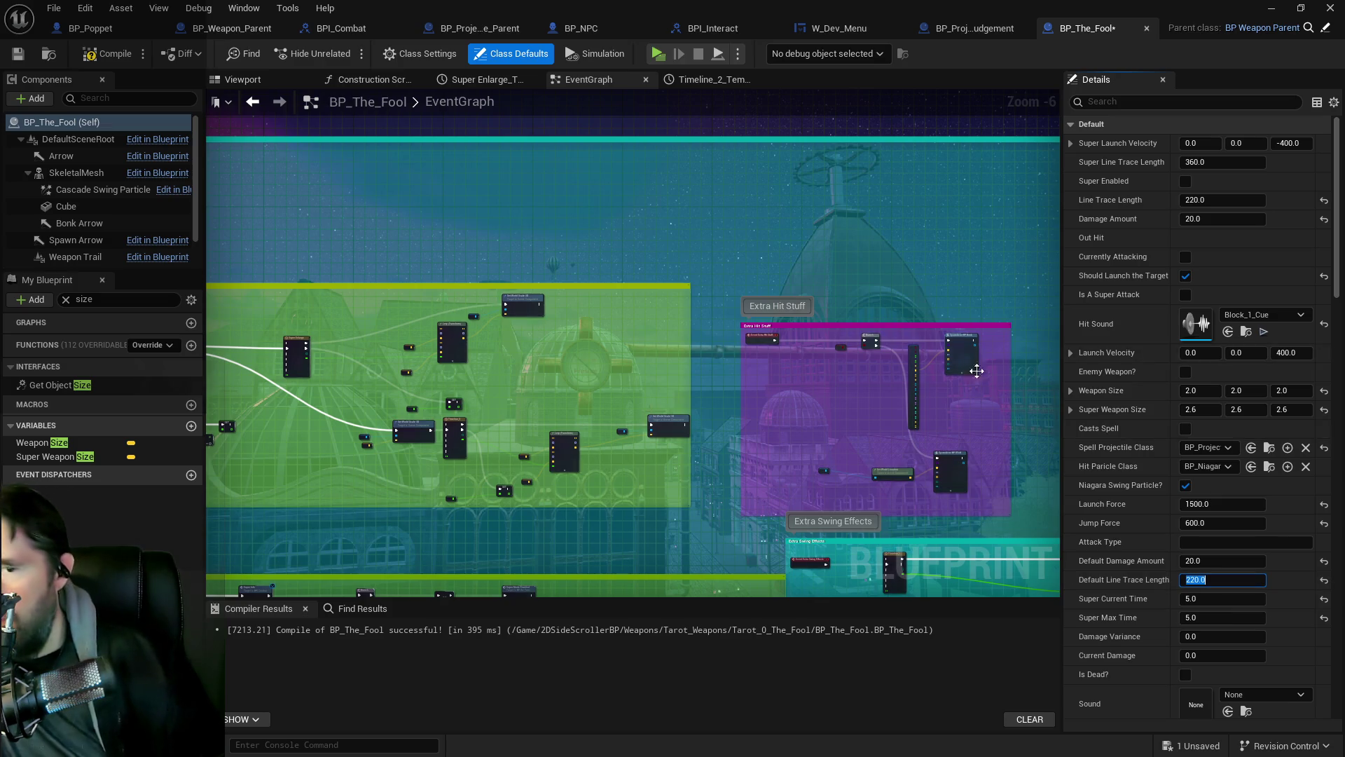
# Step: Pan across the Super Attack and Extra Hit Stuff groups to see all comment groups
pyautogui.moveTo(664, 445)
pyautogui.mouseDown()
pyautogui.moveTo(785, 412)
pyautogui.moveTo(863, 363)
pyautogui.mouseUp()
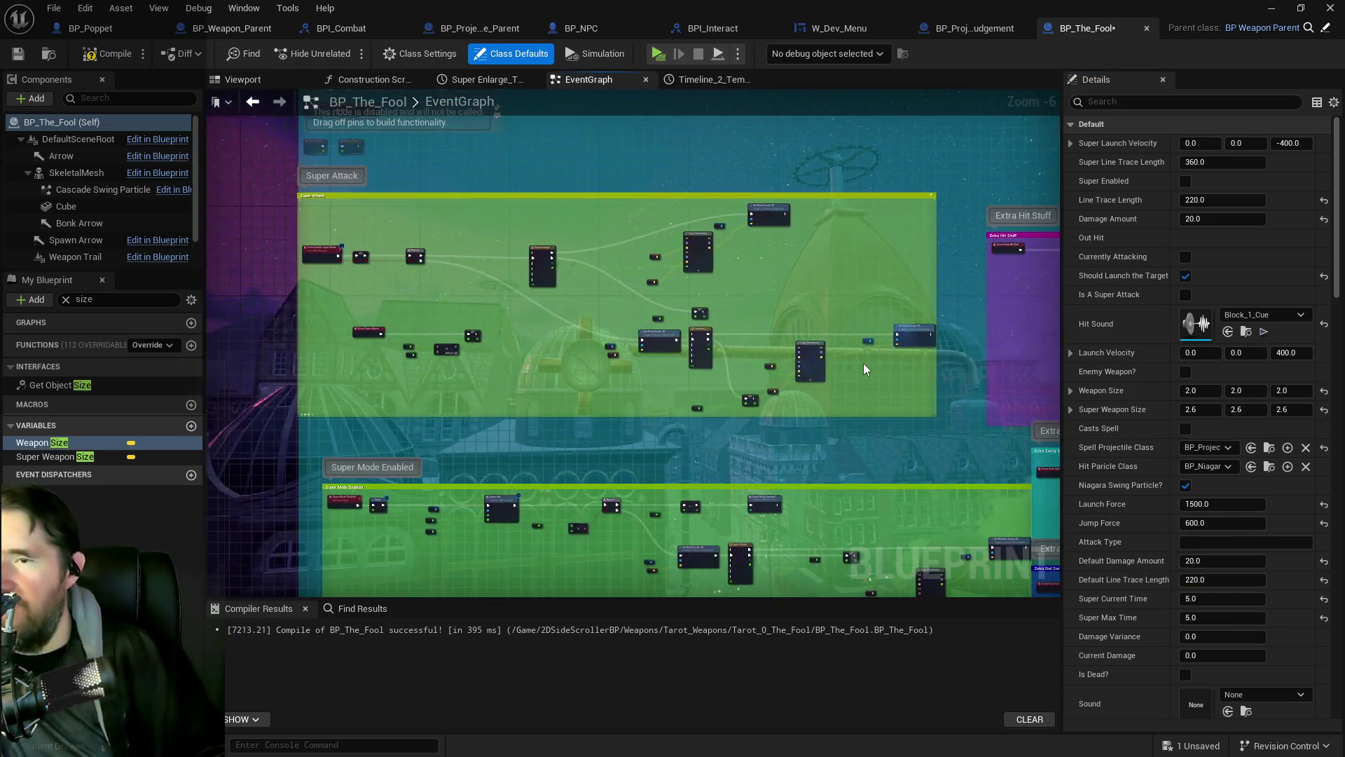
pyautogui.scroll(3, 717, 313)
pyautogui.moveTo(618, 361); pyautogui.dragTo(496, 327)
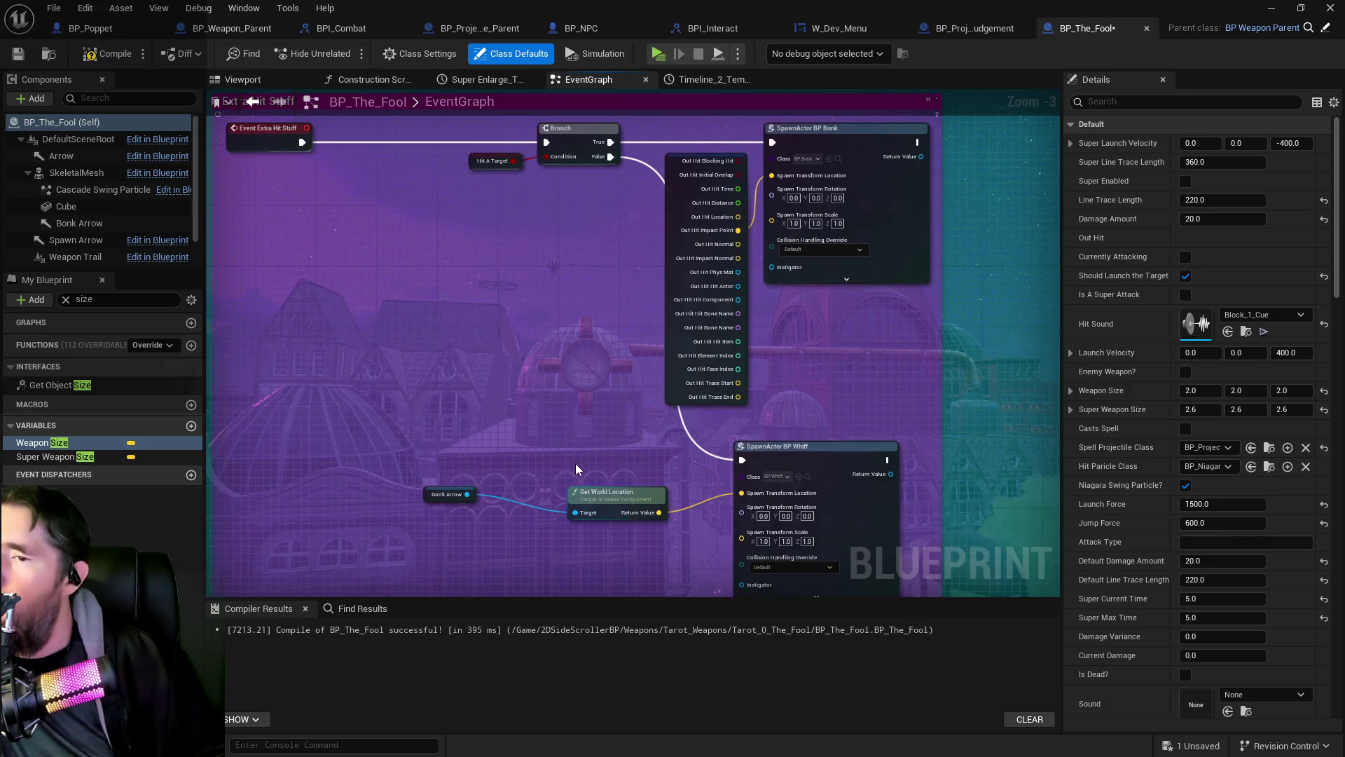
pyautogui.scroll(-4, 578, 454)
pyautogui.moveTo(683, 479); pyautogui.dragTo(684, 402)
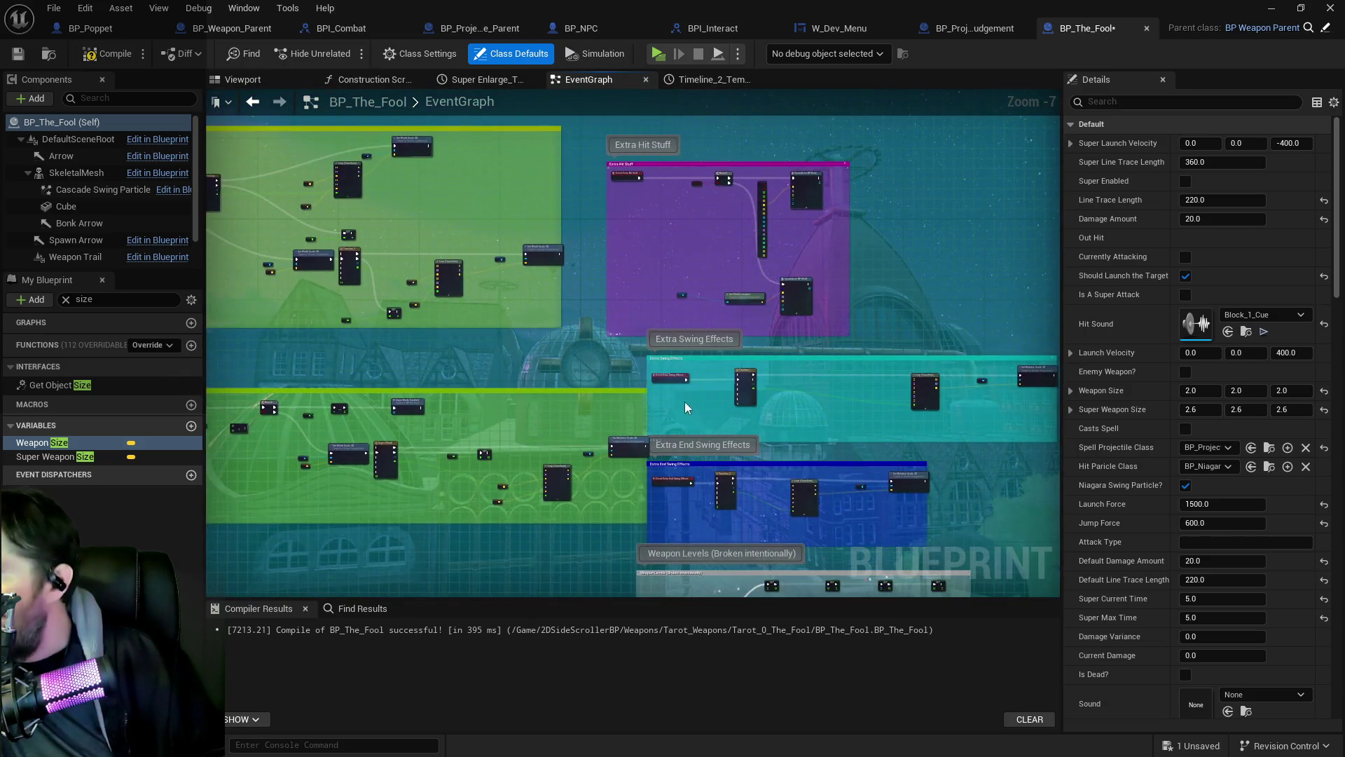
# Step: Add a Super Enabled getter node inside the Extra Swing Effects group
pyautogui.scroll(4, 992, 424)
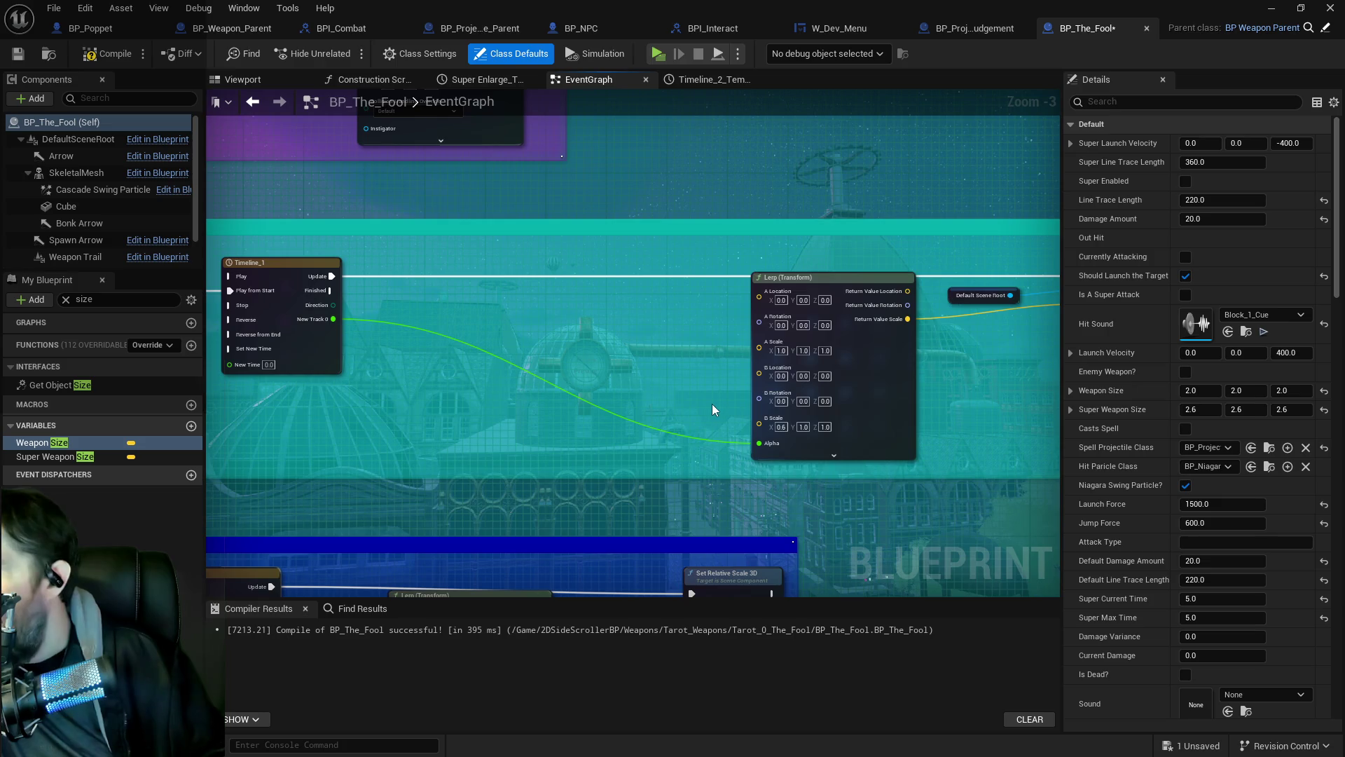
pyautogui.moveTo(621, 406); pyautogui.dragTo(720, 367)
pyautogui.scroll(-3, 987, 389)
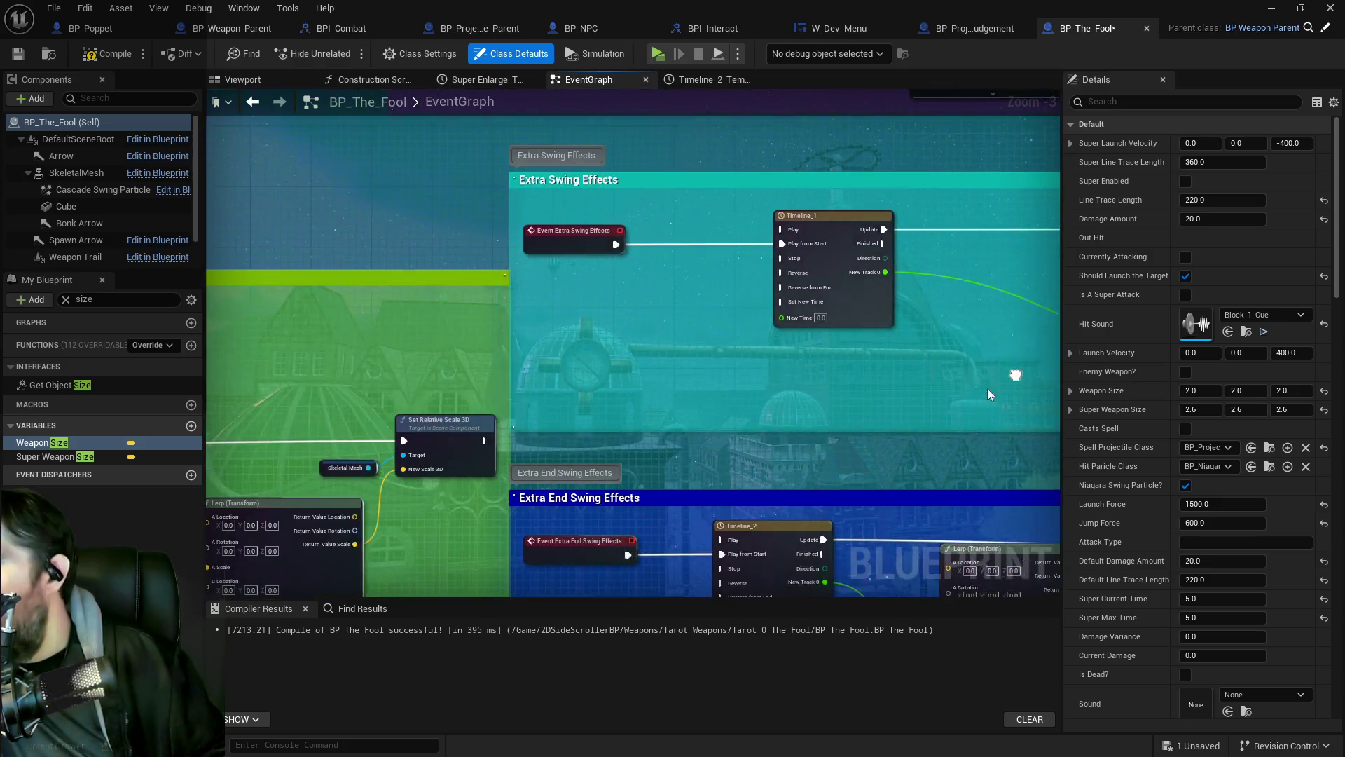
pyautogui.scroll(2, 591, 438)
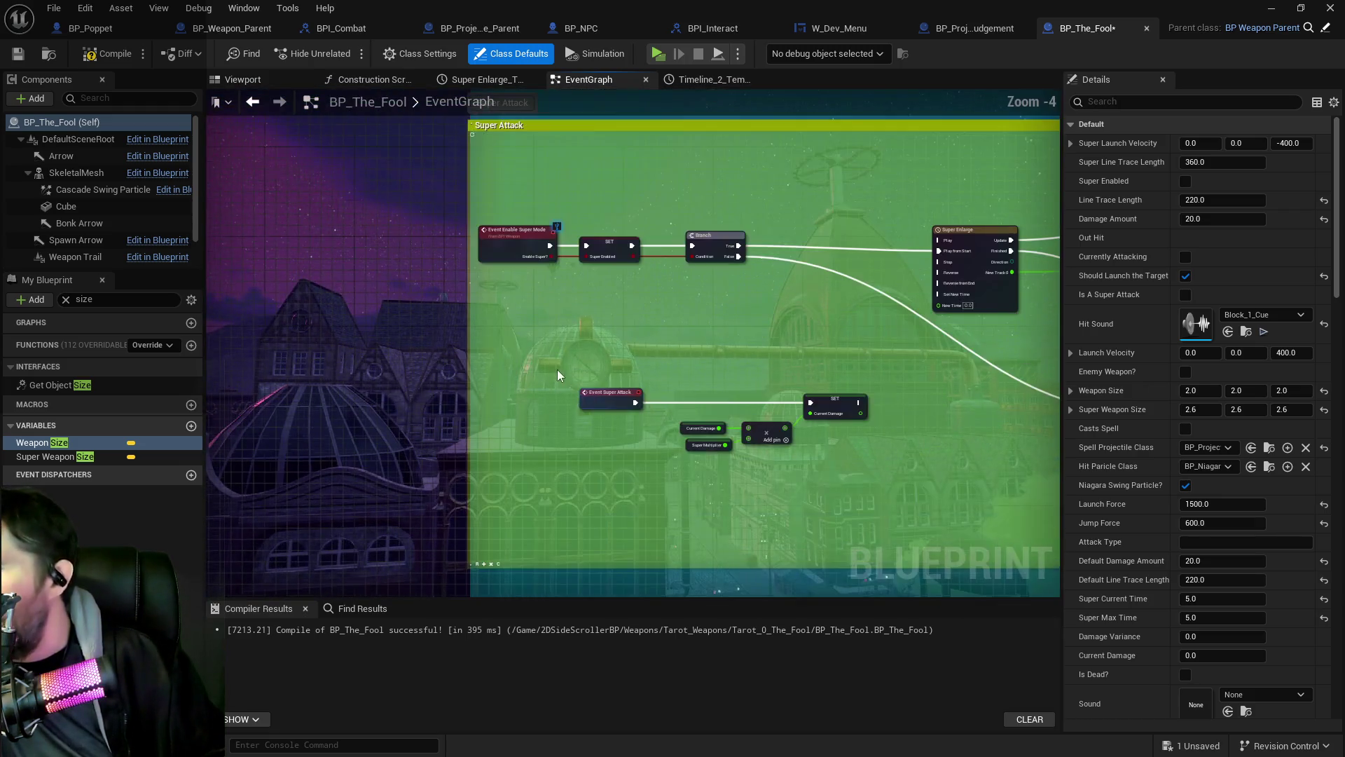
pyautogui.moveTo(619, 494)
pyautogui.mouseDown()
pyautogui.moveTo(517, 490)
pyautogui.moveTo(739, 398)
pyautogui.moveTo(511, 427)
pyautogui.mouseUp()
pyautogui.rightClick(603, 420)
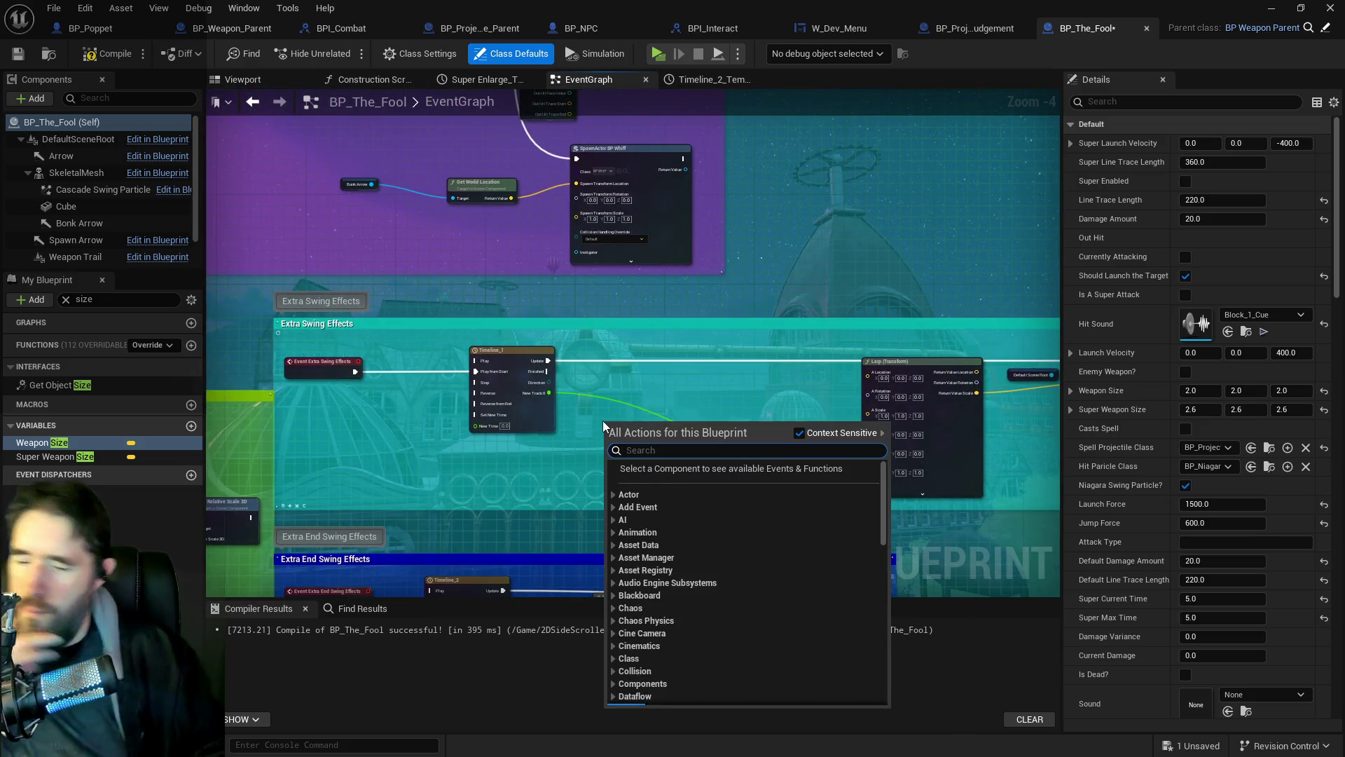
pyautogui.write('get')
pyautogui.write(' scale')
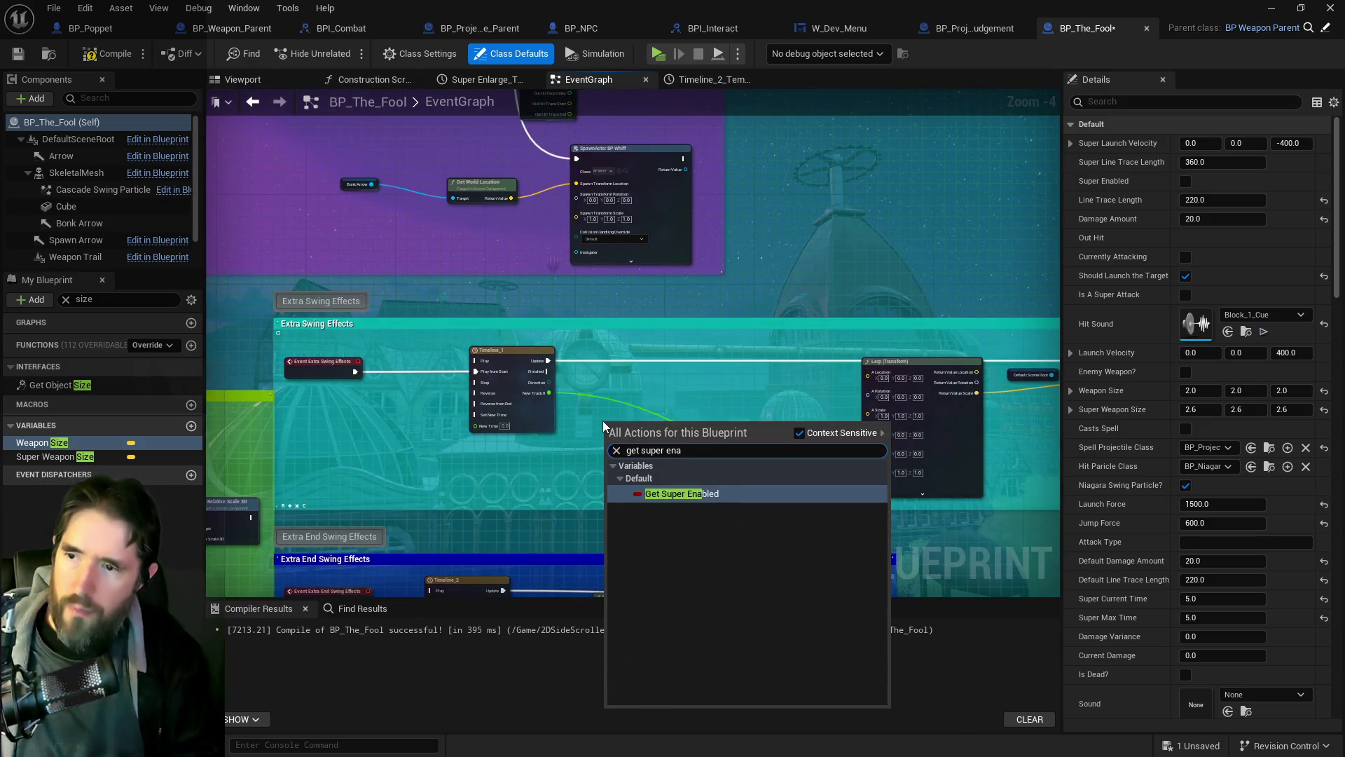
pyautogui.click(653, 497)
pyautogui.scroll(4, 643, 440)
# Step: Create a Branch driven by Super Enabled and move the pair beside Timeline_1
pyautogui.moveTo(638, 408)
pyautogui.mouseDown()
pyautogui.moveTo(683, 346)
pyautogui.moveTo(698, 286)
pyautogui.mouseUp()
pyautogui.scroll(-2, 675, 381)
pyautogui.moveTo(675, 381)
pyautogui.mouseDown()
pyautogui.moveTo(515, 387)
pyautogui.moveTo(578, 333)
pyautogui.moveTo(666, 386)
pyautogui.mouseUp()
pyautogui.scroll(-2, 449, 322)
pyautogui.moveTo(629, 309)
pyautogui.mouseDown()
pyautogui.moveTo(618, 331)
pyautogui.moveTo(383, 405)
pyautogui.mouseUp()
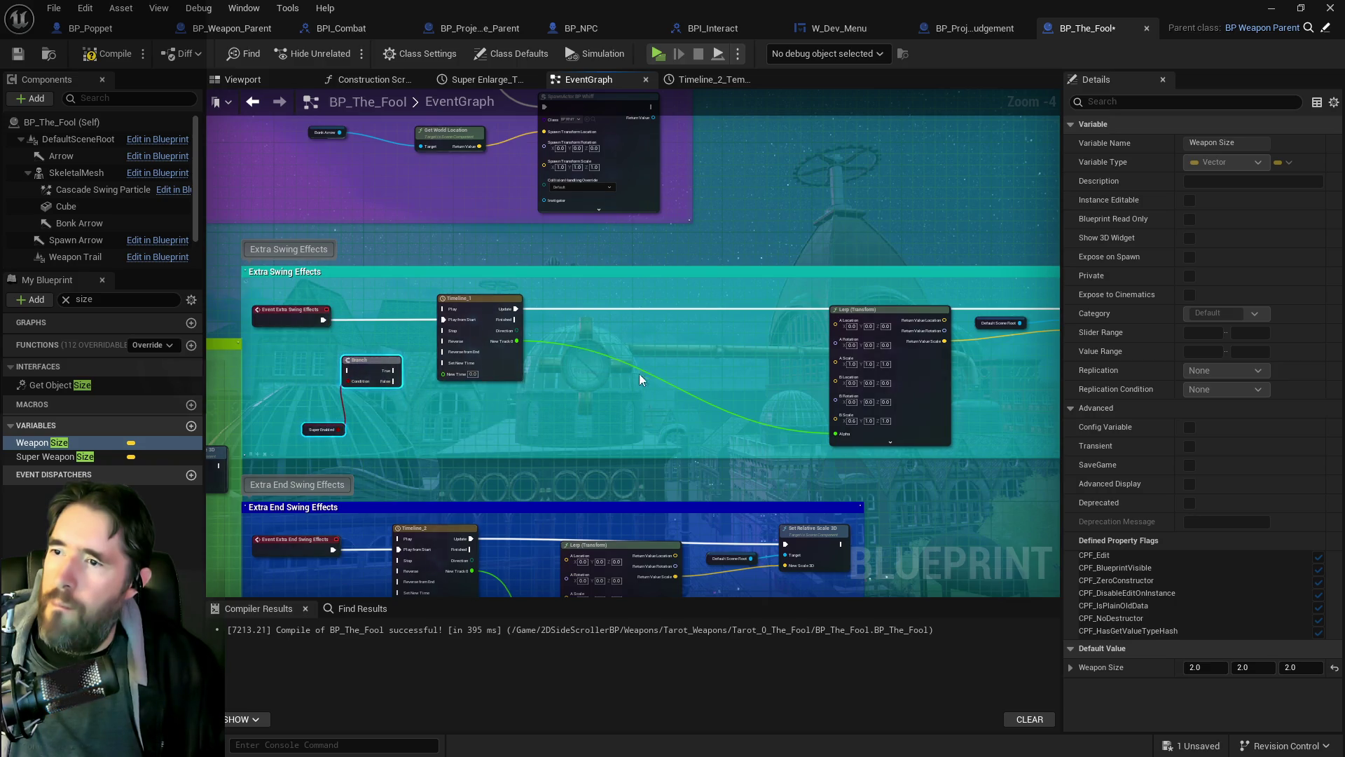
pyautogui.scroll(2, 639, 372)
pyautogui.moveTo(709, 367)
pyautogui.mouseDown()
pyautogui.moveTo(618, 422)
pyautogui.moveTo(732, 369)
pyautogui.mouseUp()
pyautogui.scroll(2, 631, 421)
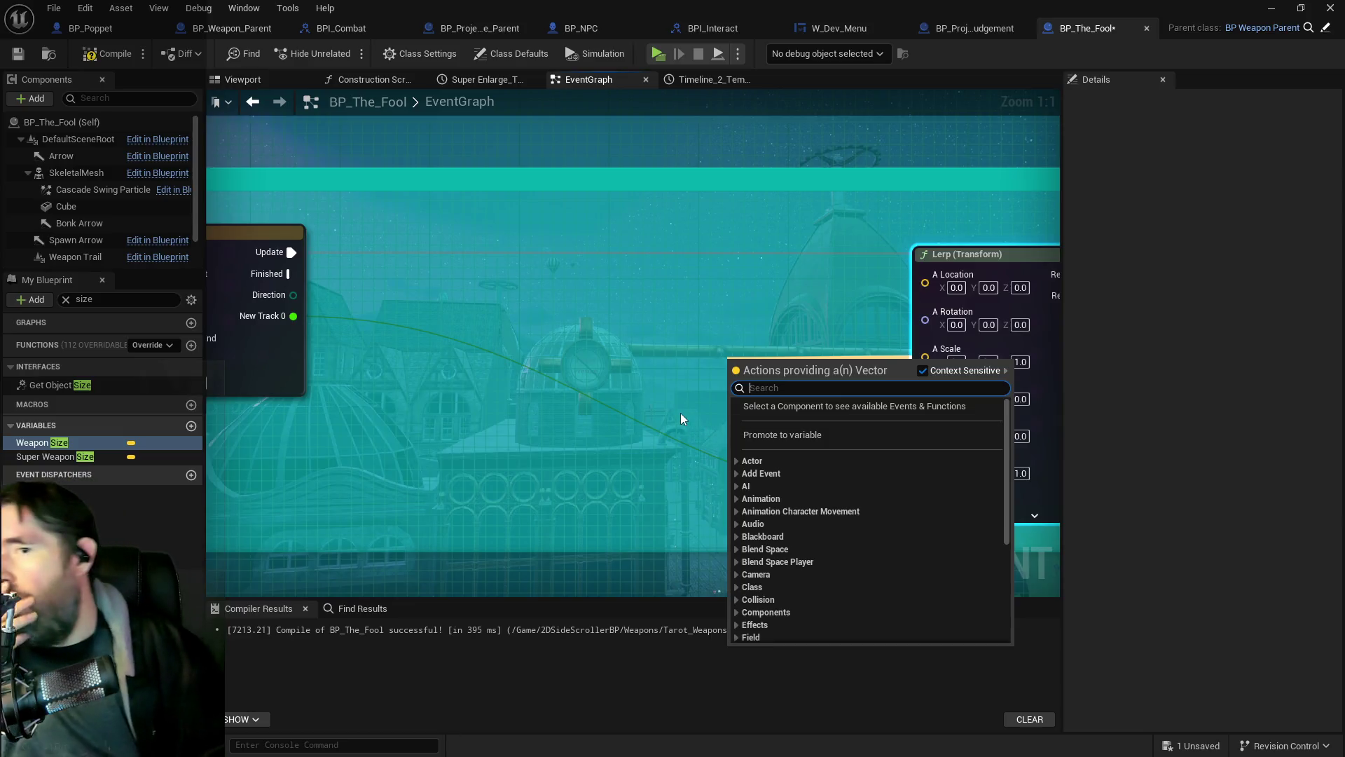
# Step: Promote the Lerp's A Scale input to a variable named Default Scale
pyautogui.click(762, 439)
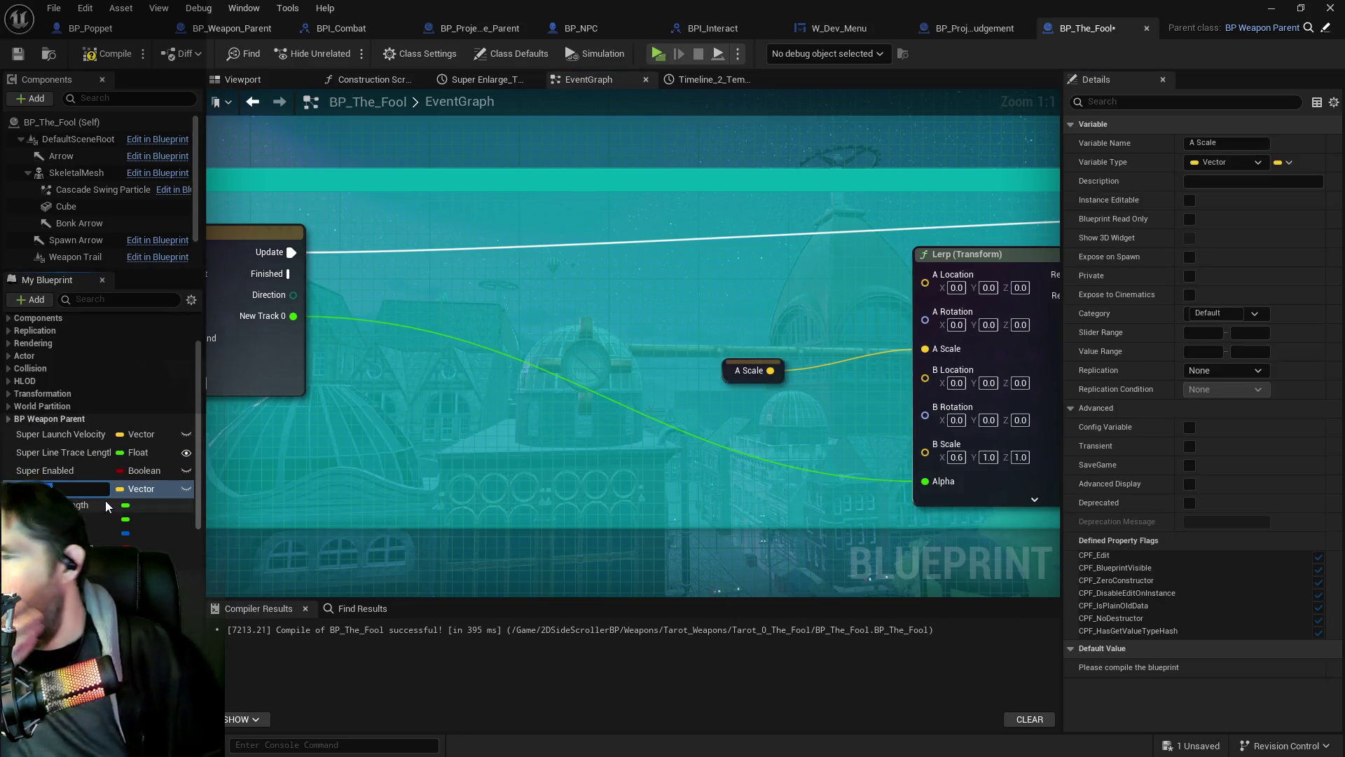
pyautogui.write('Default')
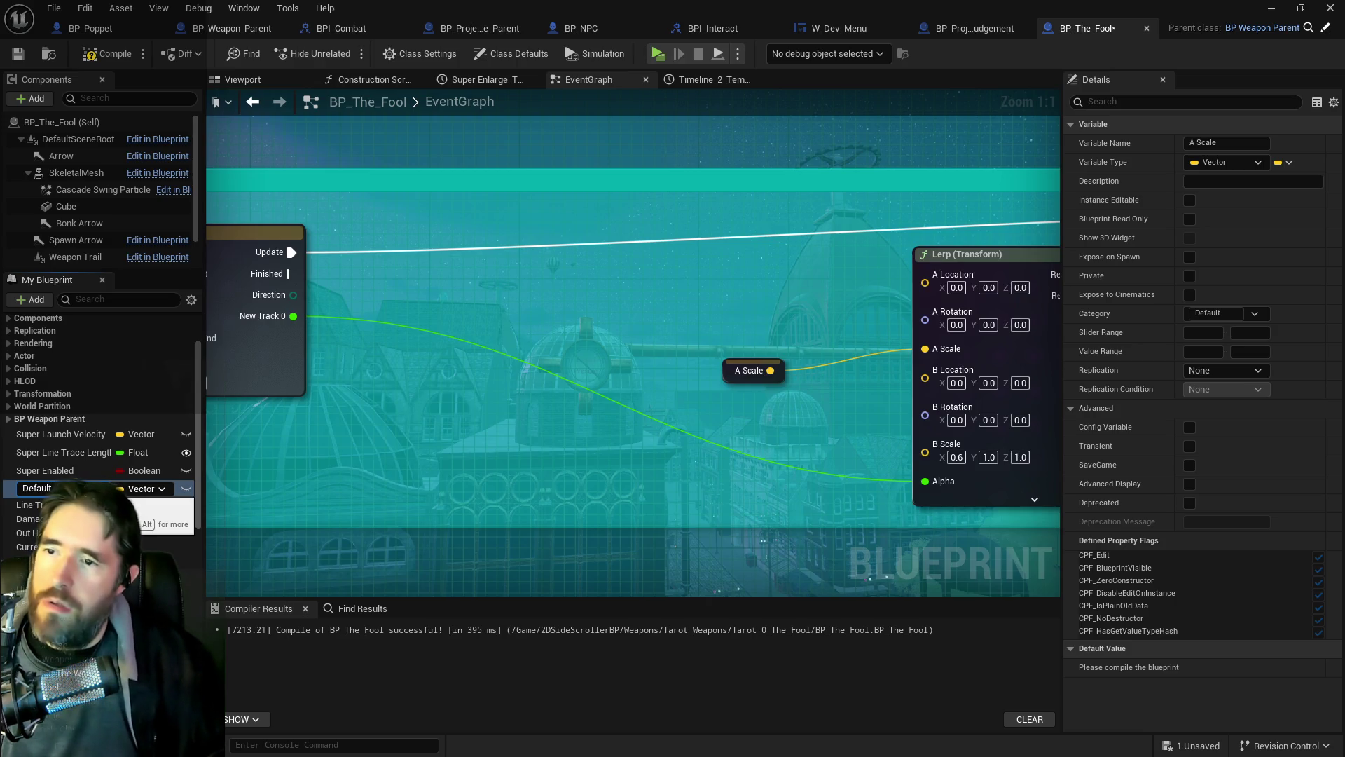
pyautogui.write(' Scale')
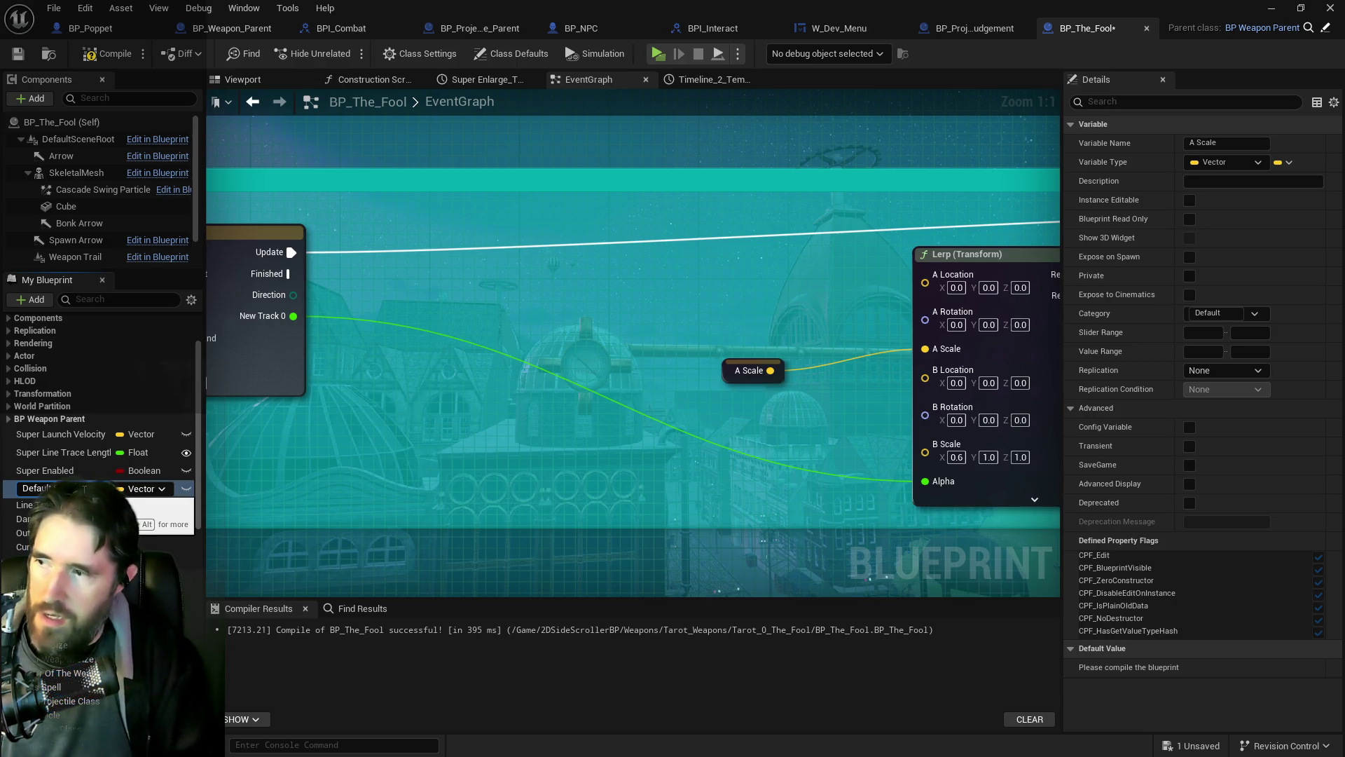
pyautogui.press('Return')
pyautogui.moveTo(760, 370)
pyautogui.mouseDown()
pyautogui.moveTo(650, 382)
pyautogui.moveTo(727, 347)
pyautogui.mouseUp()
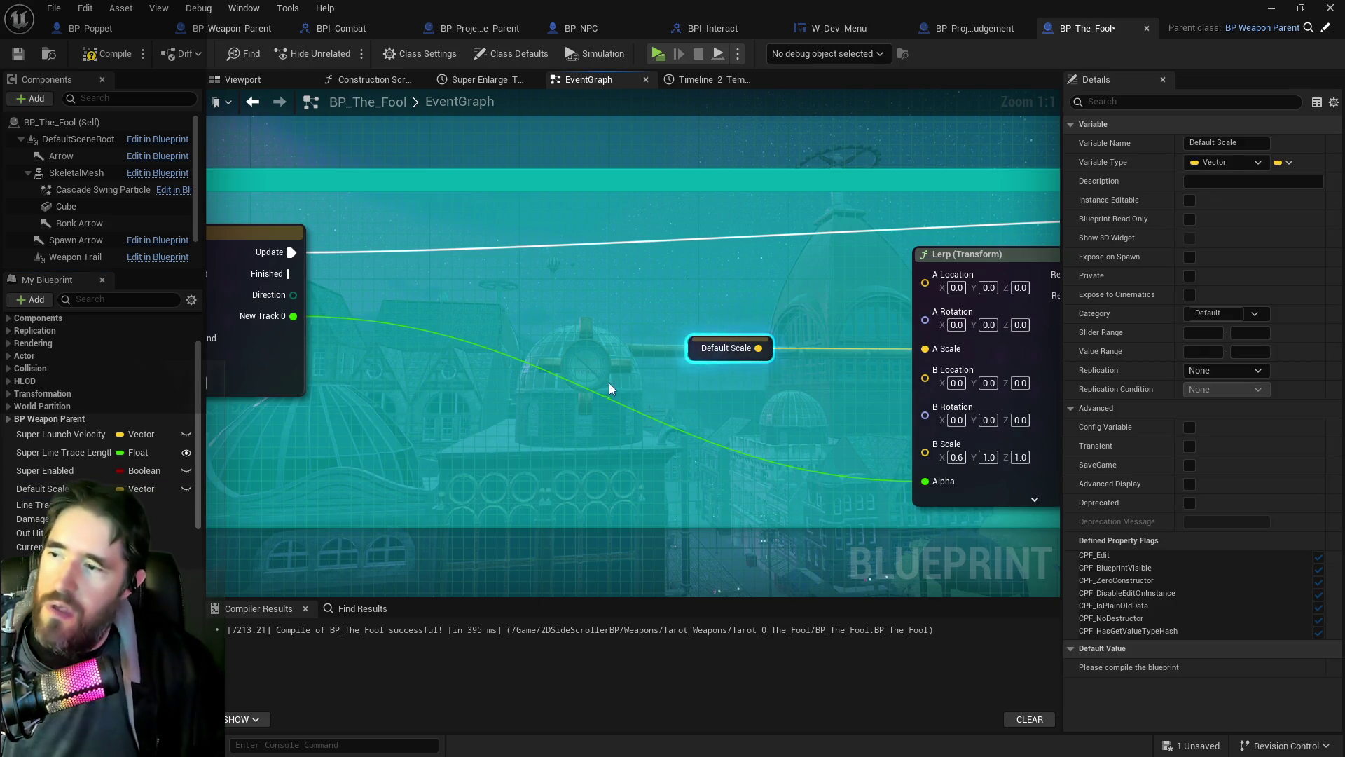
# Step: Promote the Lerp's B Scale input to a variable named Squished Scale
pyautogui.moveTo(923, 457); pyautogui.dragTo(764, 442)
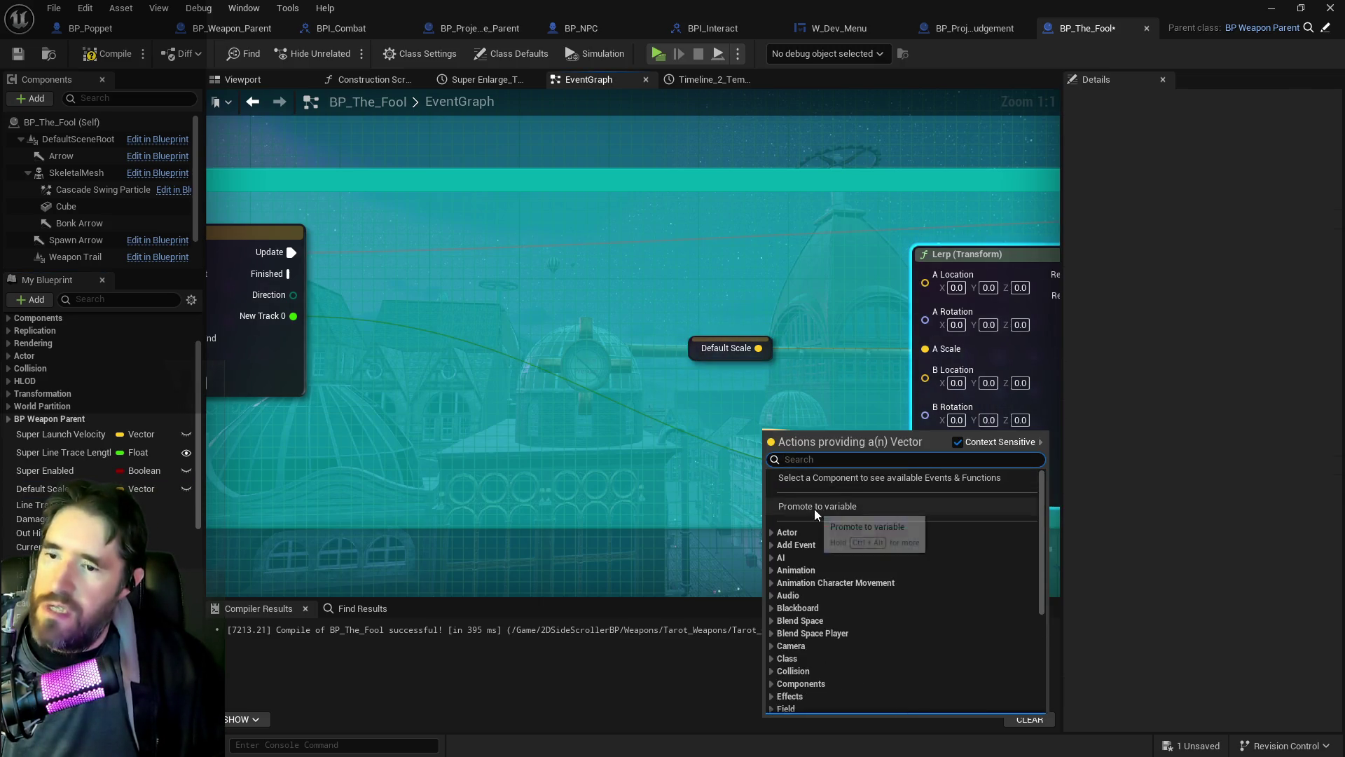
pyautogui.click(814, 509)
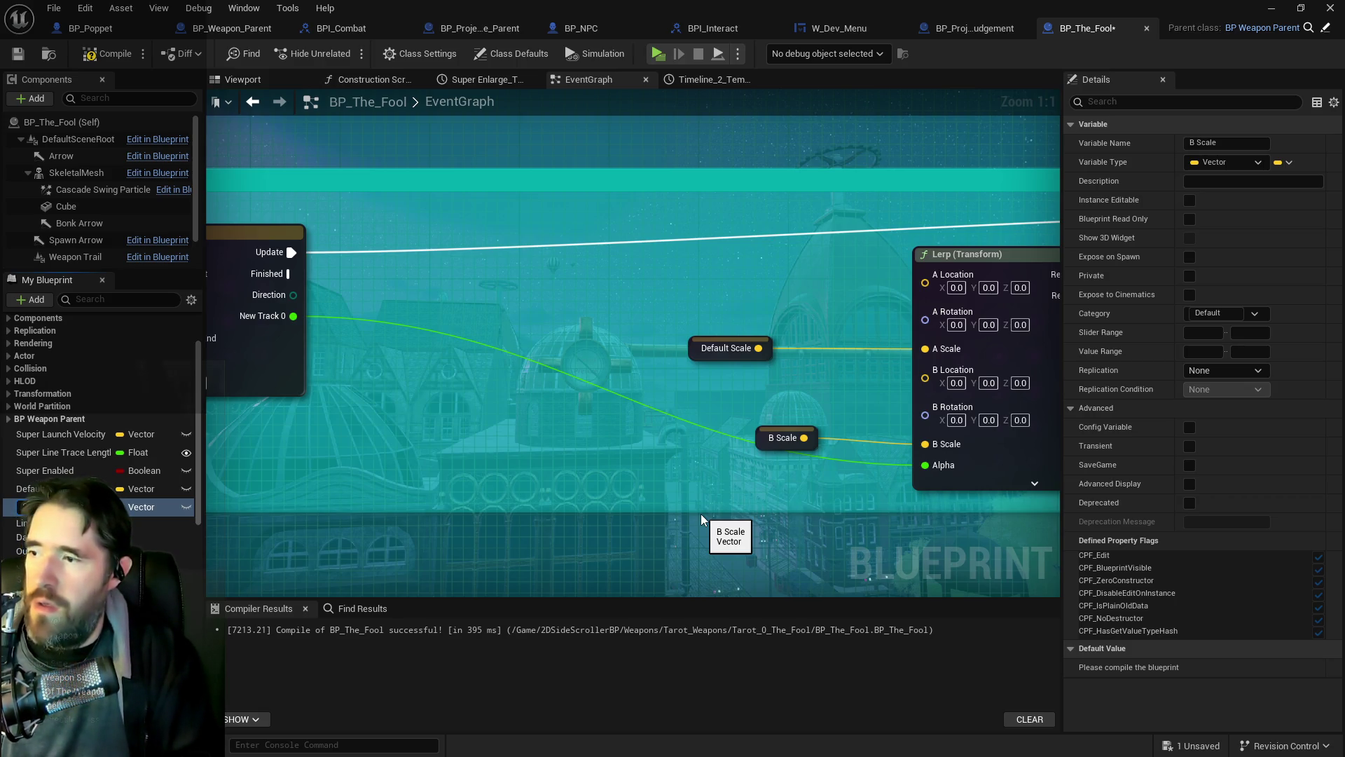
pyautogui.press('Return')
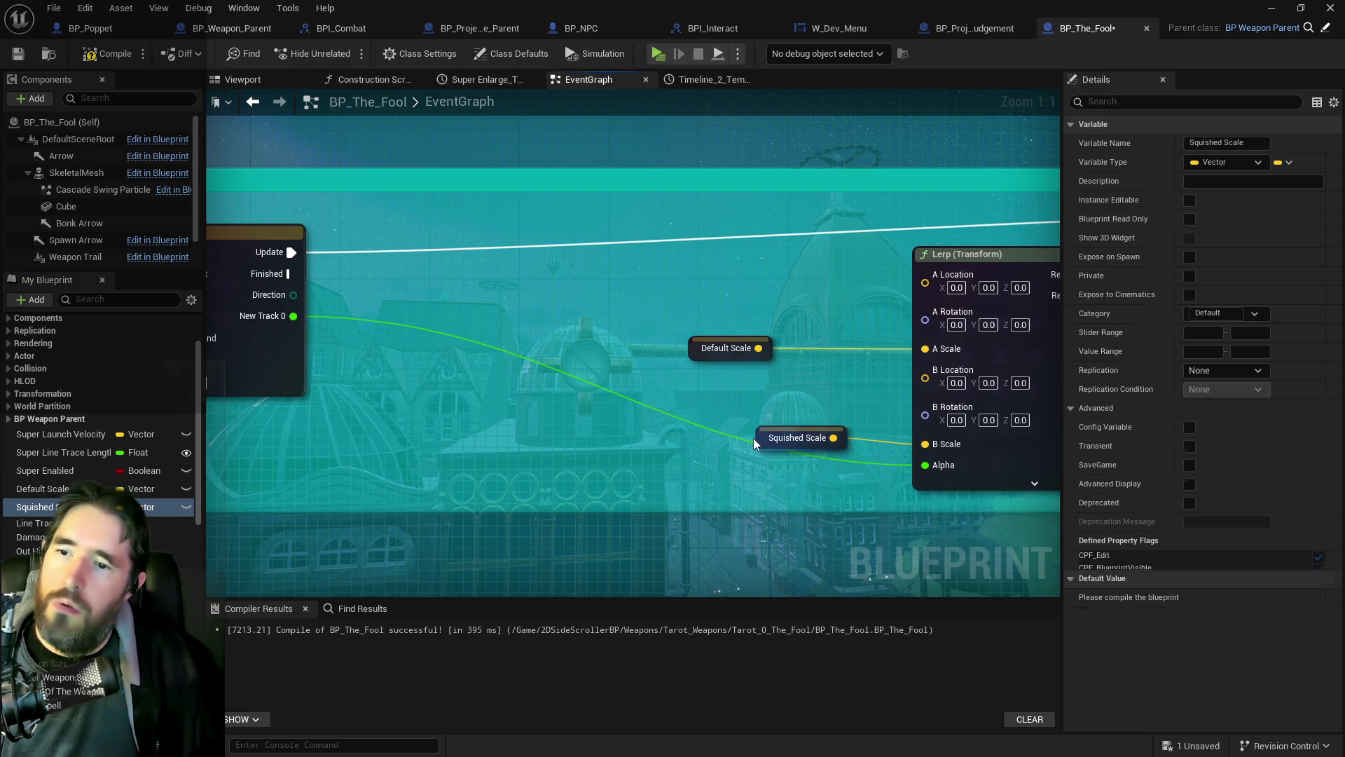
pyautogui.scroll(-3, 644, 395)
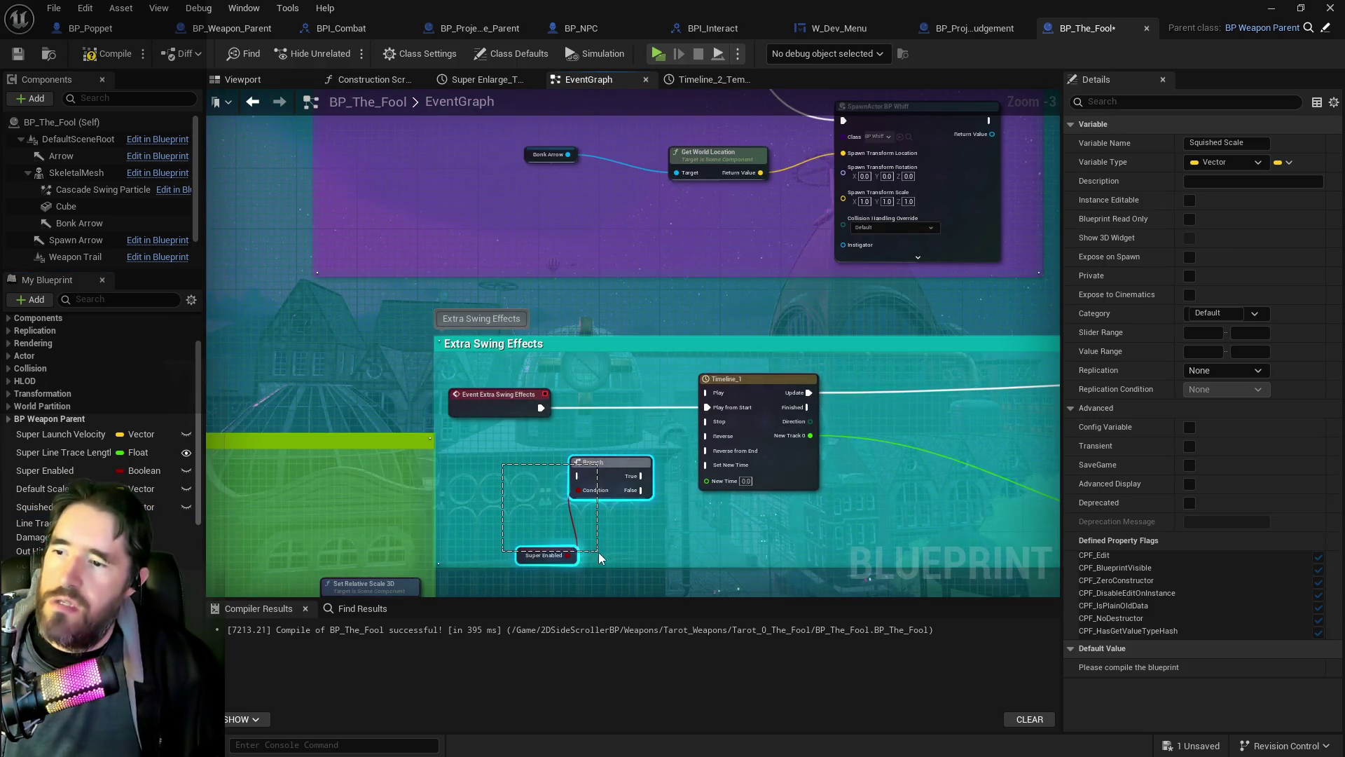
# Step: Add a SET Default Scale node and a Super Weapon Size getter after the Super Mode Branch
pyautogui.moveTo(598, 552); pyautogui.dragTo(599, 556)
pyautogui.scroll(-3, 461, 473)
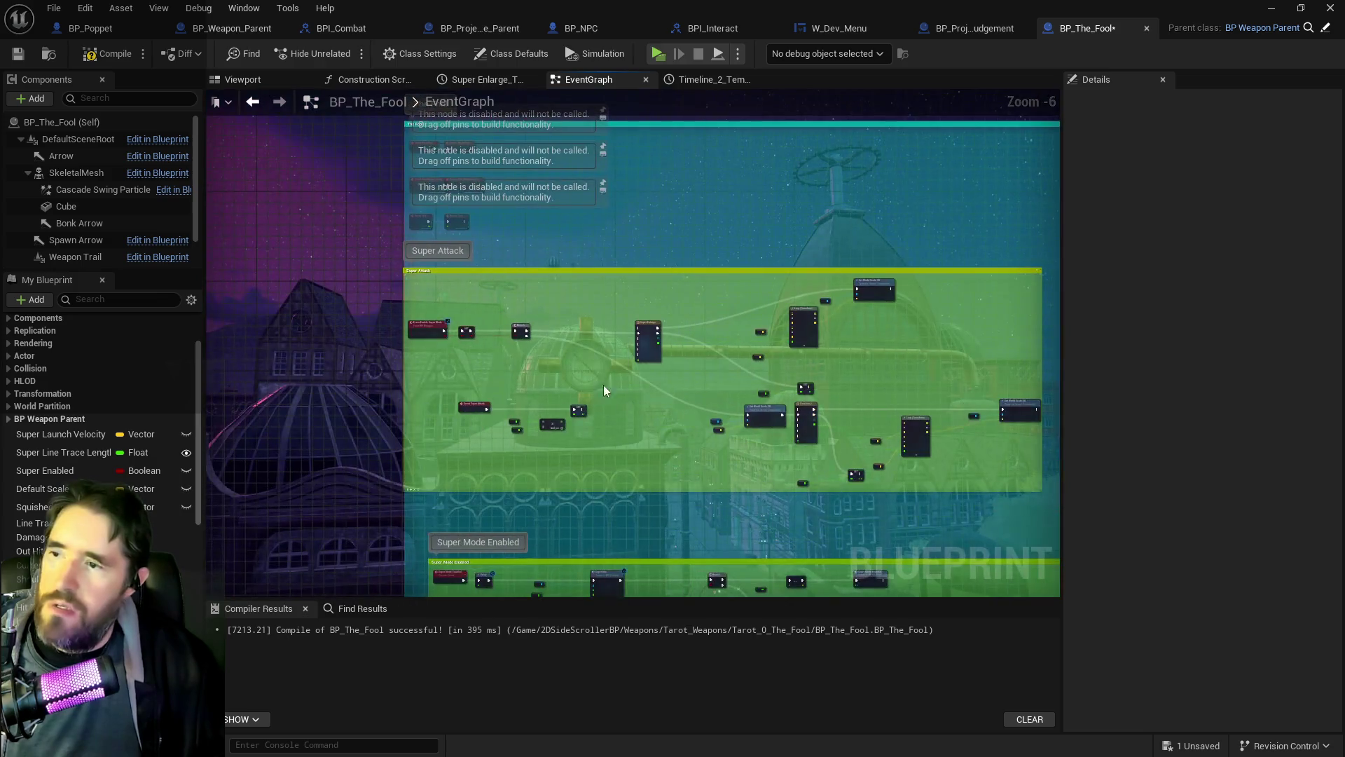
pyautogui.scroll(3, 603, 384)
pyautogui.moveTo(610, 375); pyautogui.dragTo(346, 335)
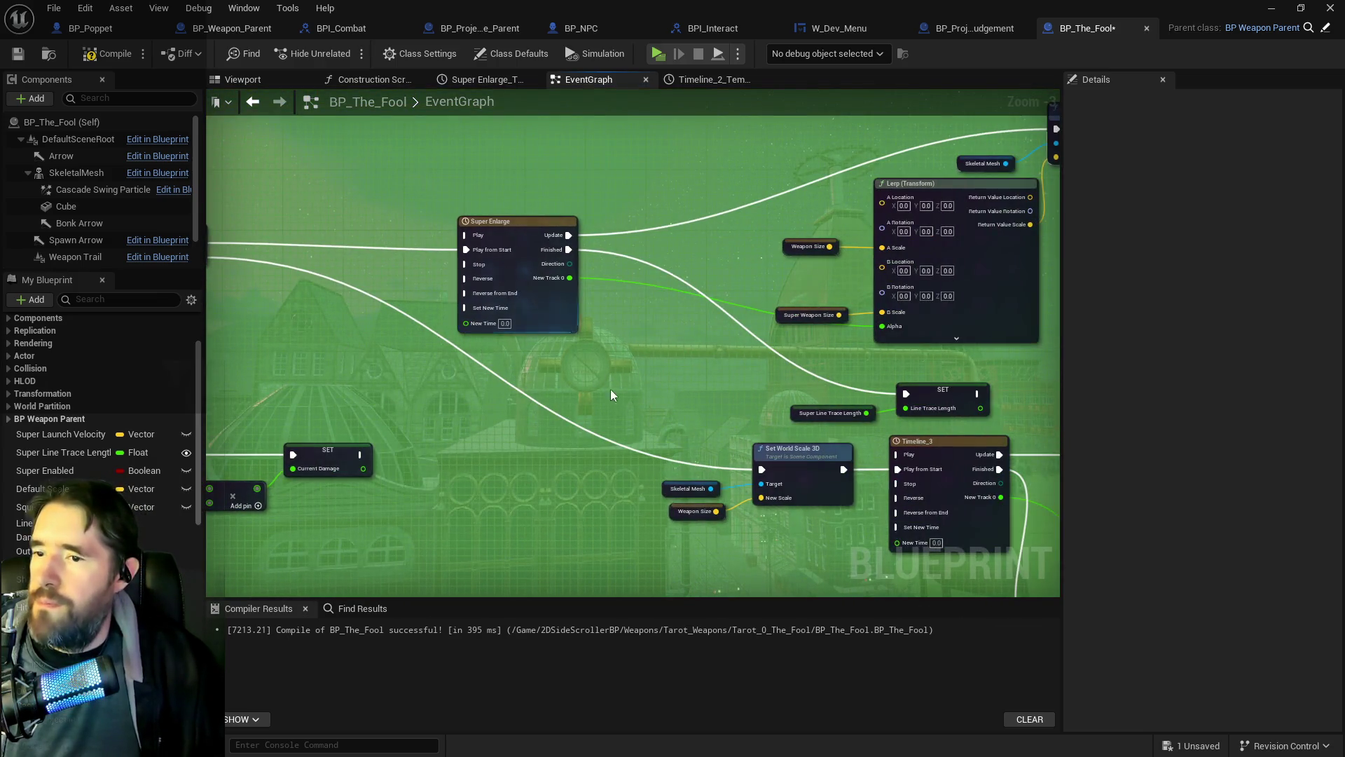
pyautogui.scroll(-2, 447, 354)
pyautogui.scroll(2, 952, 455)
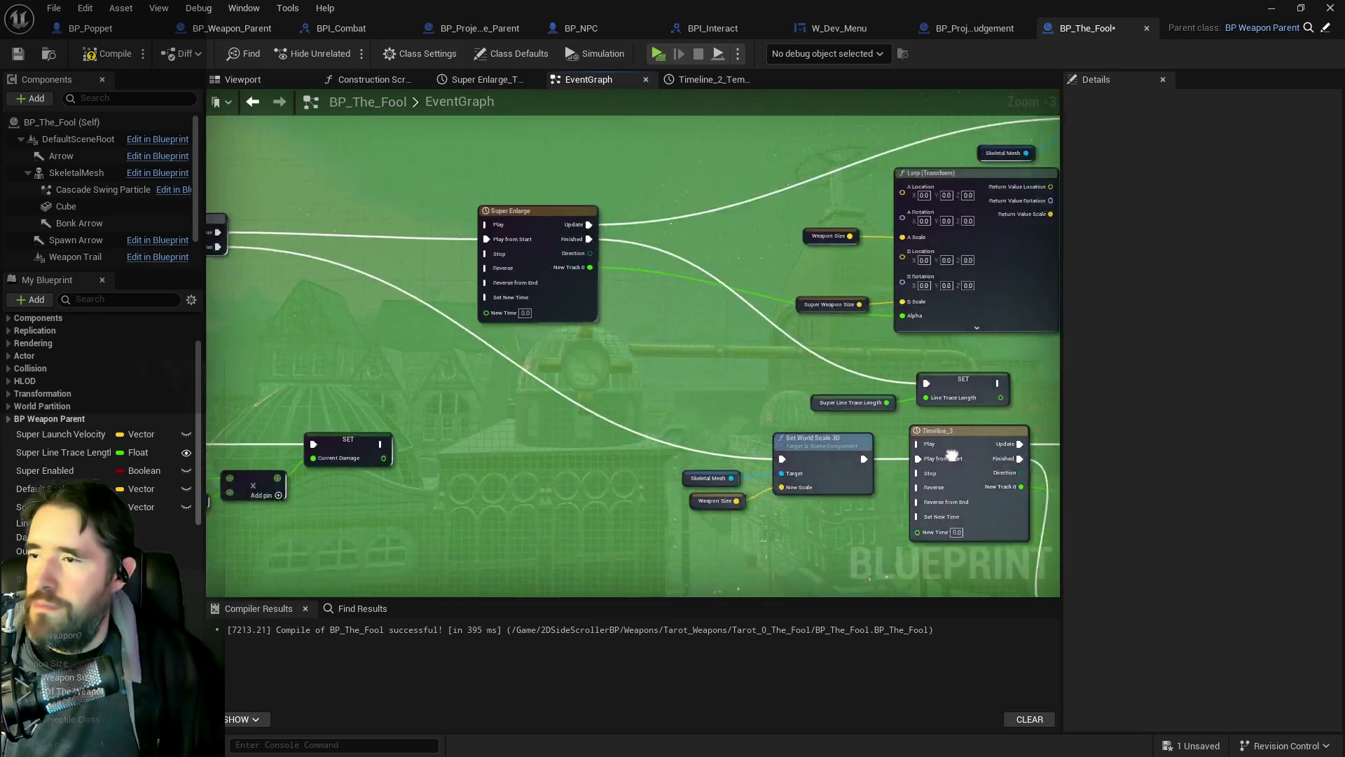
pyautogui.moveTo(952, 455); pyautogui.dragTo(867, 500)
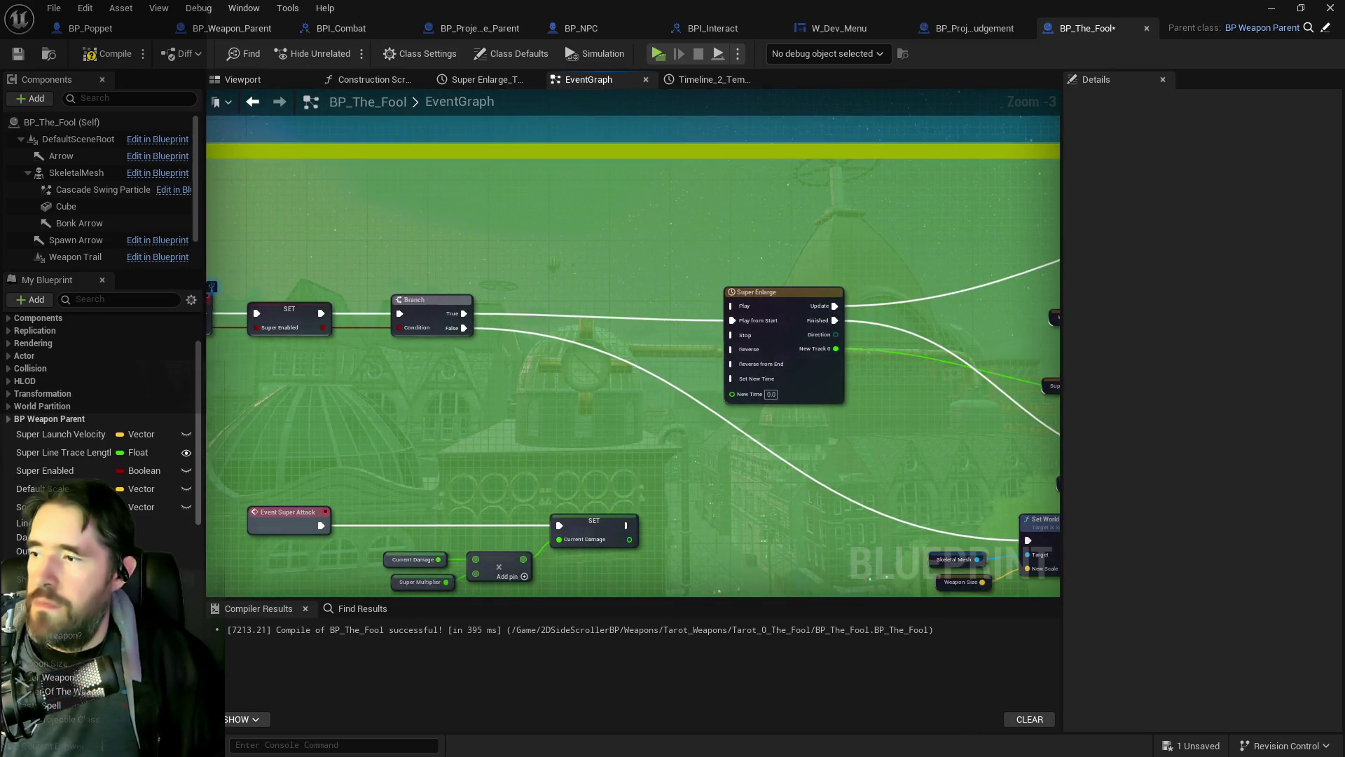
pyautogui.moveTo(42, 488)
pyautogui.mouseDown()
pyautogui.moveTo(385, 390)
pyautogui.moveTo(461, 224)
pyautogui.moveTo(627, 210)
pyautogui.mouseUp()
pyautogui.click(512, 266)
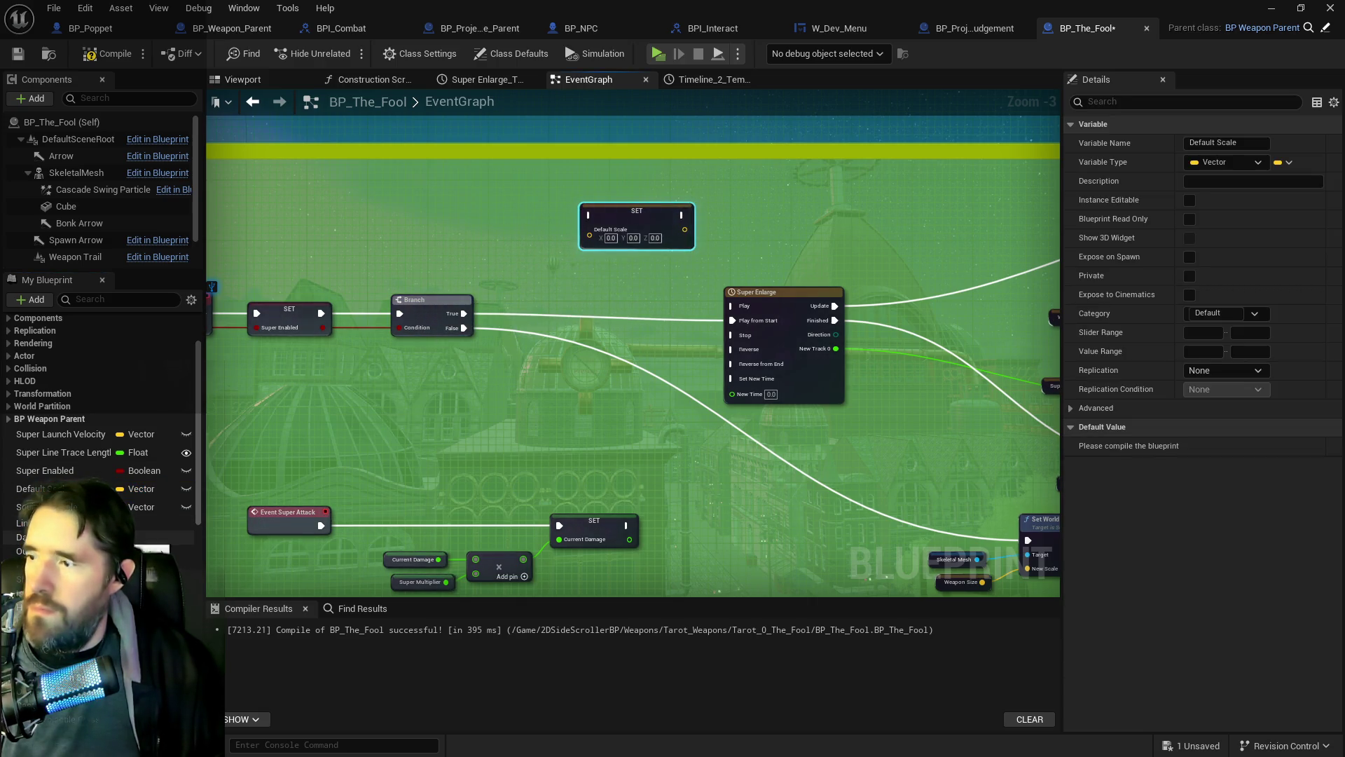
pyautogui.moveTo(59, 677)
pyautogui.mouseDown()
pyautogui.moveTo(447, 234)
pyautogui.moveTo(594, 236)
pyautogui.mouseUp()
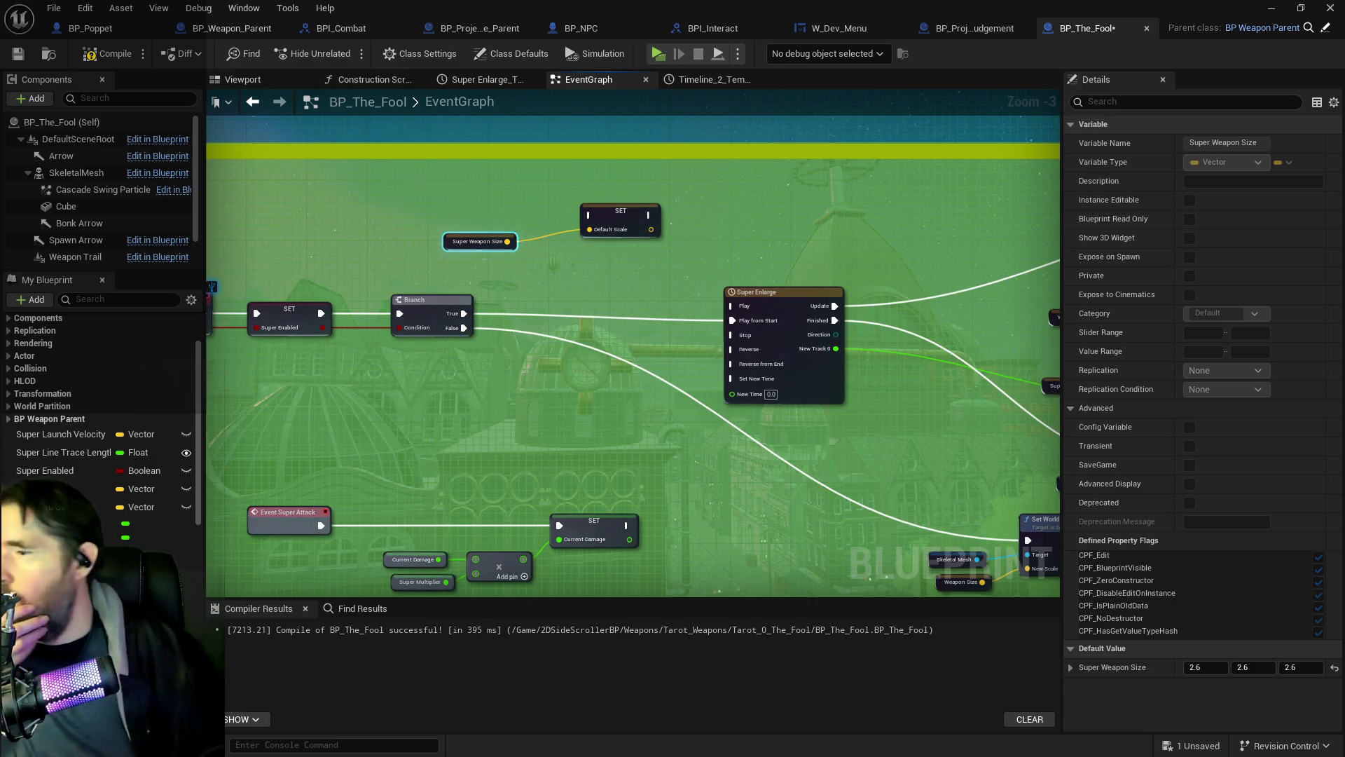
# Step: Add a SET Squished Scale node, wire Super Weapon Size into Default Scale, and duplicate the getter
pyautogui.moveTo(84, 507)
pyautogui.mouseDown()
pyautogui.moveTo(764, 354)
pyautogui.moveTo(716, 208)
pyautogui.moveTo(819, 215)
pyautogui.mouseUp()
pyautogui.click(756, 251)
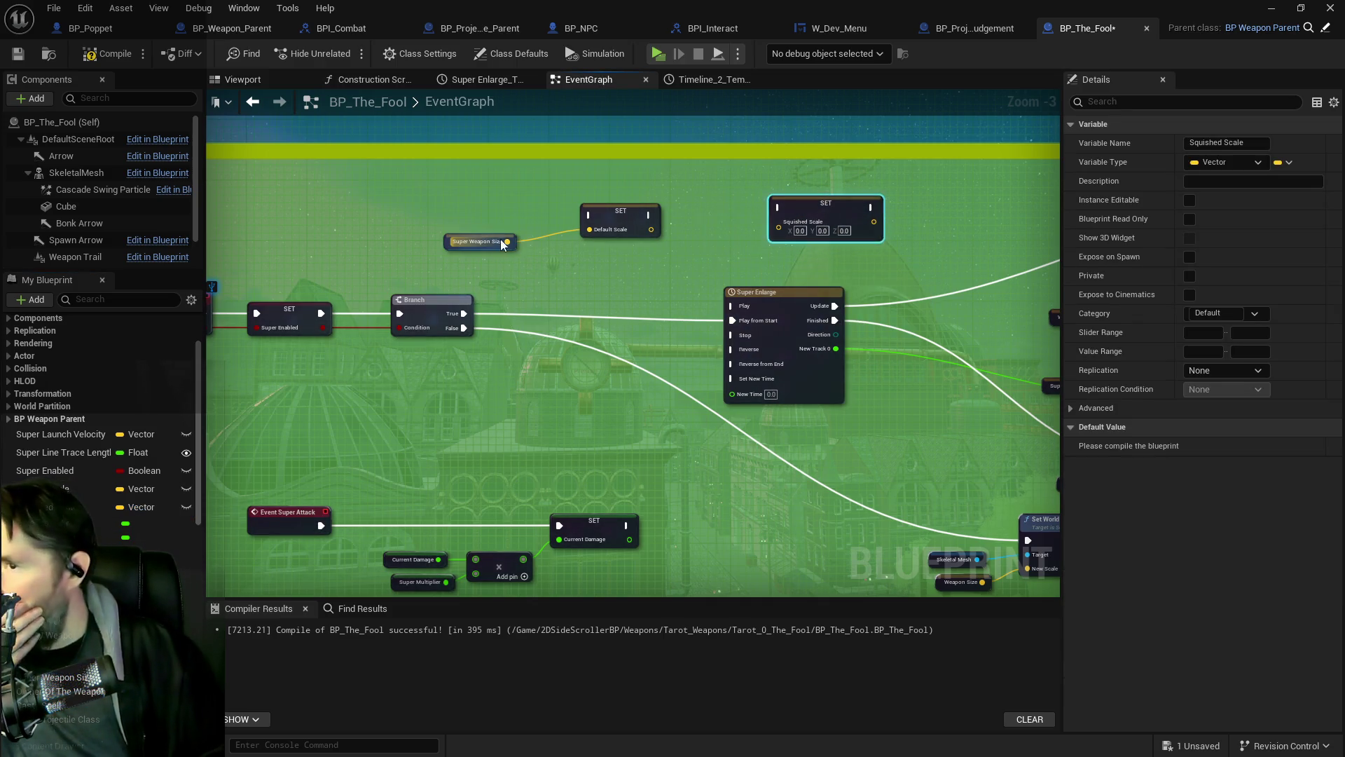
pyautogui.moveTo(527, 256); pyautogui.dragTo(590, 229)
pyautogui.hotkey('ctrl', 'c')
pyautogui.click(631, 258)
pyautogui.hotkey('ctrl', 'v')
# Step: Split the copied Super Weapon Size and Squished Scale pins and connect Y to Y
pyautogui.rightClick(686, 265)
pyautogui.click(722, 323)
pyautogui.moveTo(776, 291); pyautogui.dragTo(799, 321)
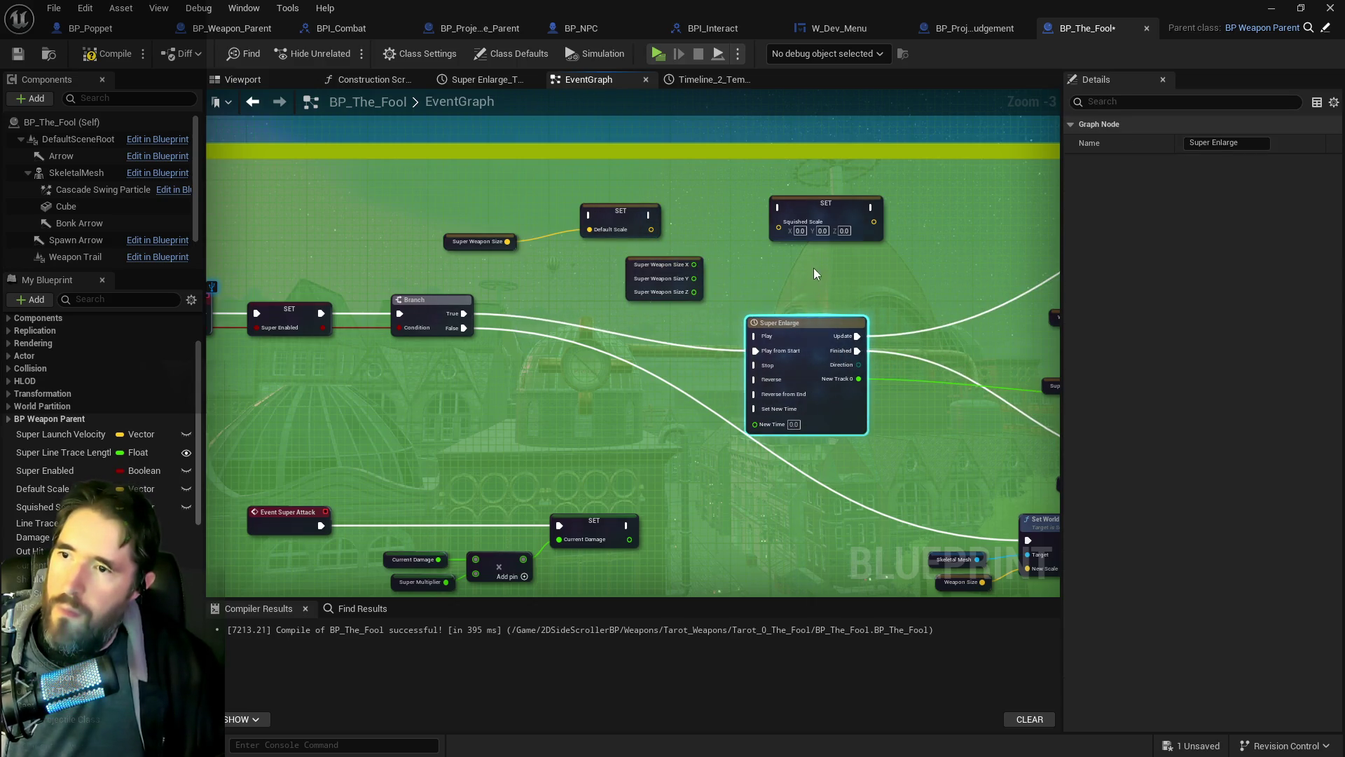
pyautogui.click(787, 229)
pyautogui.rightClick(784, 224)
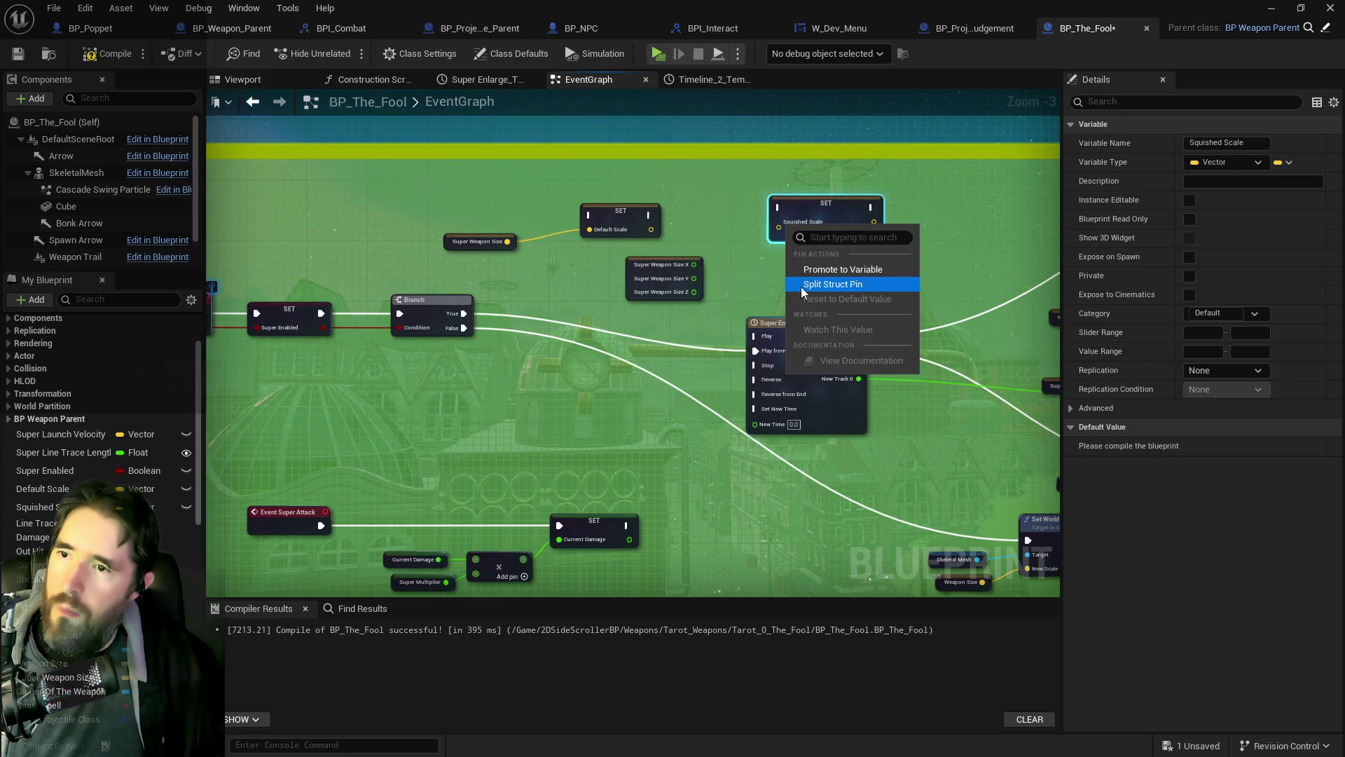
pyautogui.click(801, 286)
pyautogui.click(662, 280)
pyautogui.moveTo(693, 278)
pyautogui.mouseDown()
pyautogui.moveTo(779, 238)
pyautogui.moveTo(788, 270)
pyautogui.moveTo(778, 253)
pyautogui.moveTo(861, 229)
pyautogui.mouseUp()
# Step: Route the X component through a Multiply node (×0.6) and compile the blueprint
pyautogui.click(665, 256)
pyautogui.moveTo(694, 264); pyautogui.dragTo(717, 226)
pyautogui.write('mult')
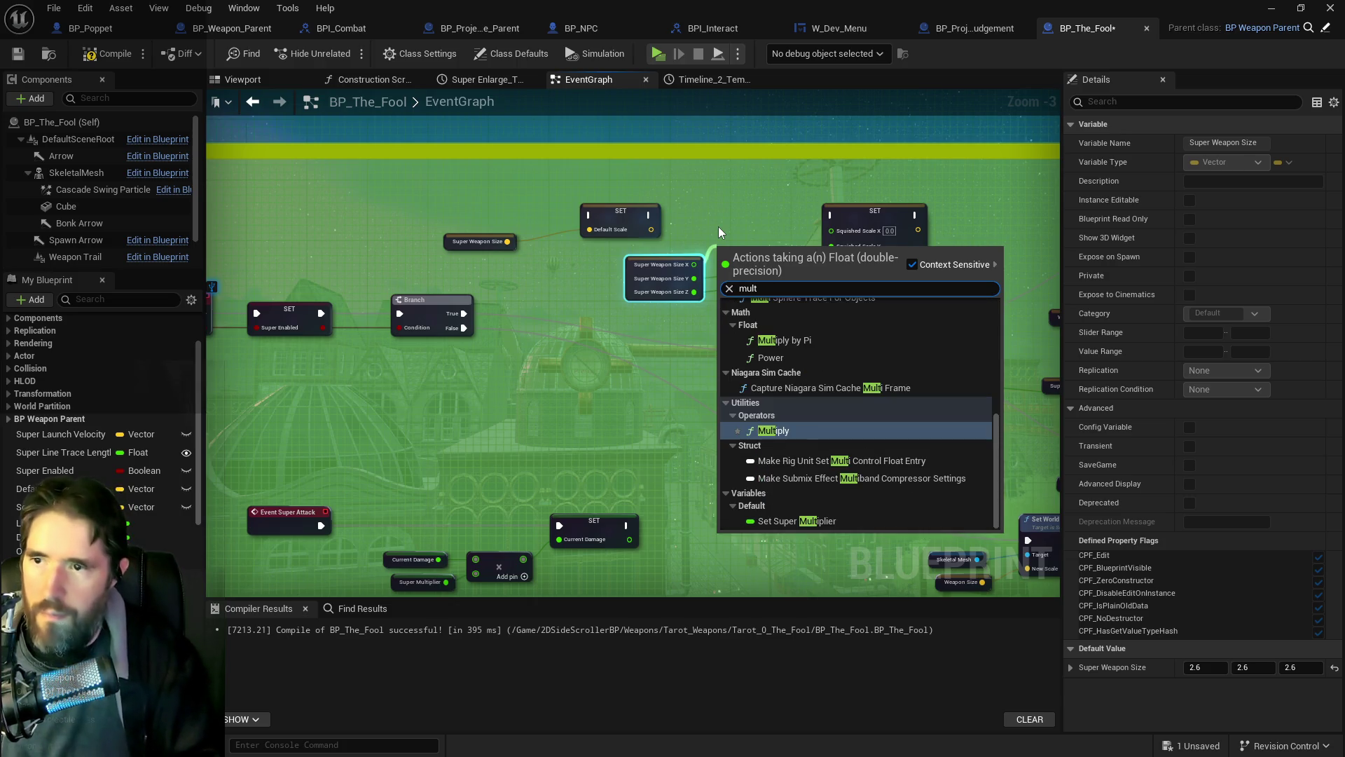
pyautogui.click(773, 430)
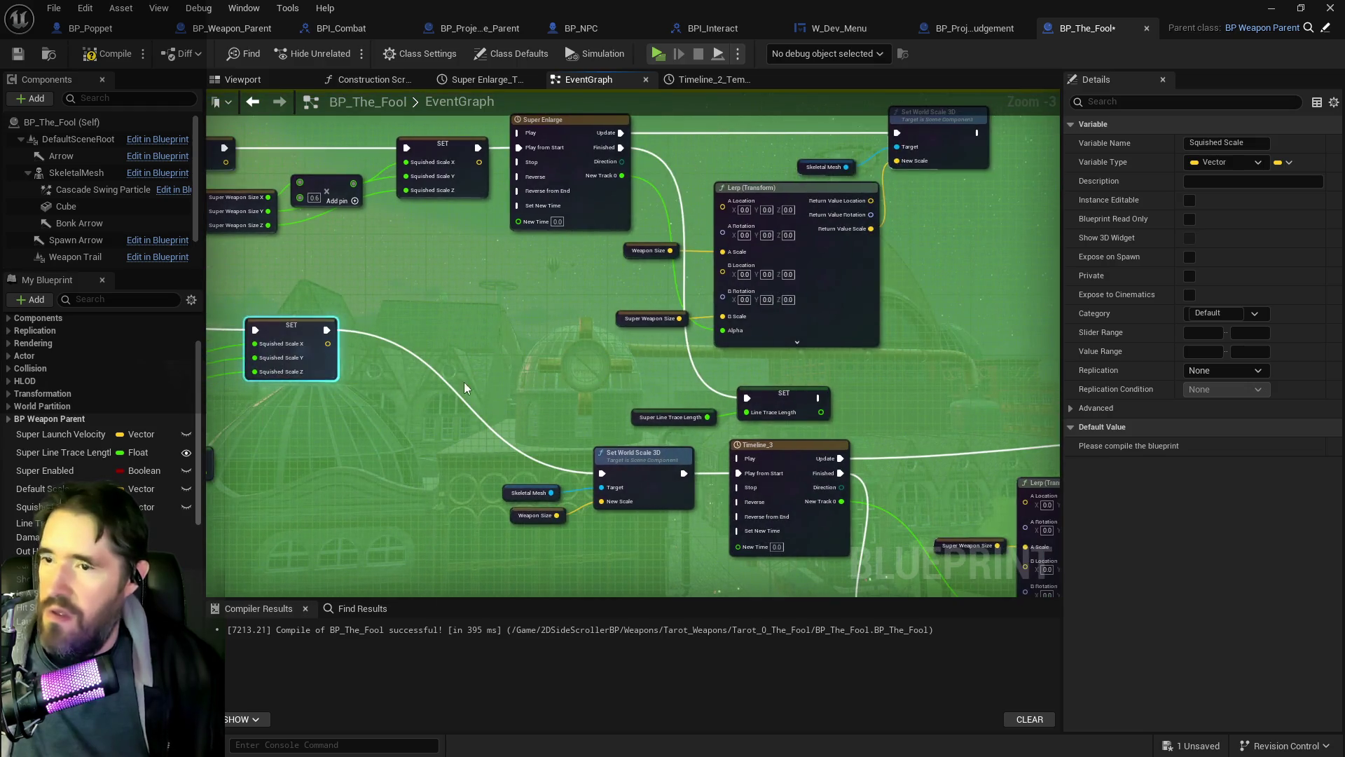
pyautogui.moveTo(485, 382)
pyautogui.mouseDown()
pyautogui.moveTo(210, 280)
pyautogui.moveTo(337, 383)
pyautogui.mouseUp()
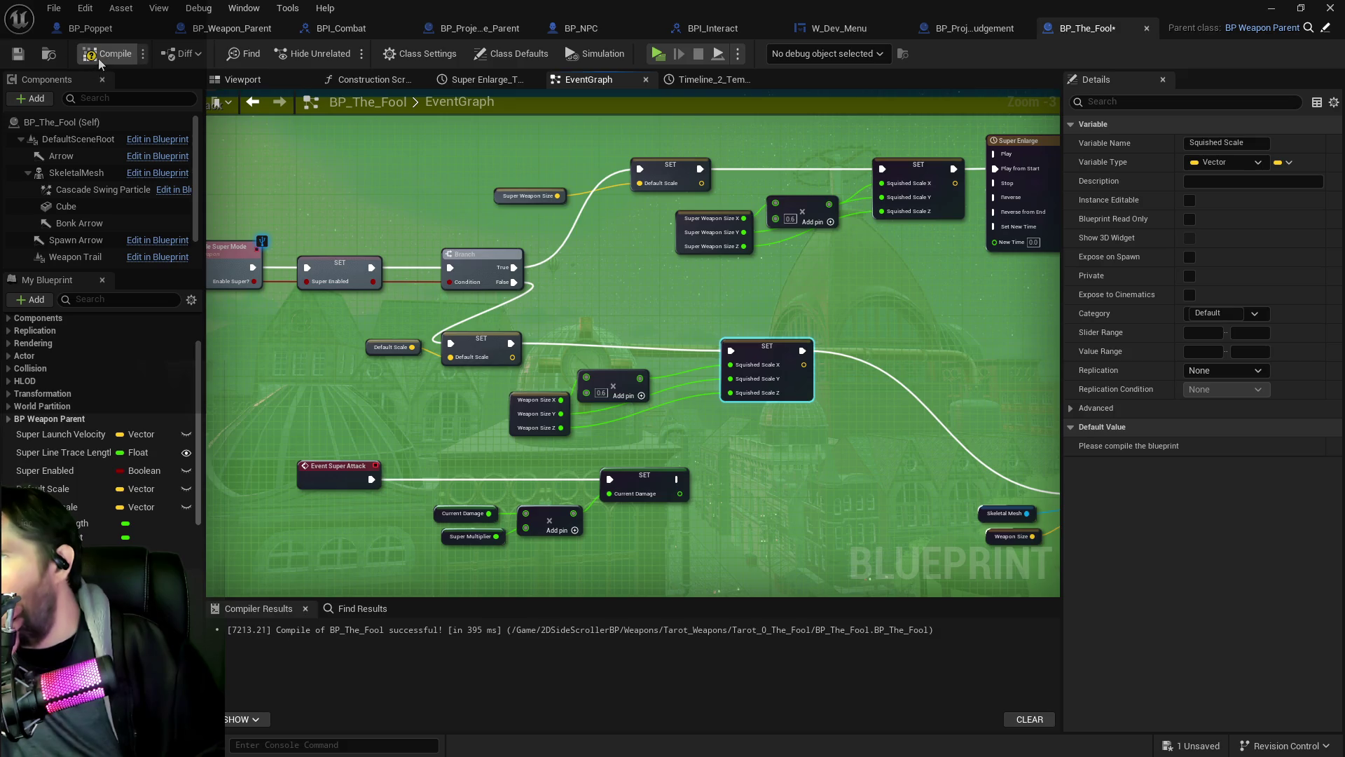
pyautogui.press('F7')
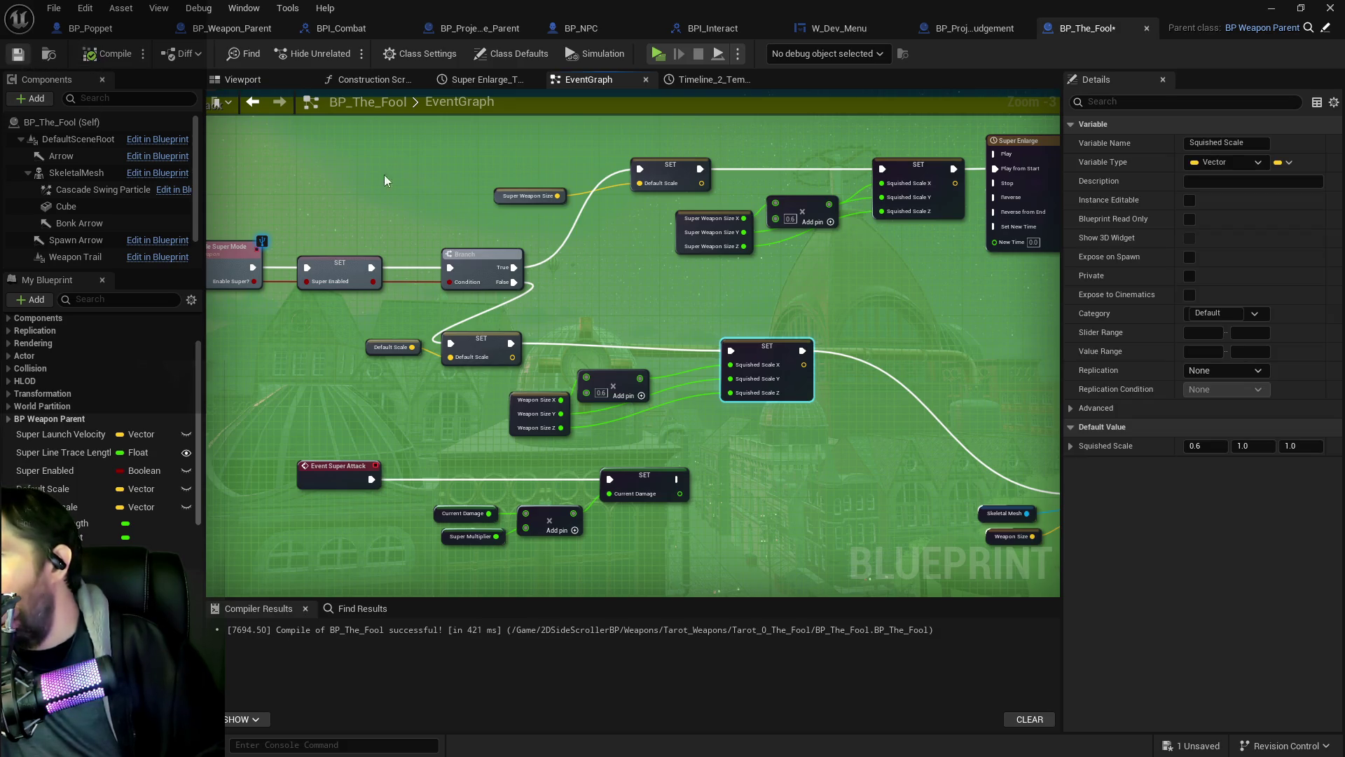
# Step: Save BP_The_Fool with Ctrl+S
pyautogui.hotkey('ctrl', 's')
pyautogui.scroll(-2, 833, 486)
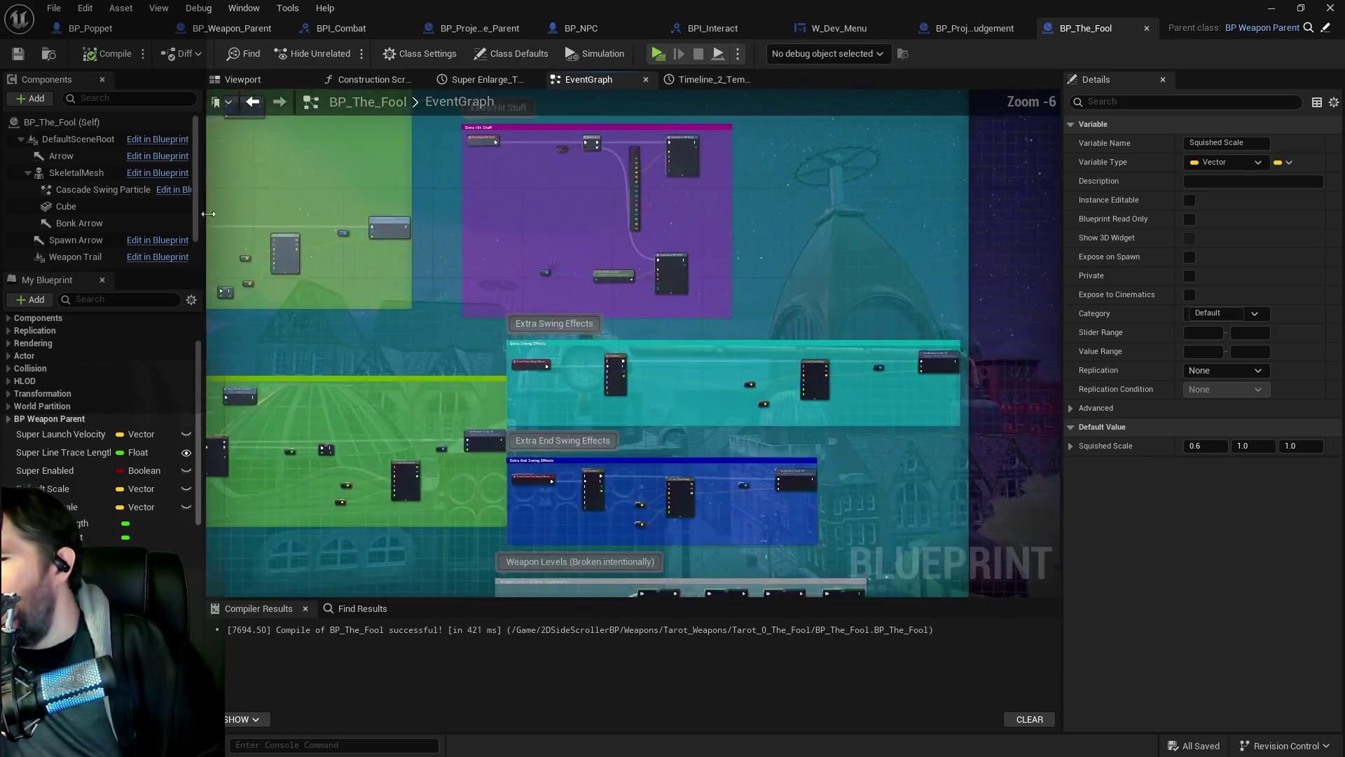
pyautogui.scroll(1, 722, 384)
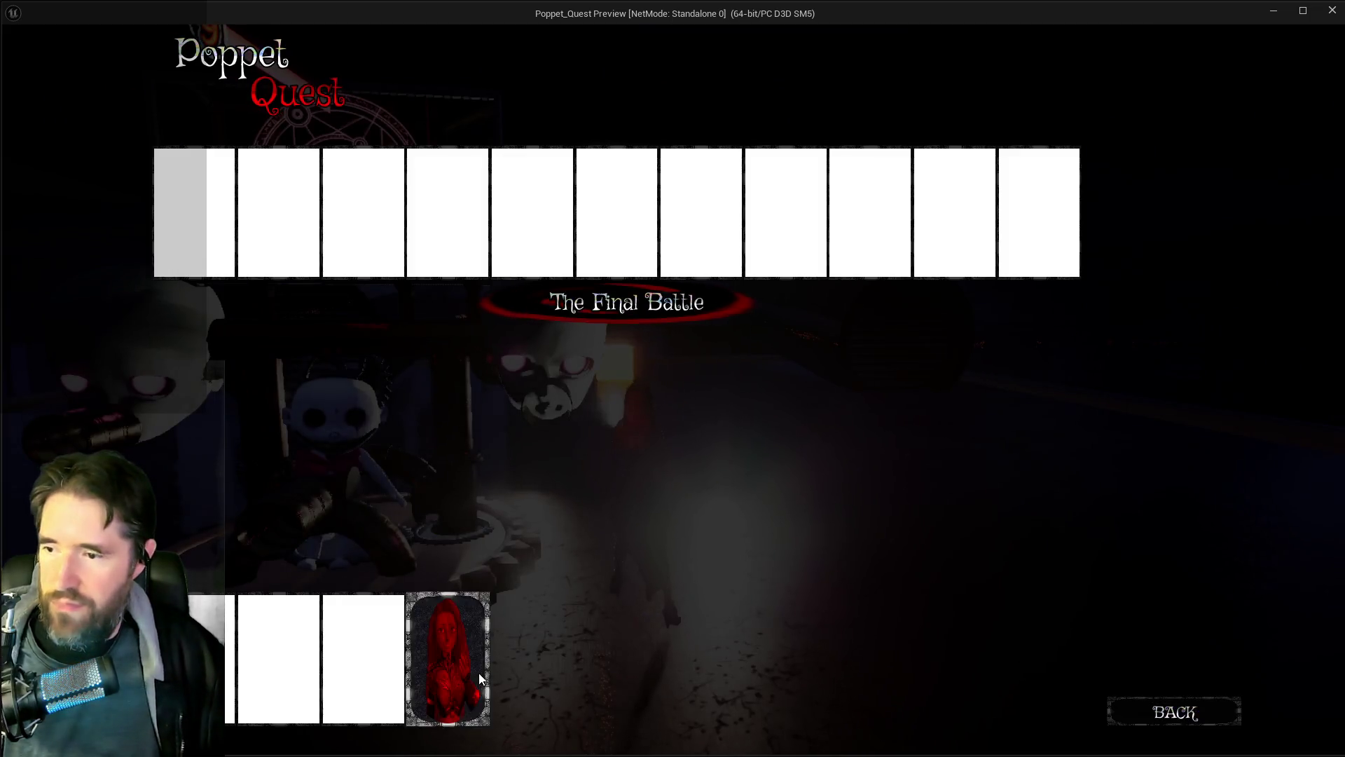
# Step: Pick a tarot card, run down the corridor testing the super attack, then return to the editor
pyautogui.click(478, 672)
pyautogui.press('w')
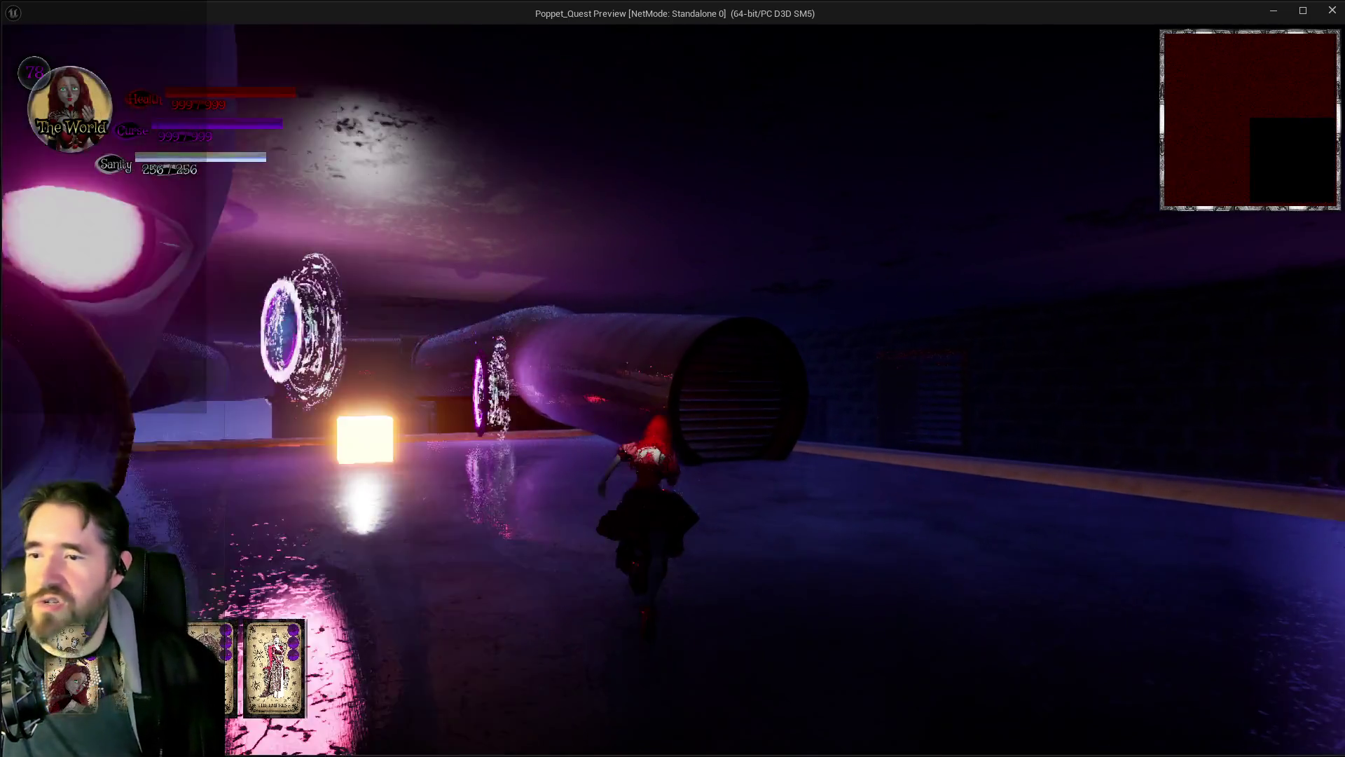
pyautogui.press('w')
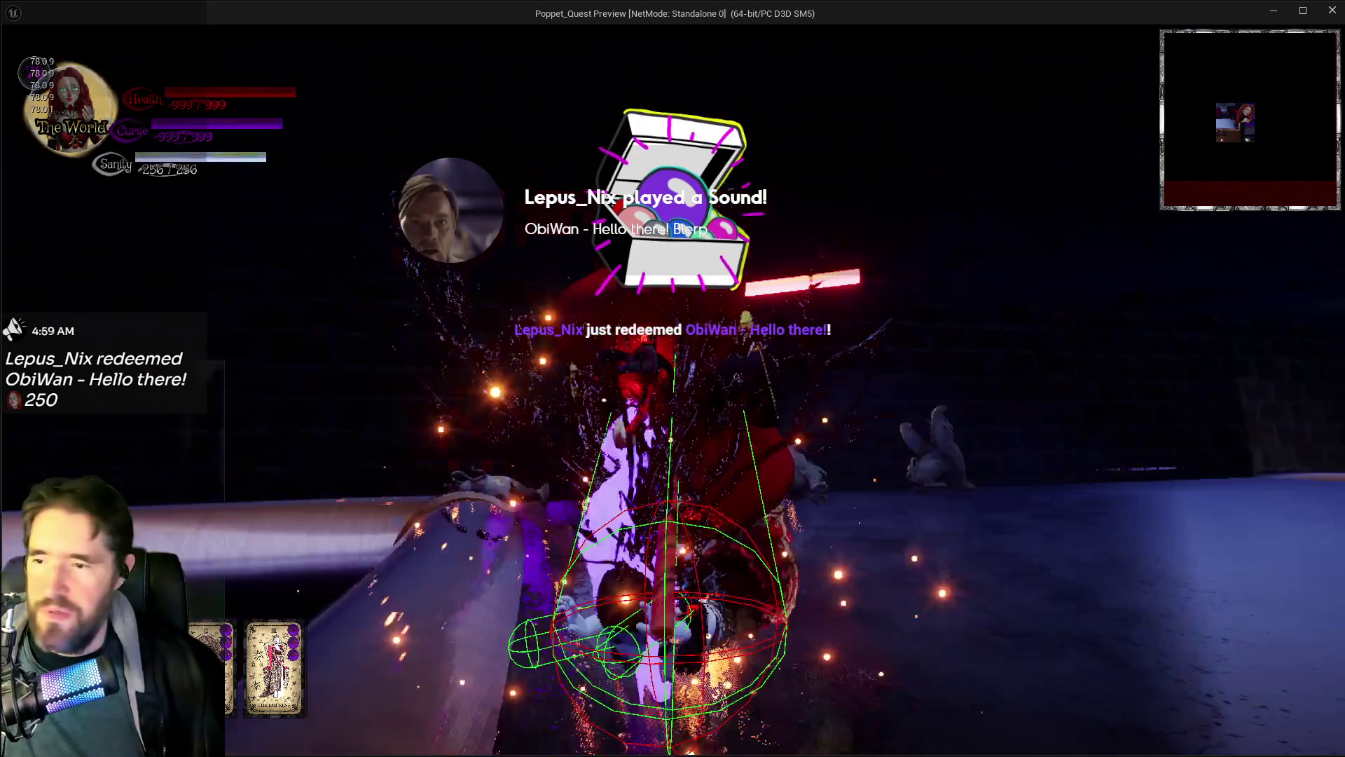
pyautogui.hotkey('alt', 'Tab')
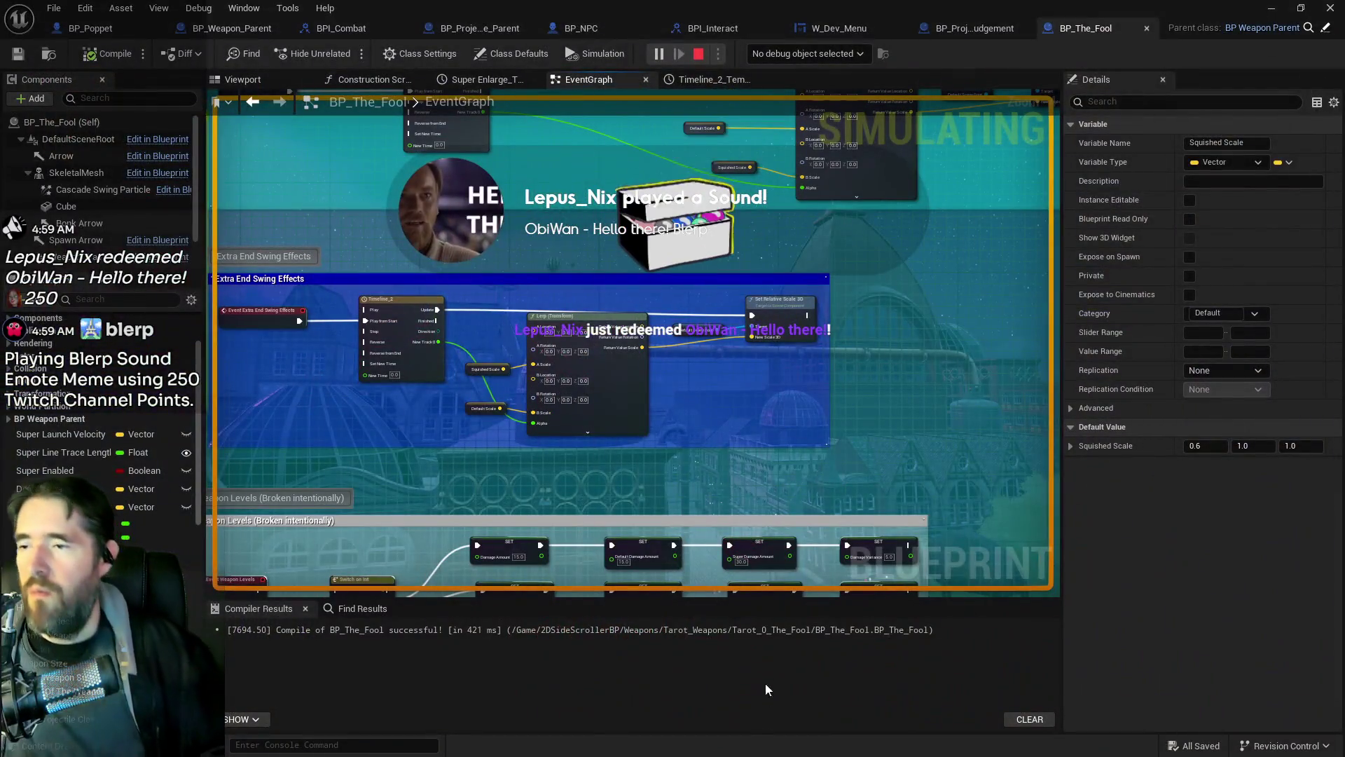
pyautogui.hotkey('ctrl', 'b')
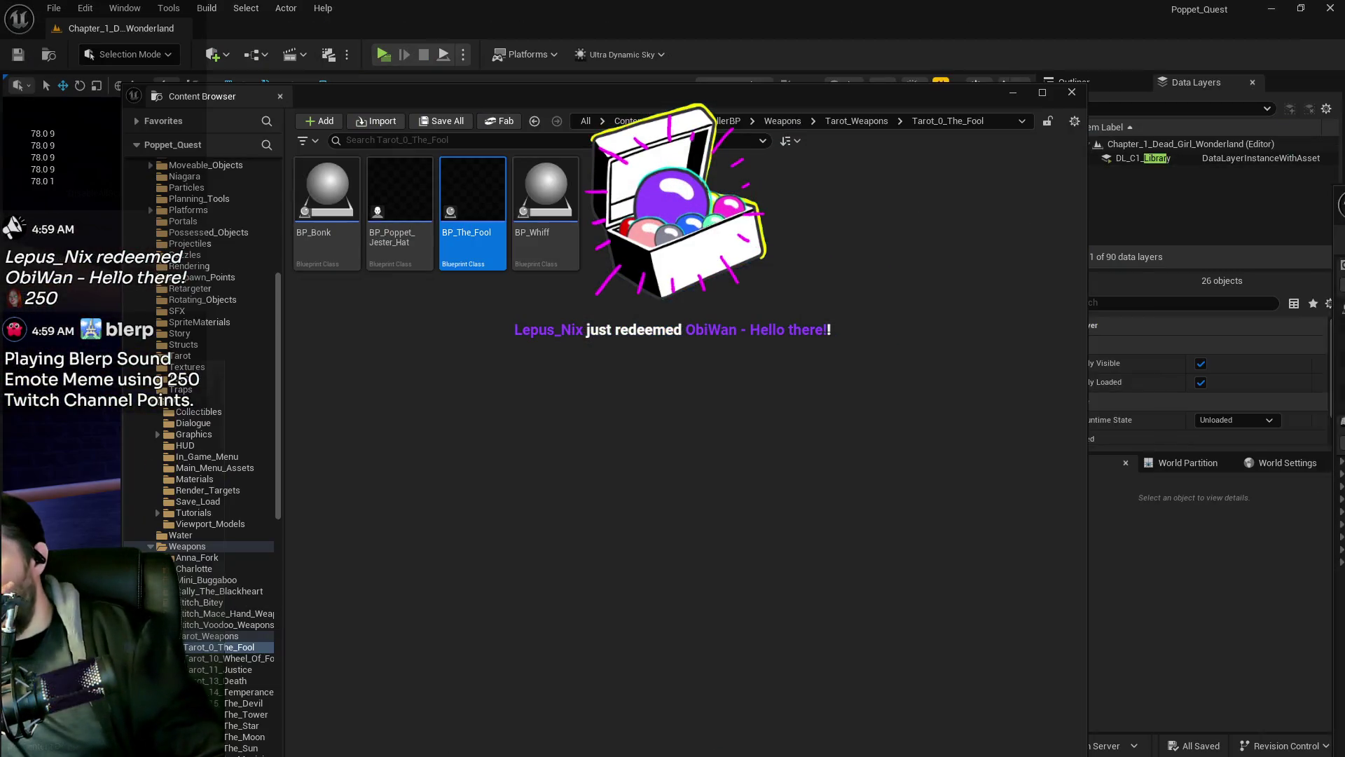
pyautogui.moveTo(902, 96)
pyautogui.mouseDown()
pyautogui.moveTo(902, 158)
pyautogui.moveTo(1344, 177)
pyautogui.mouseUp()
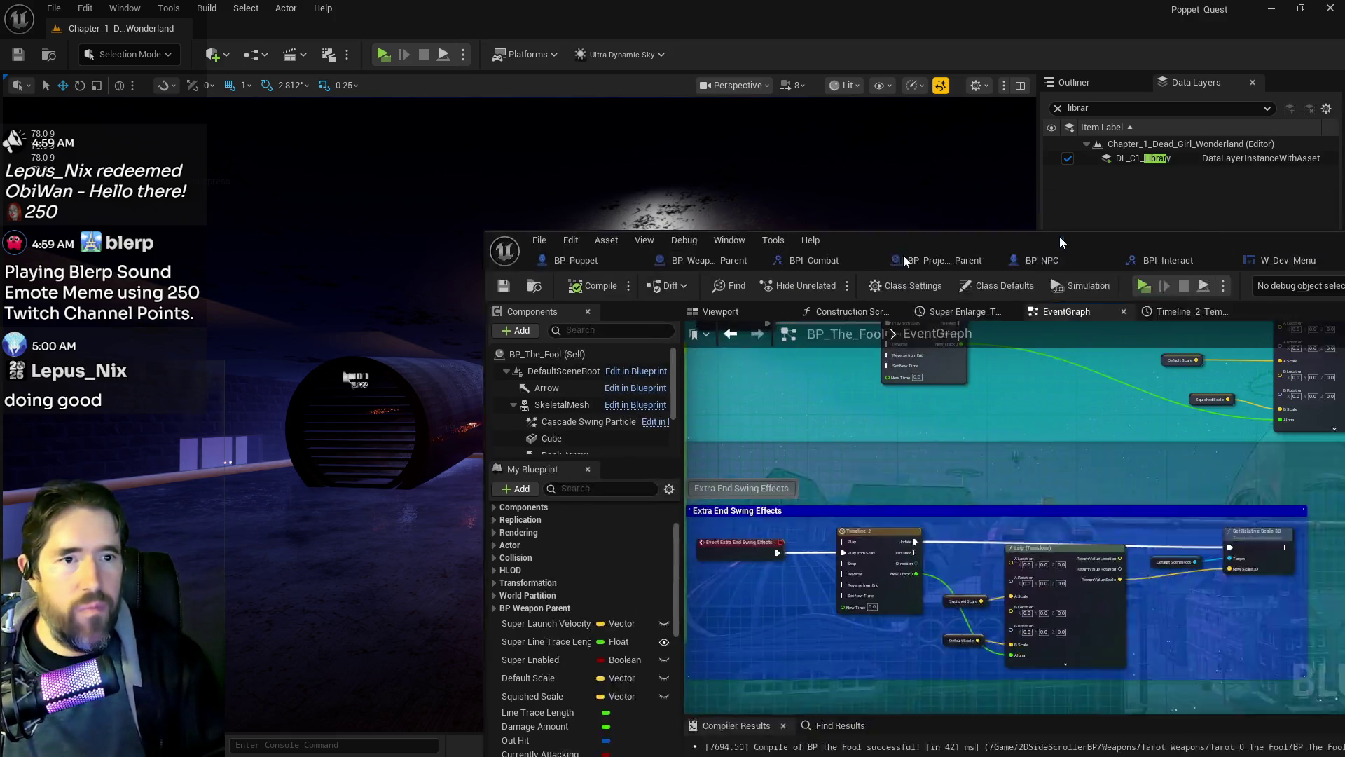
pyautogui.moveTo(859, 216); pyautogui.dragTo(498, 291)
pyautogui.doubleClick(498, 292)
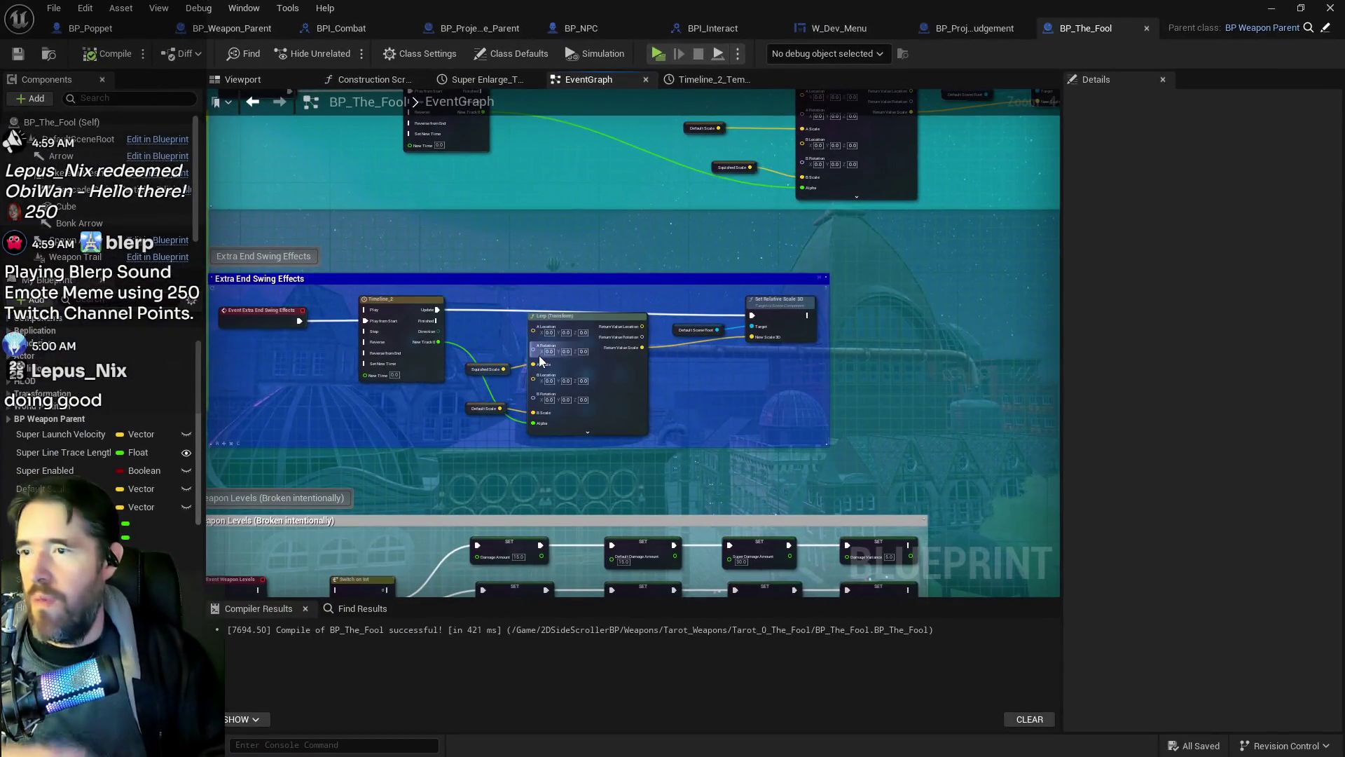
pyautogui.scroll(-3, 593, 218)
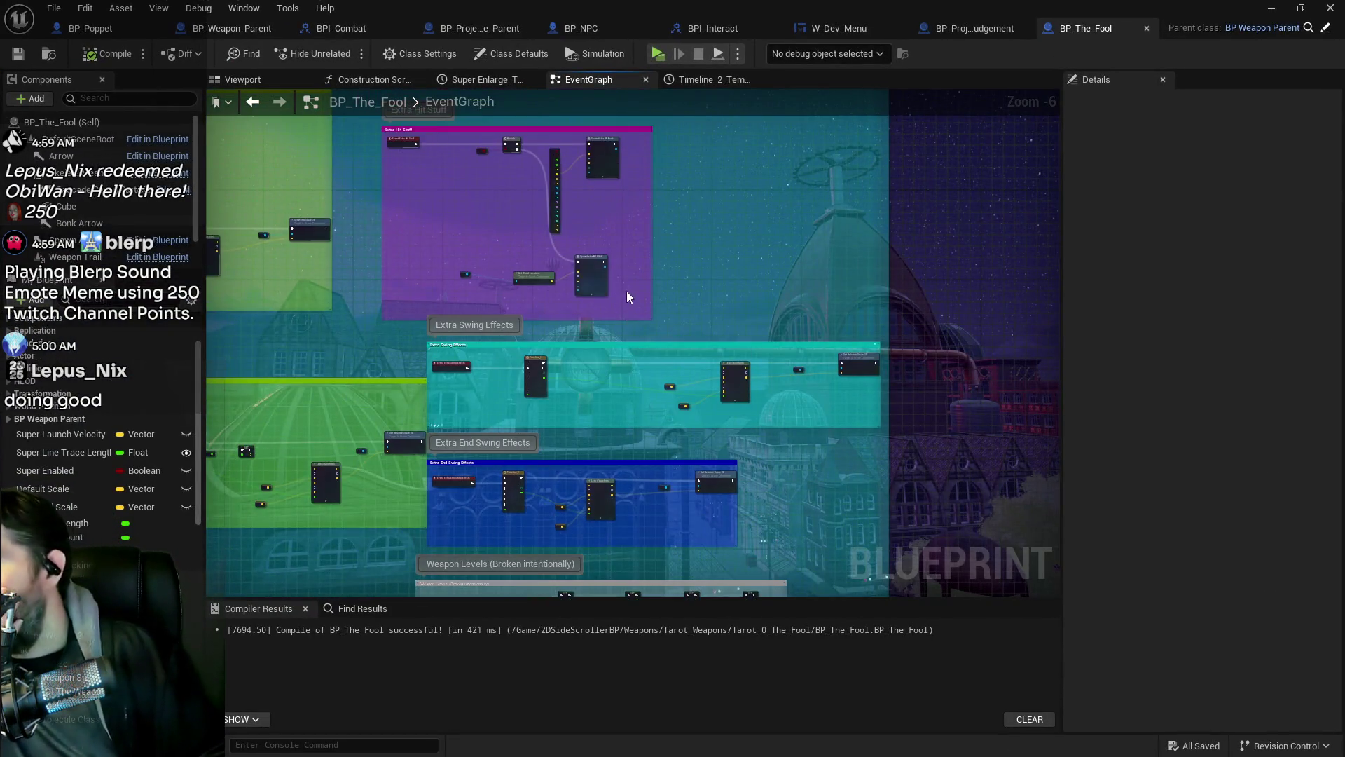
pyautogui.moveTo(735, 315)
pyautogui.mouseDown()
pyautogui.moveTo(772, 378)
pyautogui.moveTo(489, 342)
pyautogui.moveTo(513, 318)
pyautogui.mouseUp()
pyautogui.click(691, 82)
pyautogui.click(587, 81)
pyautogui.moveTo(561, 249)
pyautogui.mouseDown()
pyautogui.moveTo(630, 255)
pyautogui.moveTo(587, 317)
pyautogui.mouseUp()
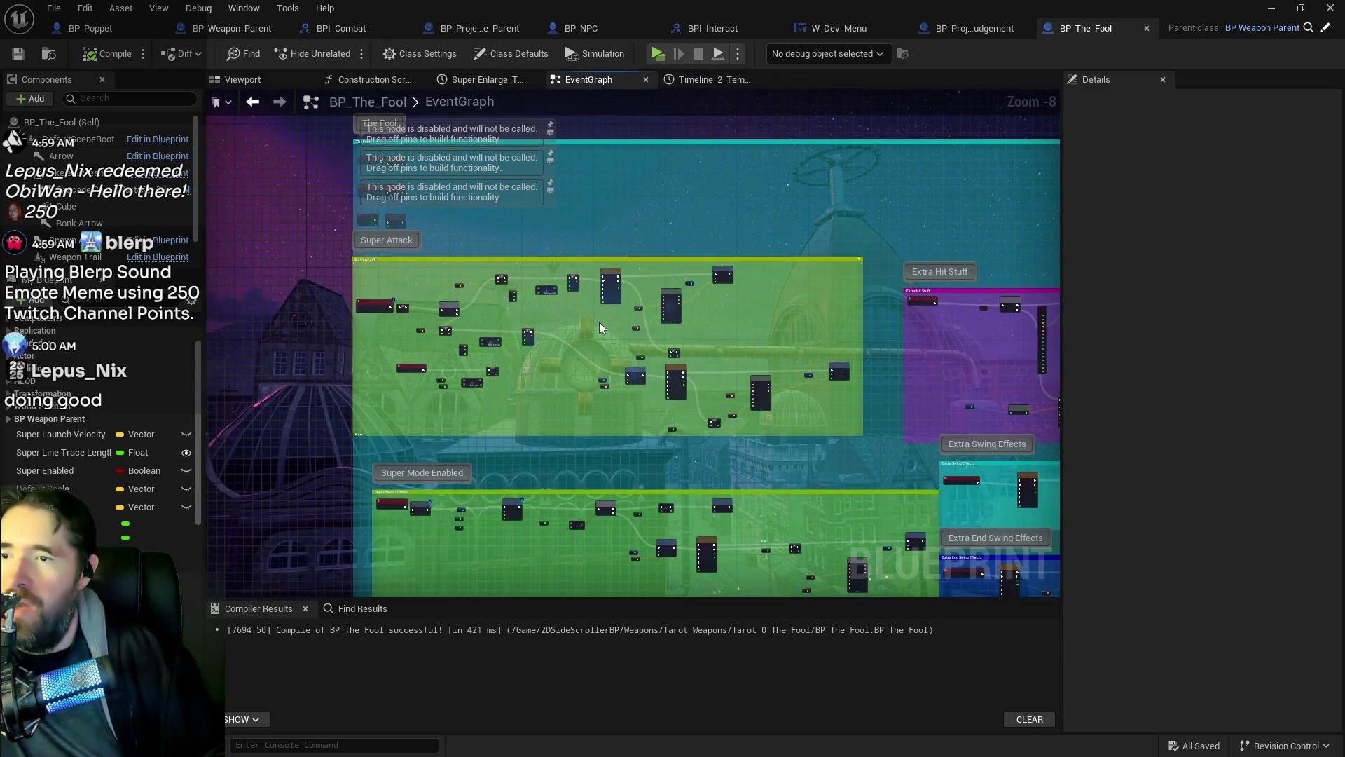
pyautogui.scroll(-2, 524, 268)
pyautogui.moveTo(524, 268)
pyautogui.mouseDown()
pyautogui.moveTo(549, 278)
pyautogui.moveTo(523, 257)
pyautogui.mouseUp()
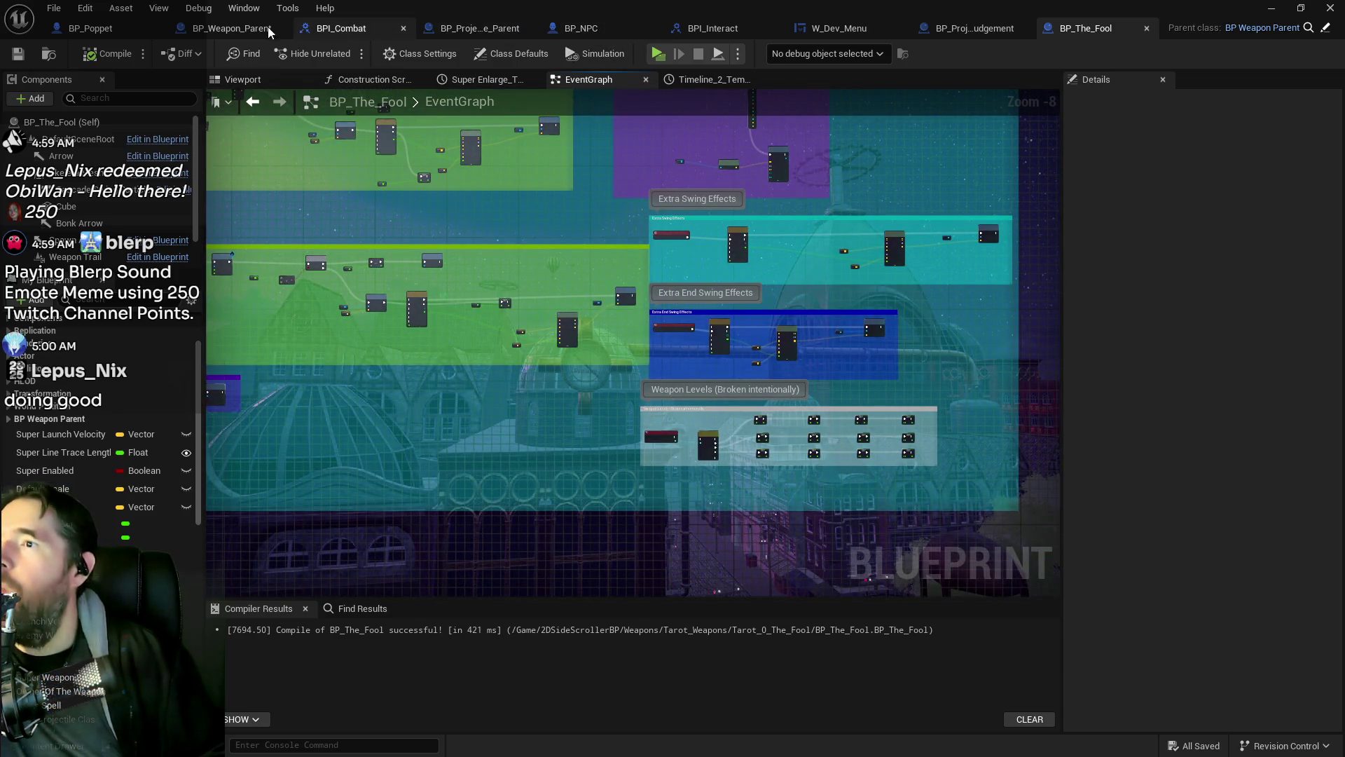
pyautogui.click(240, 29)
pyautogui.moveTo(688, 307); pyautogui.dragTo(960, 240)
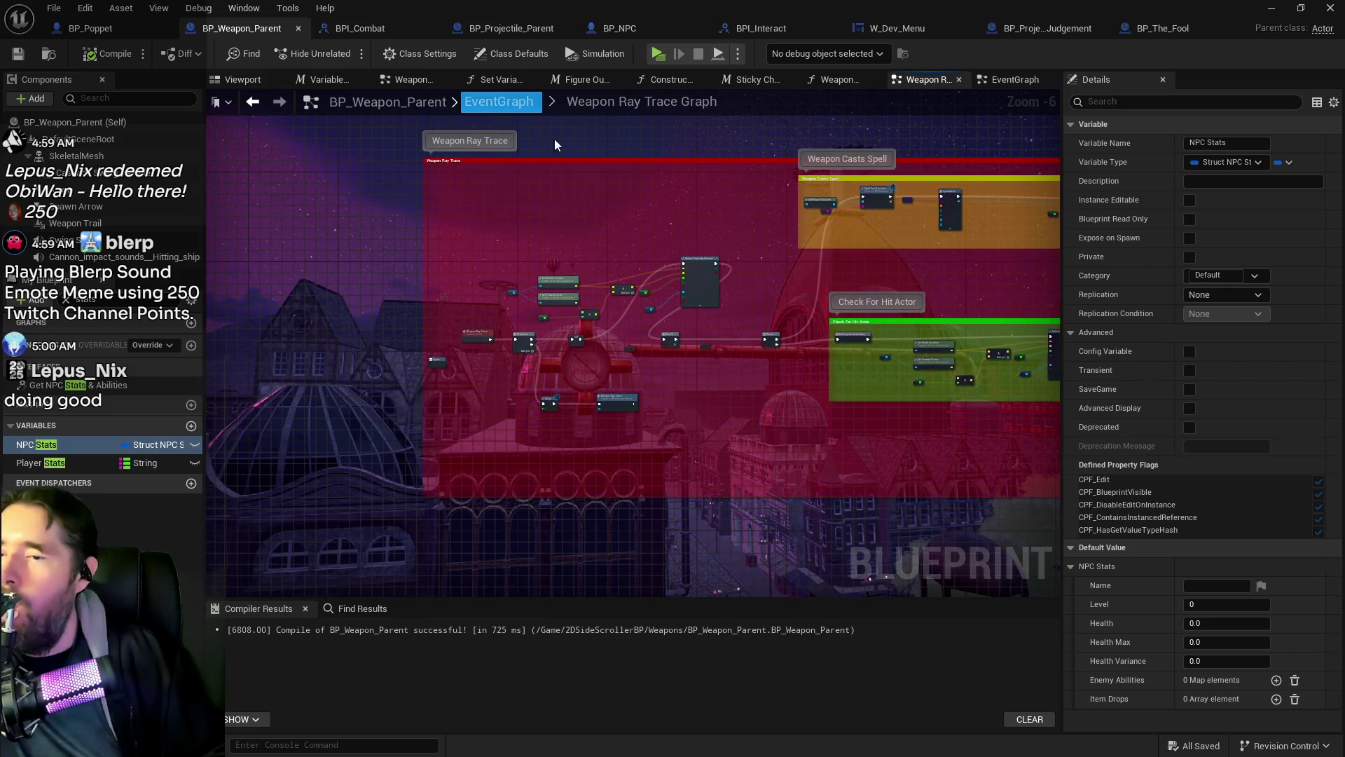
pyautogui.moveTo(553, 139); pyautogui.dragTo(187, 114)
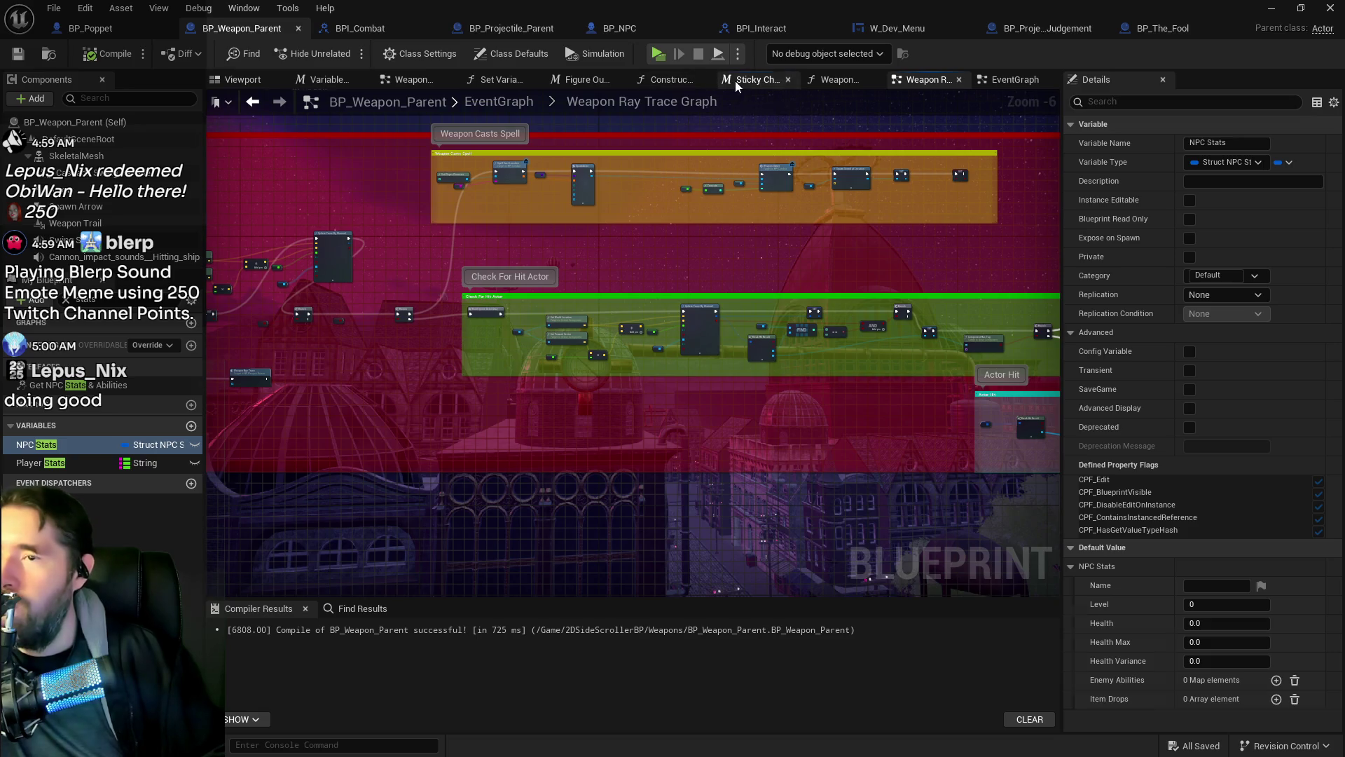
# Step: View the Sticky Check macro graph, then switch to the Figure Out The Target graph
pyautogui.click(734, 81)
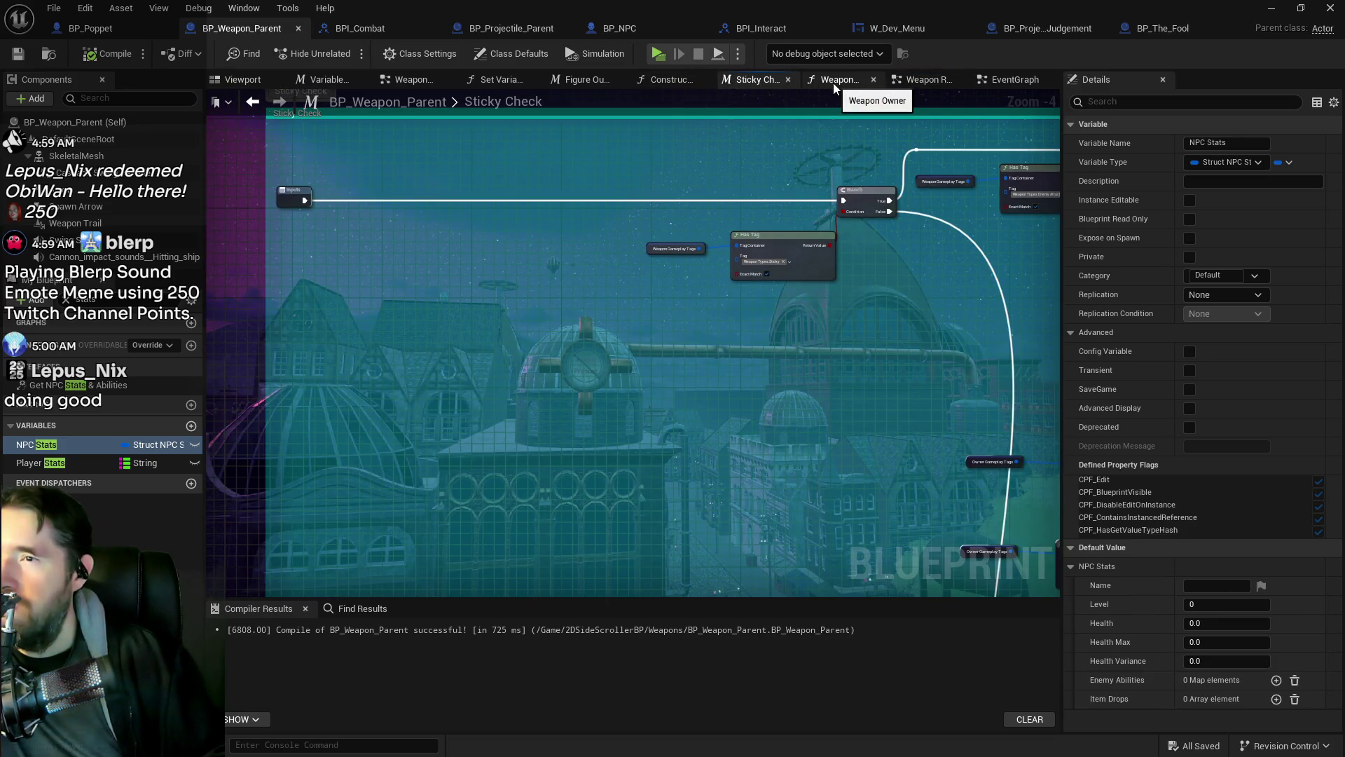
pyautogui.click(582, 79)
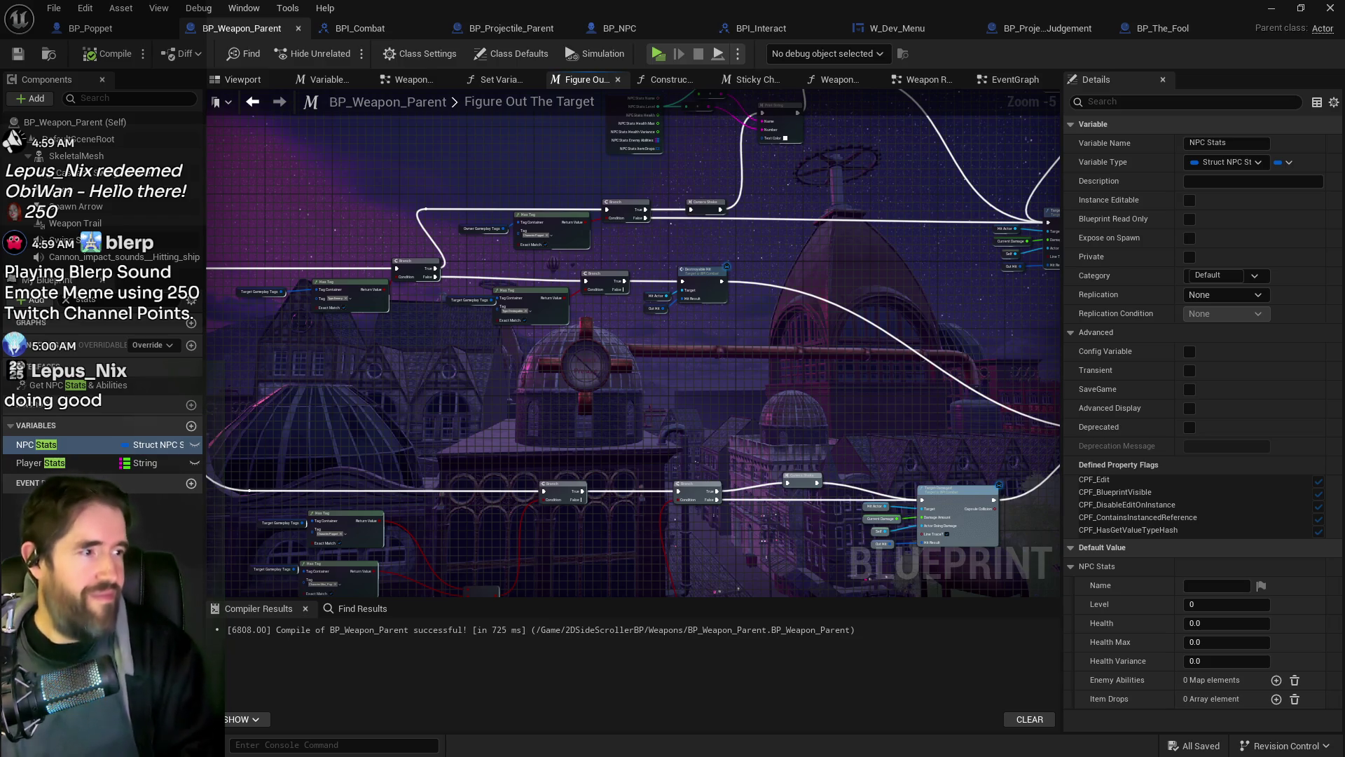
# Step: Wire Camera Shake's exec output directly into the Branch node, bypassing Print String
pyautogui.moveTo(517, 445)
pyautogui.mouseDown()
pyautogui.moveTo(829, 482)
pyautogui.moveTo(770, 456)
pyautogui.moveTo(645, 475)
pyautogui.moveTo(553, 297)
pyautogui.mouseUp()
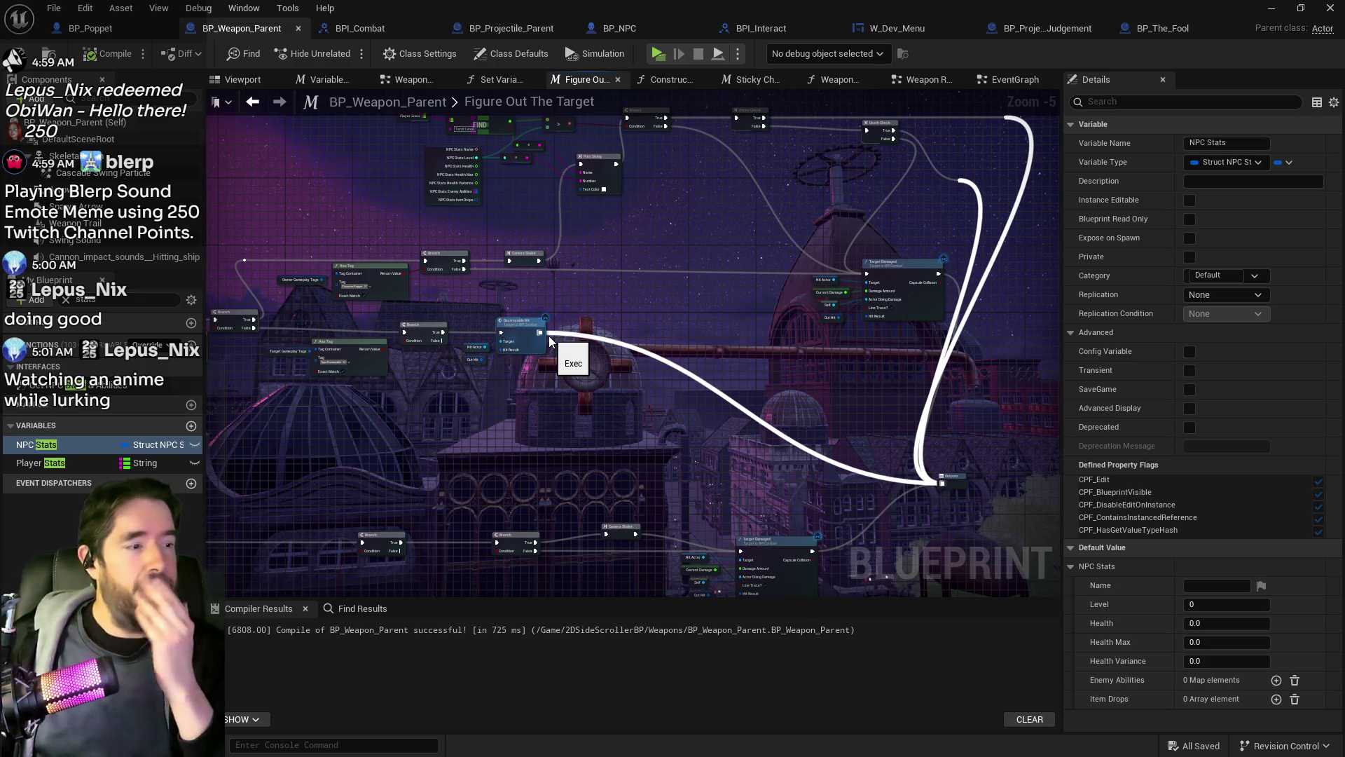
pyautogui.moveTo(548, 335)
pyautogui.mouseDown()
pyautogui.moveTo(553, 363)
pyautogui.moveTo(637, 451)
pyautogui.moveTo(960, 490)
pyautogui.moveTo(881, 382)
pyautogui.moveTo(787, 445)
pyautogui.moveTo(744, 418)
pyautogui.moveTo(387, 534)
pyautogui.moveTo(550, 399)
pyautogui.moveTo(580, 535)
pyautogui.moveTo(787, 536)
pyautogui.moveTo(932, 407)
pyautogui.moveTo(775, 442)
pyautogui.mouseUp()
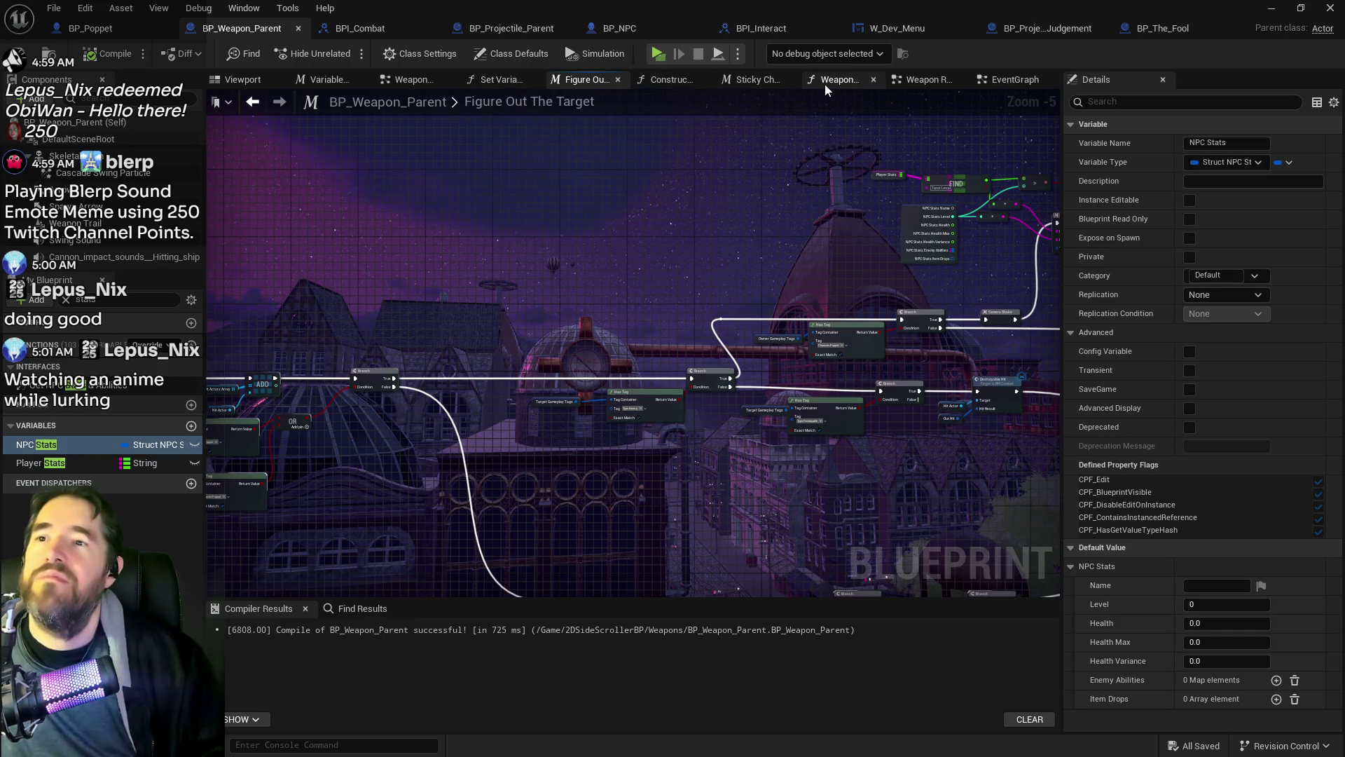
pyautogui.moveTo(837, 177); pyautogui.dragTo(602, 202)
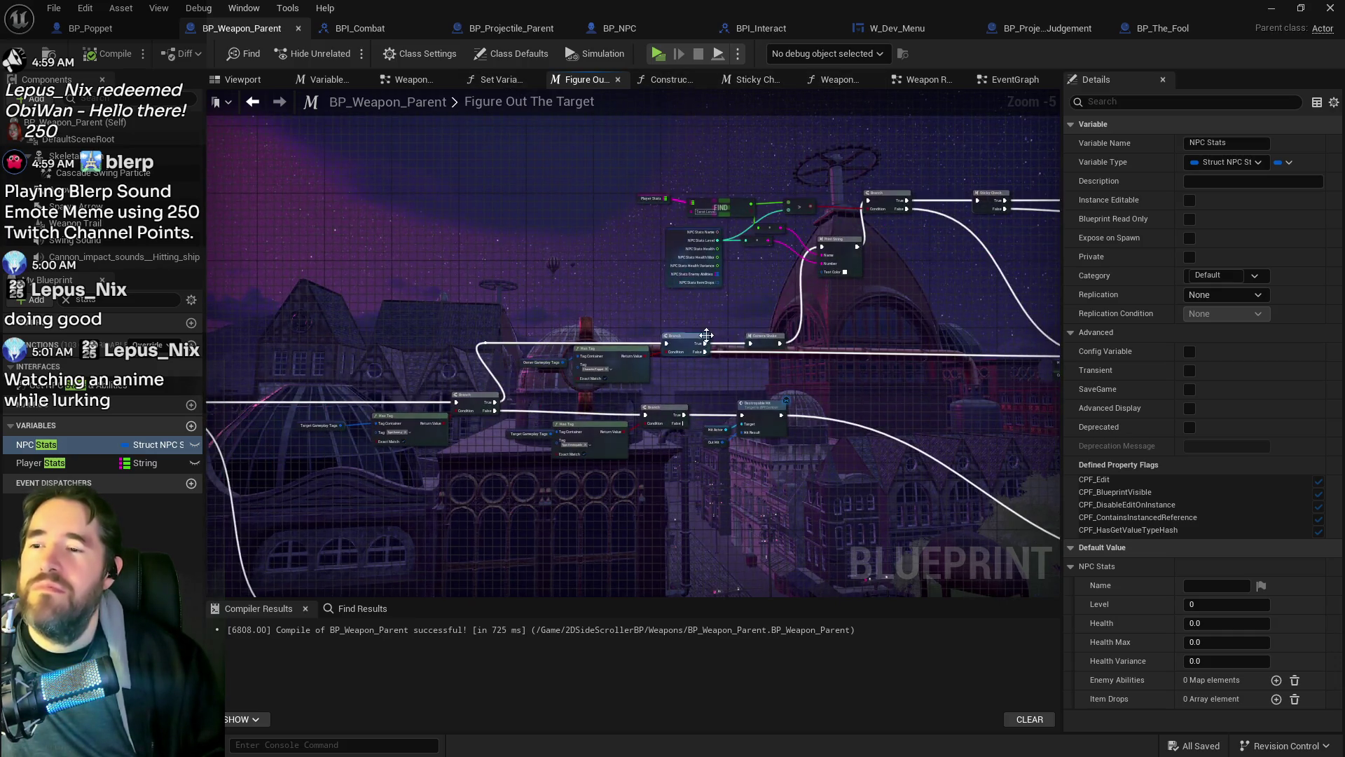
pyautogui.scroll(2, 711, 337)
pyautogui.moveTo(713, 317); pyautogui.dragTo(409, 423)
pyautogui.moveTo(531, 454)
pyautogui.mouseDown()
pyautogui.moveTo(599, 298)
pyautogui.moveTo(692, 198)
pyautogui.mouseUp()
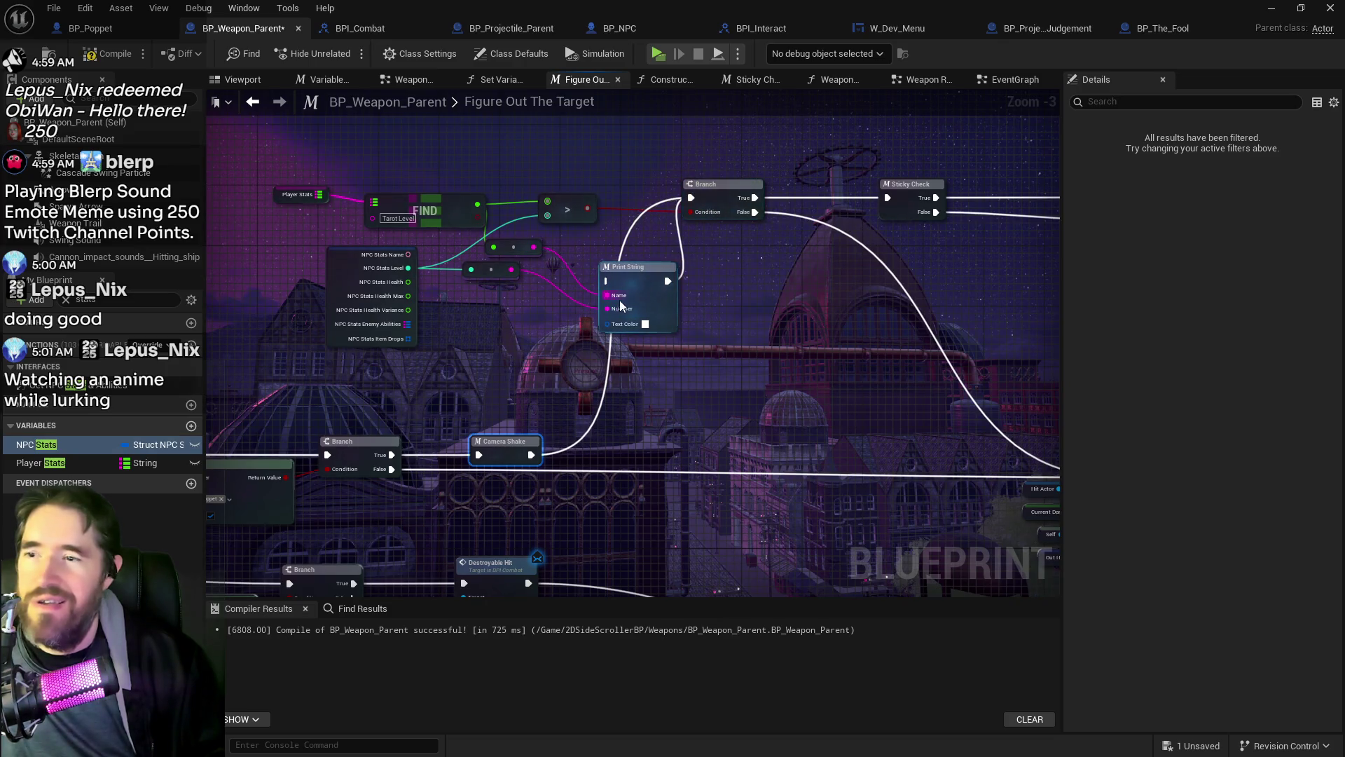
# Step: Delete the Print String node and the leftover reroute knots beside it
pyautogui.click(641, 278)
pyautogui.press('Delete')
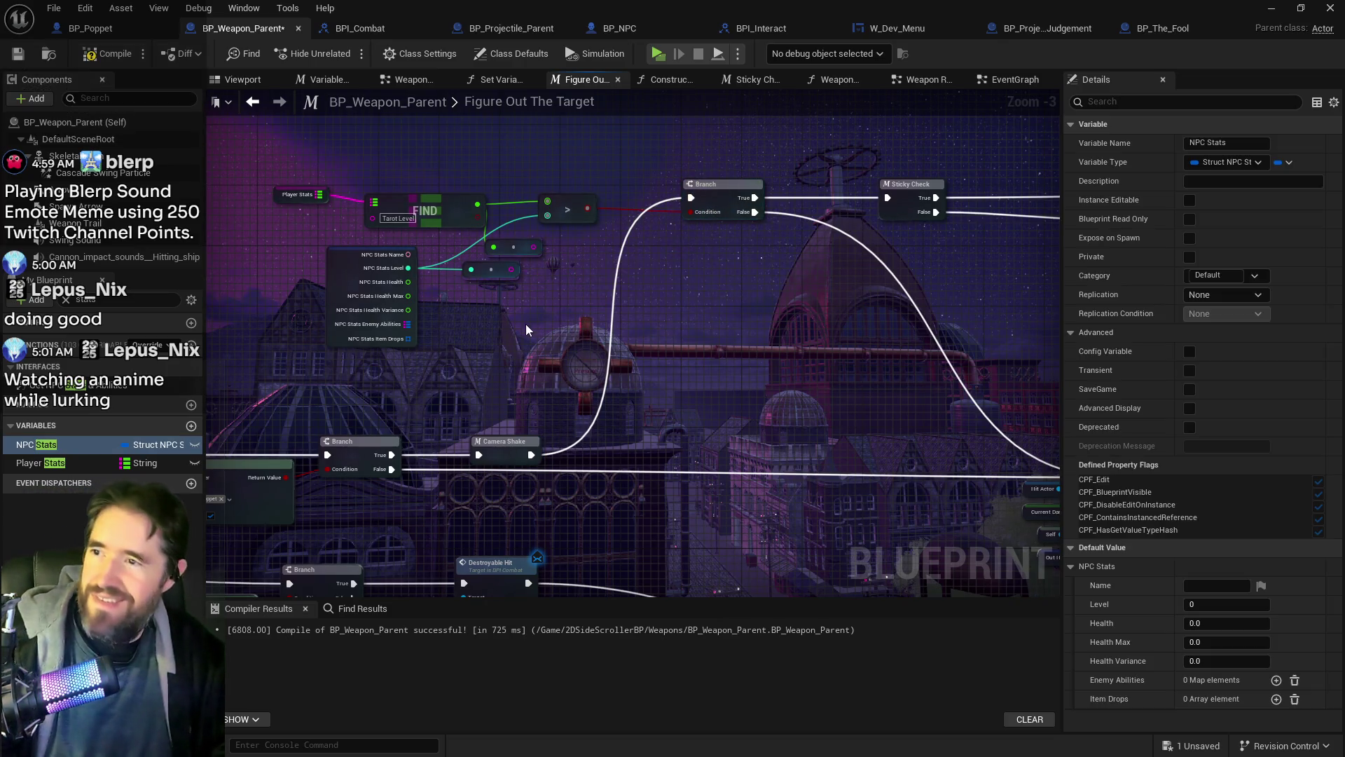
pyautogui.moveTo(455, 235); pyautogui.dragTo(543, 302)
pyautogui.press('Delete')
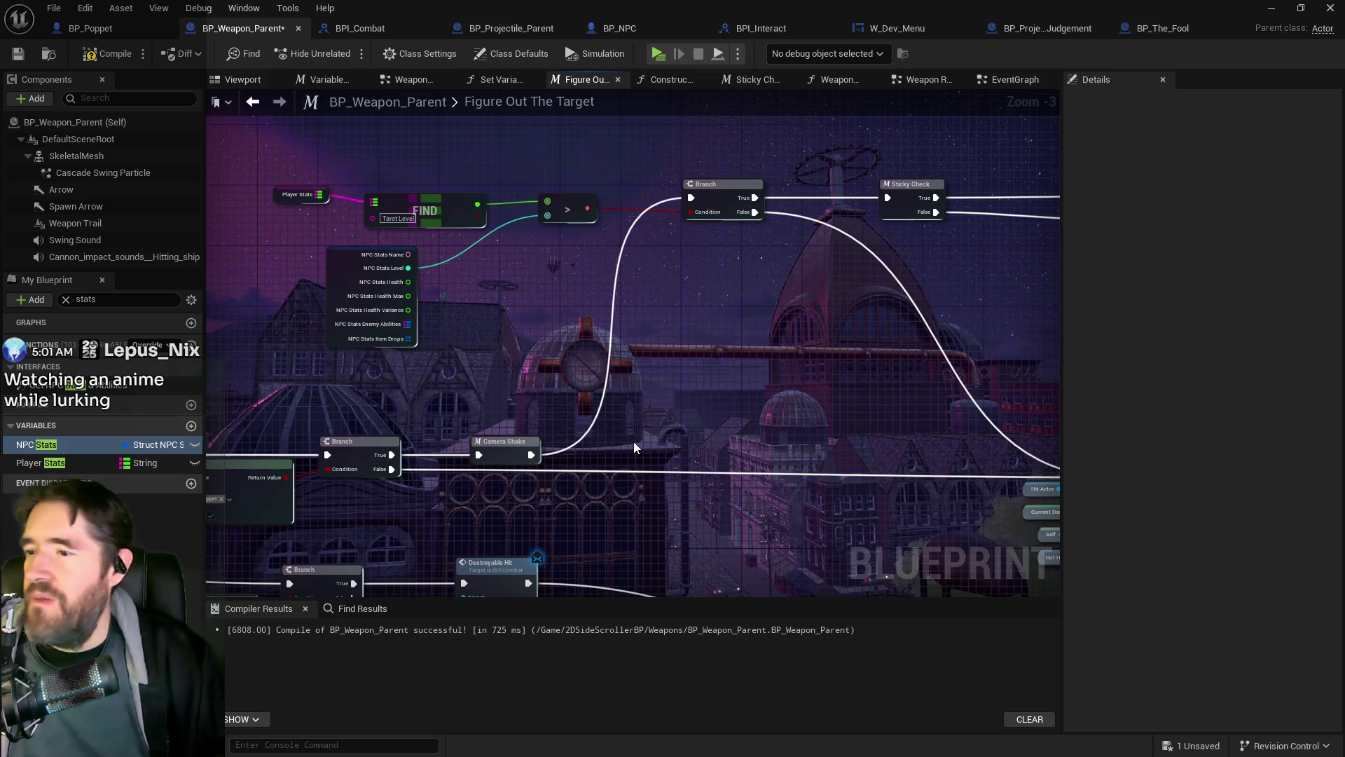
pyautogui.moveTo(633, 441); pyautogui.dragTo(691, 463)
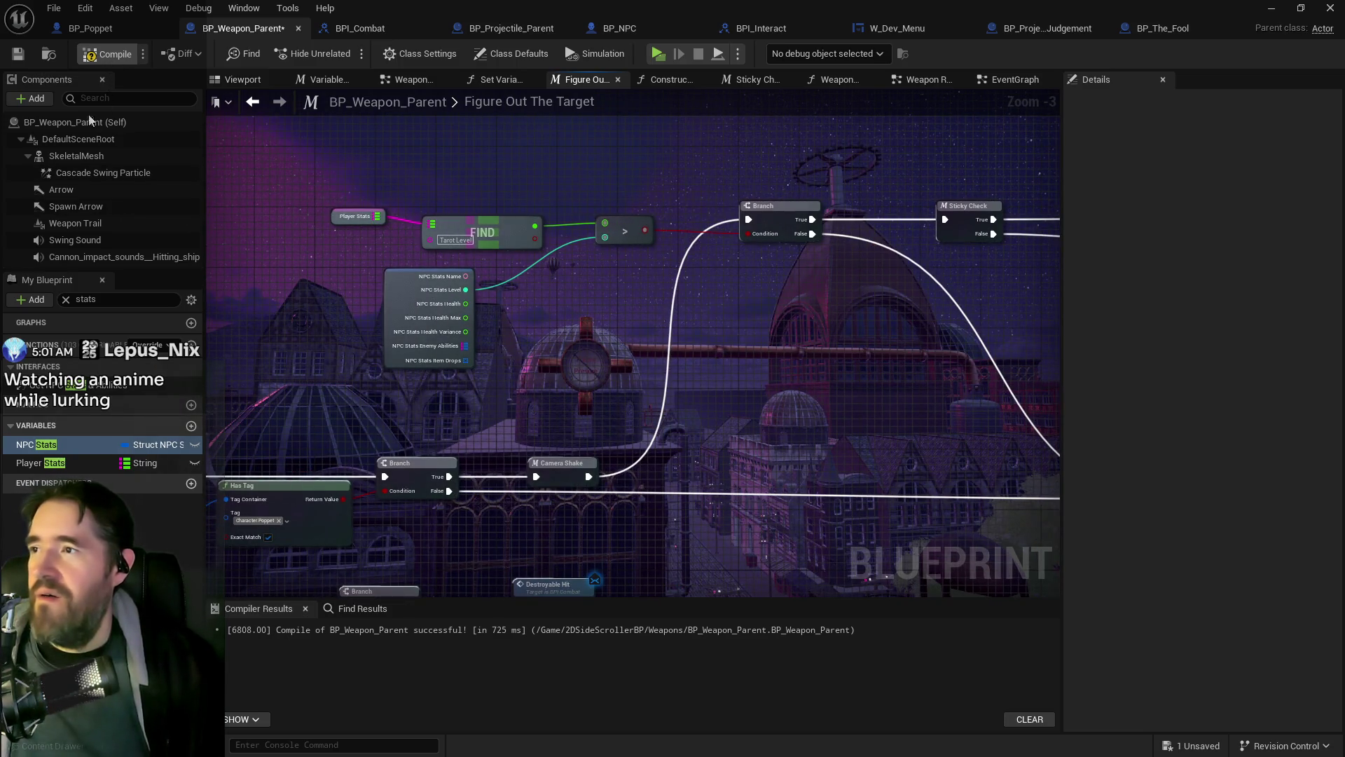
# Step: Compile and save BP_Weapon_Parent, then zoom out over the Target Damage nodes
pyautogui.click(17, 53)
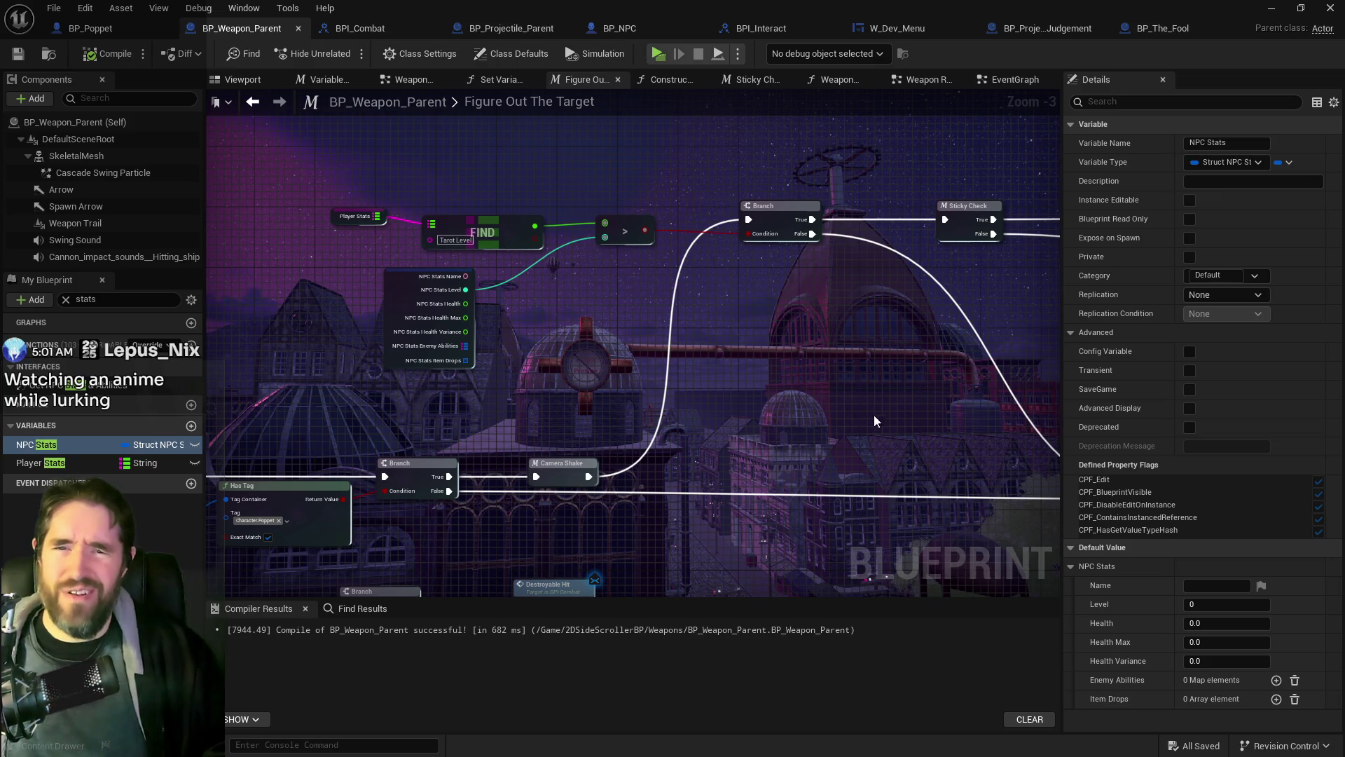
pyautogui.moveTo(758, 431); pyautogui.dragTo(601, 371)
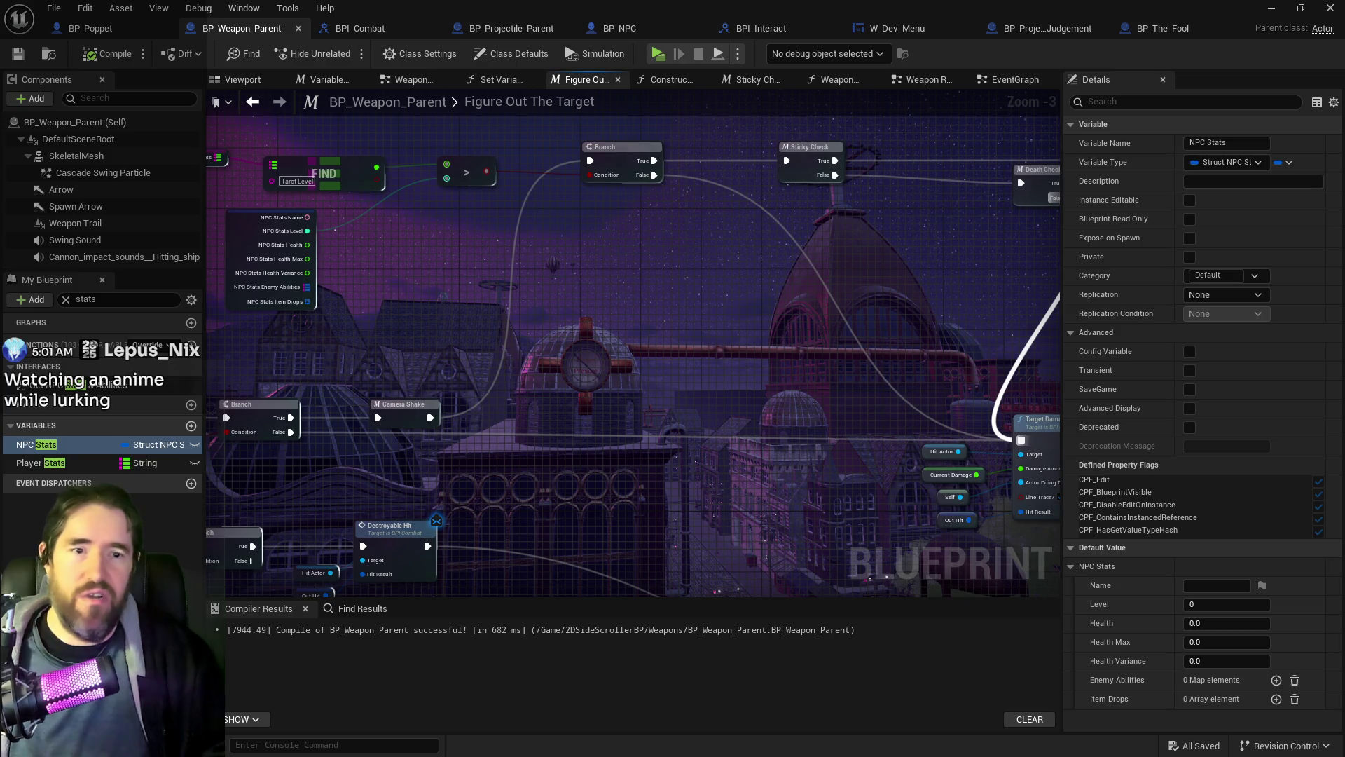
pyautogui.scroll(-3, 684, 351)
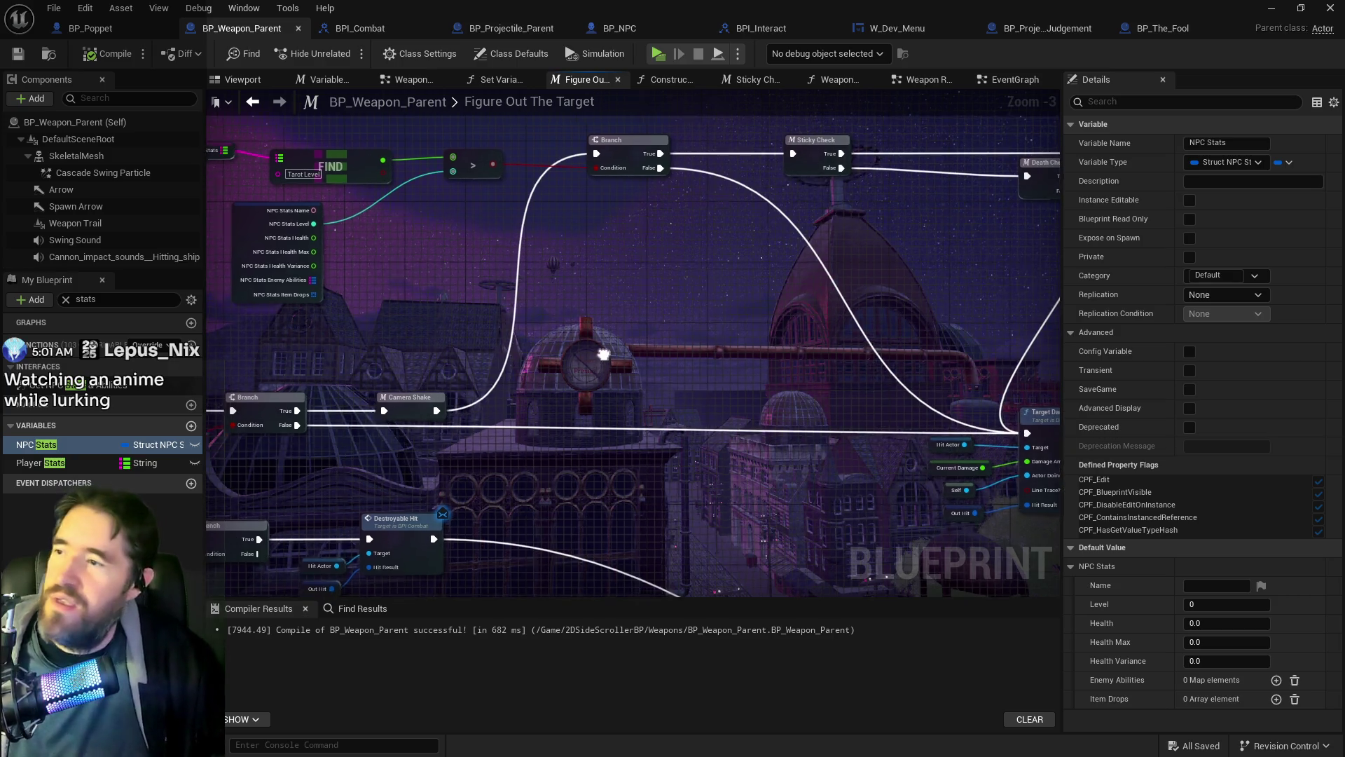
# Step: Move the Blueprint window aside and fly the camera in the Chapter_1_Dead_Girl_Wonderland level viewport
pyautogui.moveTo(454, 14)
pyautogui.mouseDown()
pyautogui.moveTo(1220, 70)
pyautogui.moveTo(1331, 126)
pyautogui.mouseUp()
pyautogui.moveTo(518, 420); pyautogui.dragTo(351, 490)
pyautogui.moveTo(700, 420); pyautogui.dragTo(736, 414)
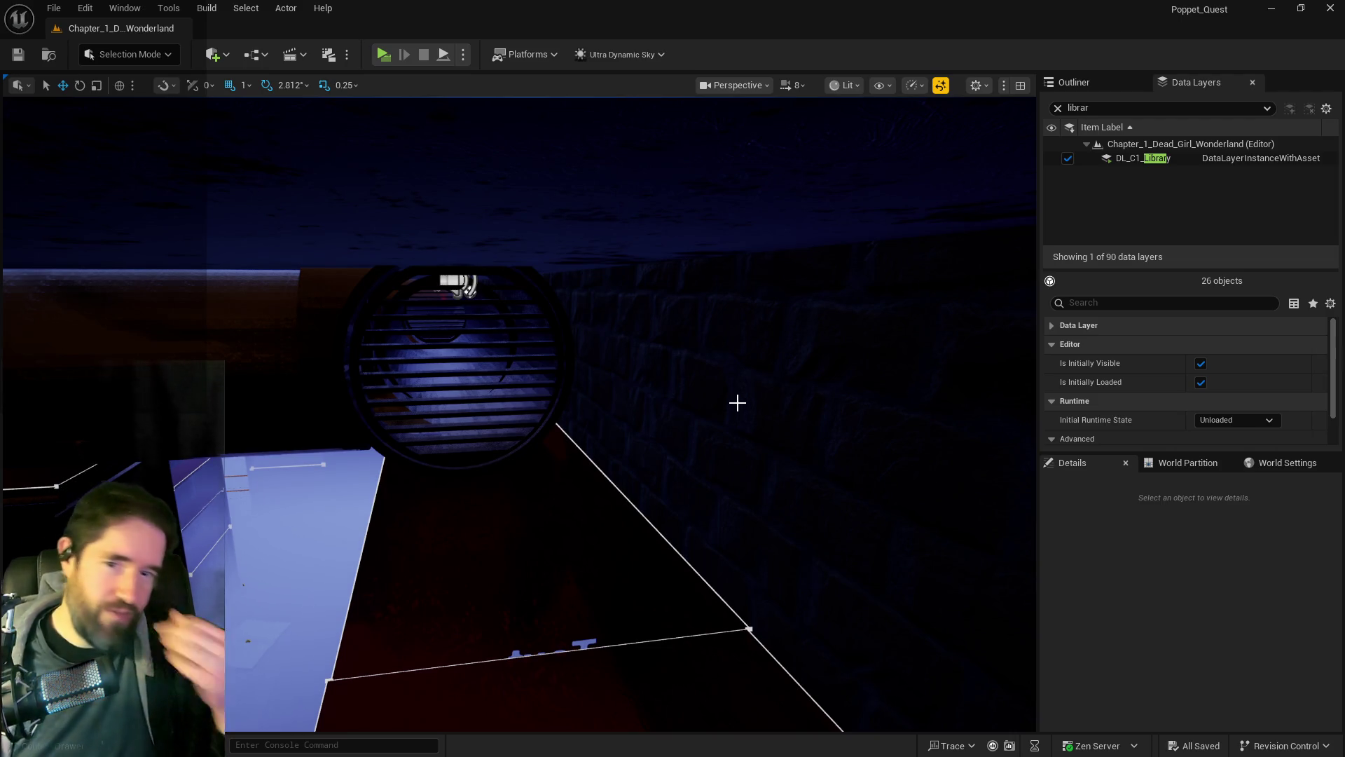
# Step: Fly the level viewport camera away from the vent grille toward the brick wall
pyautogui.moveTo(596, 386); pyautogui.dragTo(846, 463)
pyautogui.moveTo(392, 93); pyautogui.dragTo(392, 93)
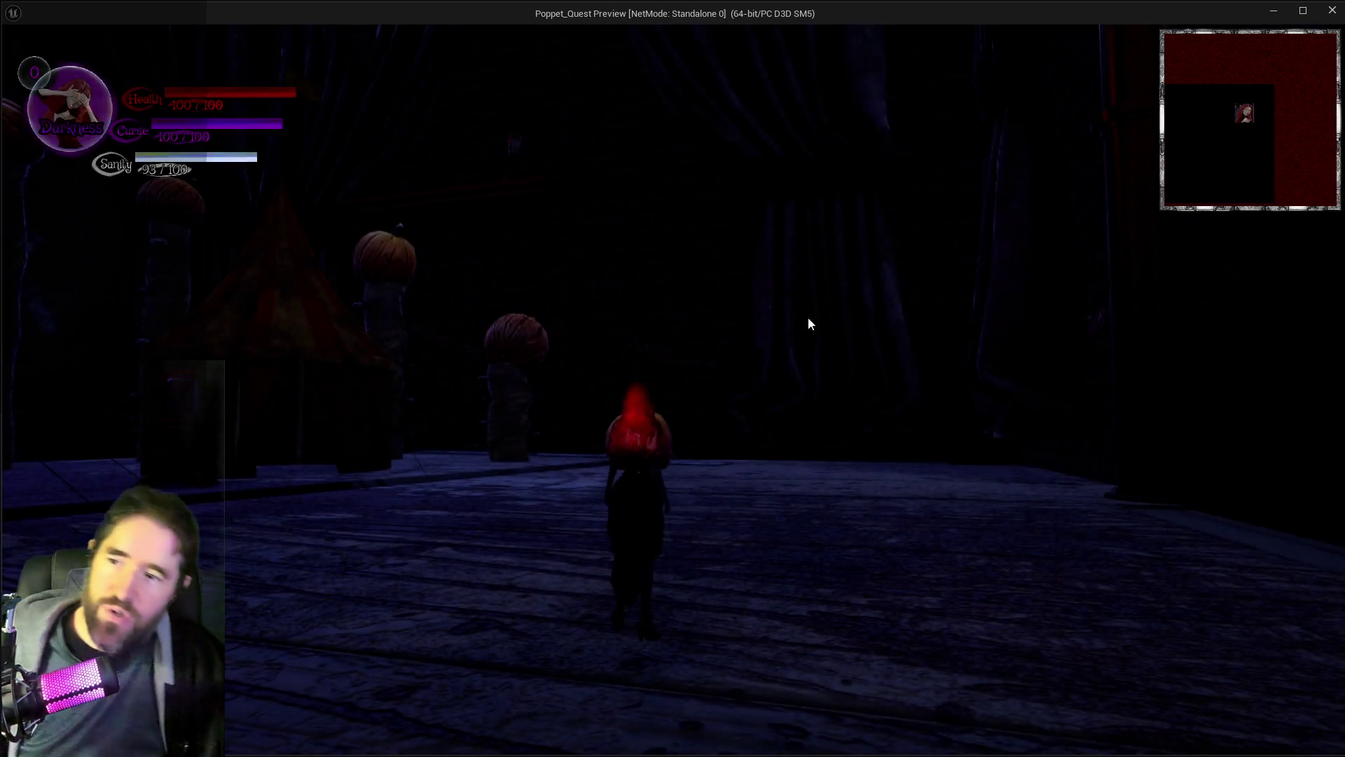
# Step: In the standalone game, toggle the inventory, run, cast the Light ability, and throw a spear
pyautogui.click(805, 321)
pyautogui.press('Tab')
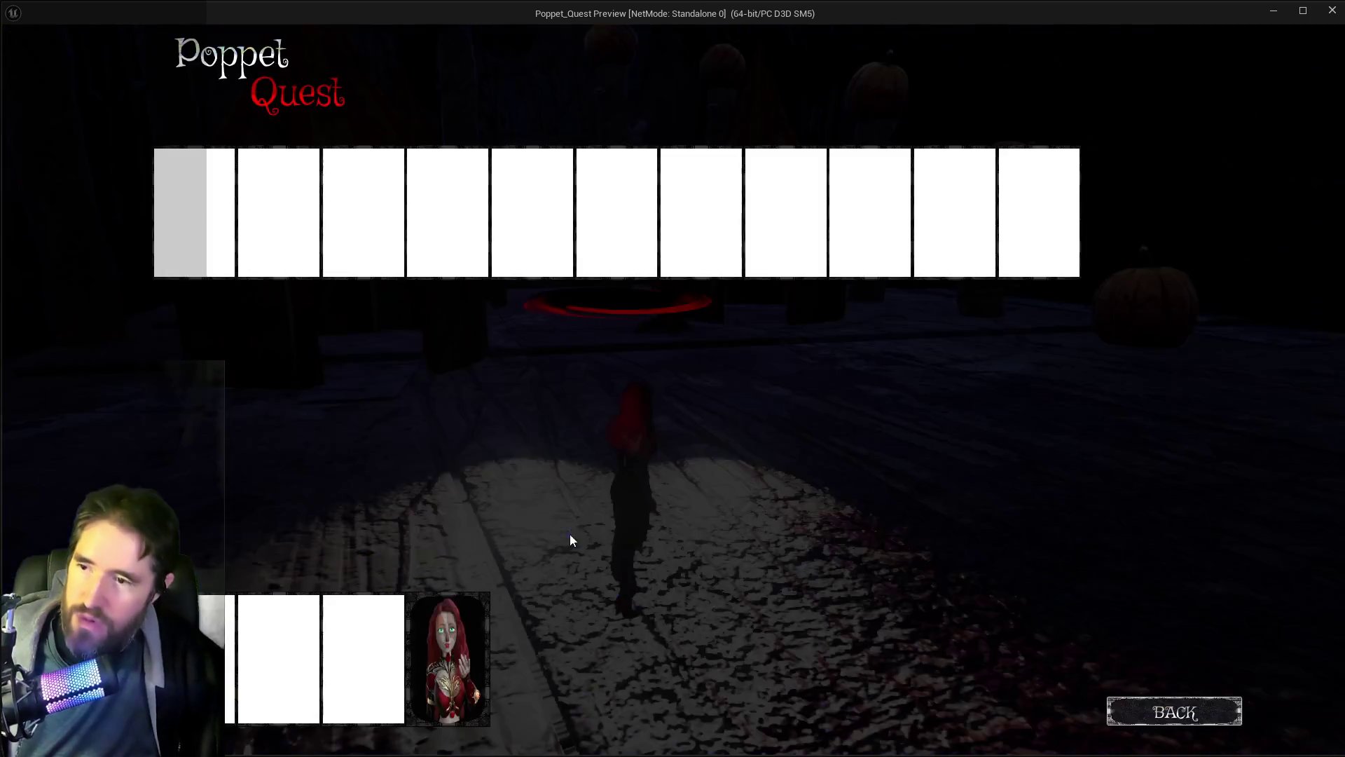
pyautogui.press('Tab')
pyautogui.press('w')
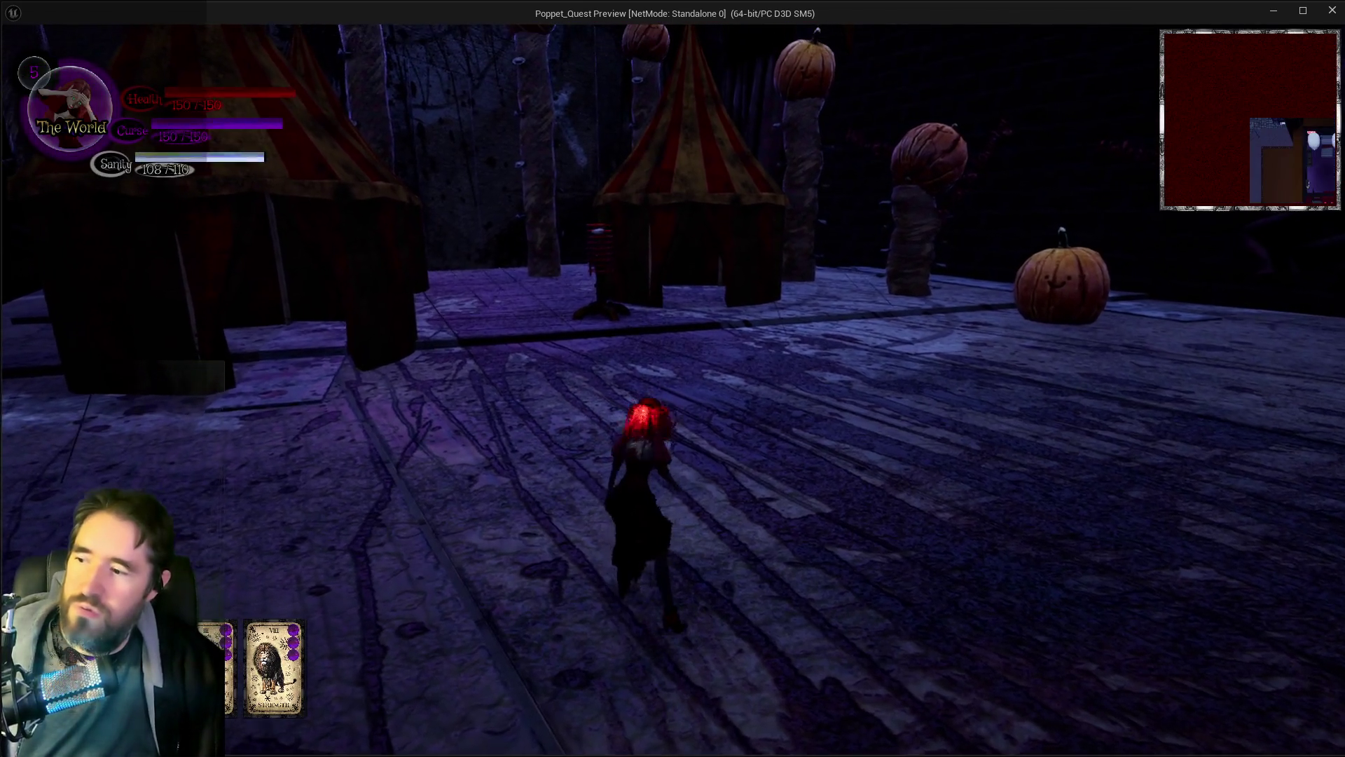
pyautogui.press('1')
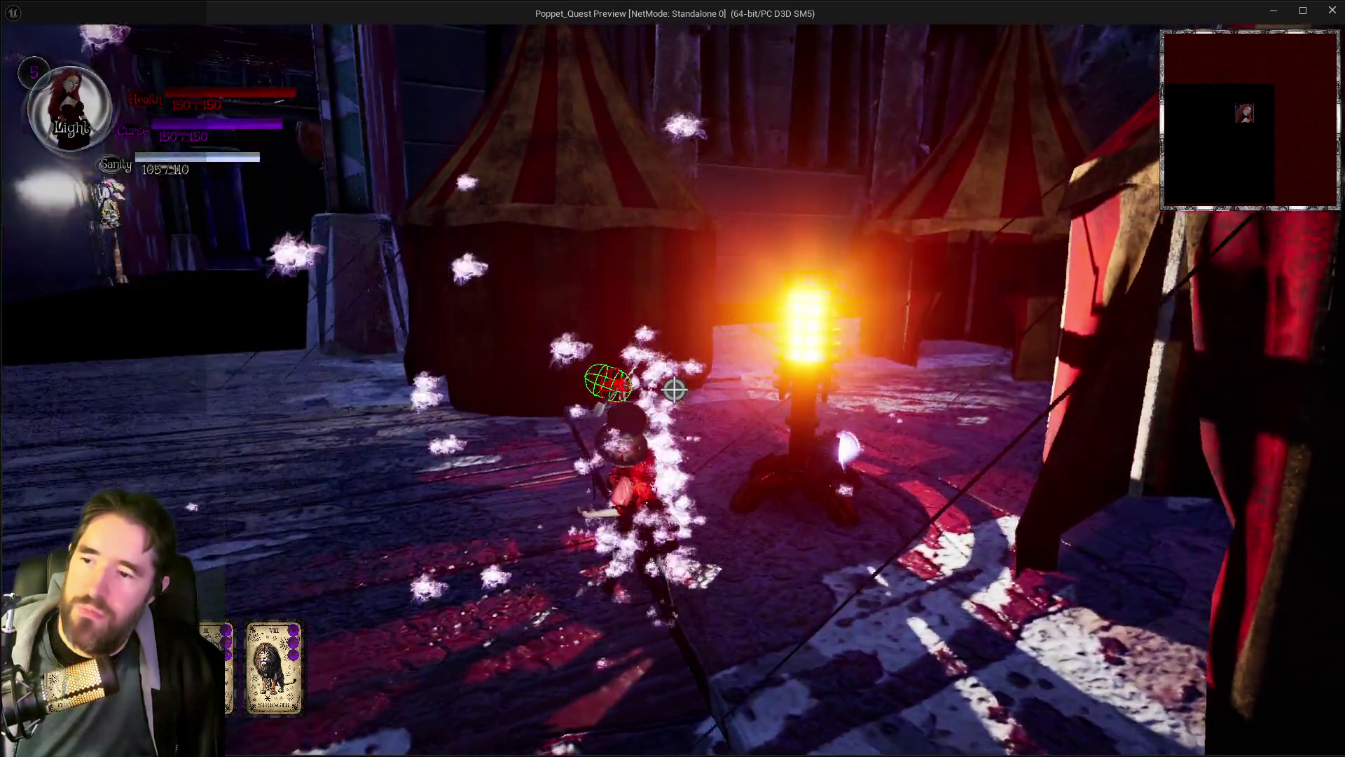
pyautogui.press('s')
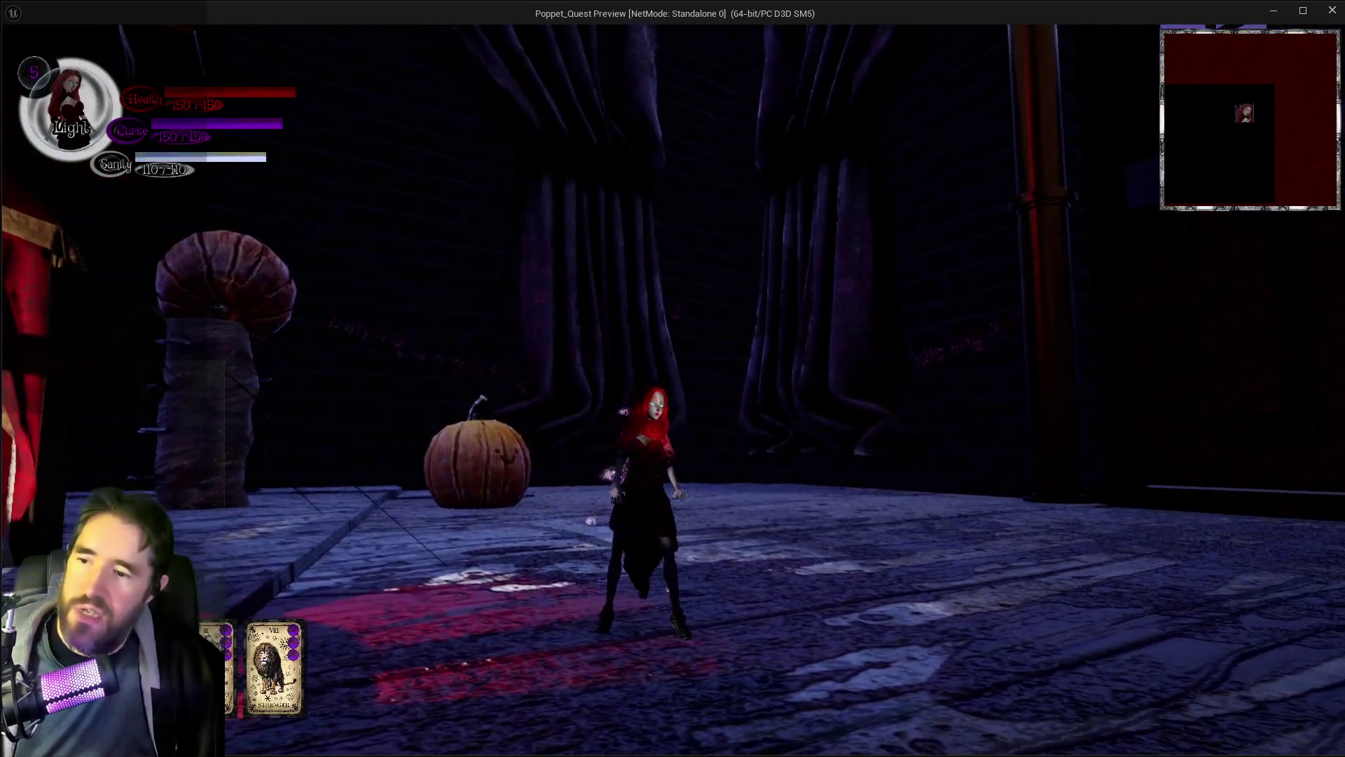
pyautogui.click(673, 378)
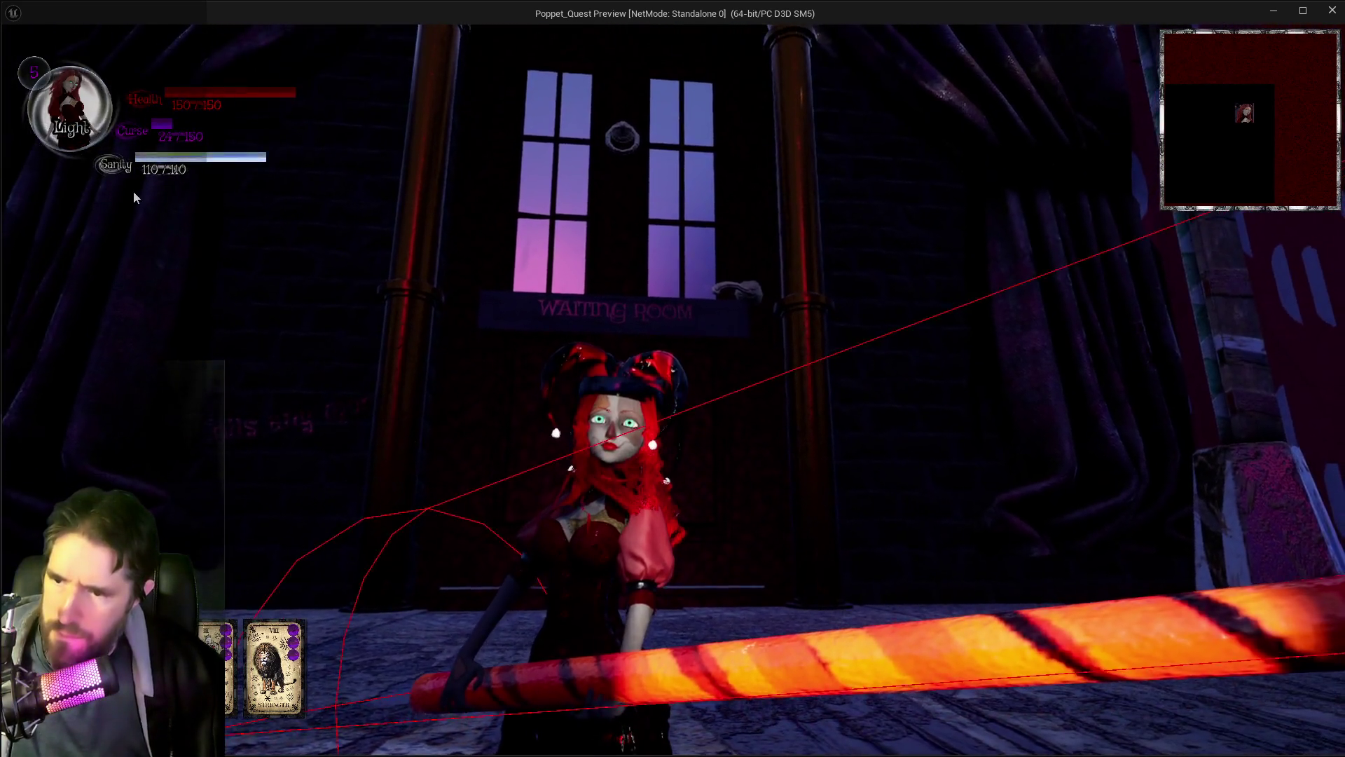
pyautogui.hotkey('alt', 'Tab')
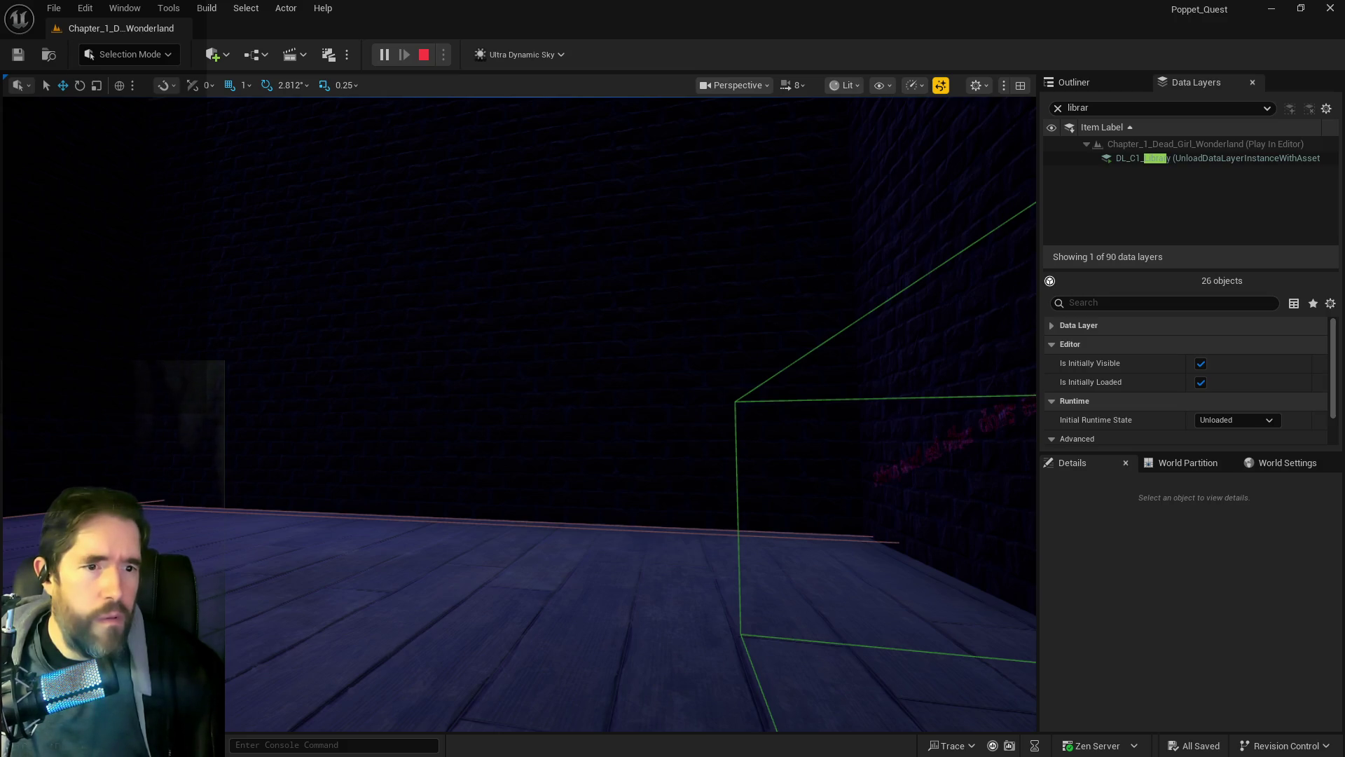
pyautogui.click(1268, 21)
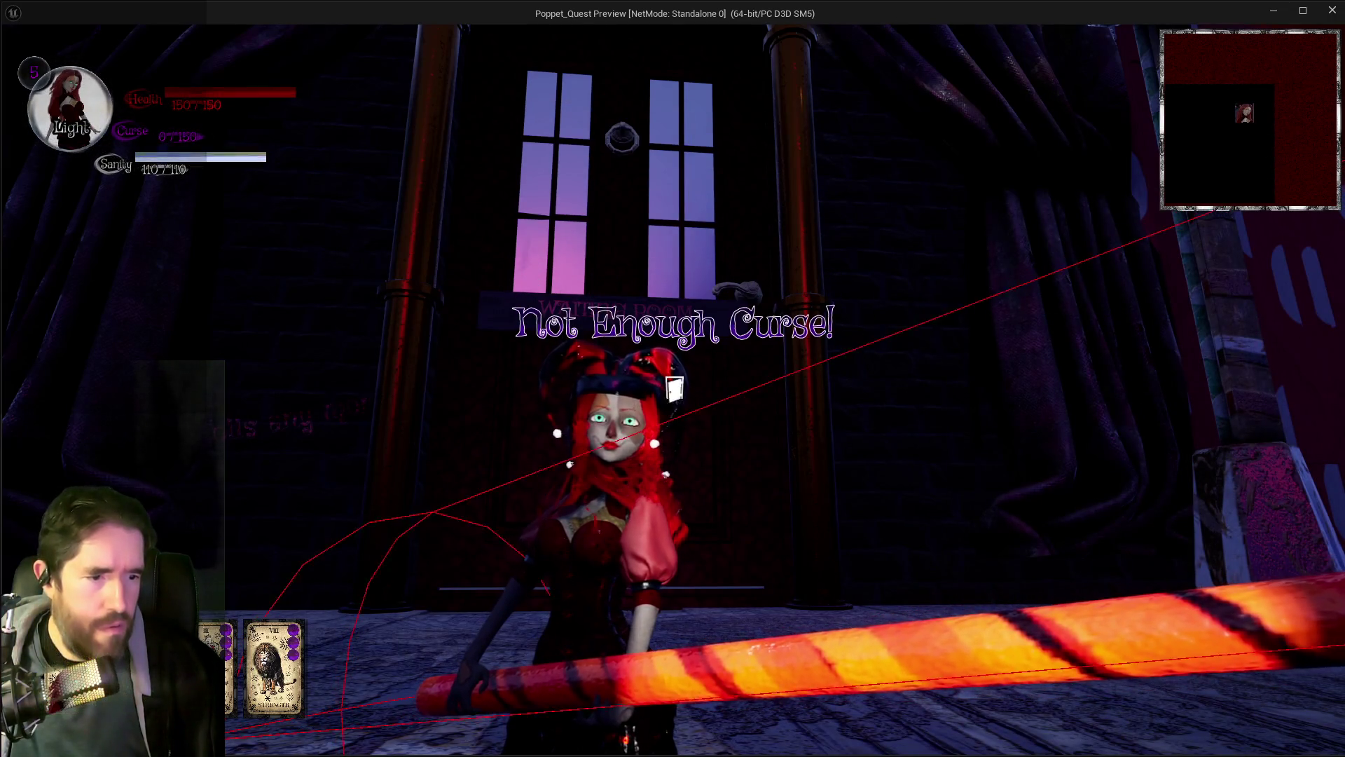
pyautogui.hotkey('alt', 'Tab')
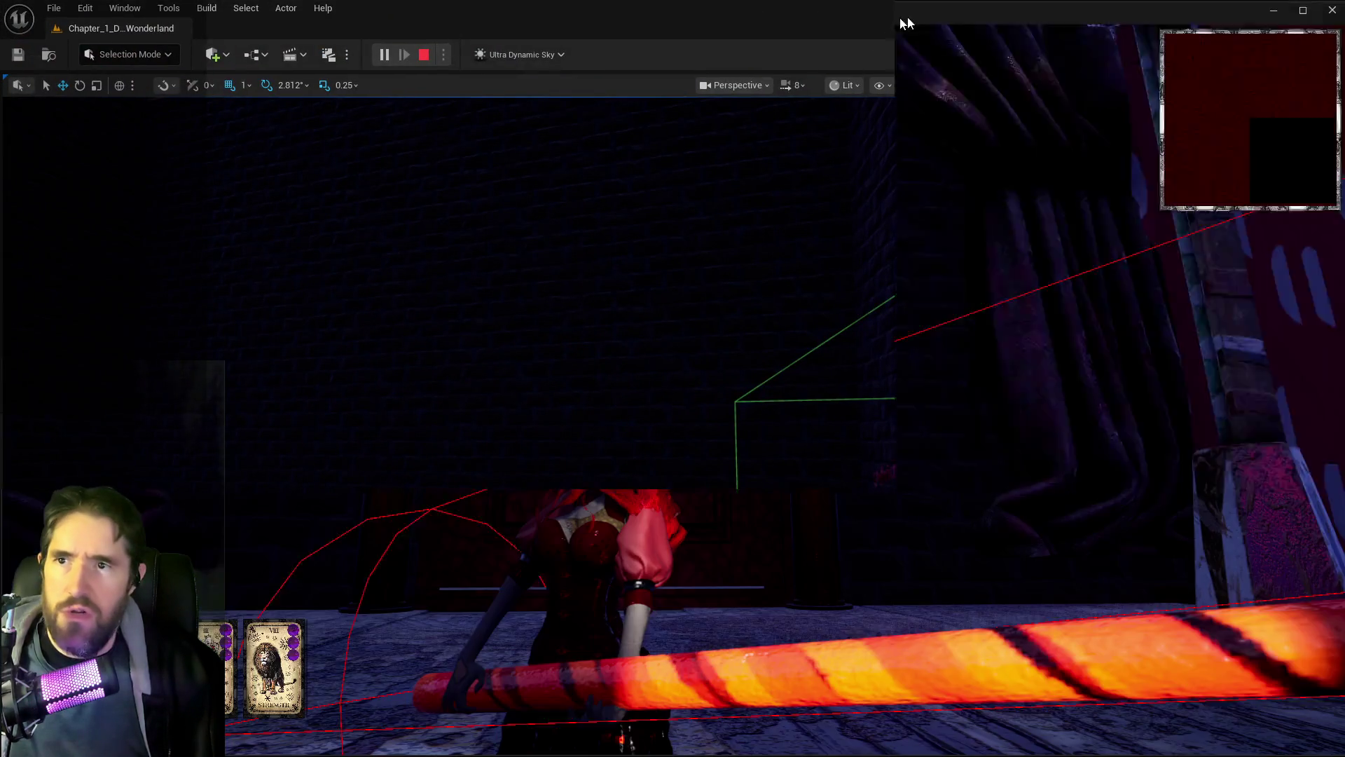
pyautogui.click(904, 23)
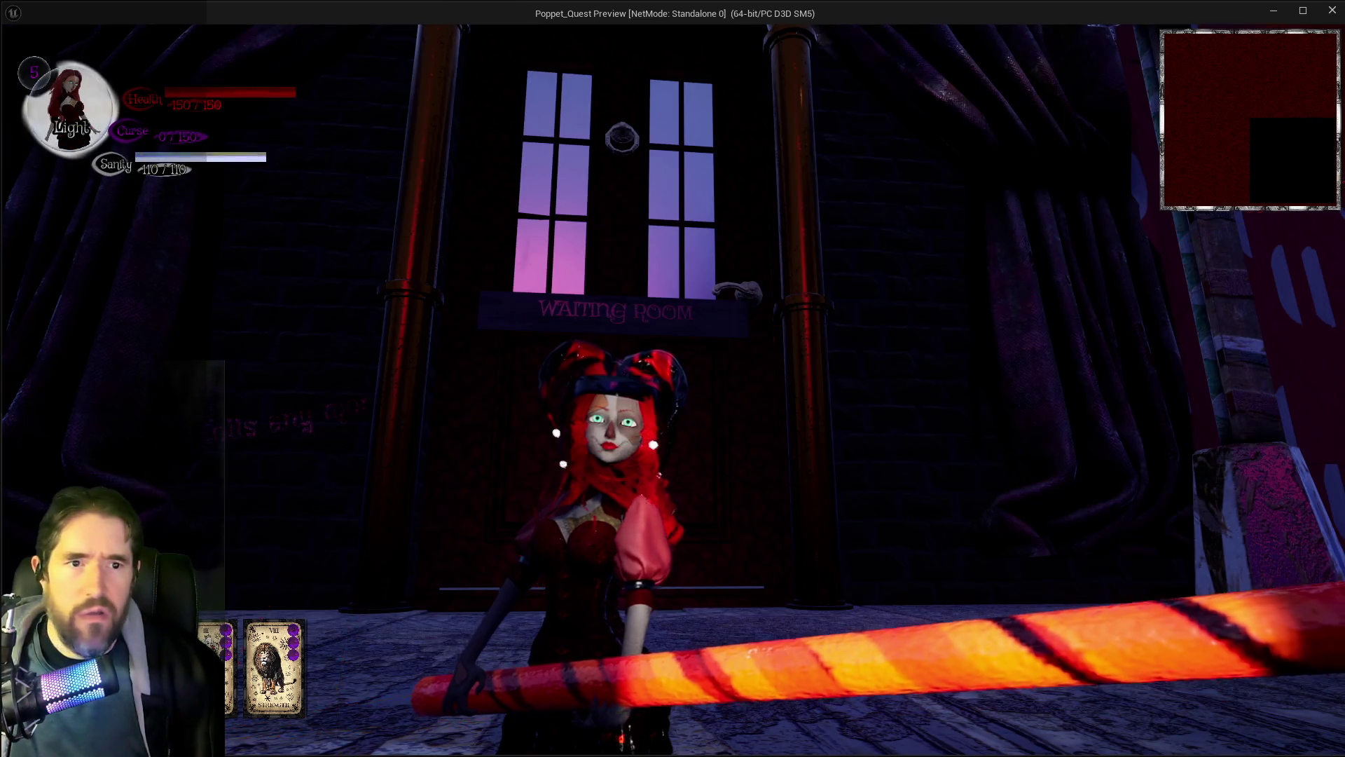
pyautogui.click(674, 387)
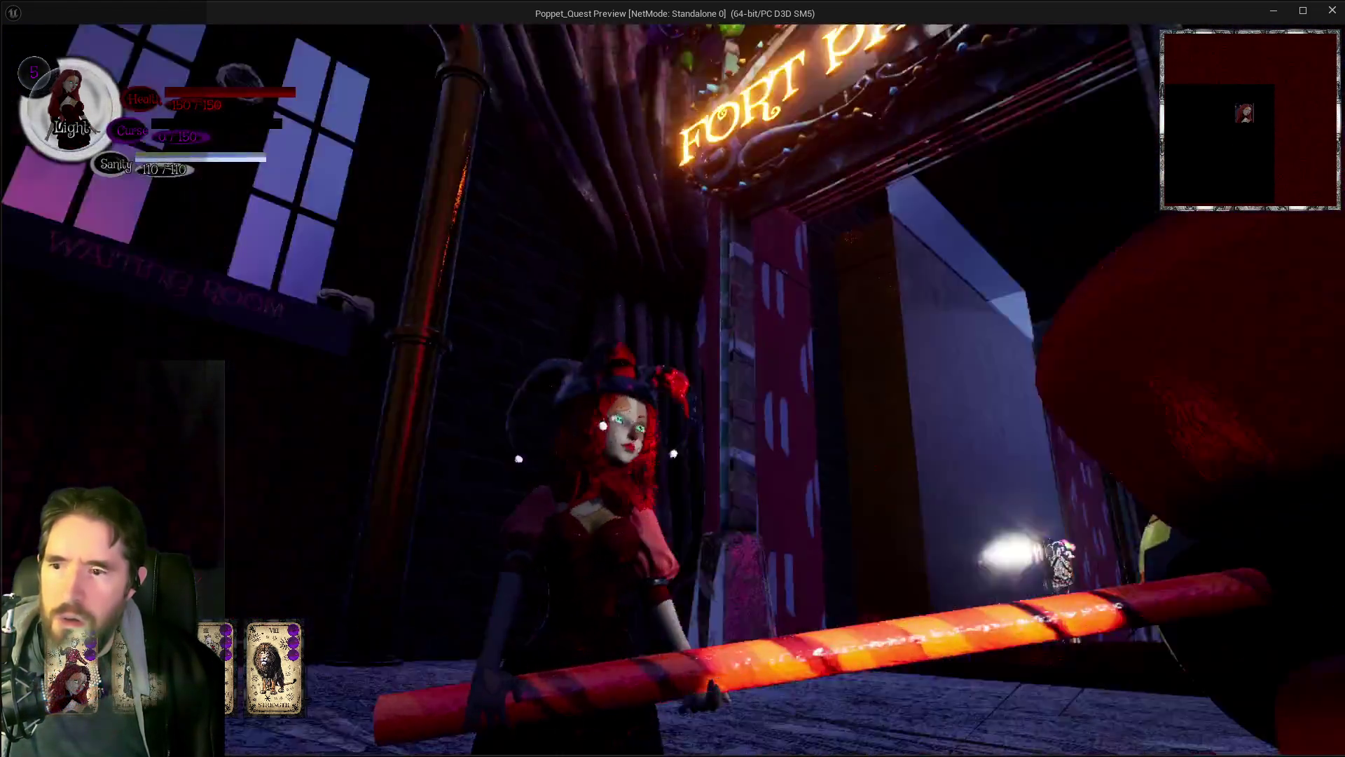
pyautogui.click(673, 378)
pyautogui.click(673, 379)
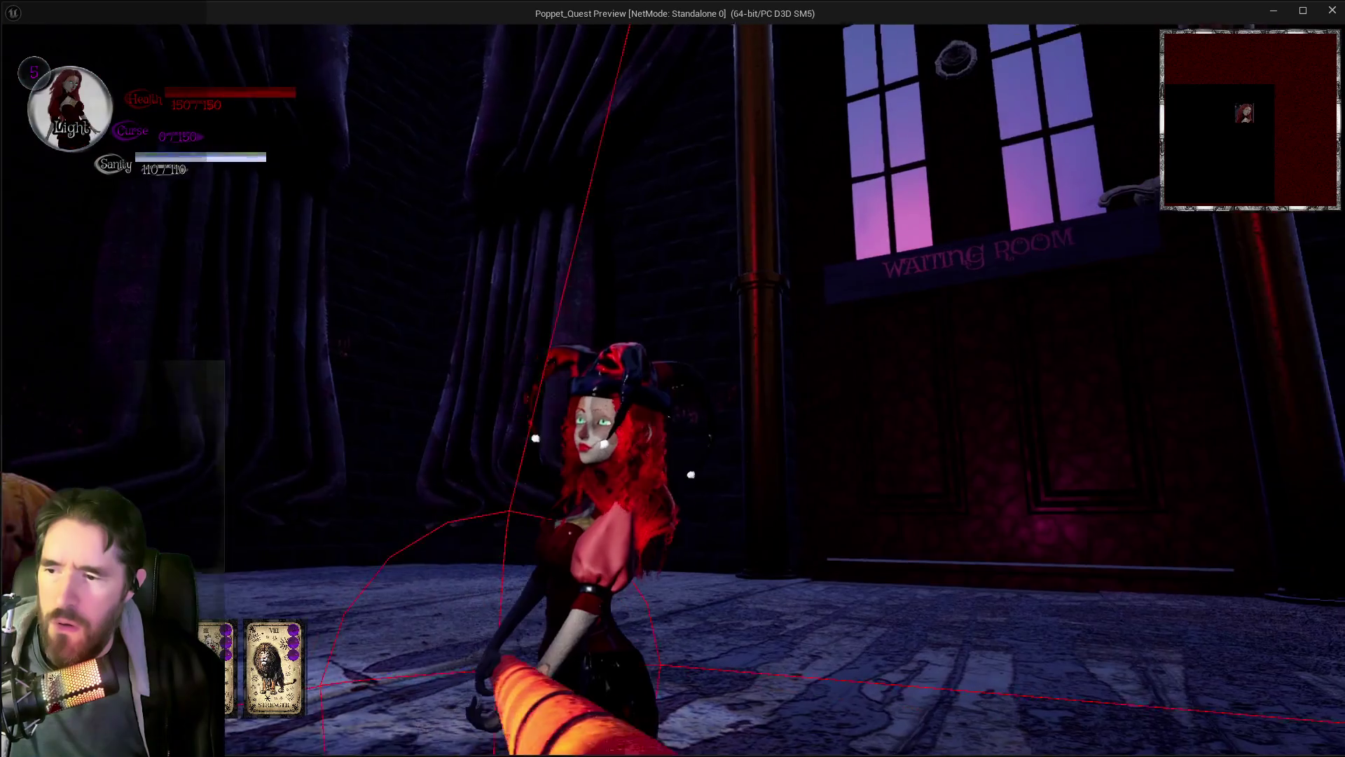
pyautogui.click(673, 378)
pyautogui.hotkey('alt', 'Tab')
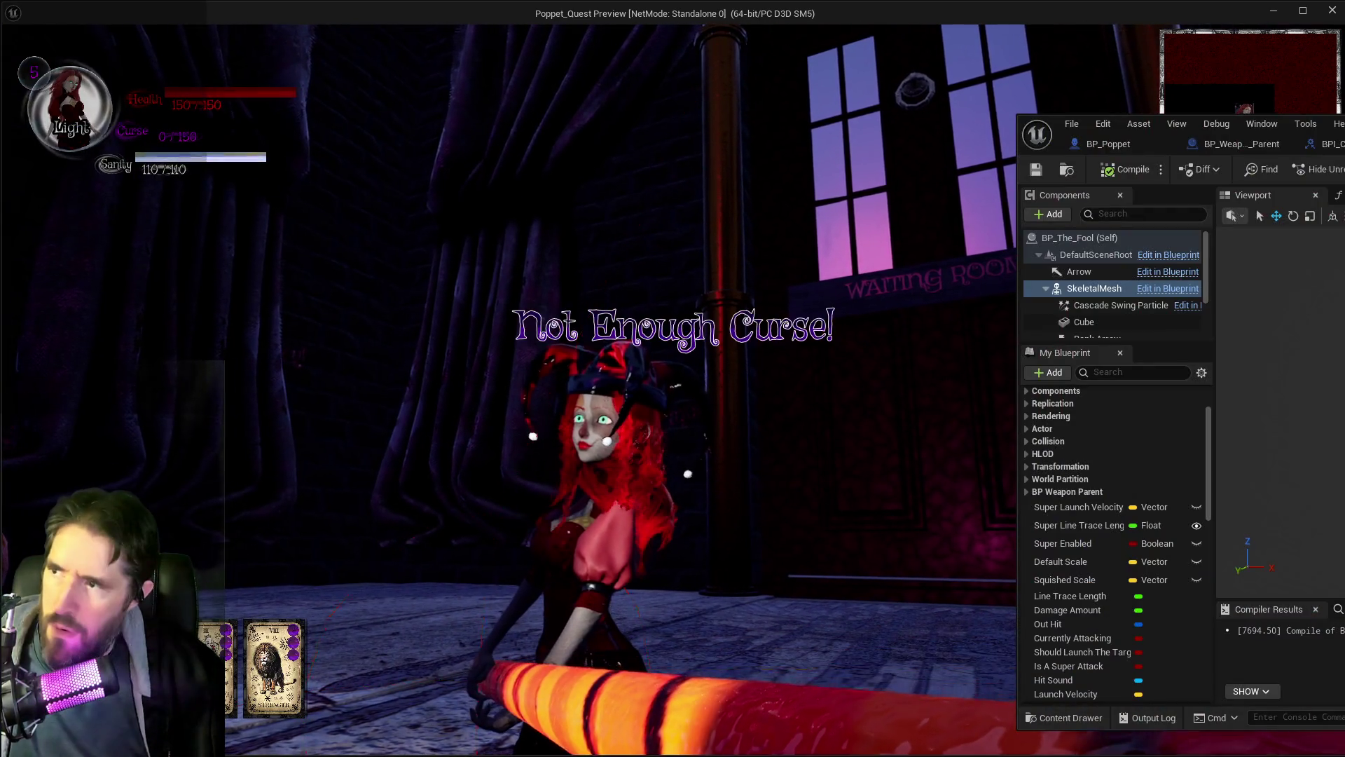
# Step: Push the BP_The_Fool Blueprint editor window off to the right so the game preview shows
pyautogui.moveTo(1144, 181); pyautogui.dragTo(1344, 181)
pyautogui.hotkey('alt', 'Tab')
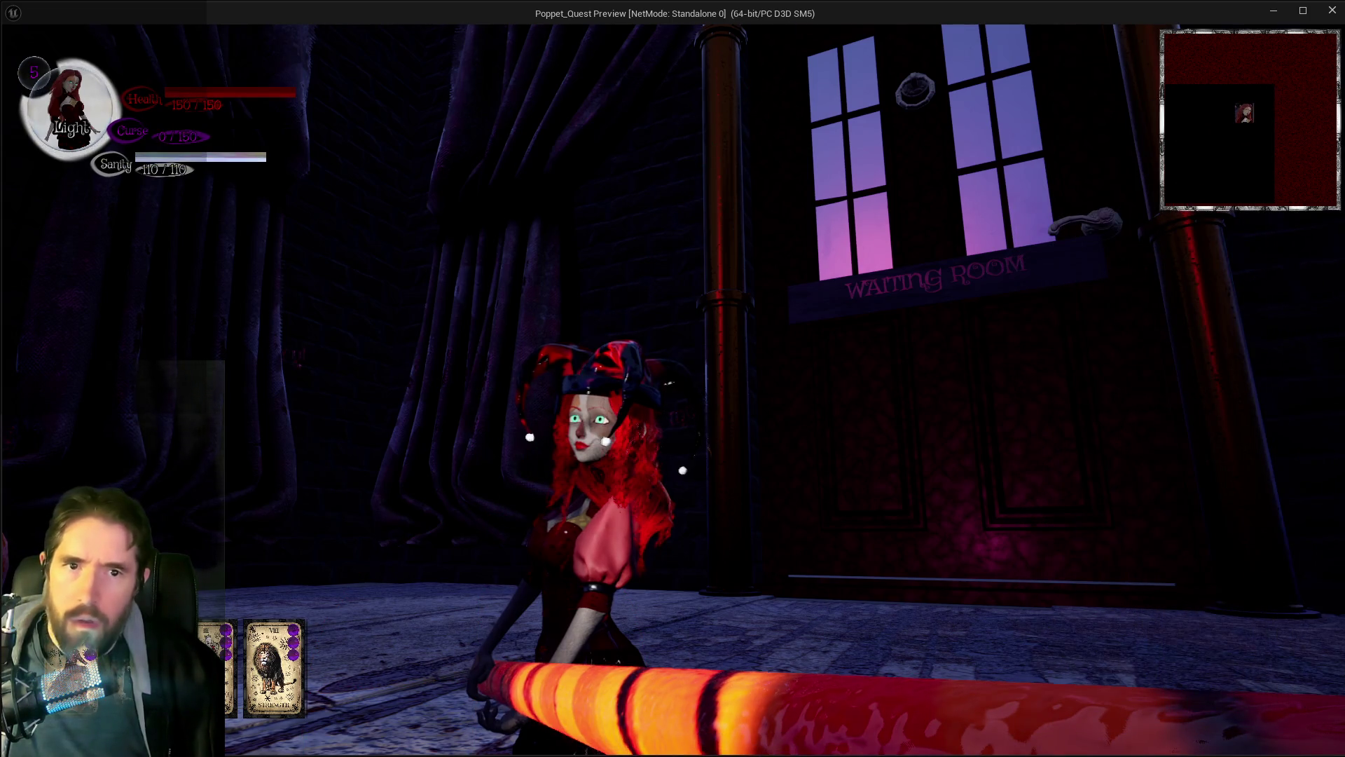
pyautogui.hotkey('alt', 'Tab')
pyautogui.moveTo(923, 112); pyautogui.dragTo(688, 135)
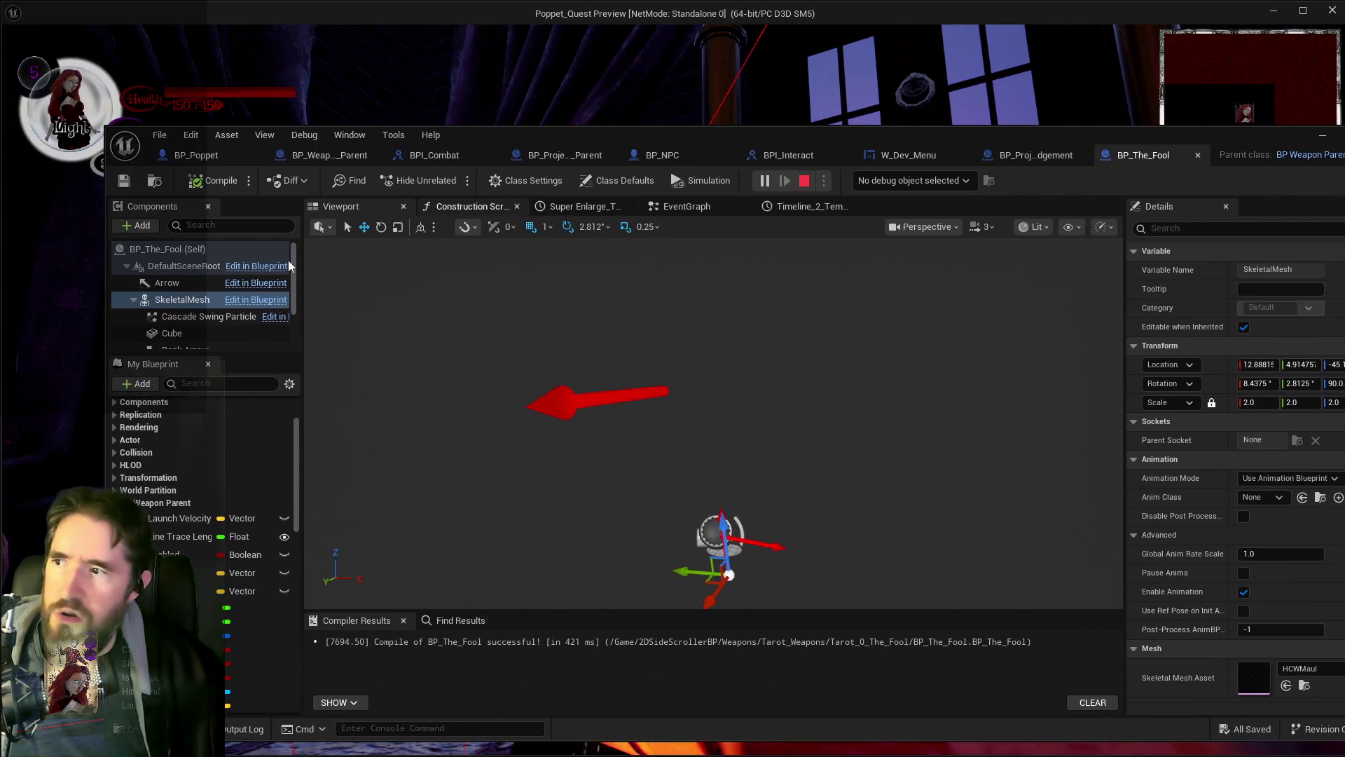
pyautogui.moveTo(944, 133); pyautogui.dragTo(823, 135)
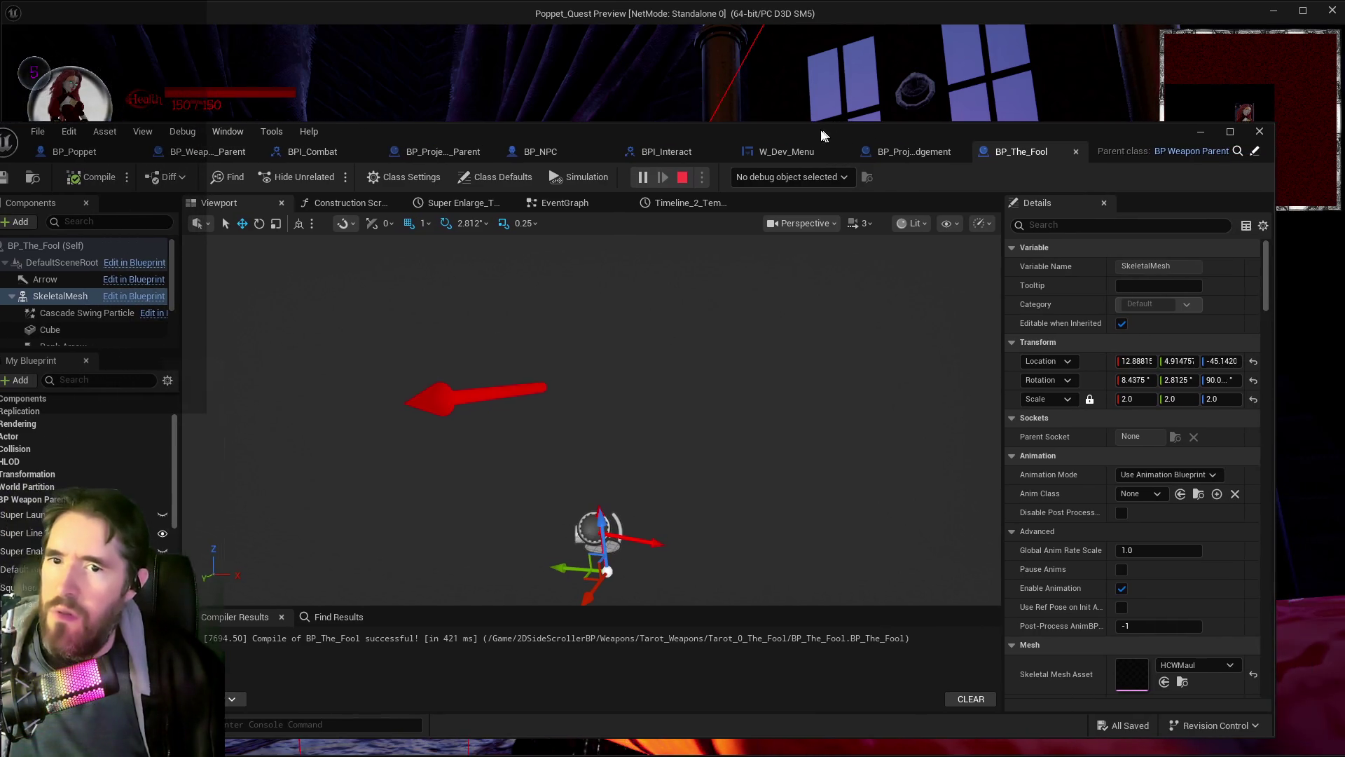
pyautogui.moveTo(953, 136); pyautogui.dragTo(1344, 90)
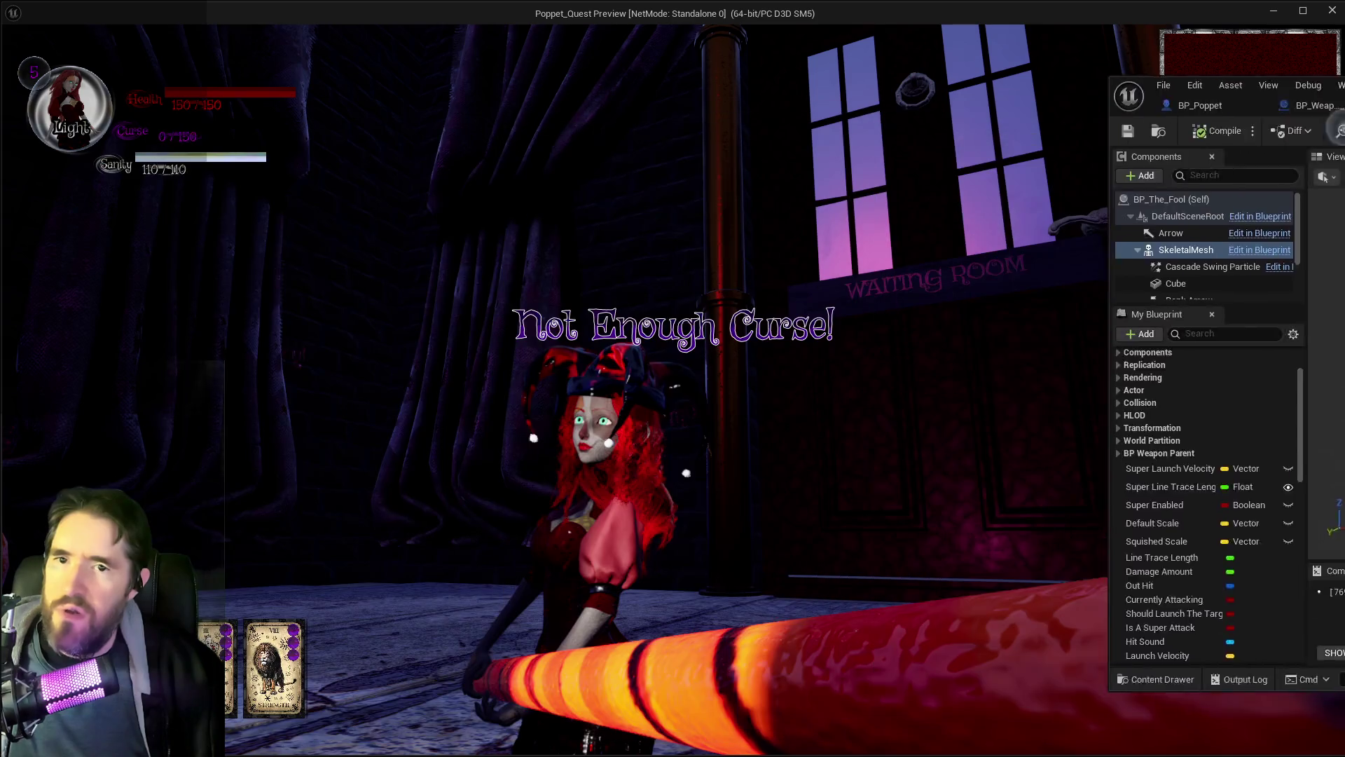
pyautogui.hotkey('alt', 'Tab')
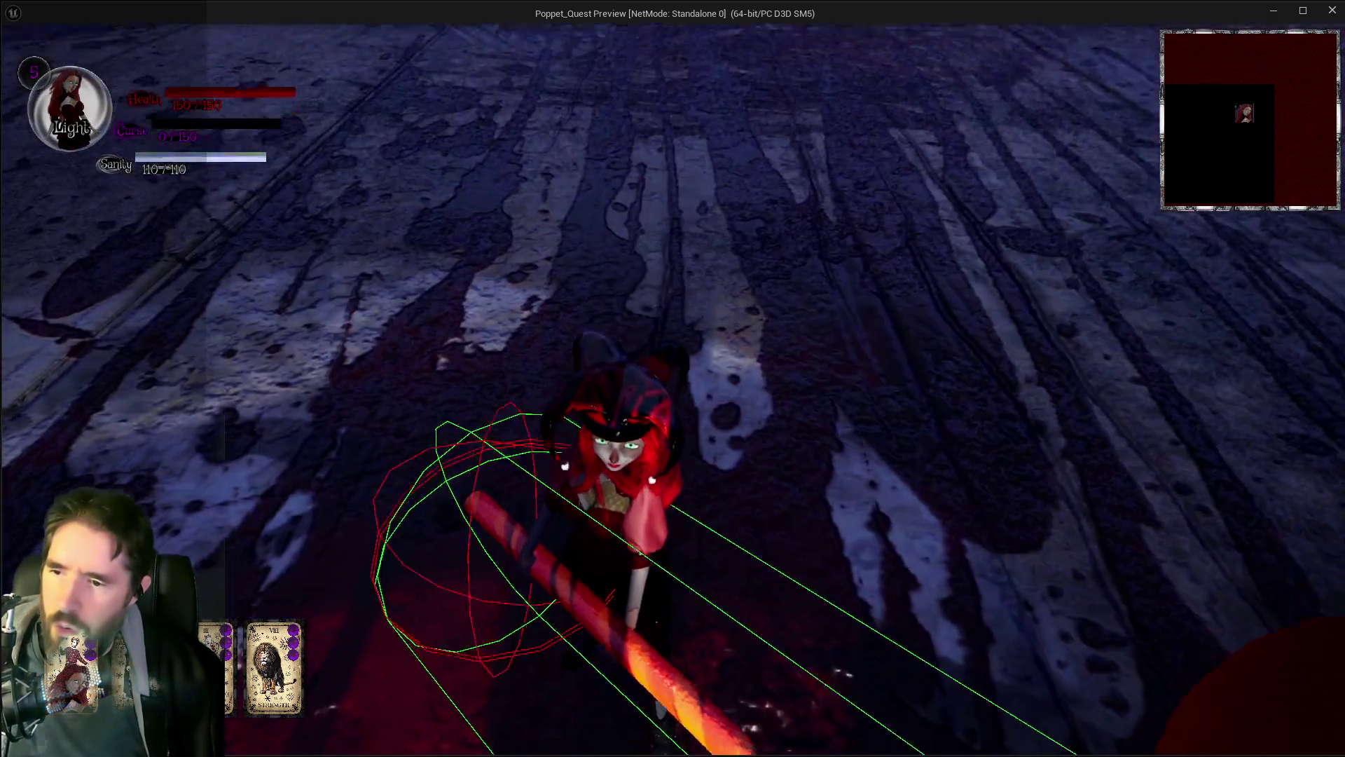
# Step: Turn the game camera around to look at the Waiting Room and floor
pyautogui.press('e')
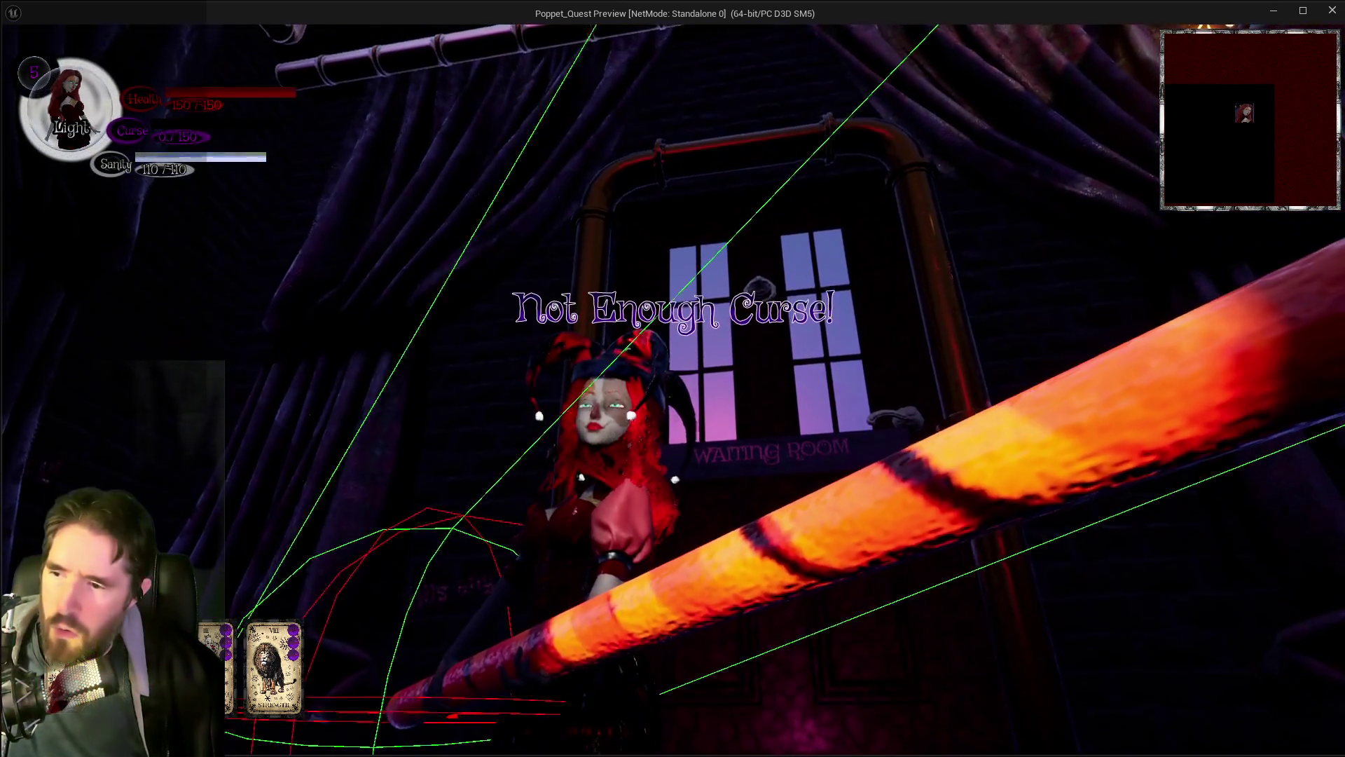
pyautogui.press('e')
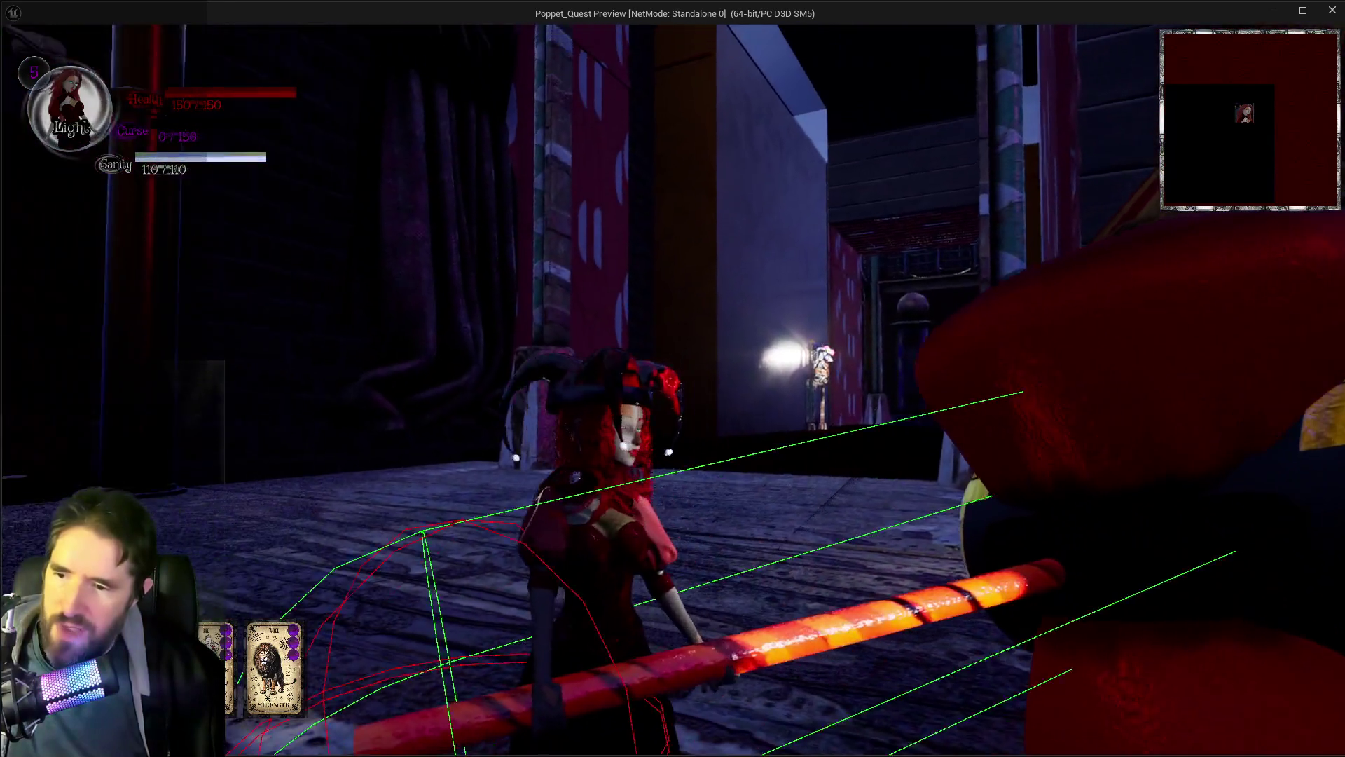
pyautogui.press('e')
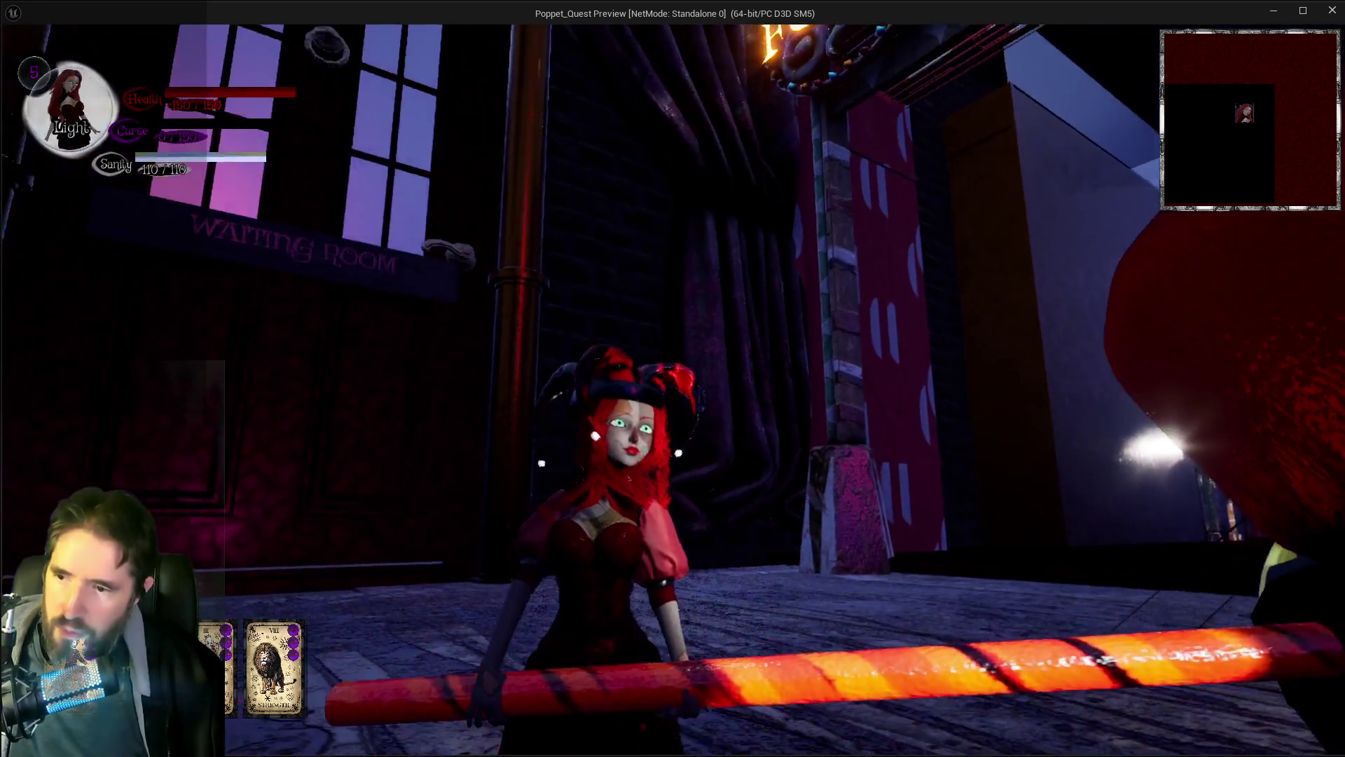
pyautogui.press('e')
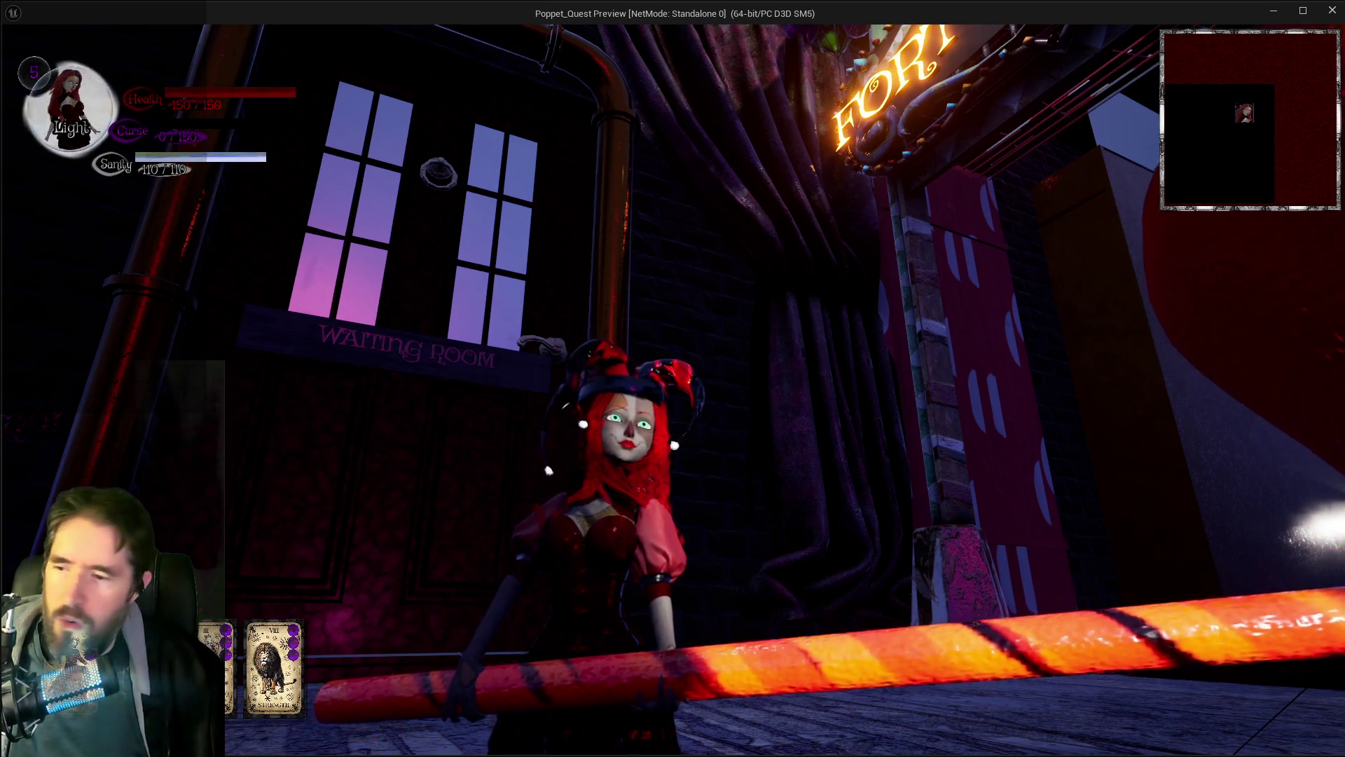
# Step: Swing the candy-cane pole repeatedly to check its green and red debug traces and land a hit
pyautogui.press('e')
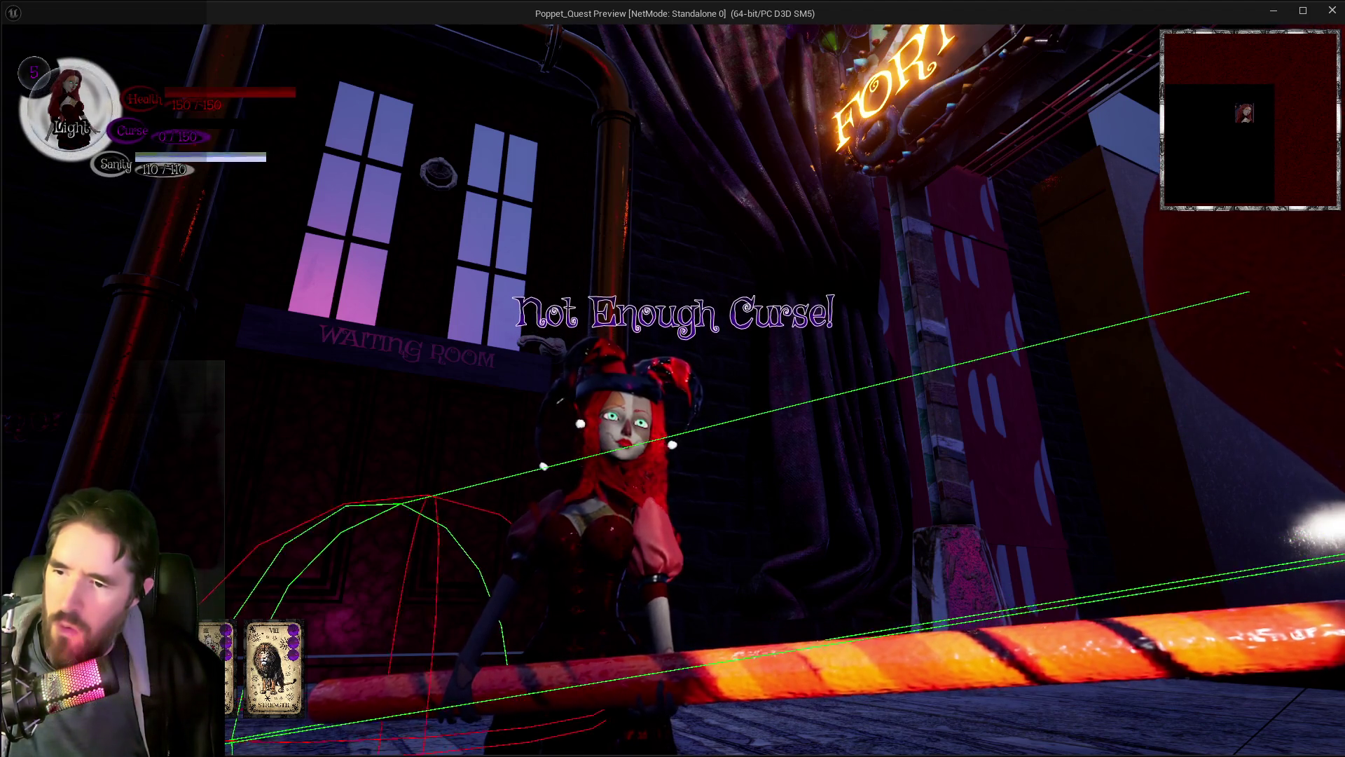
pyautogui.press('e')
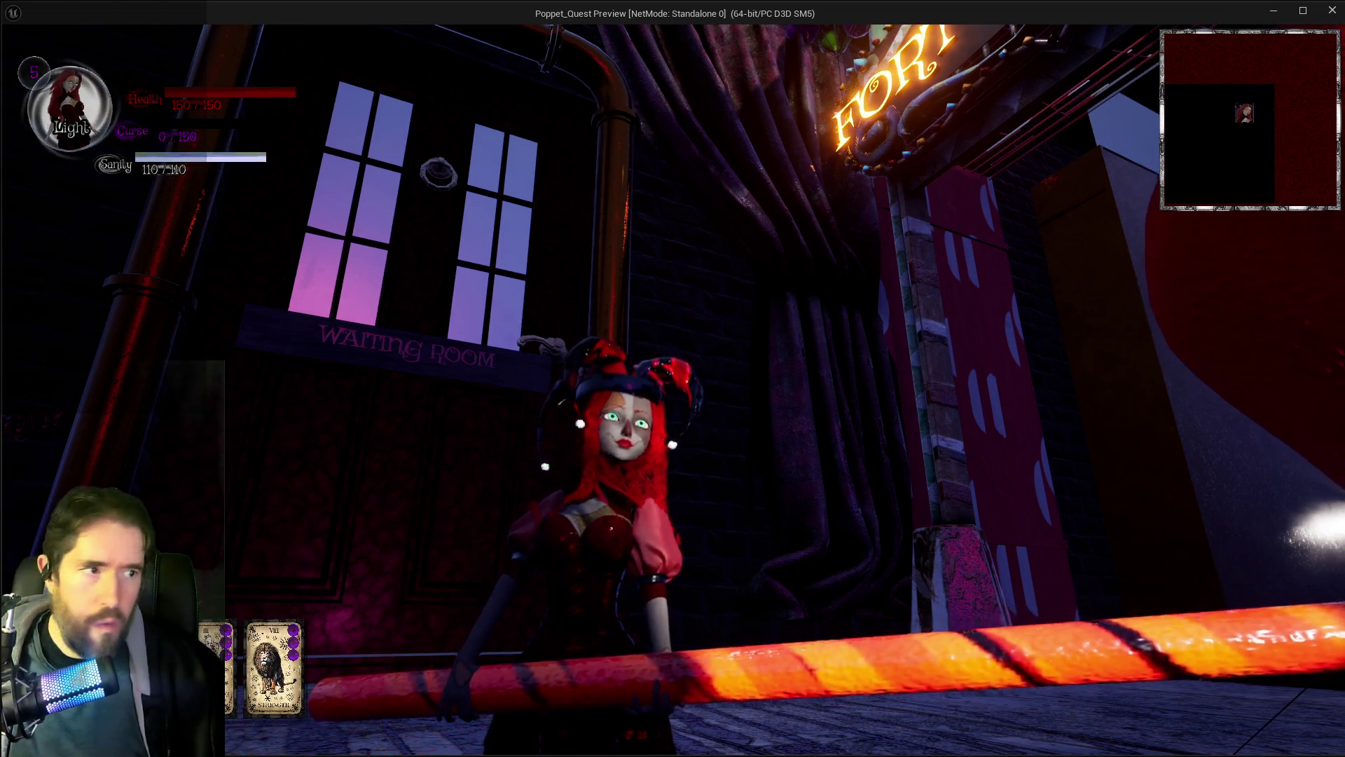
pyautogui.press('e')
pyautogui.press('e')
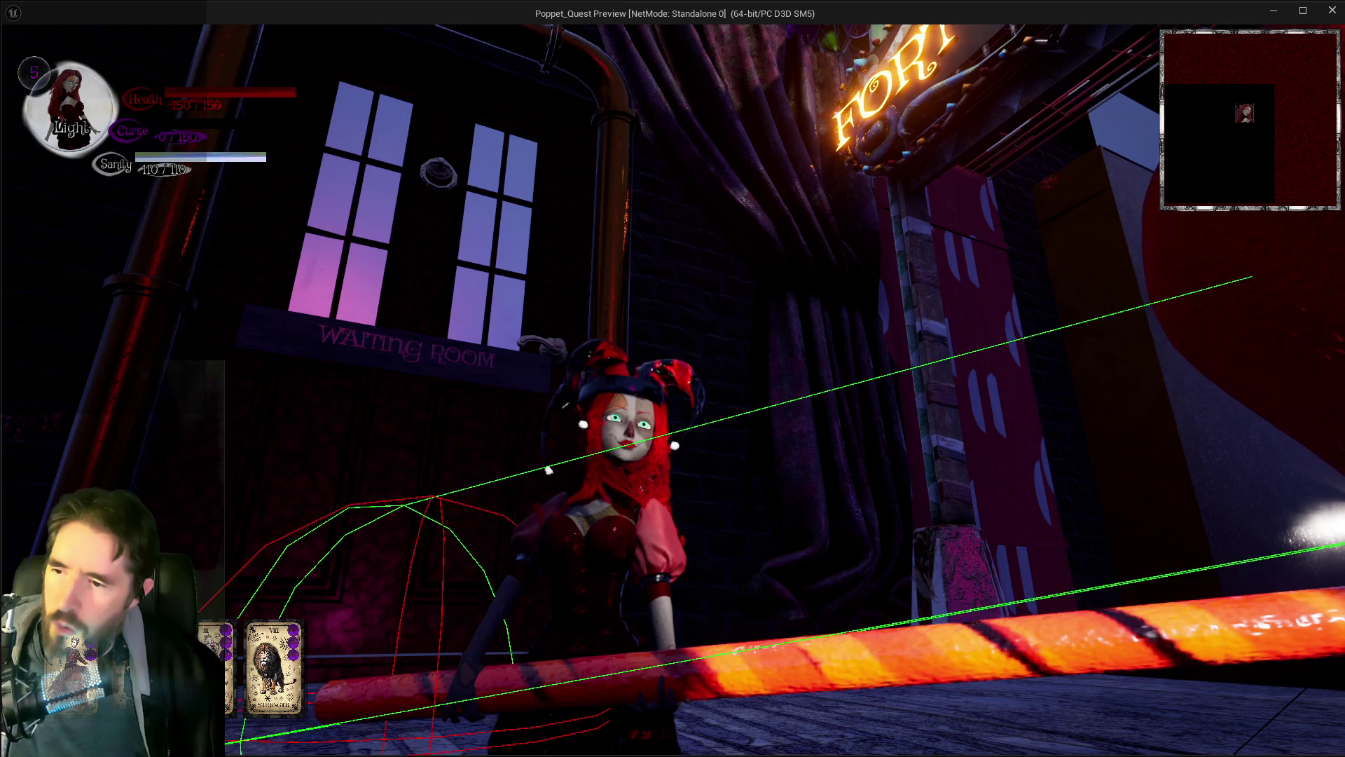
pyautogui.press('e')
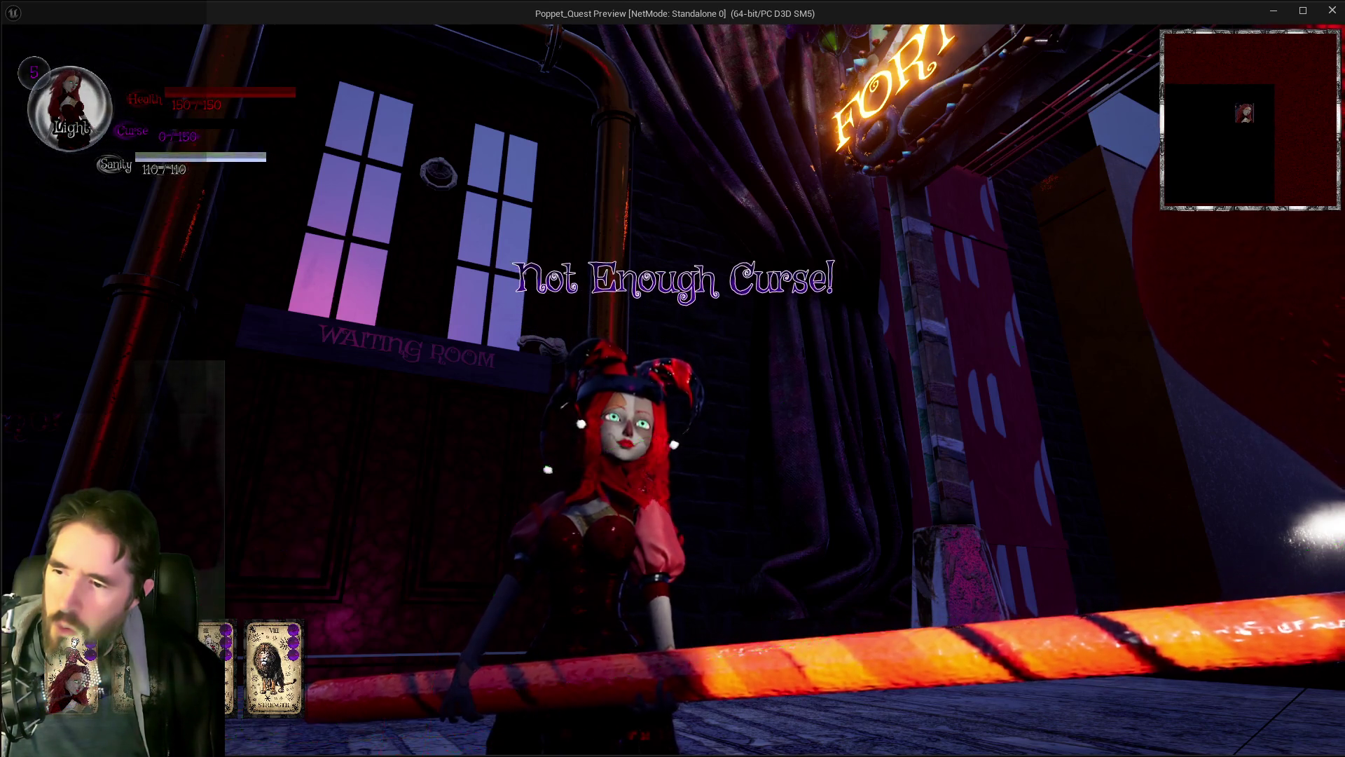
pyautogui.press('e')
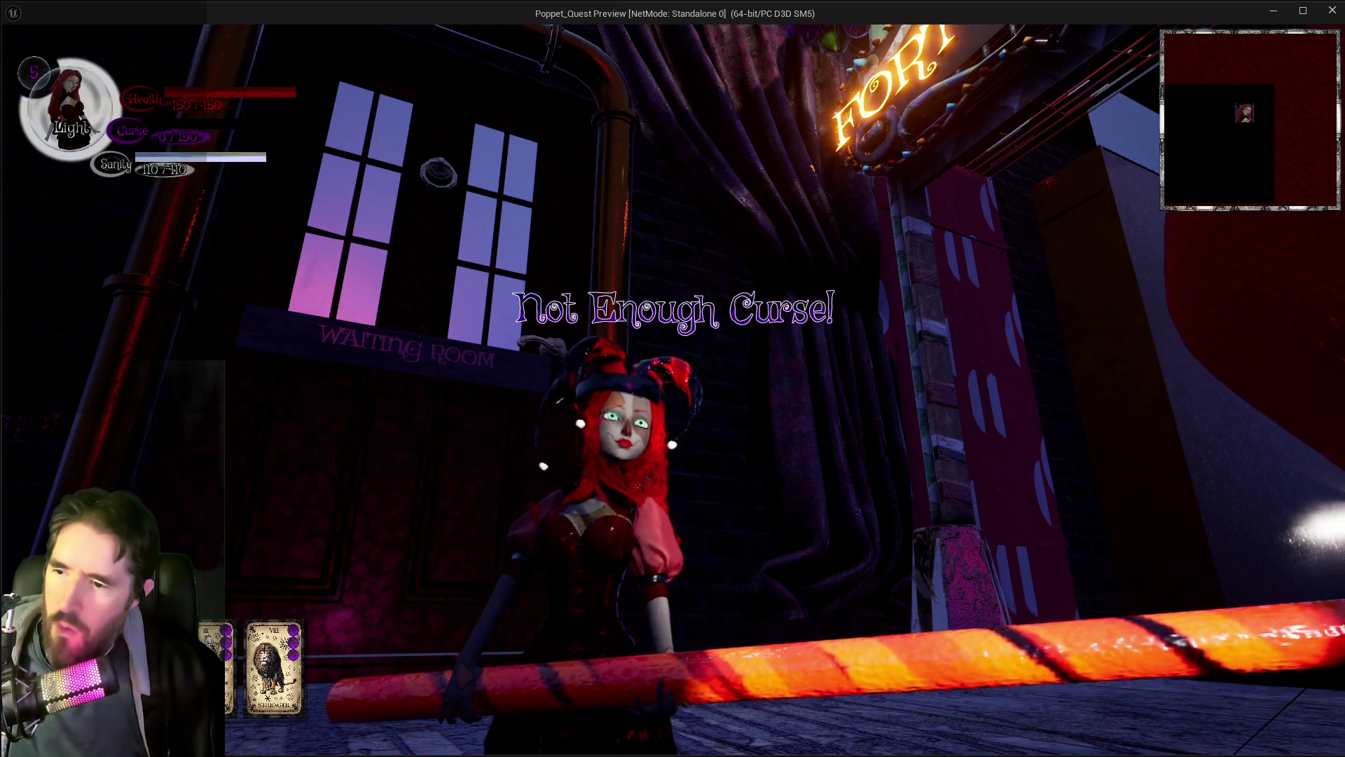
pyautogui.press('e')
pyautogui.press('e')
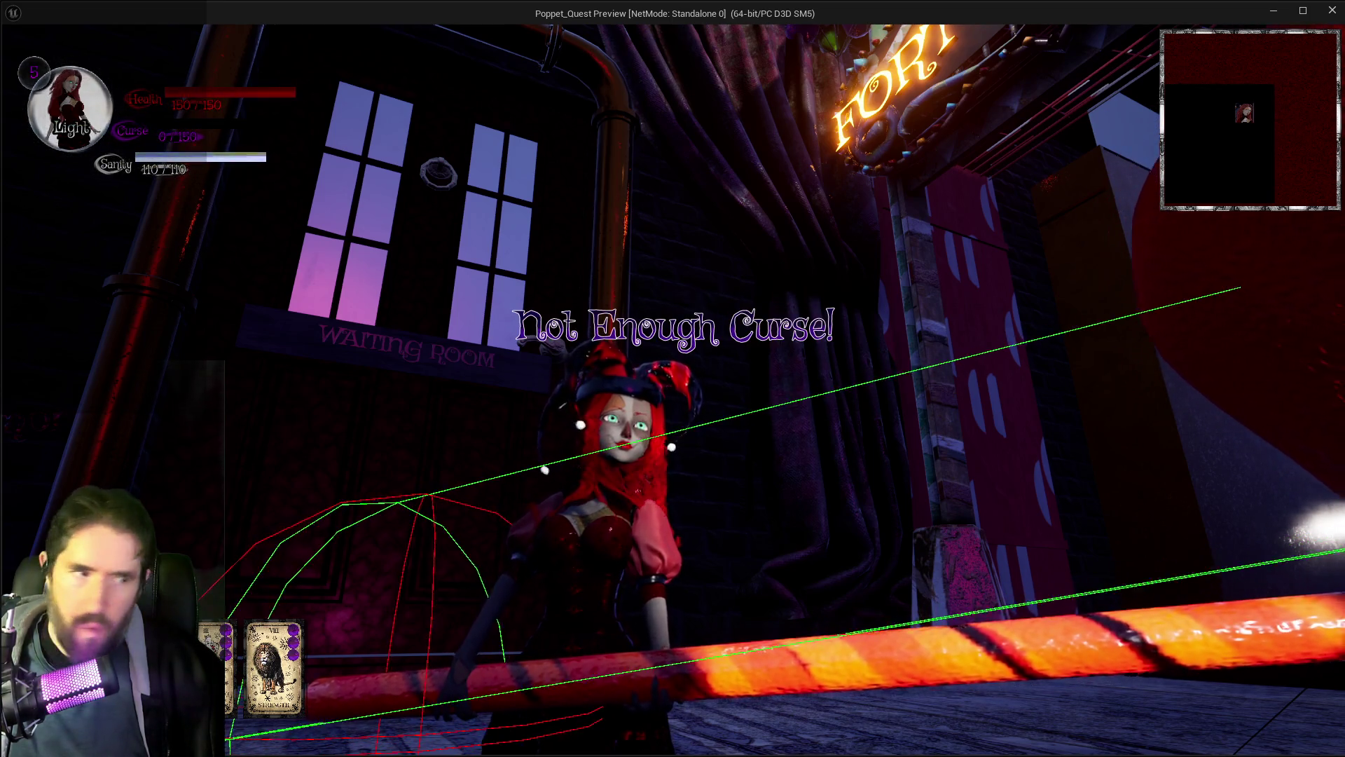
pyautogui.press('e')
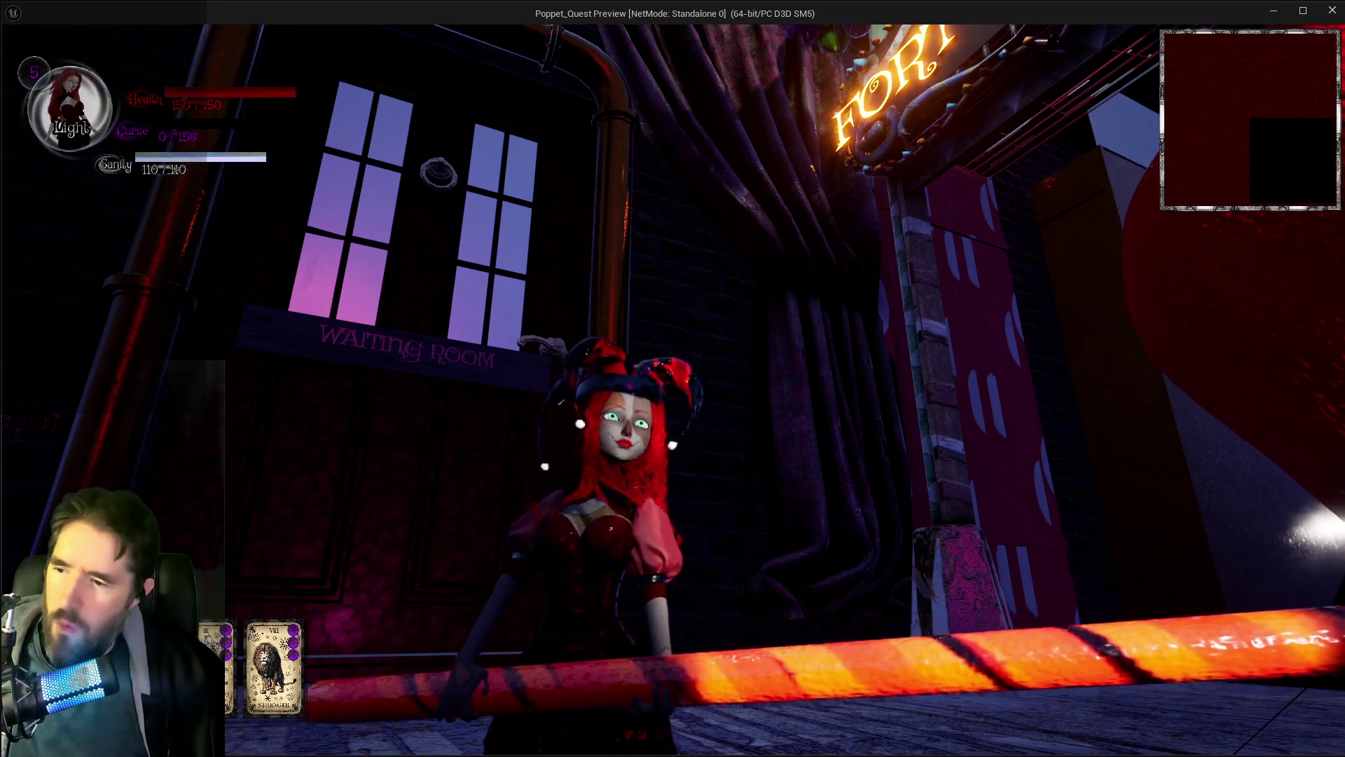
pyautogui.press('e')
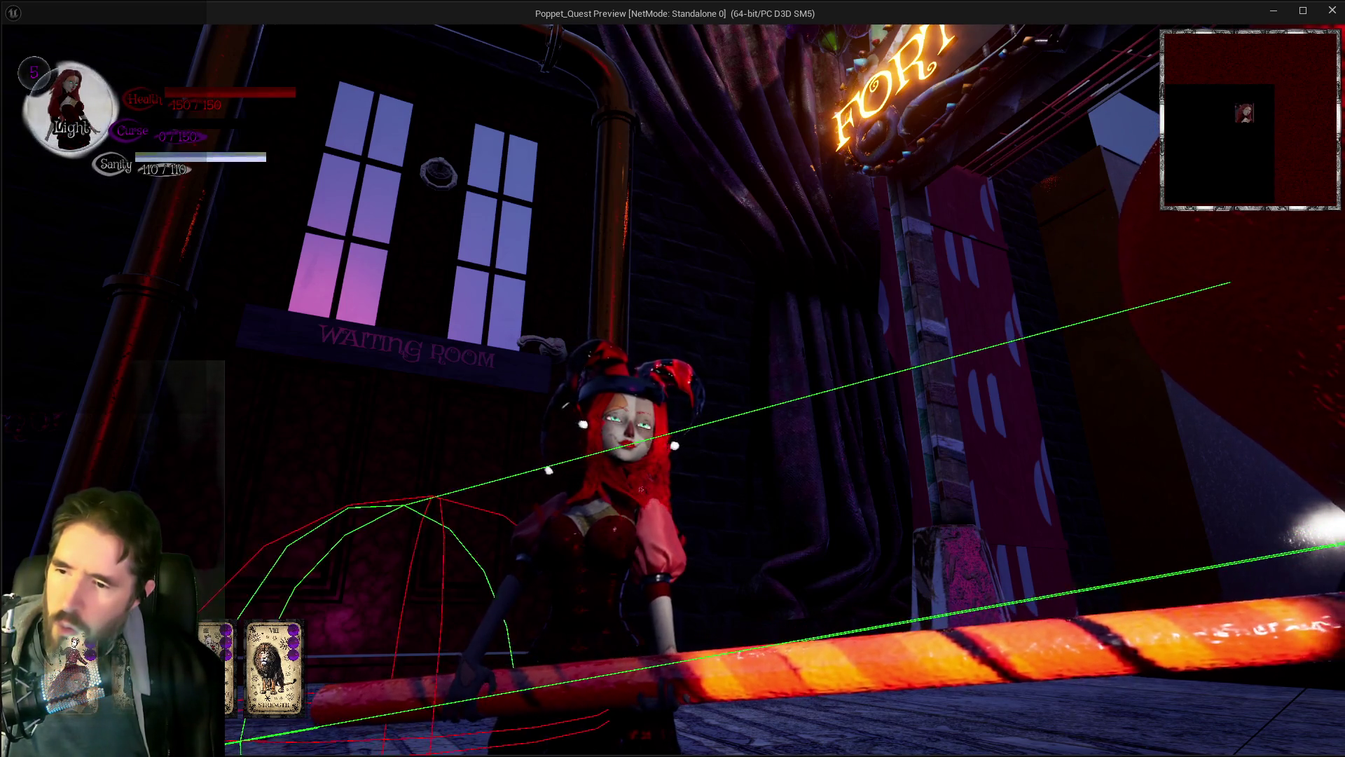
pyautogui.press('e')
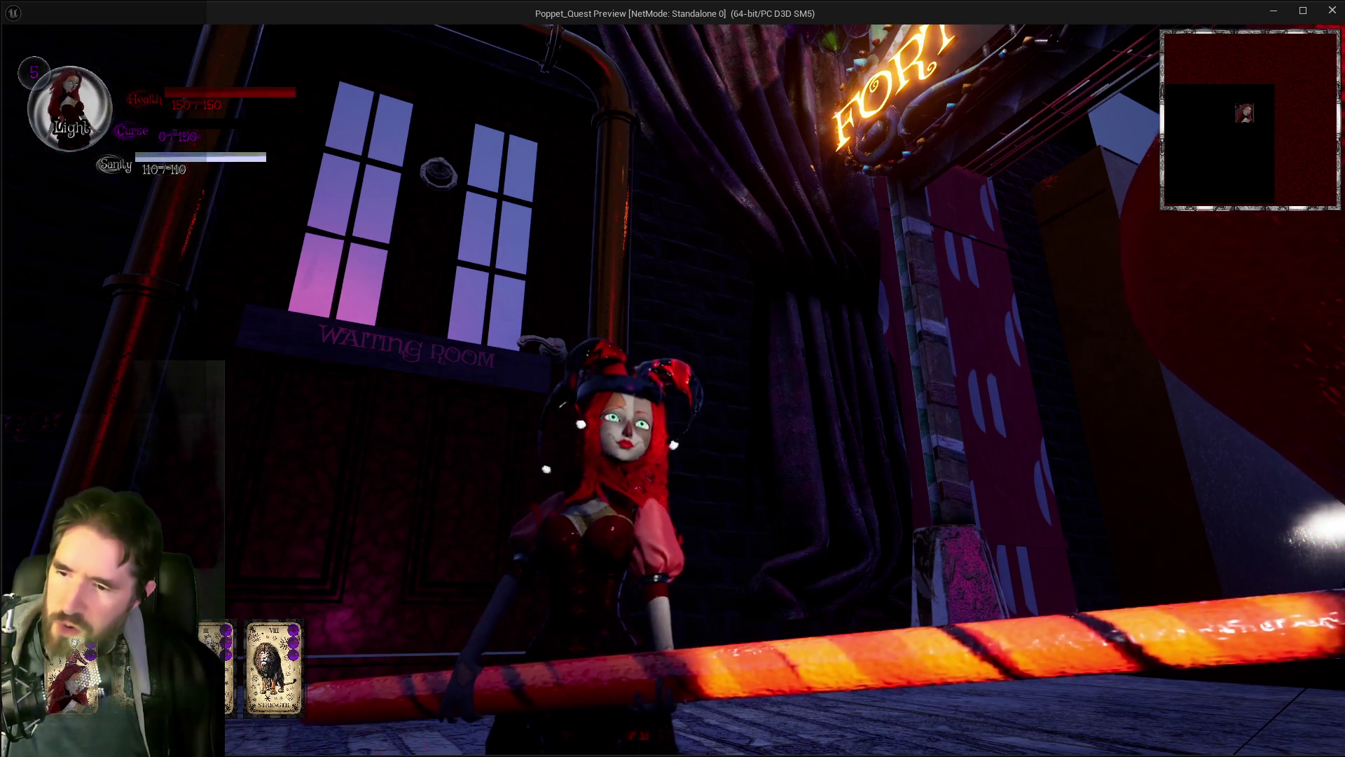
pyautogui.press('e')
pyautogui.press('e')
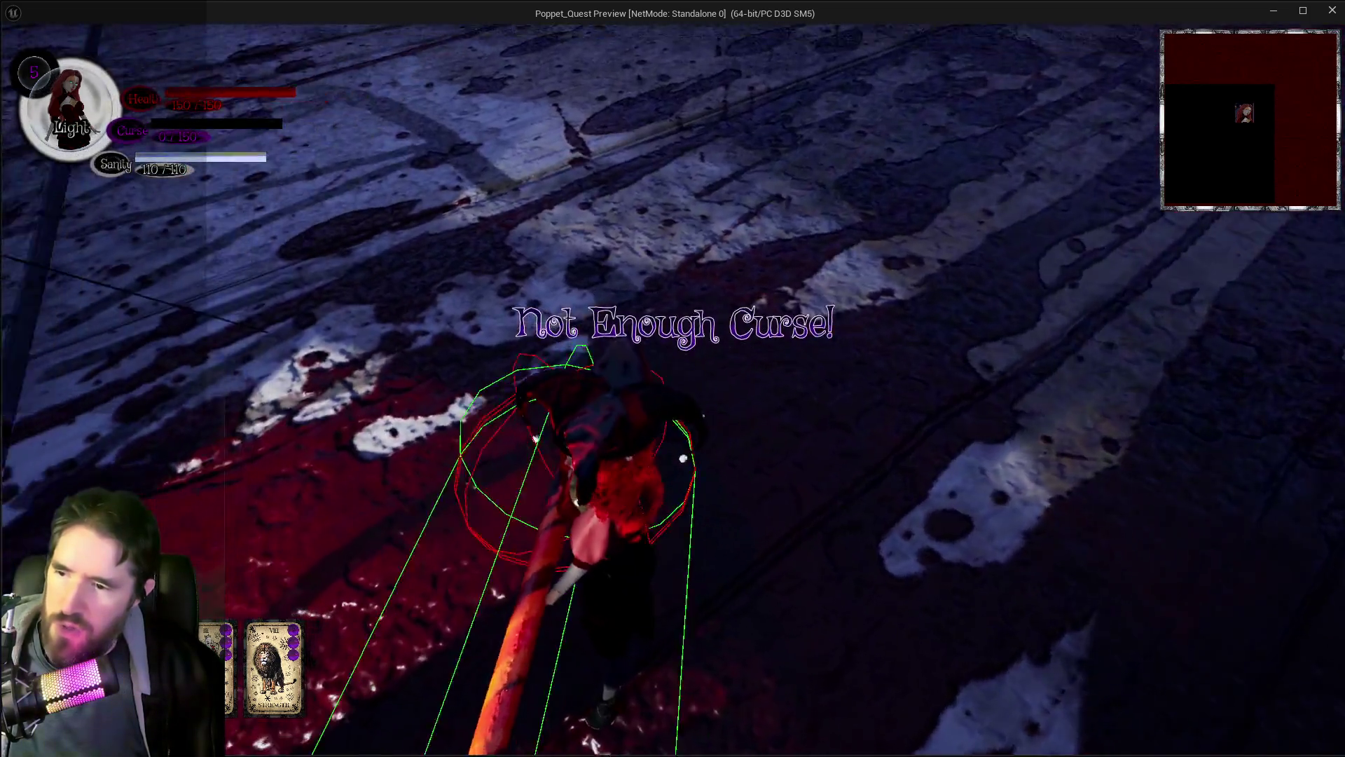
pyautogui.press('e')
pyautogui.press('e')
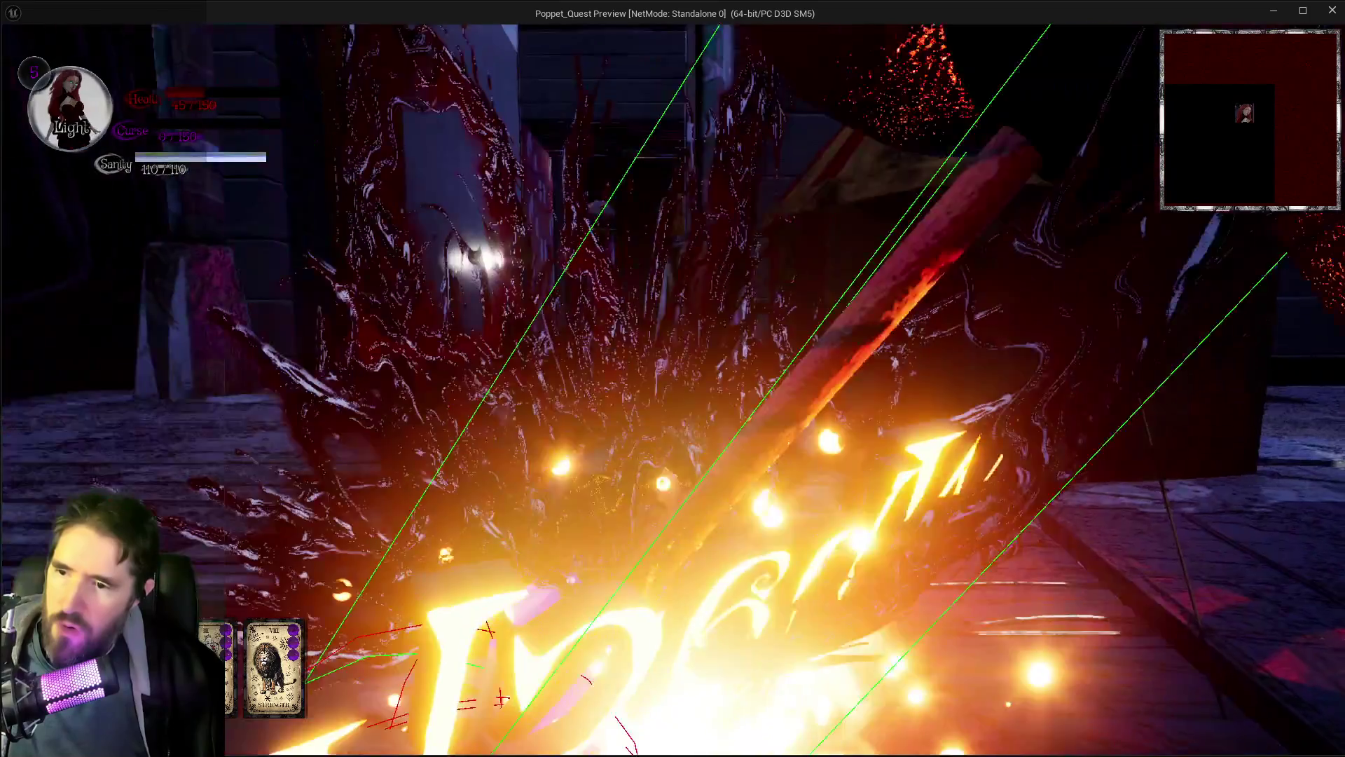
pyautogui.press('e')
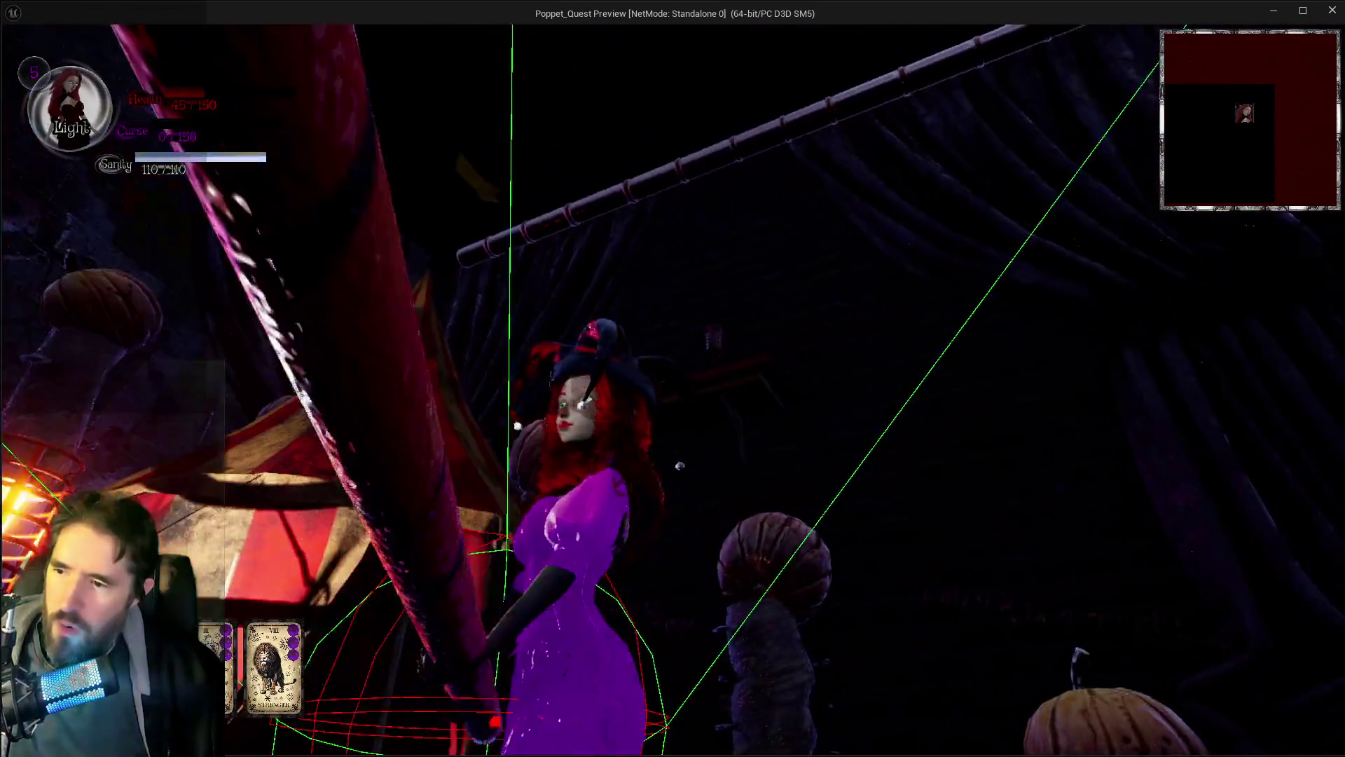
pyautogui.press('e')
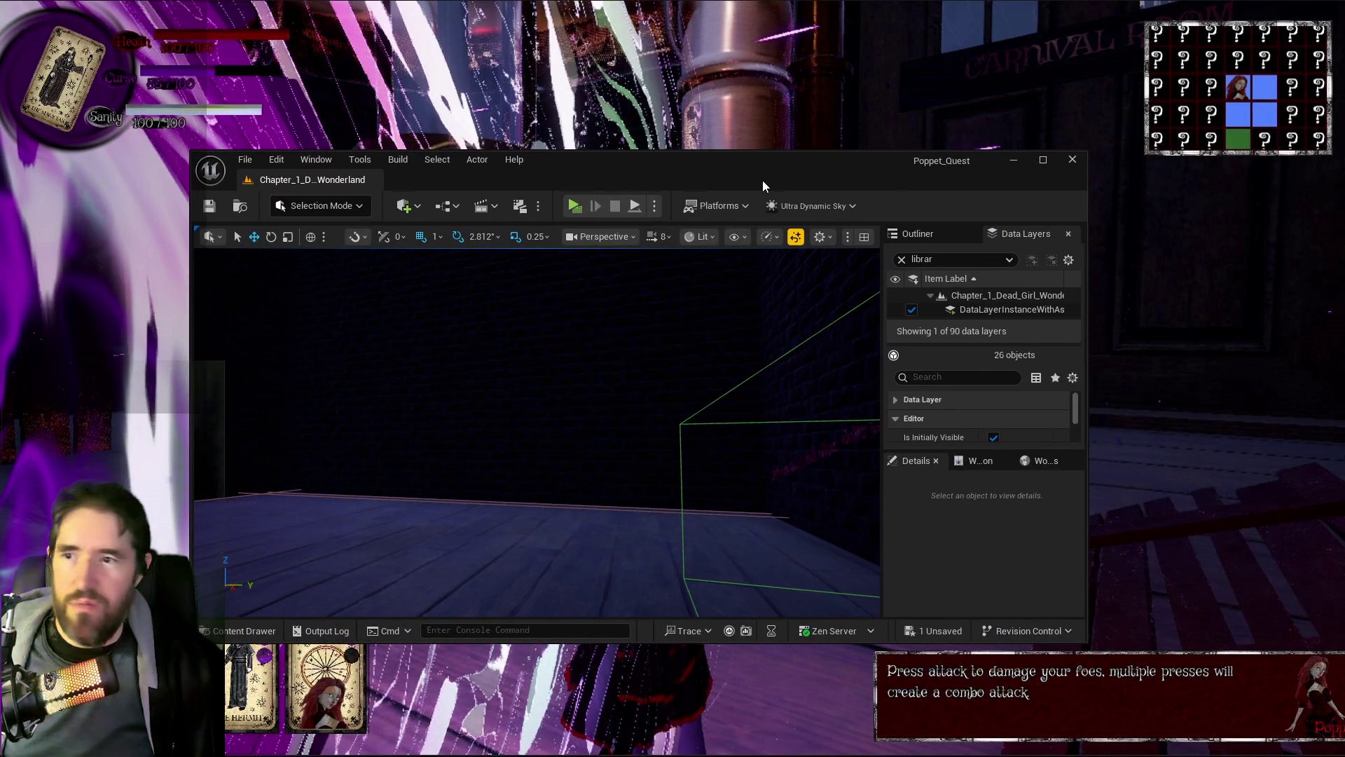
# Step: Maximize the level editor and tilt the viewport down toward the dark room by the door
pyautogui.doubleClick(762, 180)
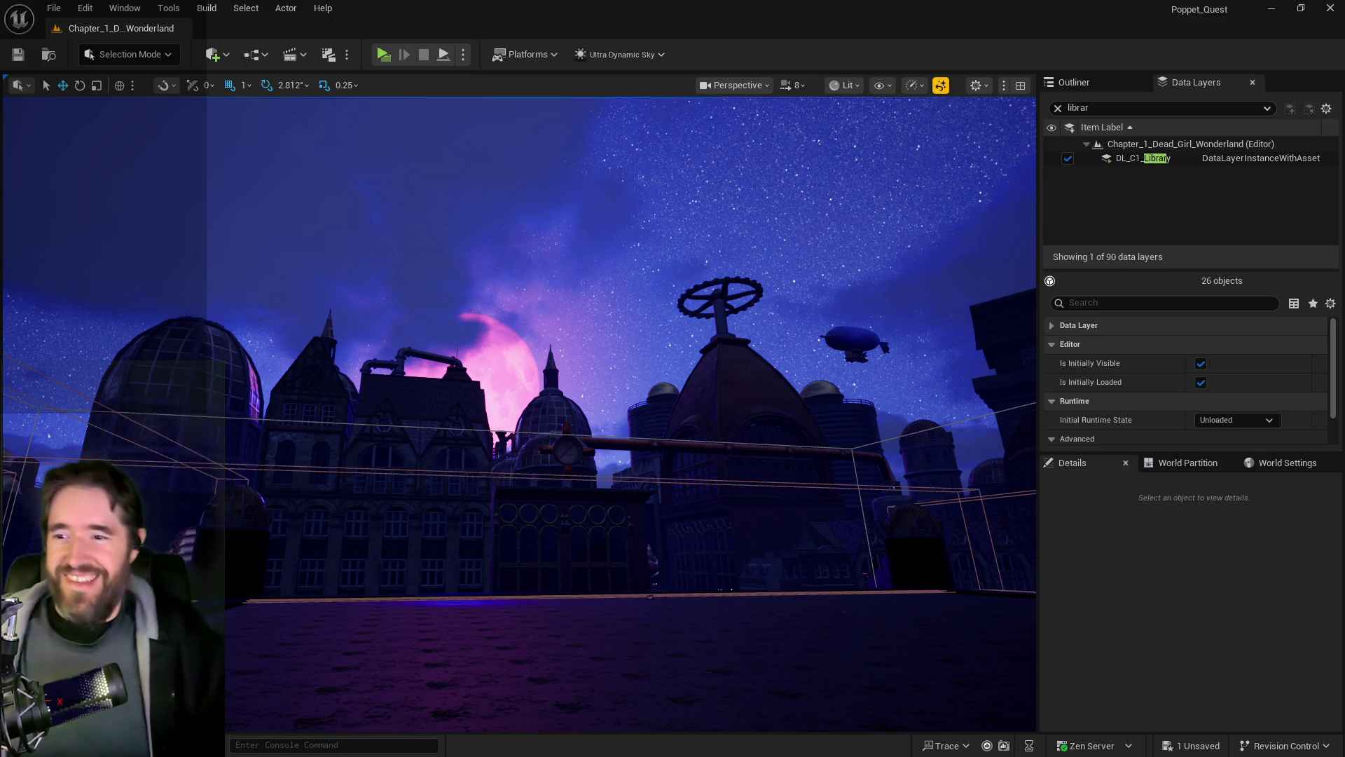
pyautogui.moveTo(756, 578)
pyautogui.mouseDown()
pyautogui.moveTo(756, 631)
pyautogui.moveTo(743, 582)
pyautogui.moveTo(672, 596)
pyautogui.moveTo(609, 571)
pyautogui.moveTo(592, 602)
pyautogui.moveTo(564, 578)
pyautogui.mouseUp()
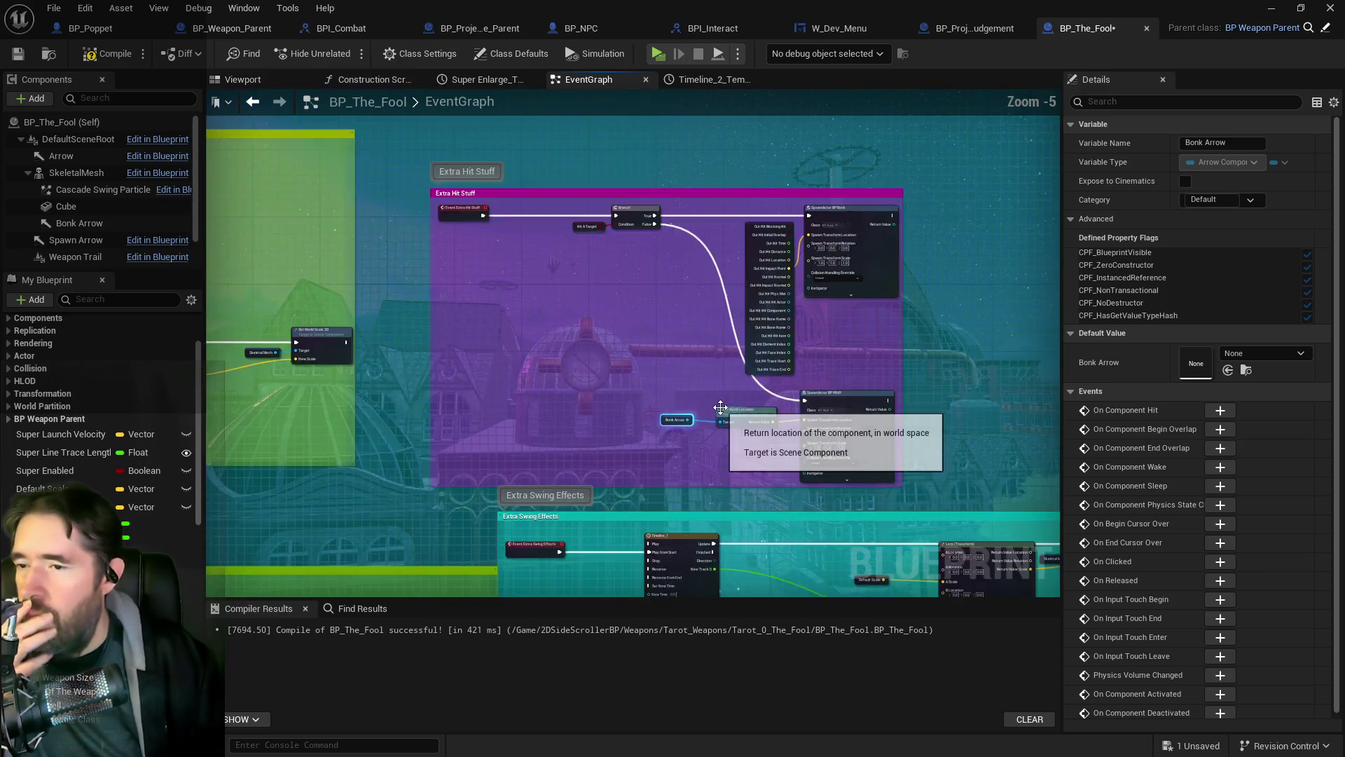
# Step: Find the SpawnActor BP Whiff node fed by Get World Location and select it to open BP_Whiff
pyautogui.scroll(1, 708, 489)
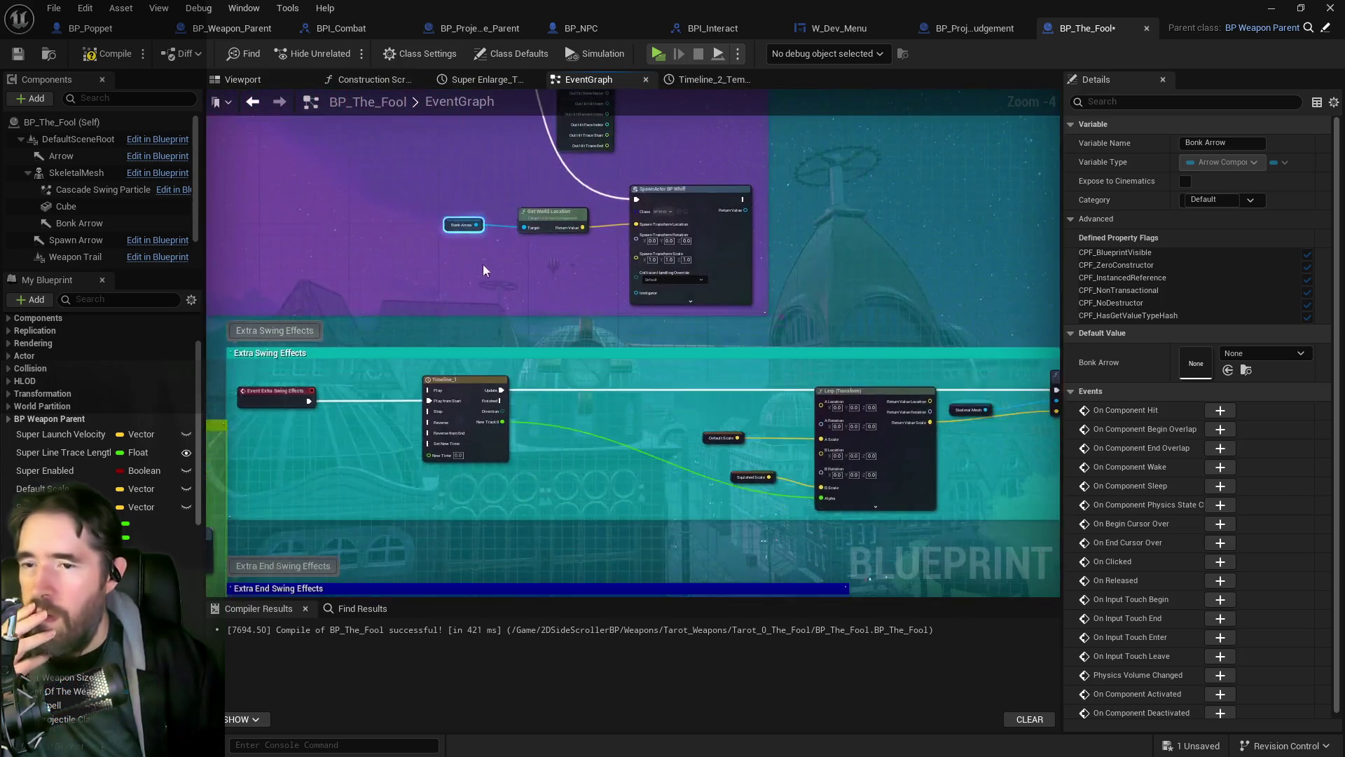
pyautogui.scroll(-2, 514, 306)
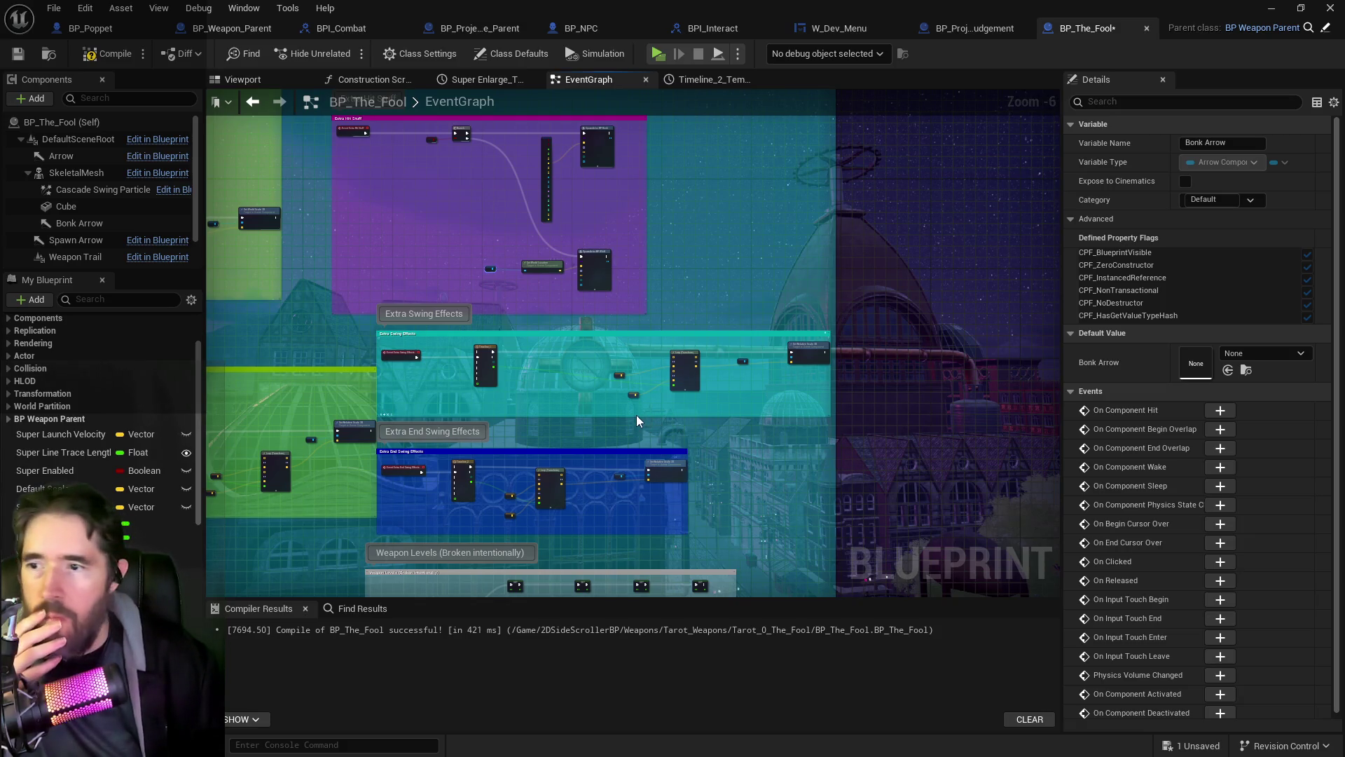
pyautogui.scroll(1, 636, 415)
pyautogui.moveTo(466, 347)
pyautogui.mouseDown()
pyautogui.moveTo(525, 465)
pyautogui.moveTo(535, 458)
pyautogui.mouseUp()
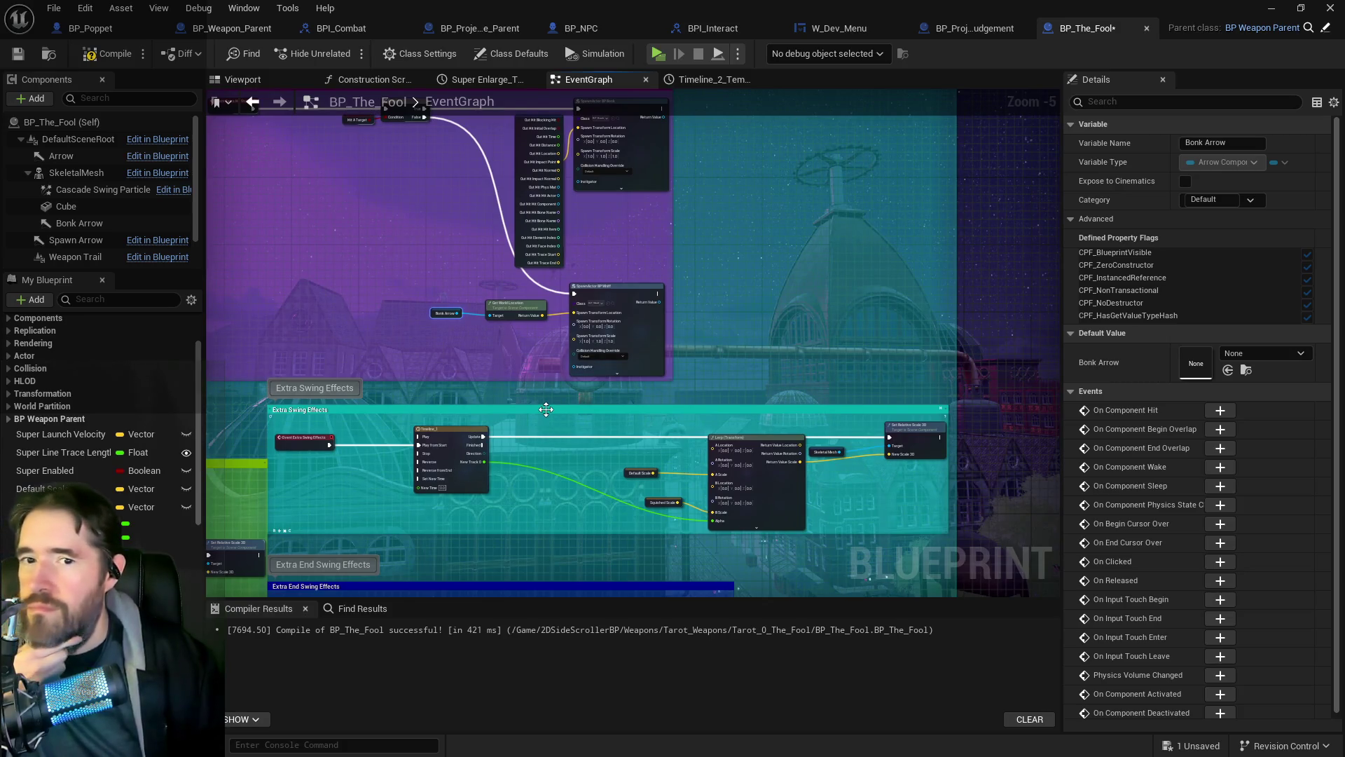
pyautogui.scroll(-2, 540, 438)
pyautogui.scroll(4, 545, 296)
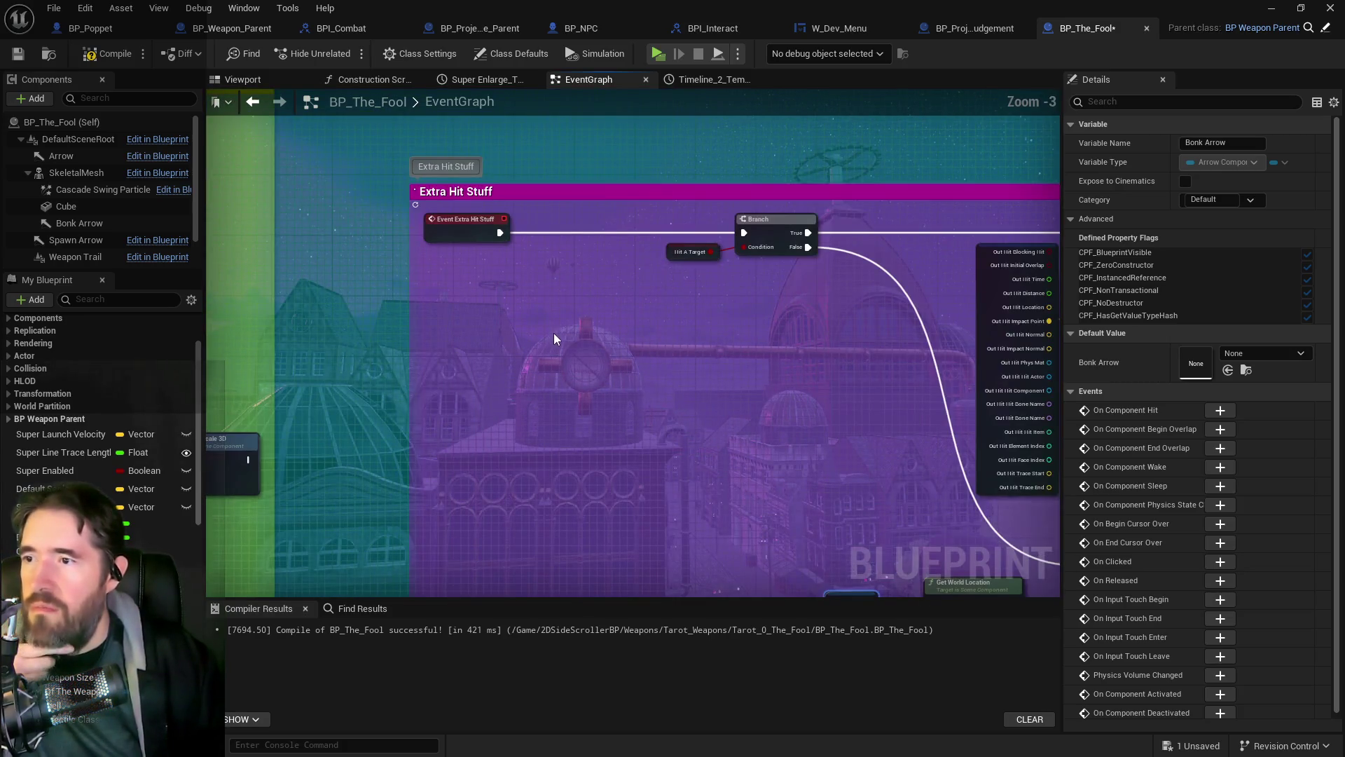
pyautogui.moveTo(708, 440); pyautogui.dragTo(598, 338)
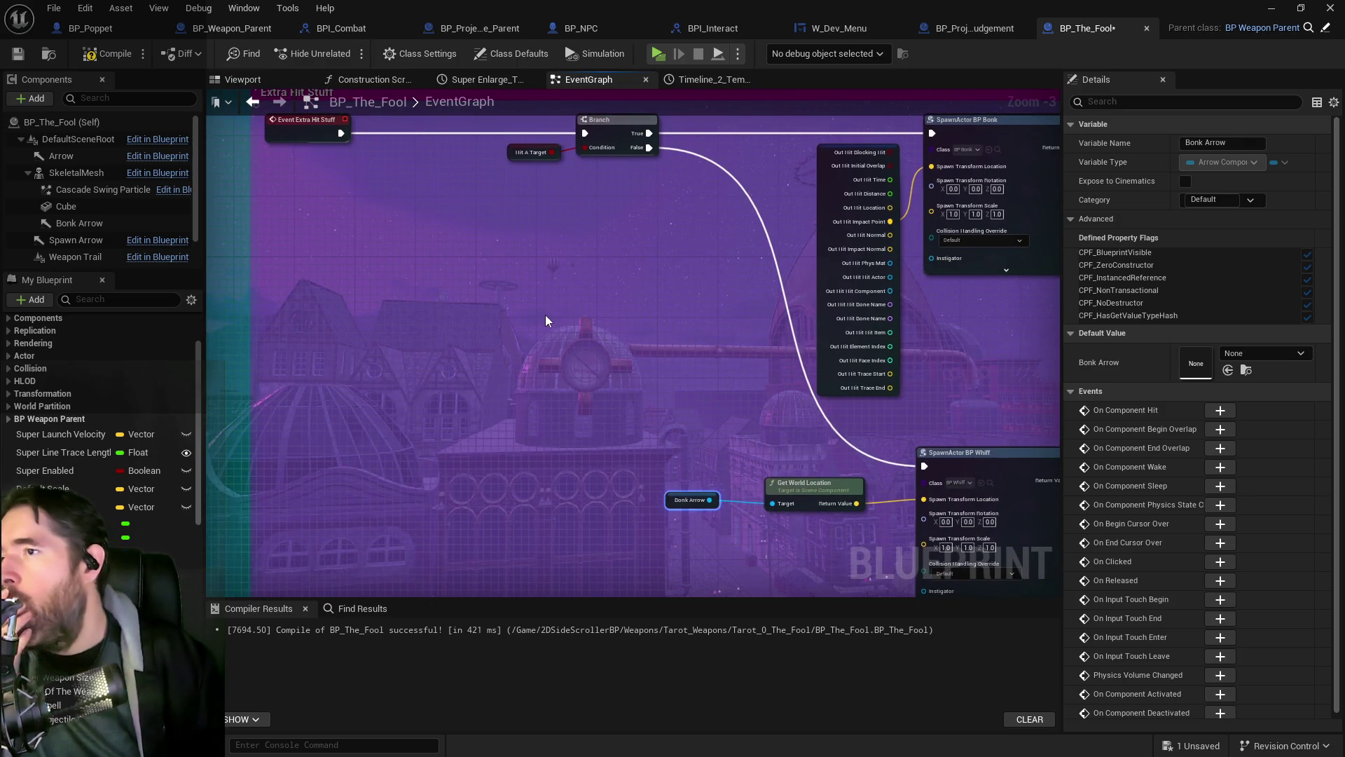
pyautogui.scroll(-3, 523, 311)
pyautogui.scroll(3, 493, 306)
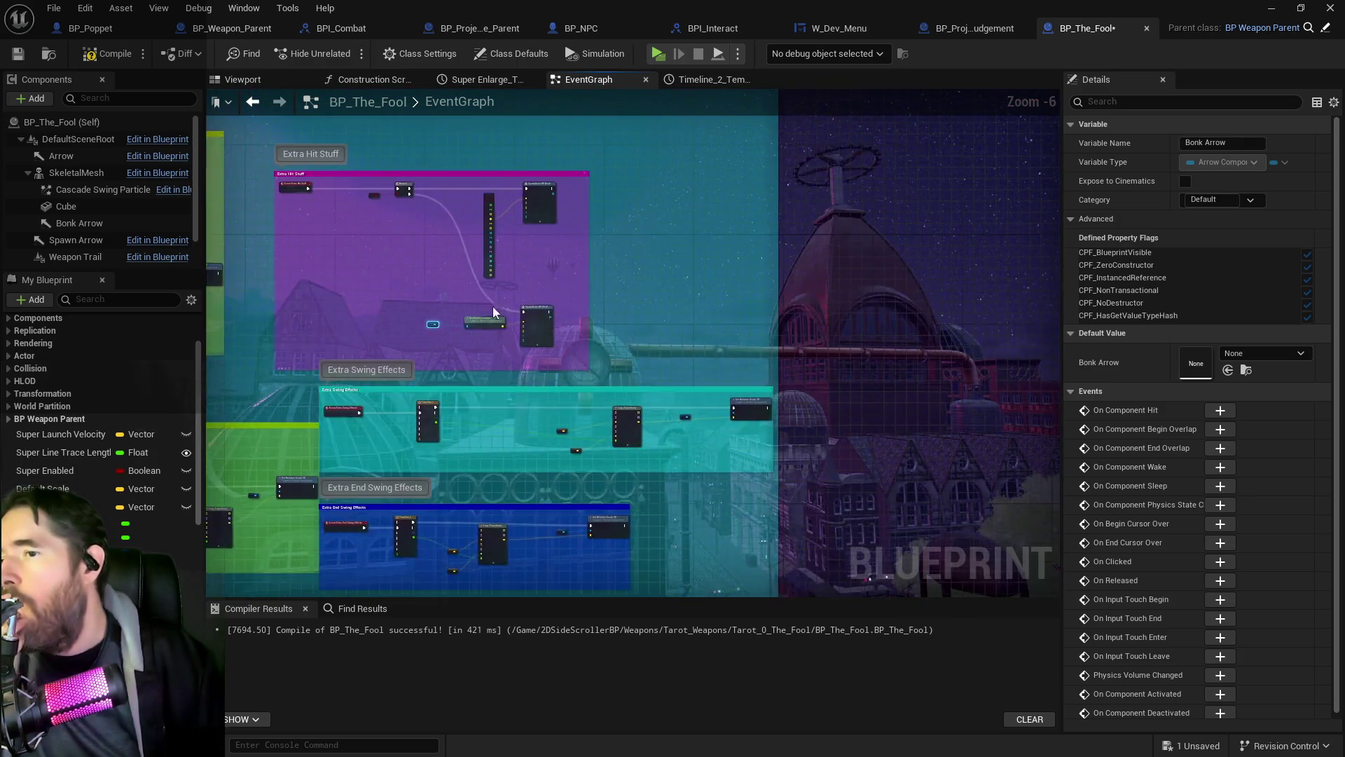
pyautogui.click(628, 341)
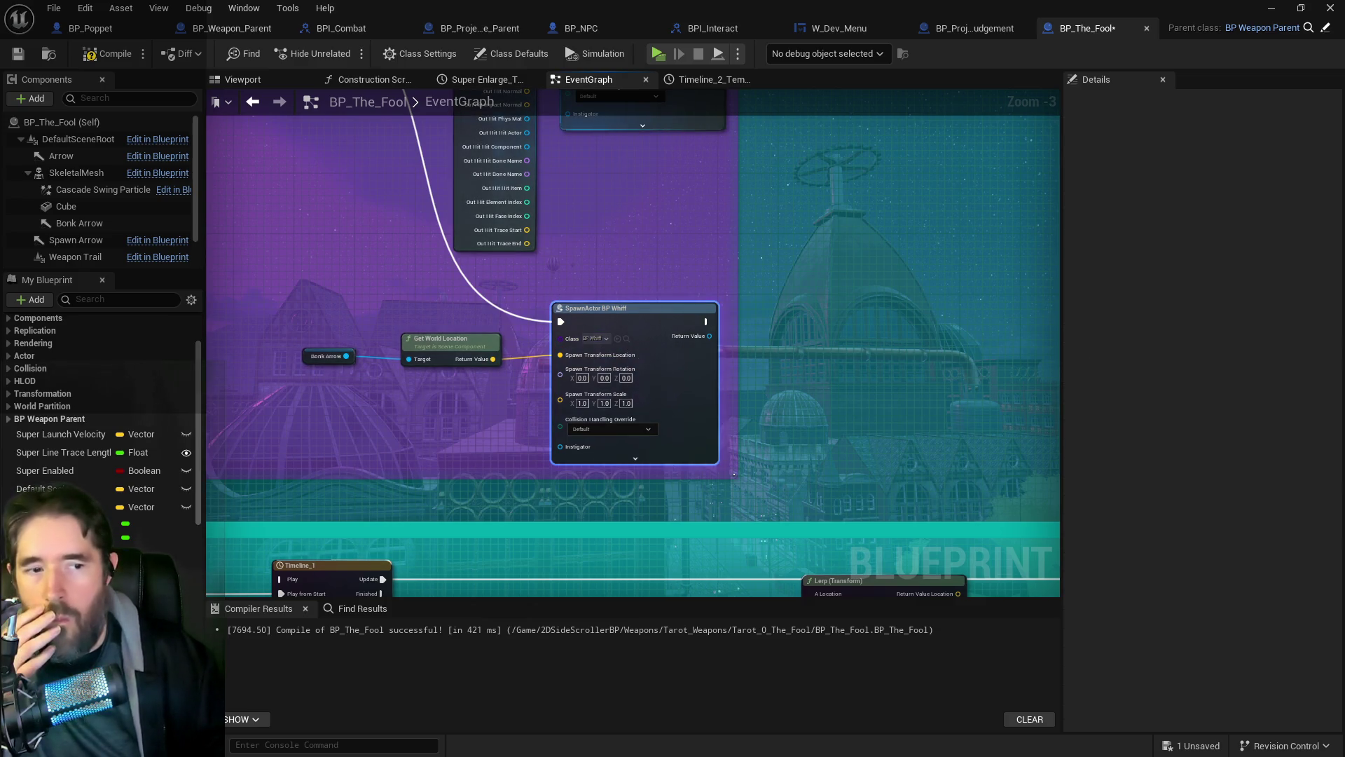
# Step: Inspect the Text Messages variable's defaults and save BP_Whiff via File > Choose Files to Save
pyautogui.scroll(-1, 768, 396)
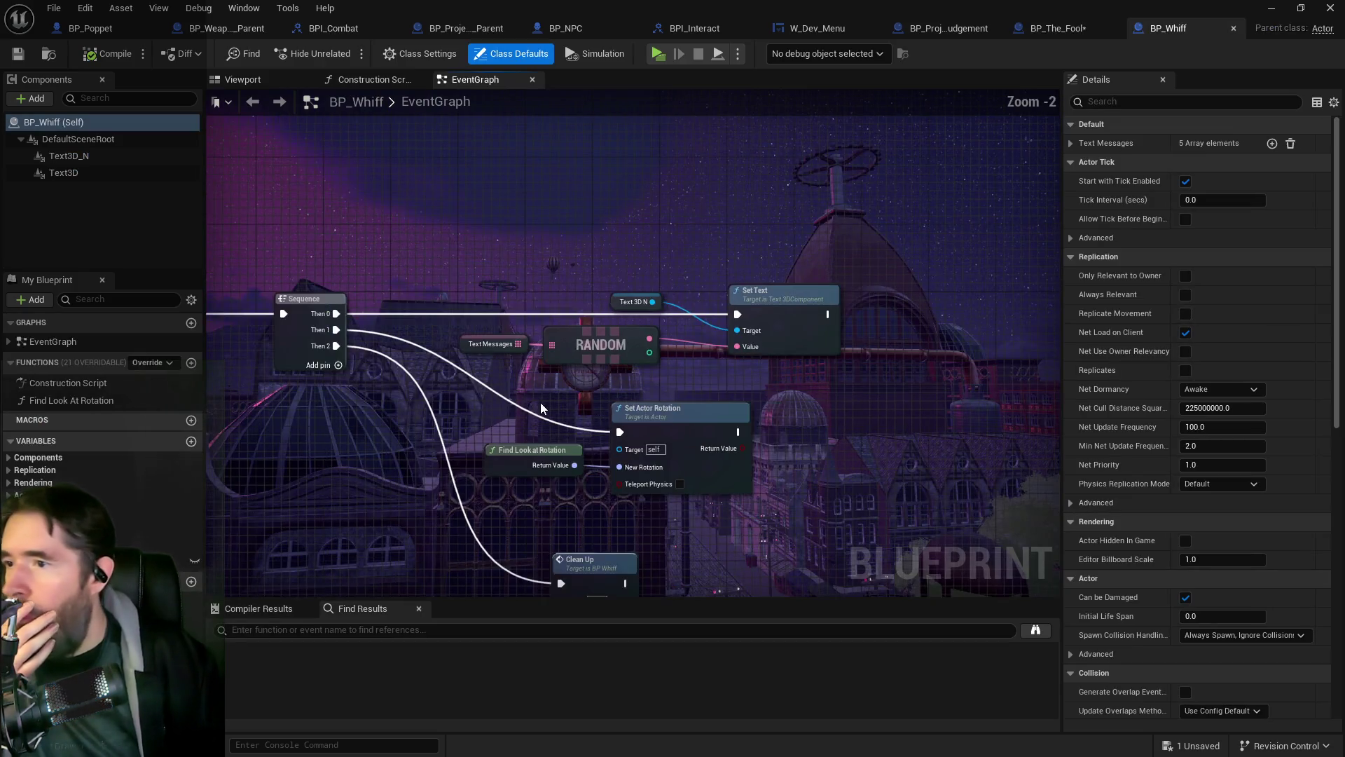
pyautogui.moveTo(540, 402); pyautogui.dragTo(767, 288)
pyautogui.click(772, 279)
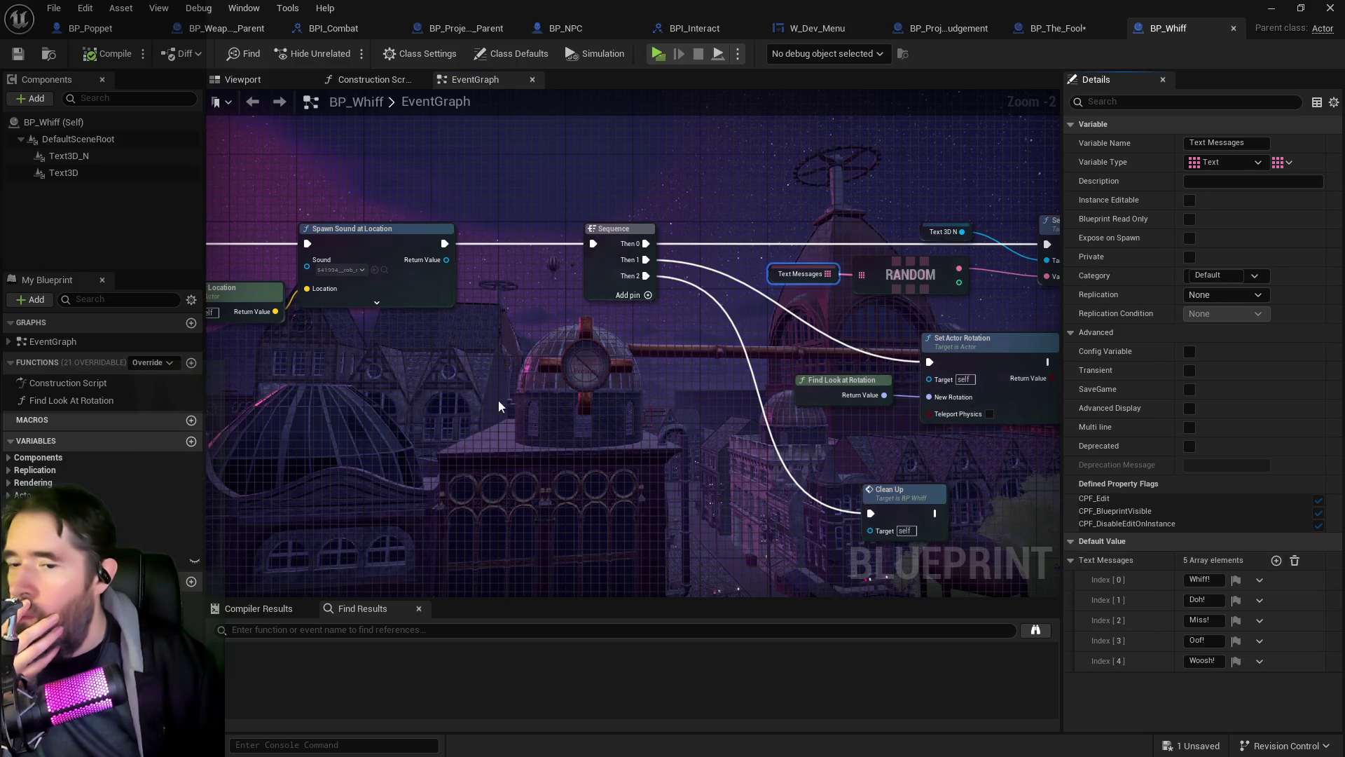
pyautogui.click(54, 8)
pyautogui.click(82, 108)
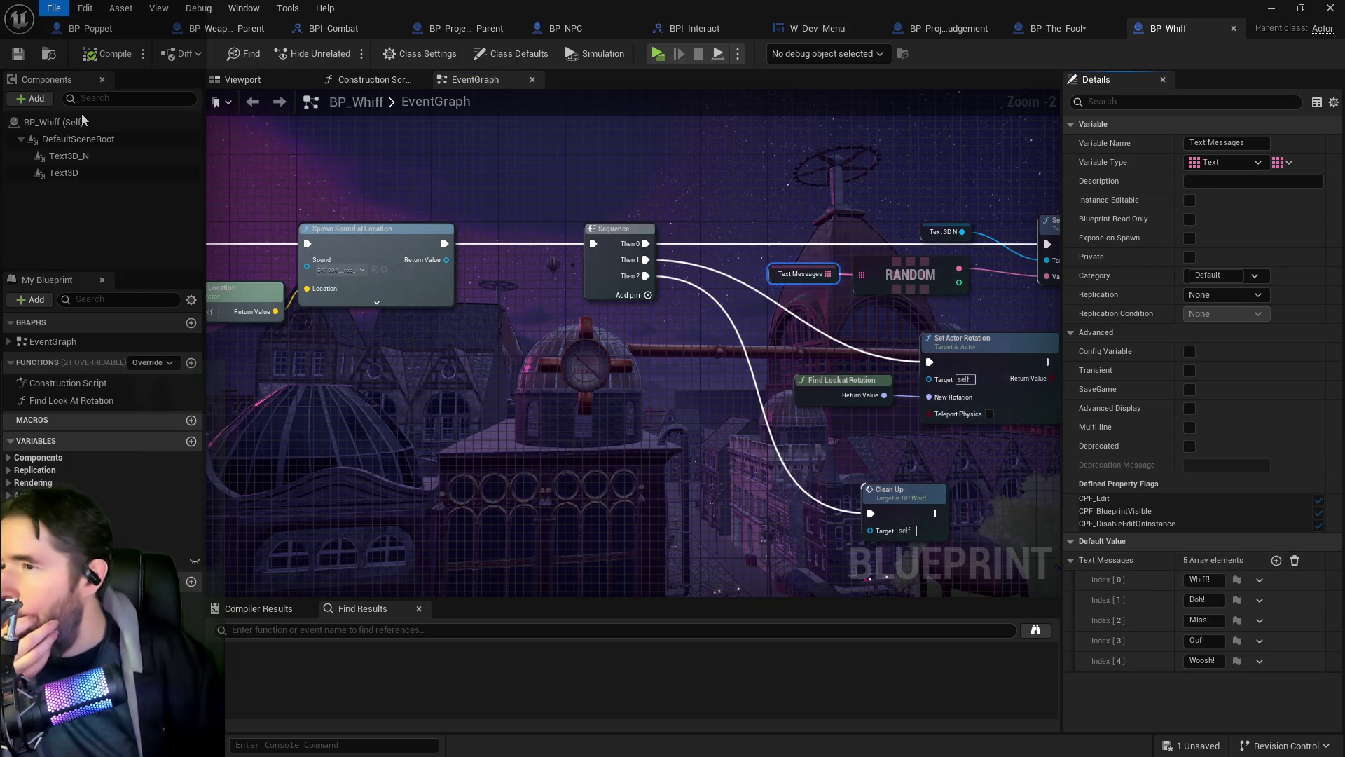
# Step: Check the Text3D component's properties and the Viewport 3D preview, back in the event graph
pyautogui.moveTo(669, 395); pyautogui.dragTo(423, 369)
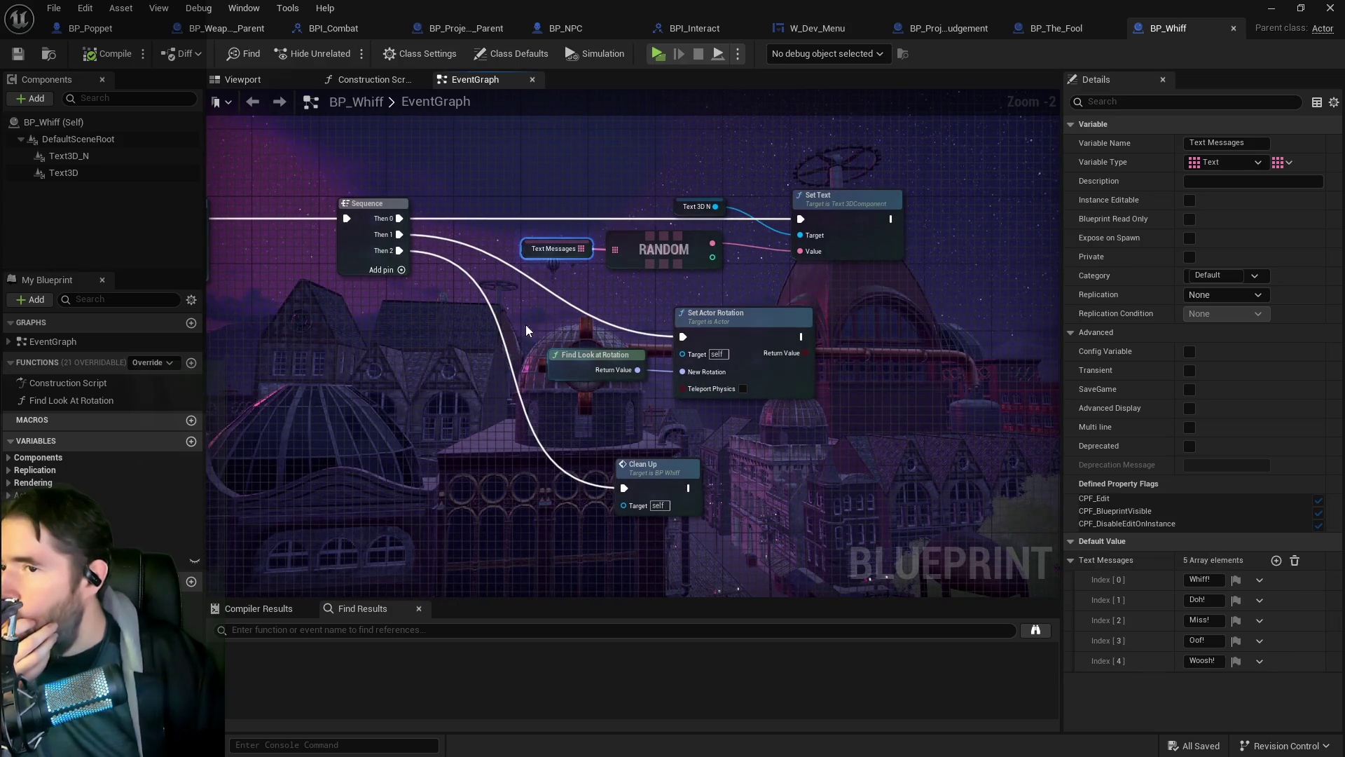
pyautogui.moveTo(716, 260); pyautogui.dragTo(532, 297)
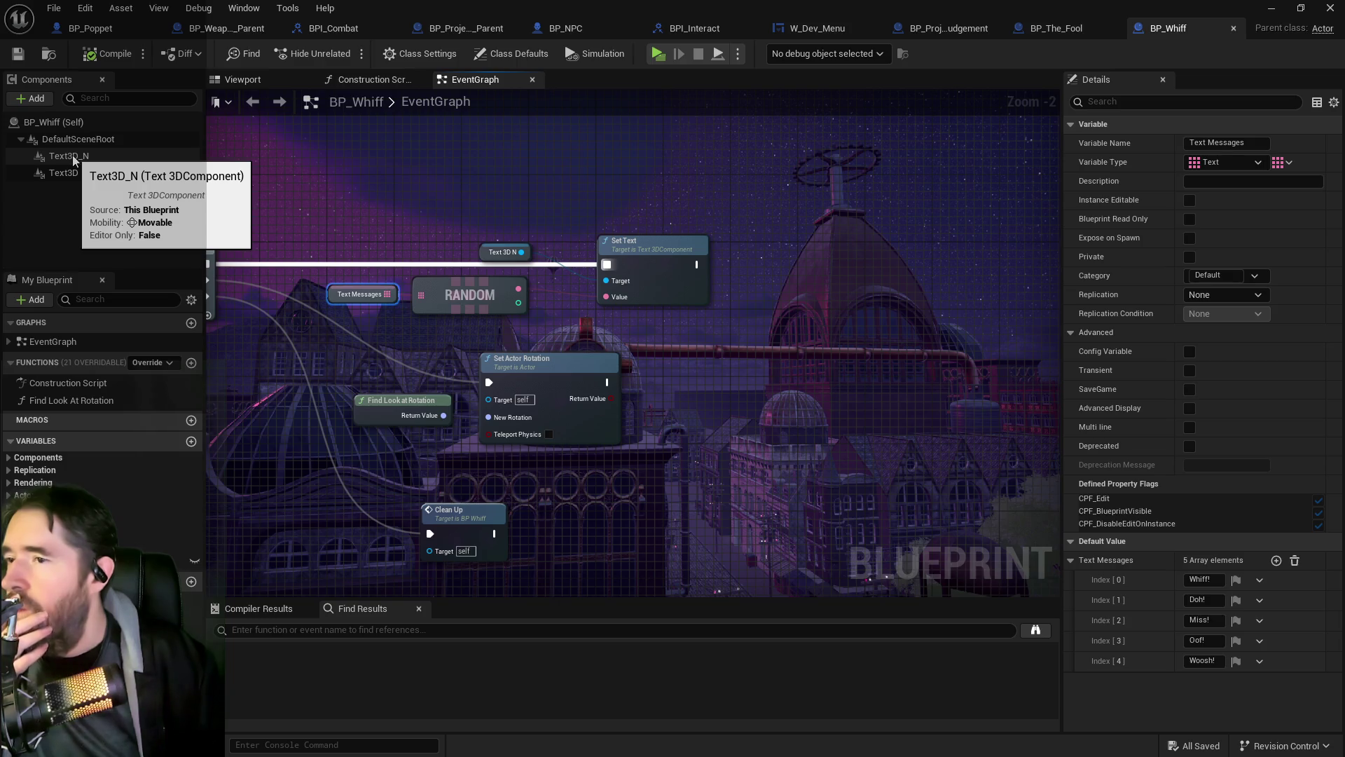
pyautogui.click(70, 173)
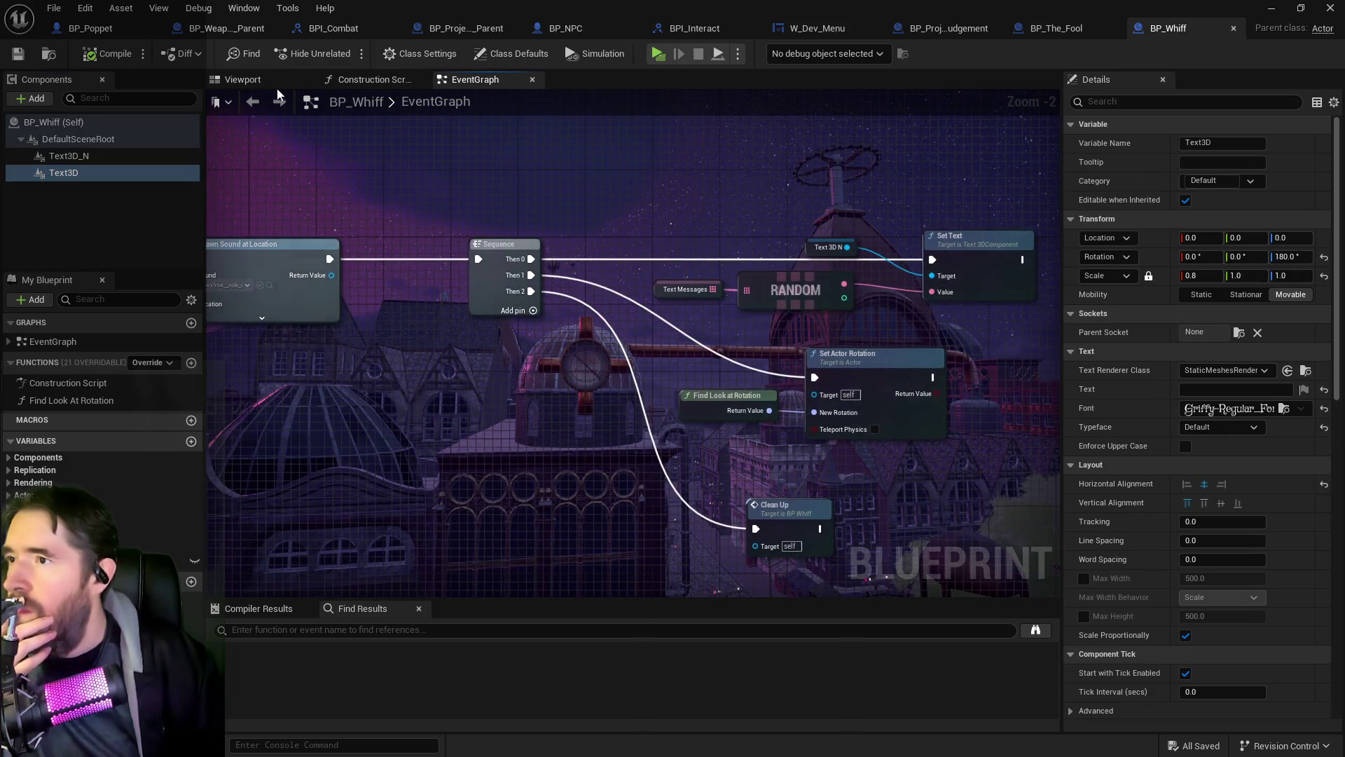
pyautogui.click(245, 82)
pyautogui.click(478, 82)
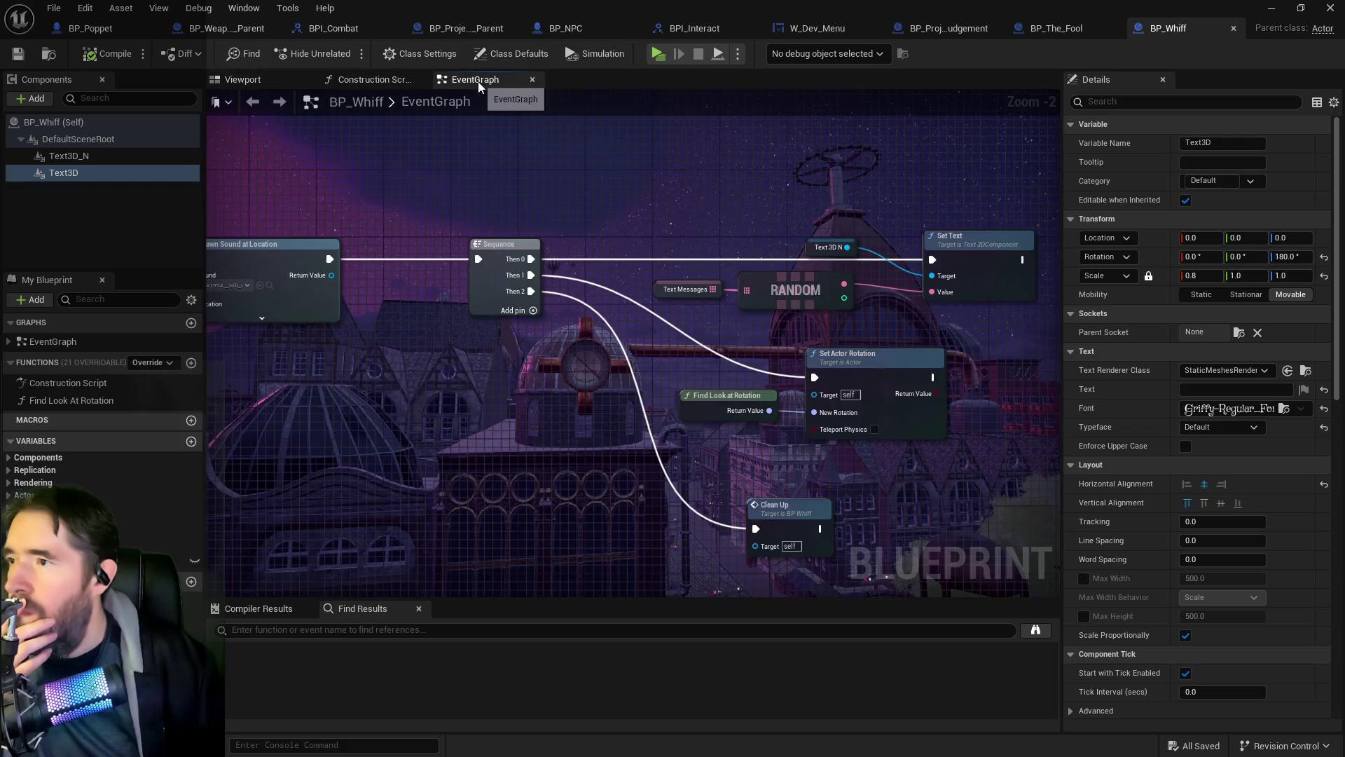
pyautogui.moveTo(604, 210); pyautogui.dragTo(1317, 219)
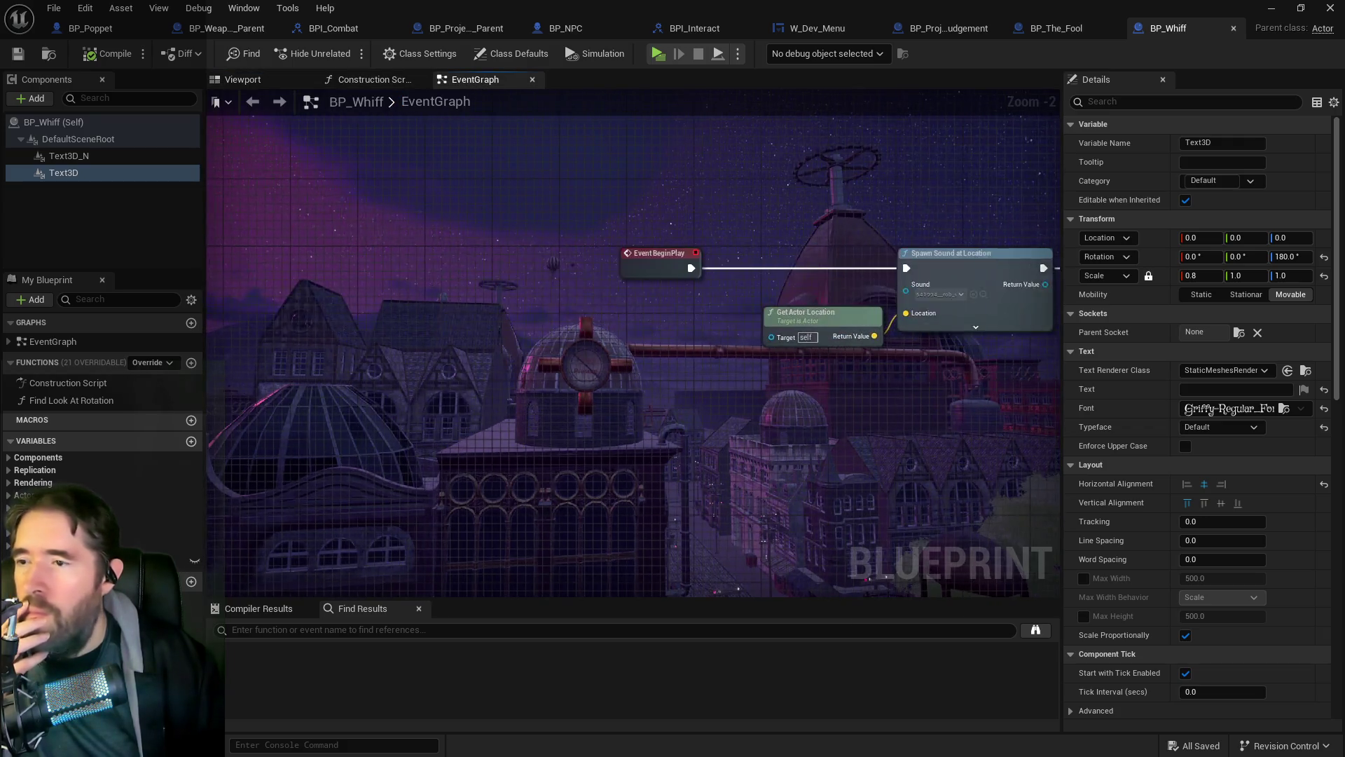
pyautogui.moveTo(1008, 273)
pyautogui.mouseDown()
pyautogui.moveTo(714, 246)
pyautogui.moveTo(238, 168)
pyautogui.mouseUp()
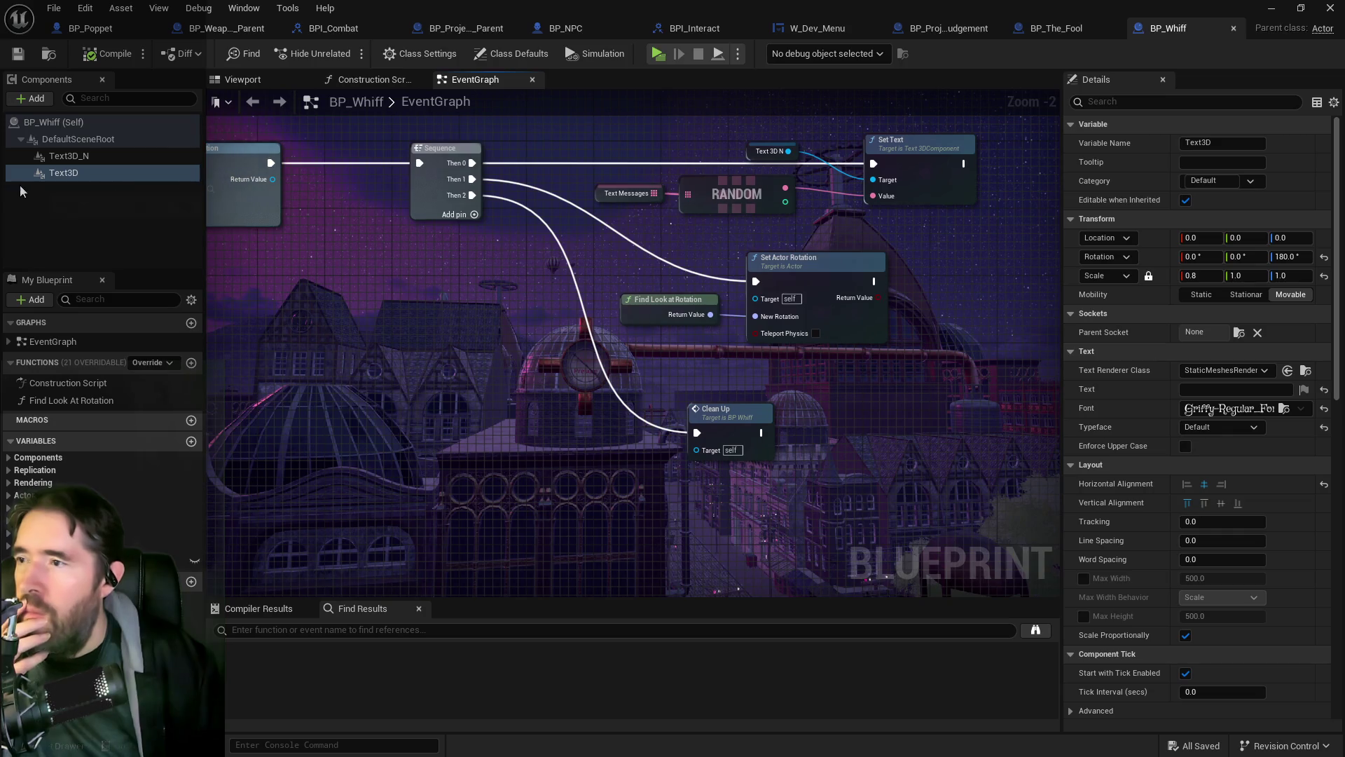
# Step: Find references to Text3D by name and jump to its Text 3D getter
pyautogui.rightClick(56, 174)
pyautogui.moveTo(155, 227)
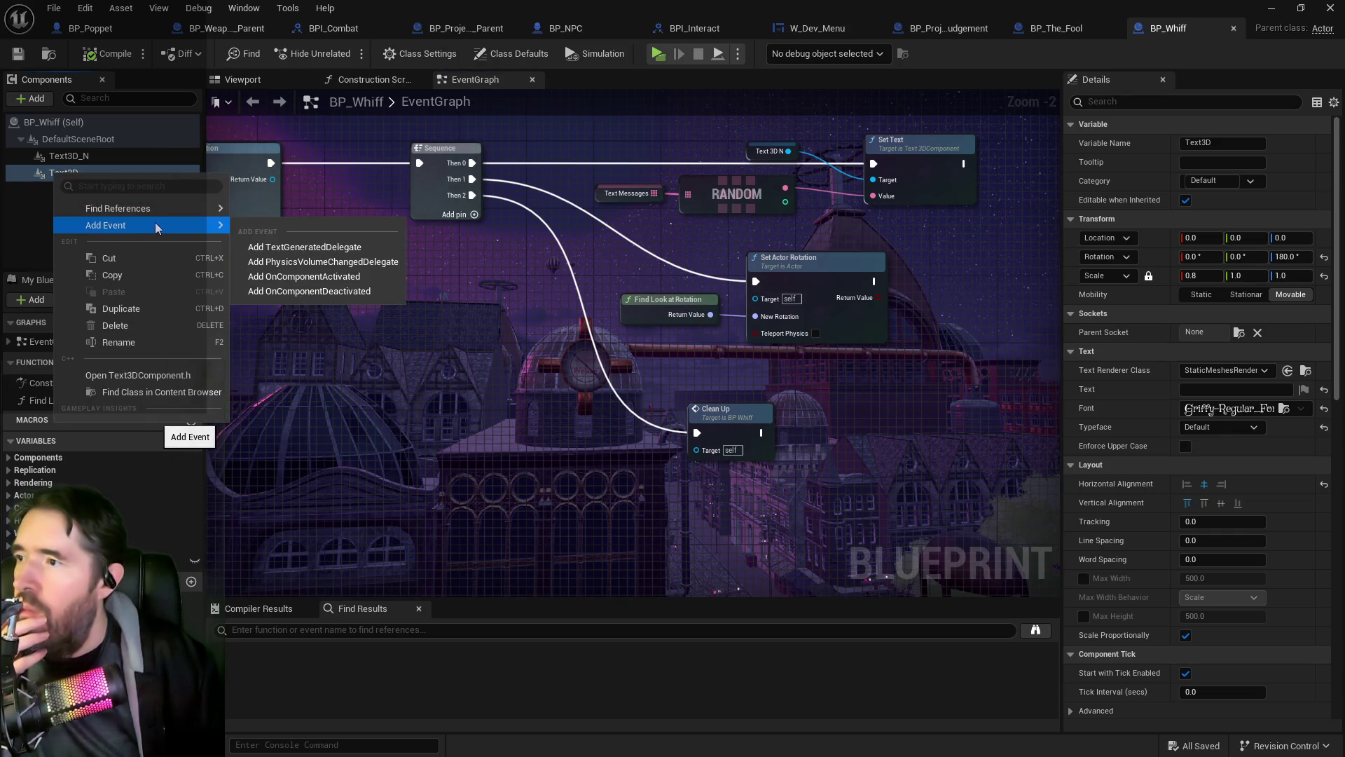
pyautogui.click(255, 217)
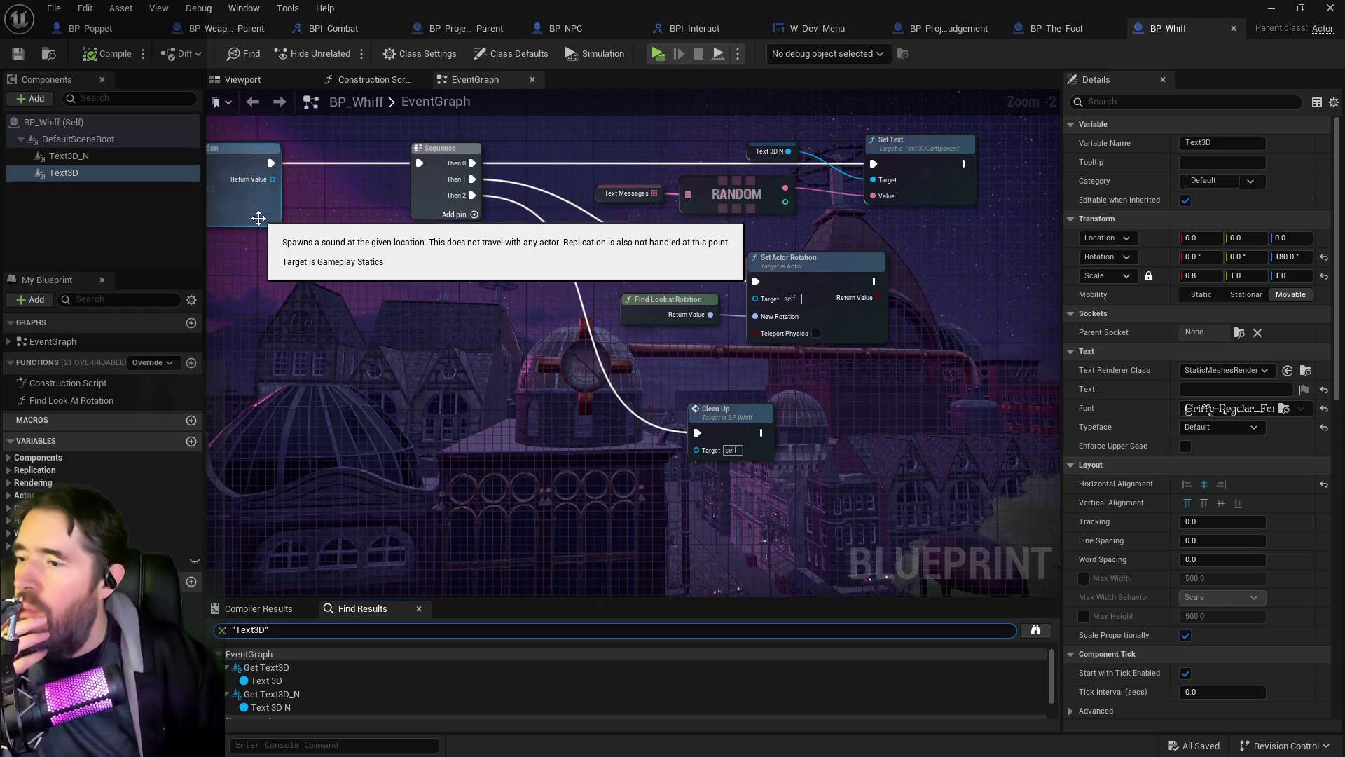
pyautogui.click(277, 681)
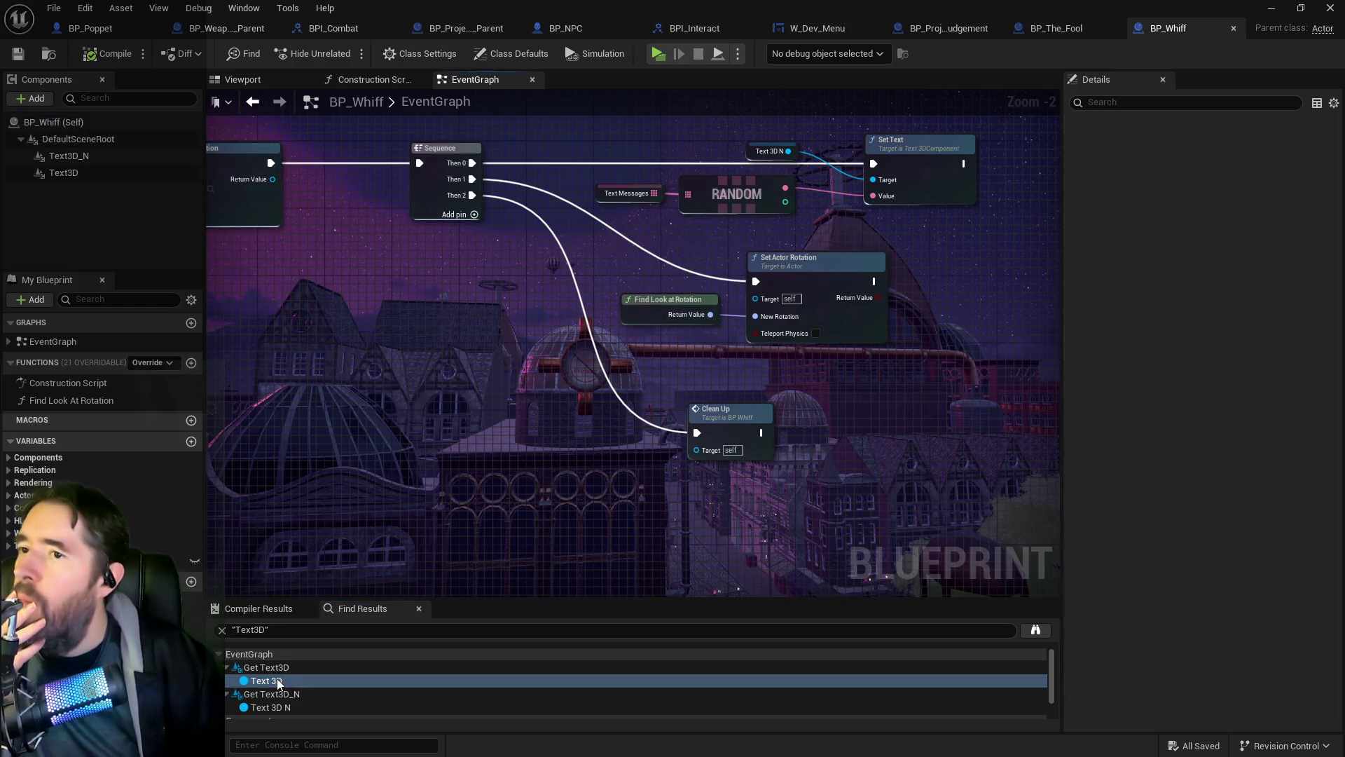
pyautogui.doubleClick(278, 681)
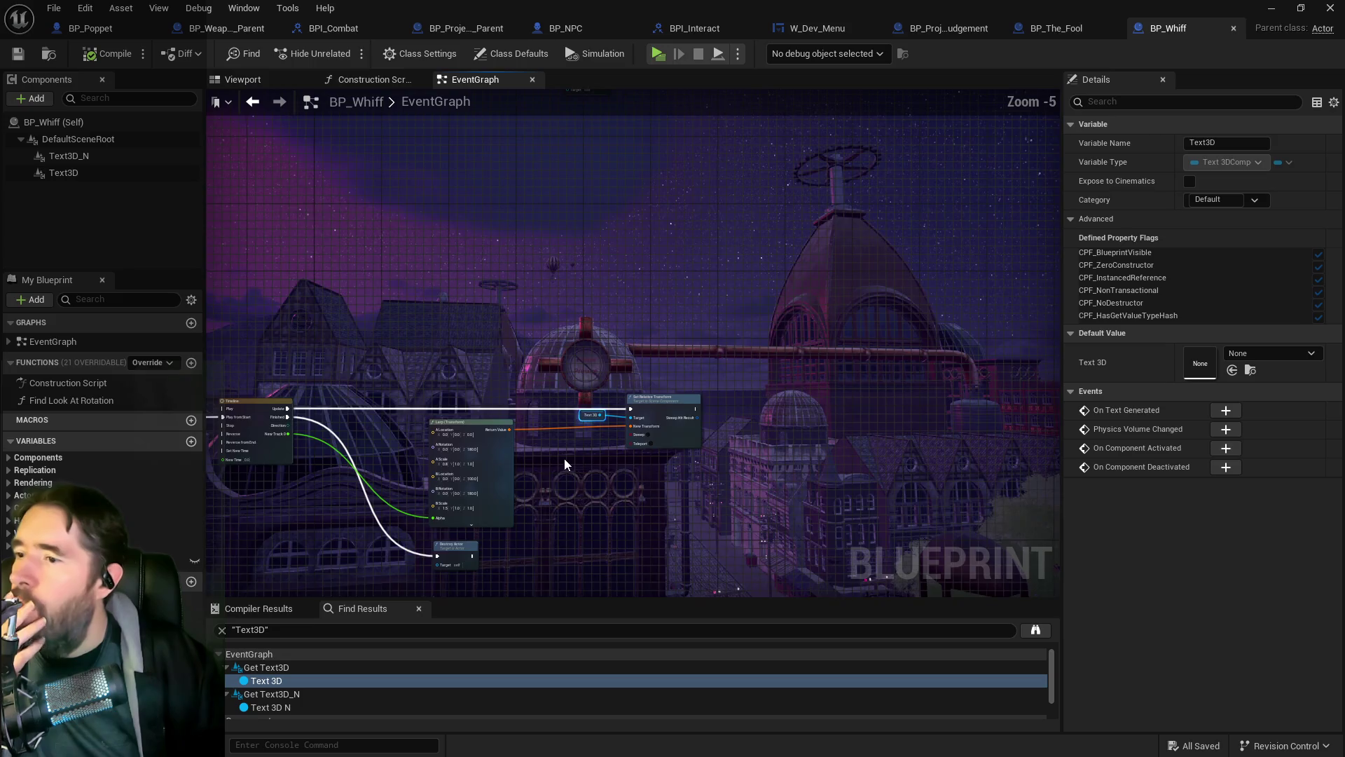
# Step: Replace the Text 3D getter with a Text3D_N getter wired to Set Relative Transform's Target
pyautogui.scroll(2, 595, 369)
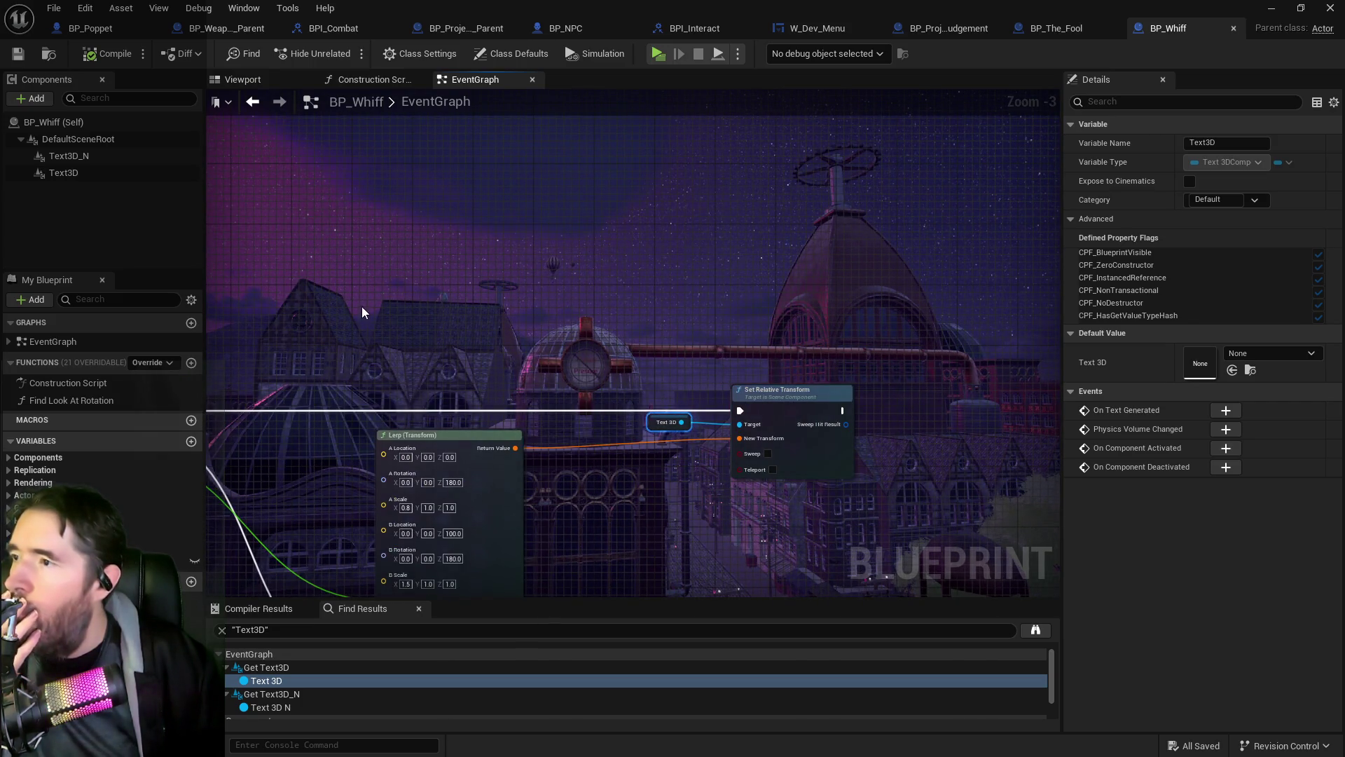
pyautogui.moveTo(69, 156)
pyautogui.mouseDown()
pyautogui.moveTo(649, 447)
pyautogui.moveTo(548, 412)
pyautogui.moveTo(547, 365)
pyautogui.moveTo(526, 361)
pyautogui.moveTo(737, 424)
pyautogui.mouseUp()
pyautogui.click(666, 421)
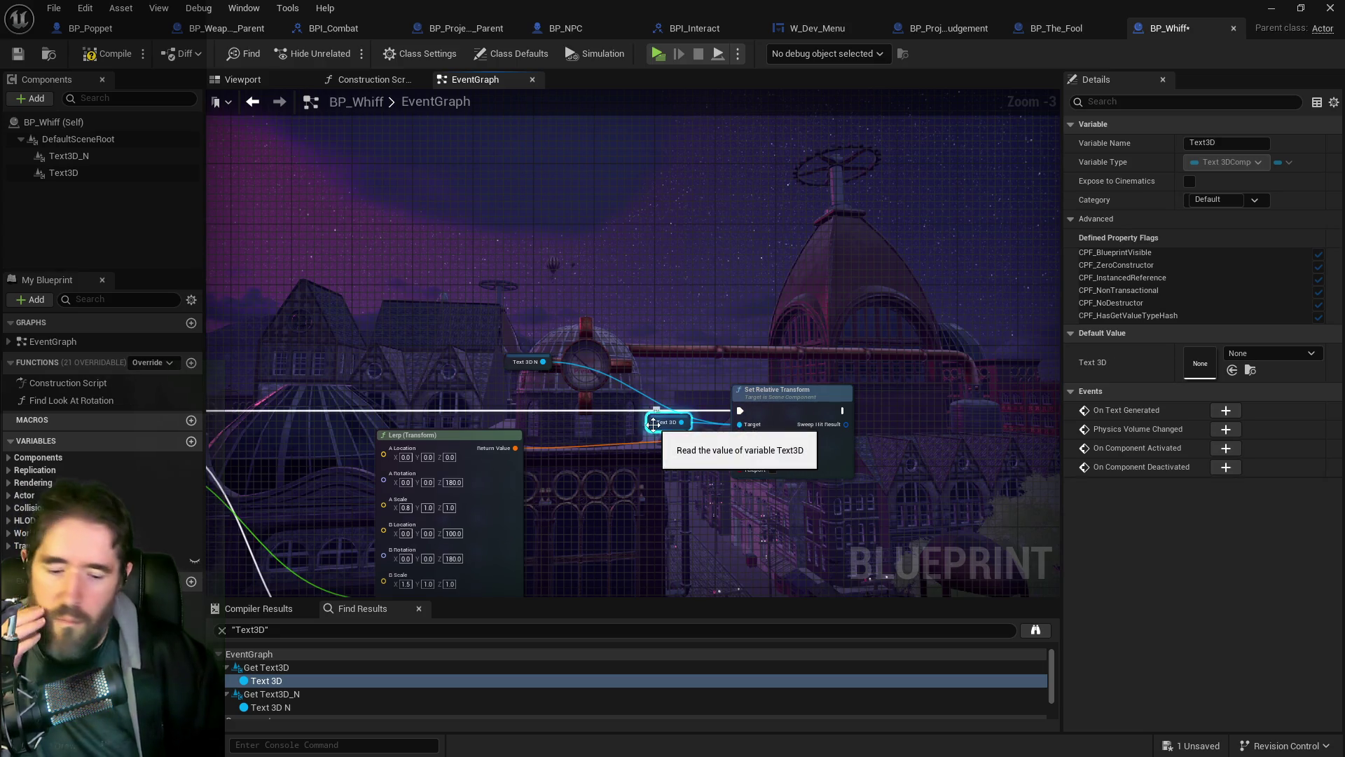
pyautogui.press('Delete')
pyautogui.moveTo(522, 362); pyautogui.dragTo(613, 421)
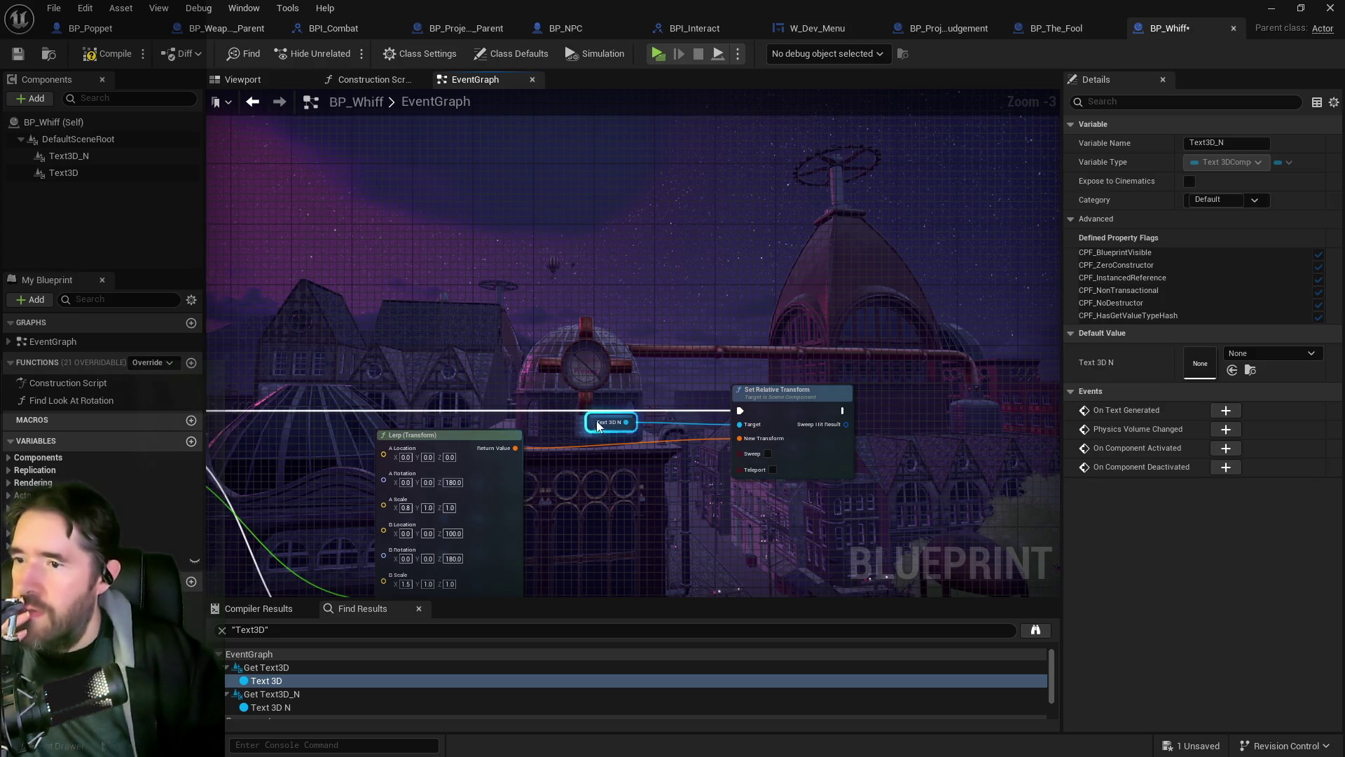
# Step: Delete the unused Text3D component, keeping Text3D_N, and save BP_Whiff
pyautogui.scroll(-1, 585, 326)
pyautogui.scroll(-1, 485, 322)
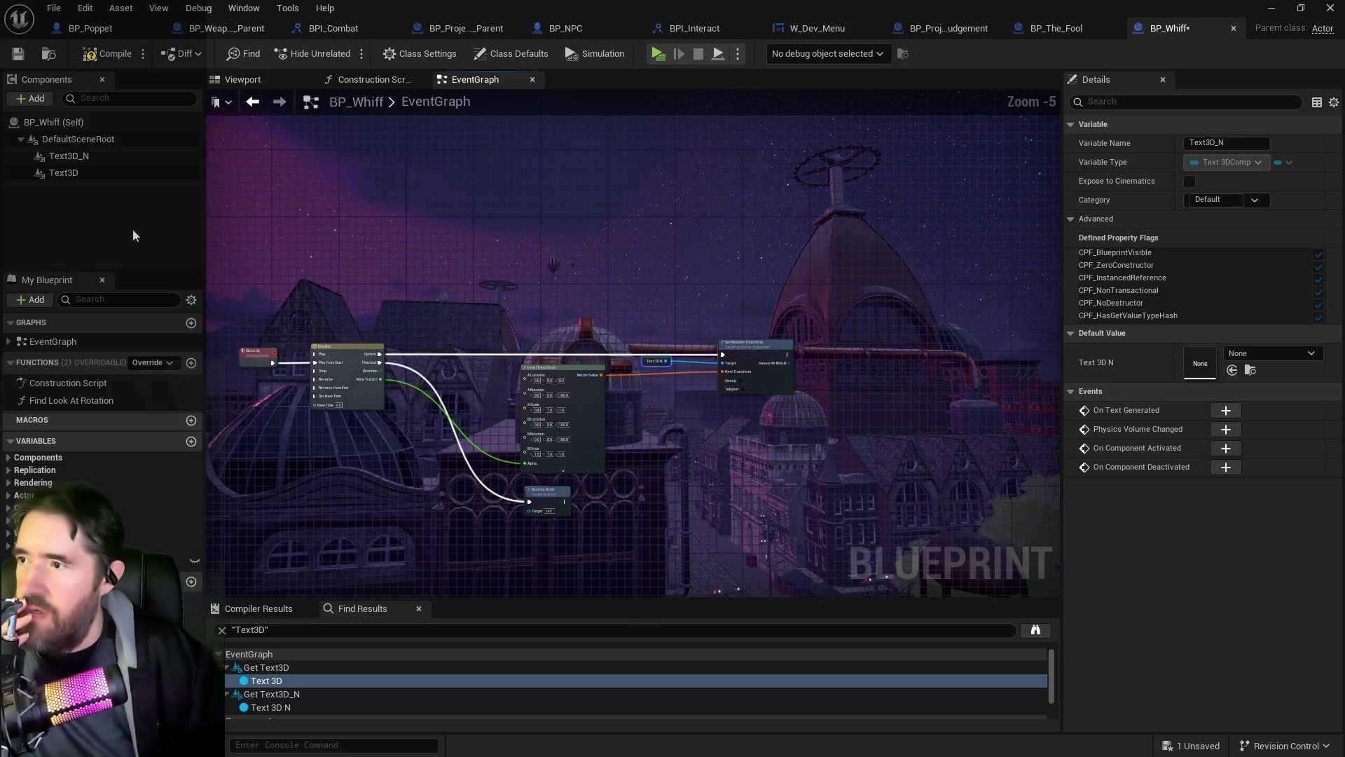
pyautogui.click(65, 174)
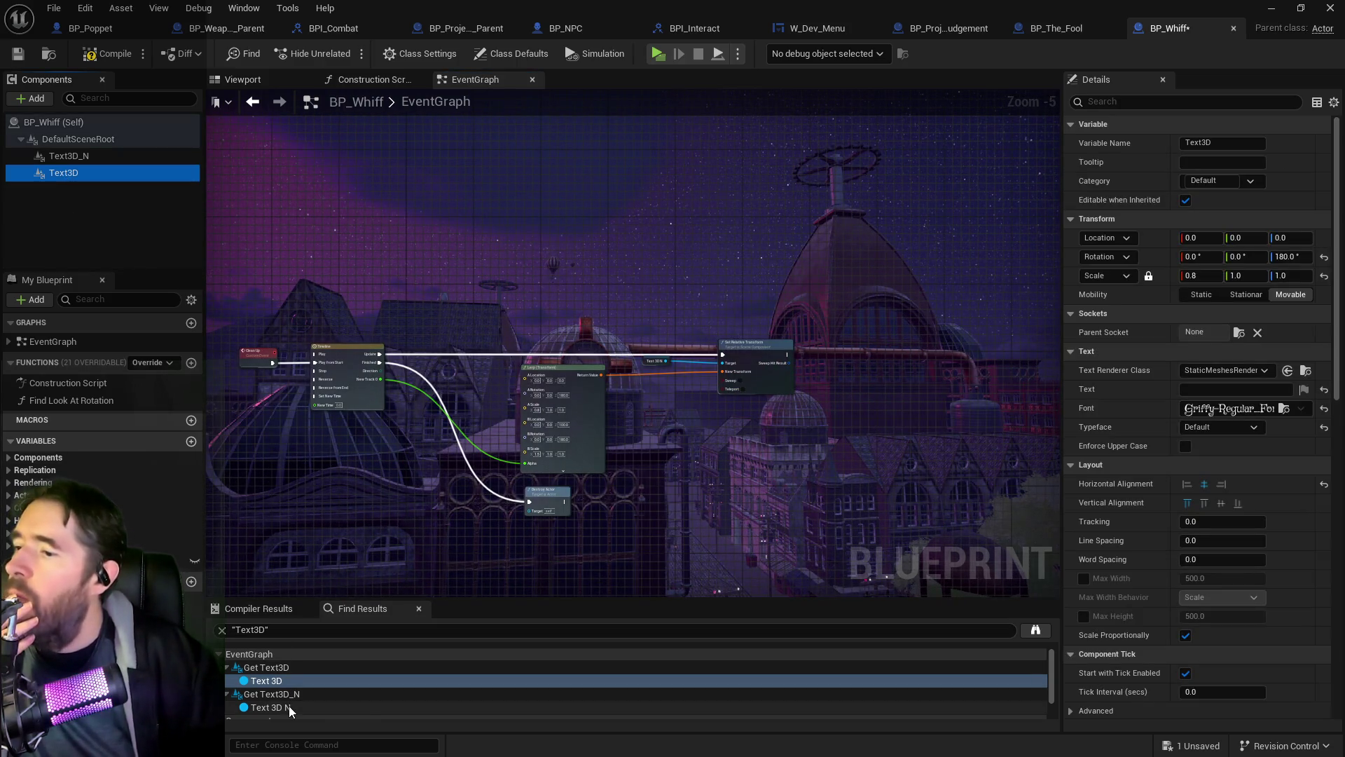
pyautogui.scroll(-1, 276, 699)
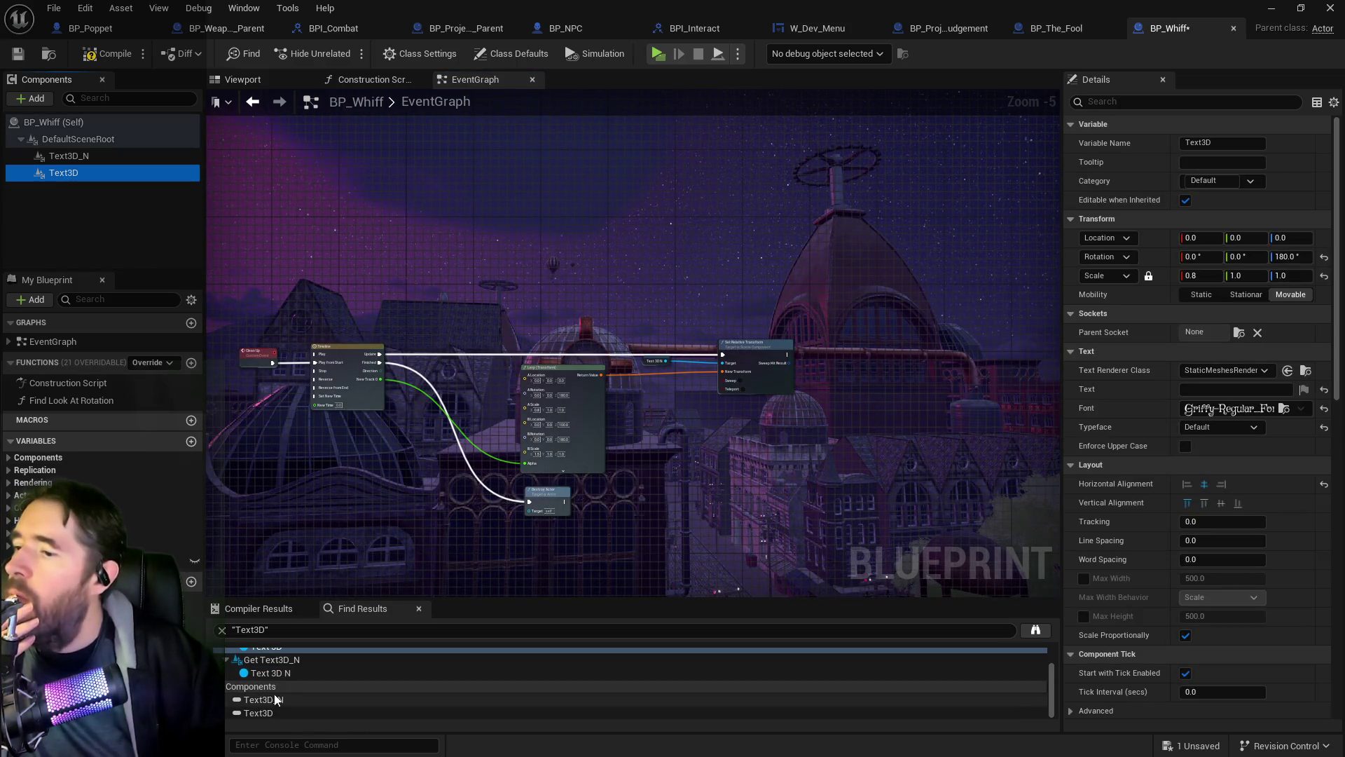
pyautogui.rightClick(57, 181)
pyautogui.click(112, 321)
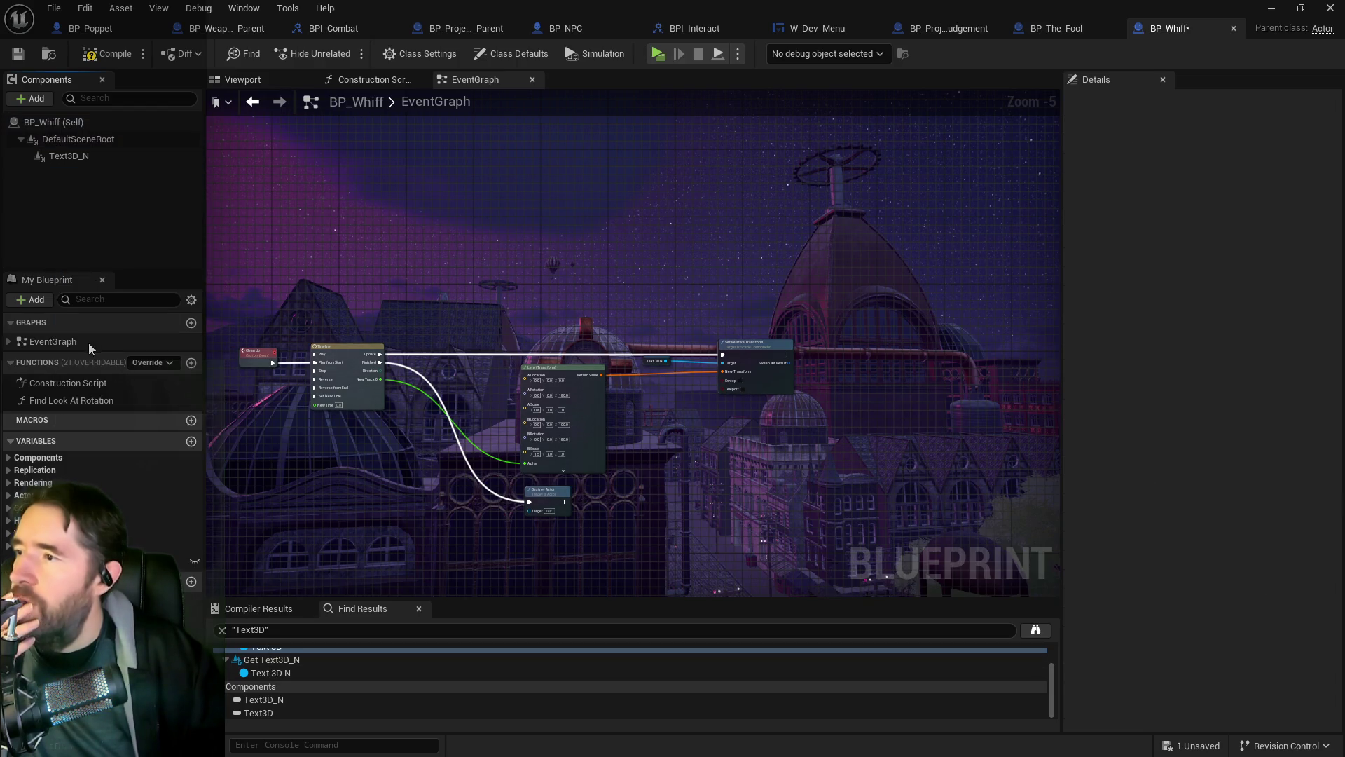
pyautogui.click(69, 156)
pyautogui.click(17, 54)
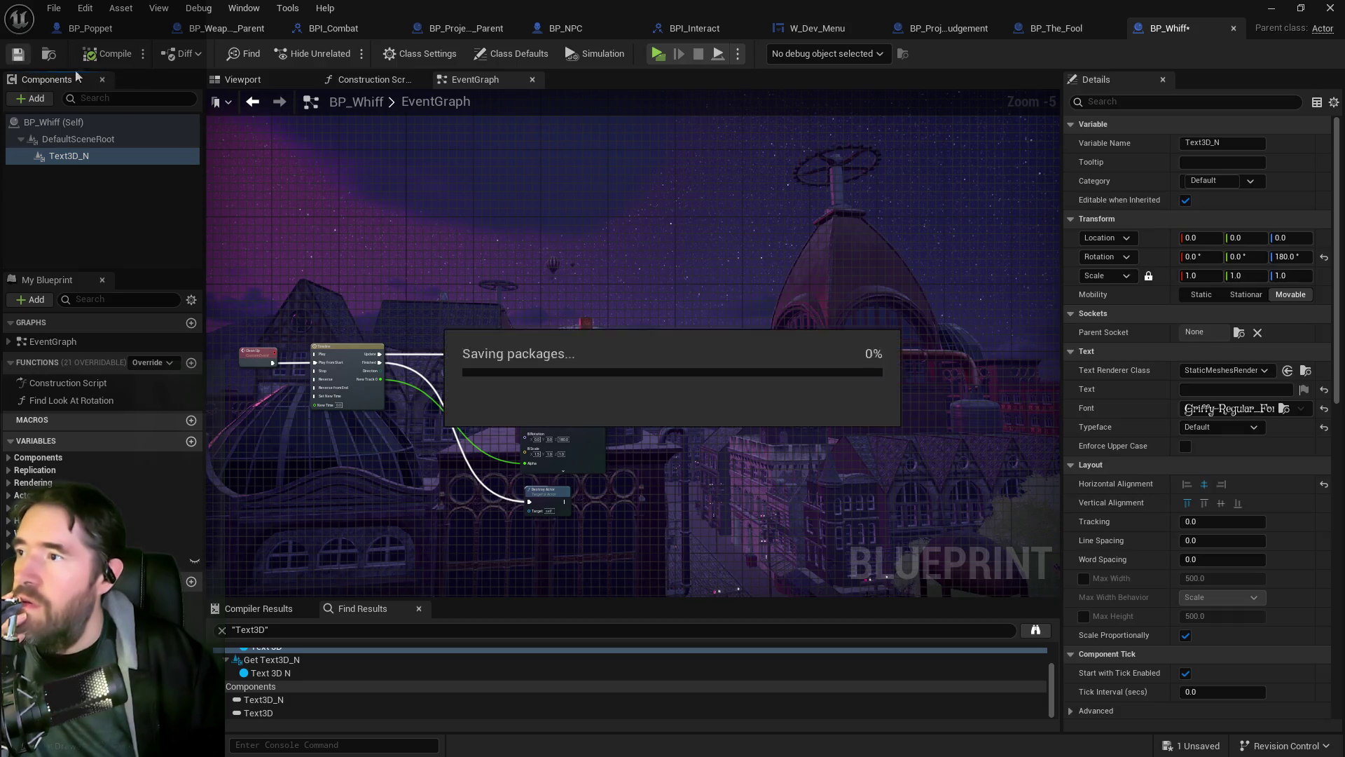
# Step: Move the Text 3D N getter beside the Set Text node
pyautogui.scroll(-1, 620, 271)
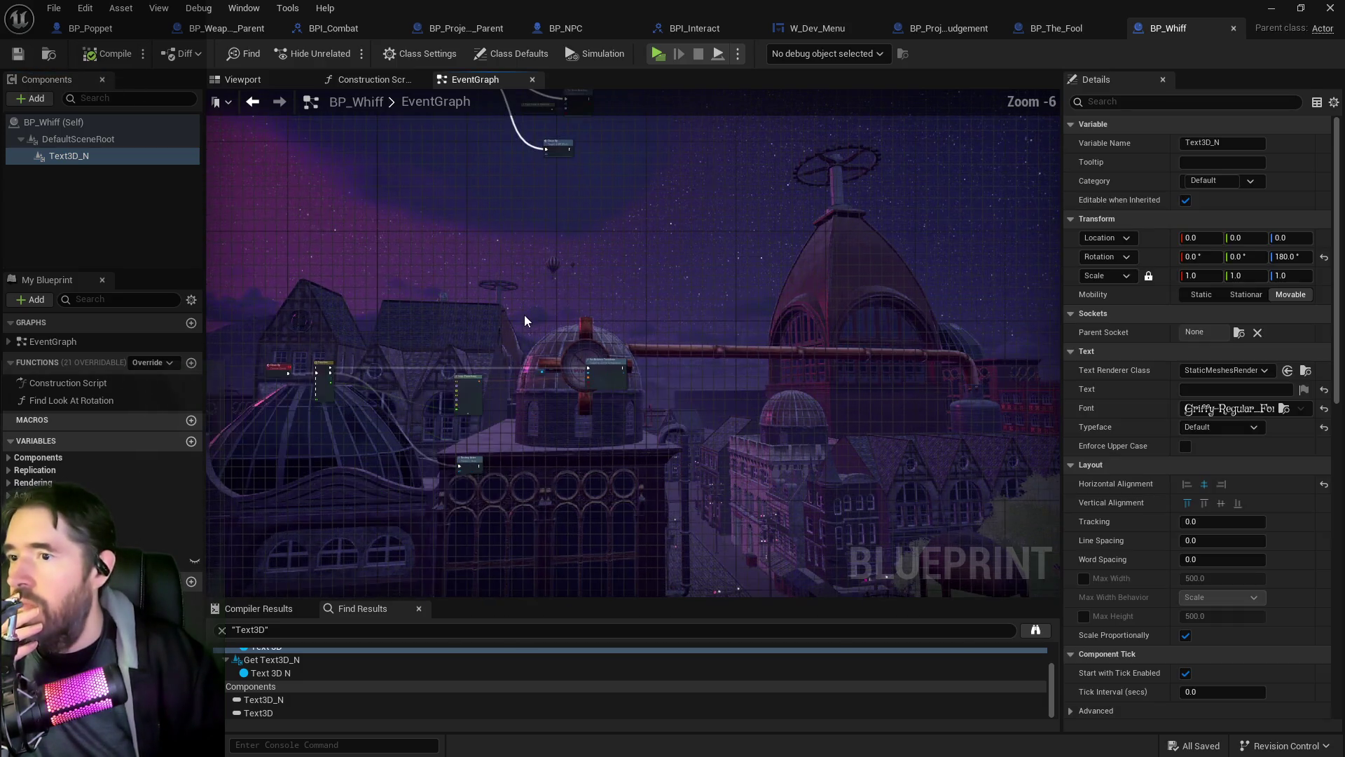
pyautogui.scroll(3, 525, 320)
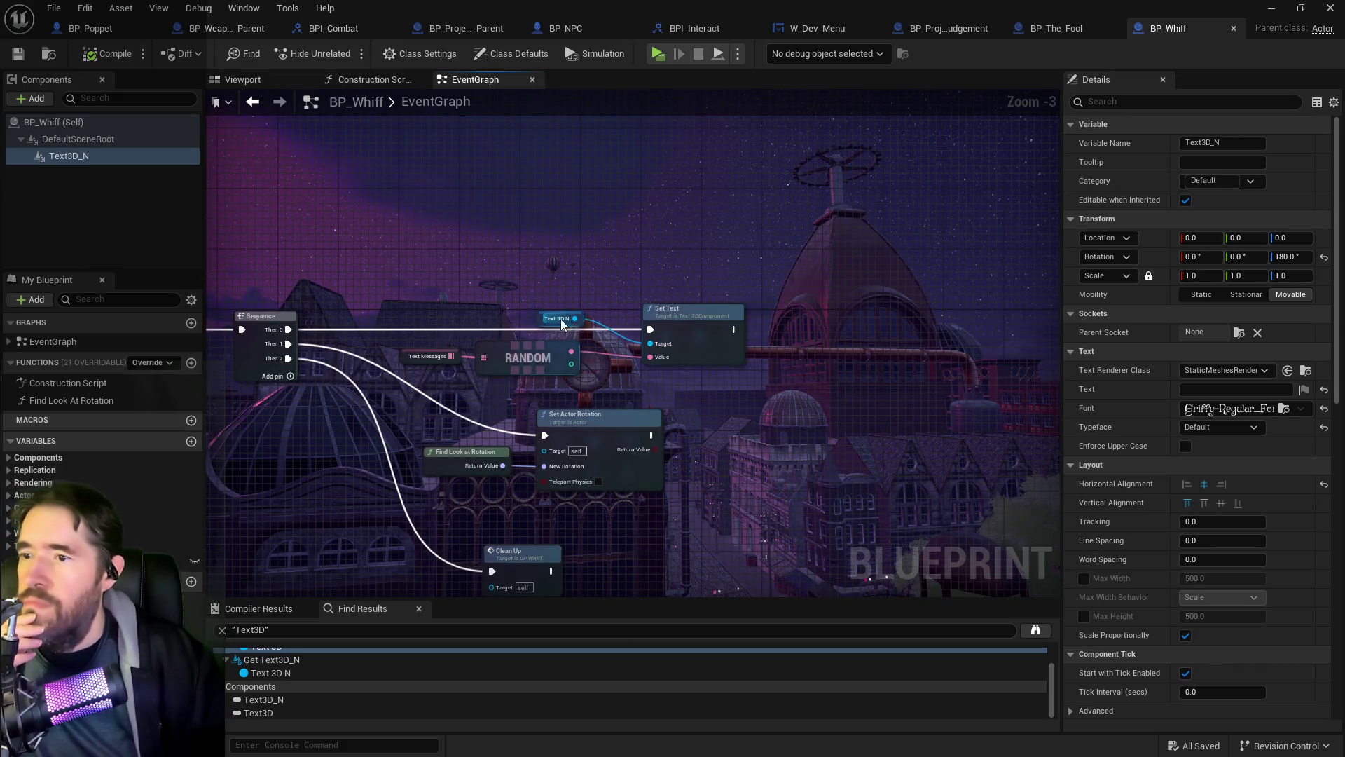
pyautogui.moveTo(545, 325); pyautogui.dragTo(590, 346)
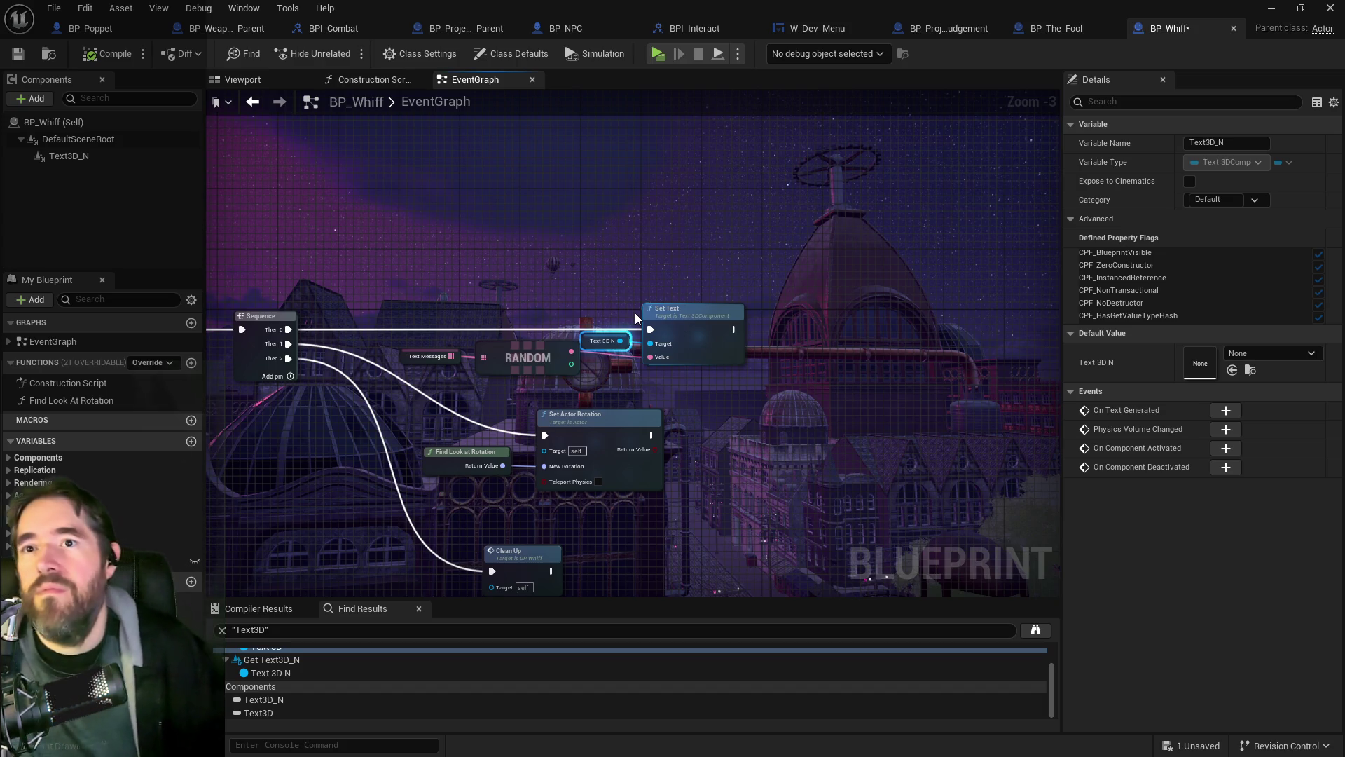
# Step: Save all assets and move the Blueprint window aside to reveal the level viewport
pyautogui.click(53, 8)
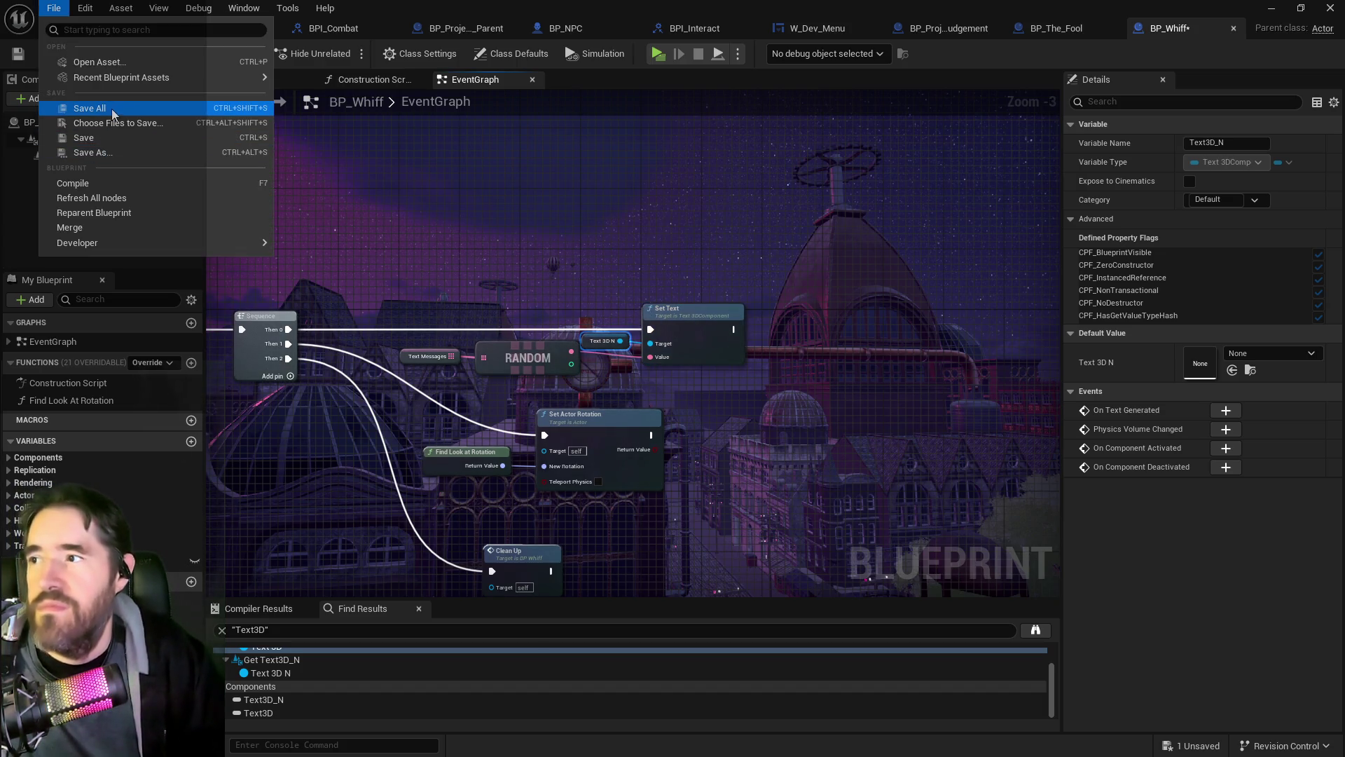
pyautogui.click(84, 108)
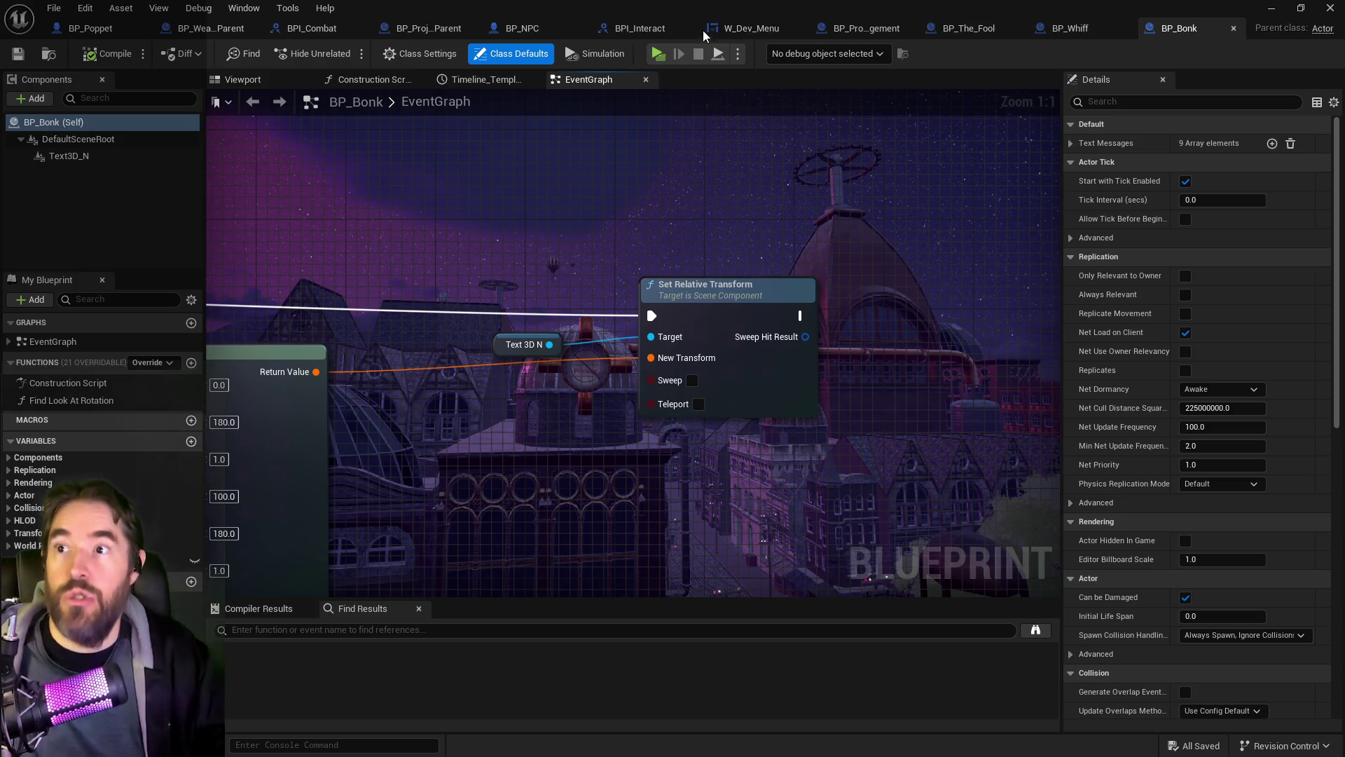
pyautogui.moveTo(649, 15)
pyautogui.mouseDown()
pyautogui.moveTo(649, 28)
pyautogui.moveTo(742, 40)
pyautogui.moveTo(429, 103)
pyautogui.mouseUp()
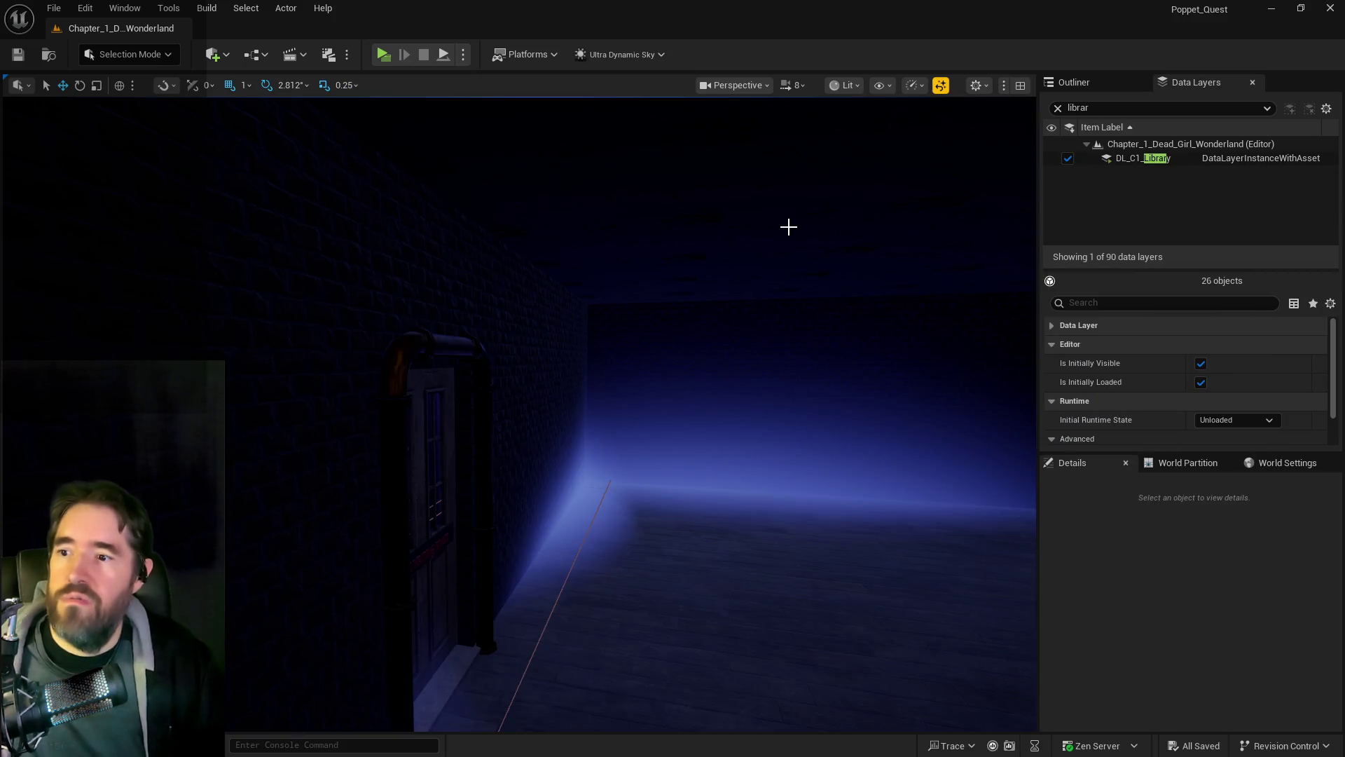
pyautogui.moveTo(788, 226)
pyautogui.mouseDown()
pyautogui.moveTo(547, 261)
pyautogui.moveTo(783, 251)
pyautogui.mouseUp()
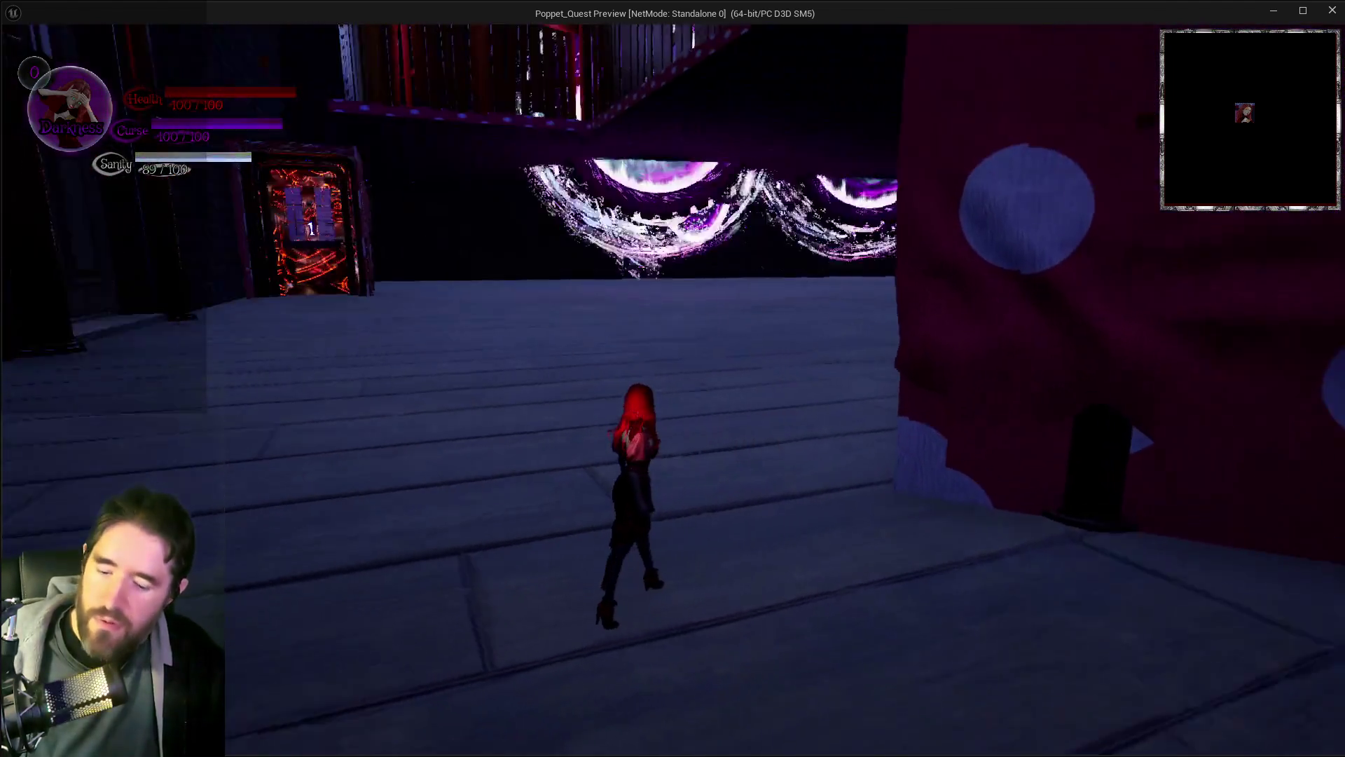
# Step: Run the character to the Play Room rules sign, then open and close the slot menu
pyautogui.press('w')
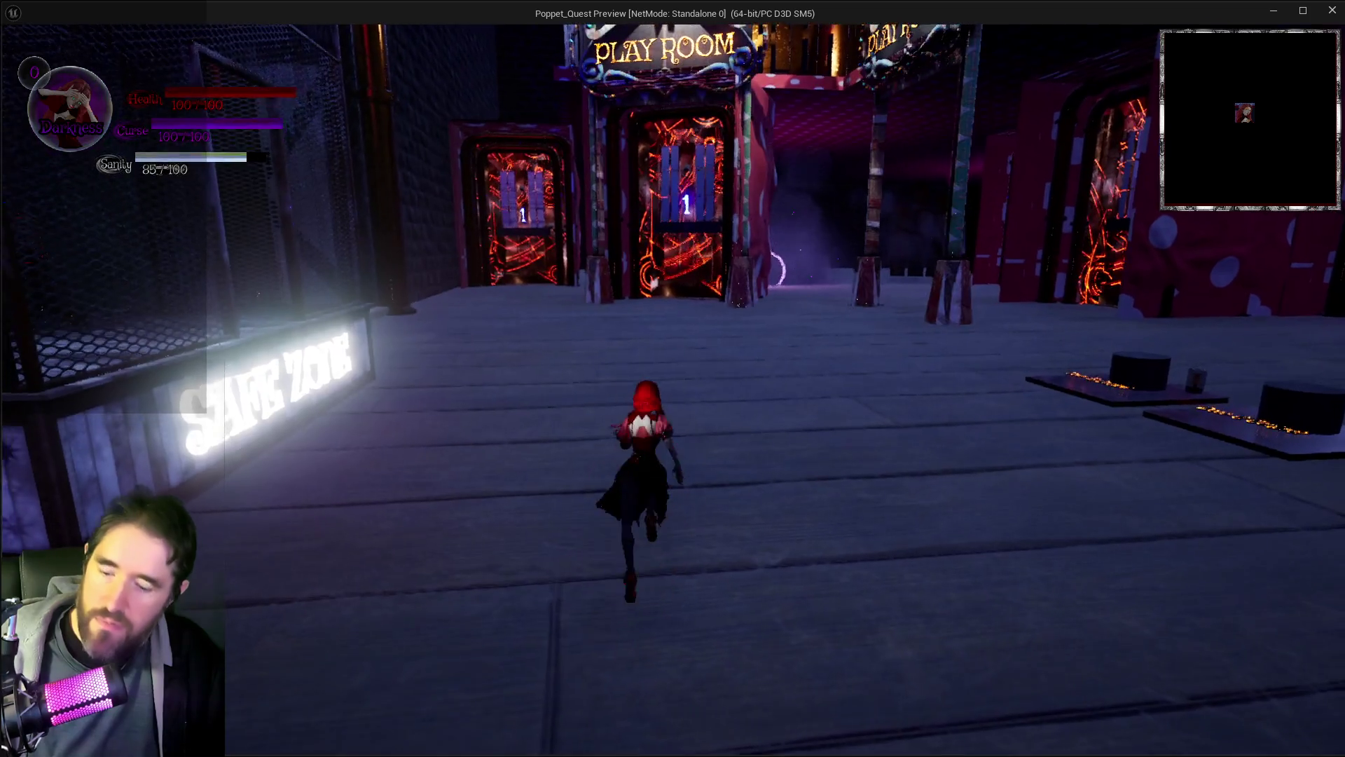
pyautogui.press('w')
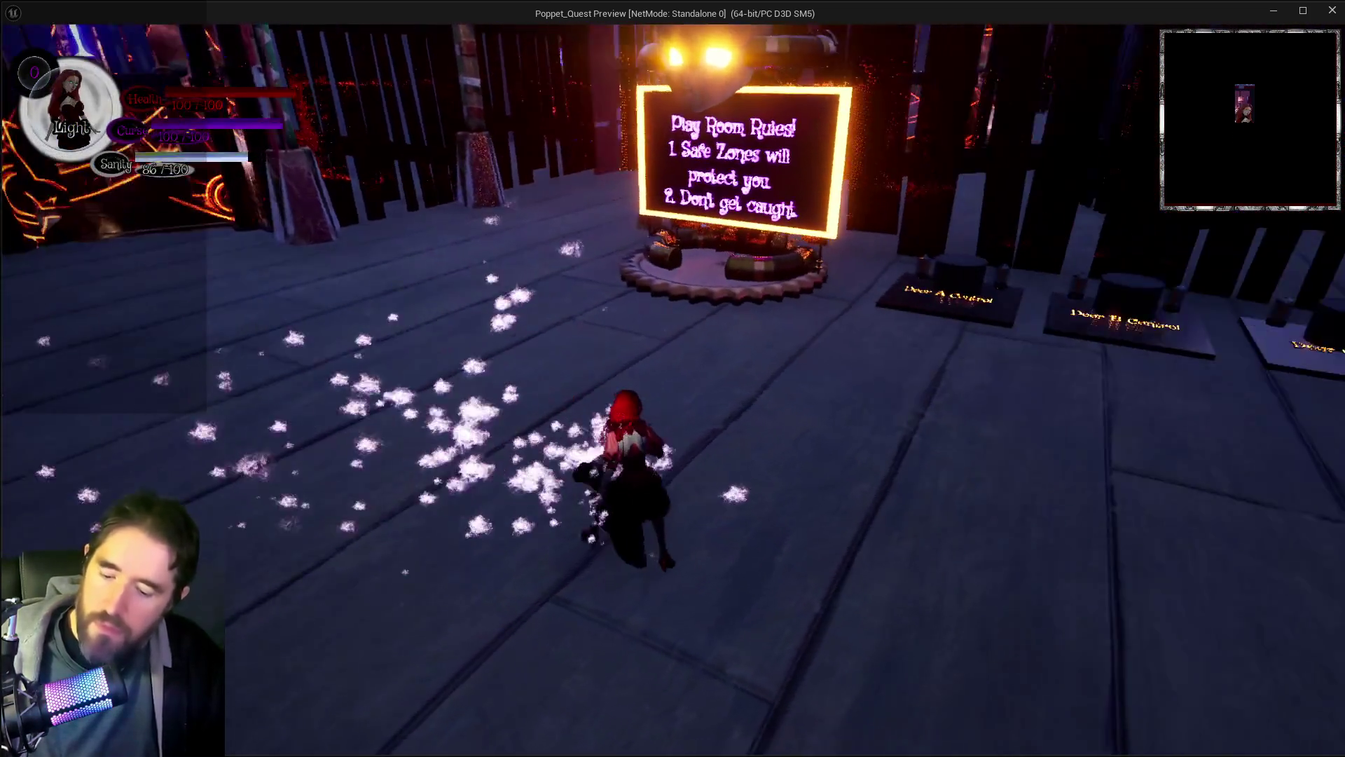
pyautogui.press('Escape')
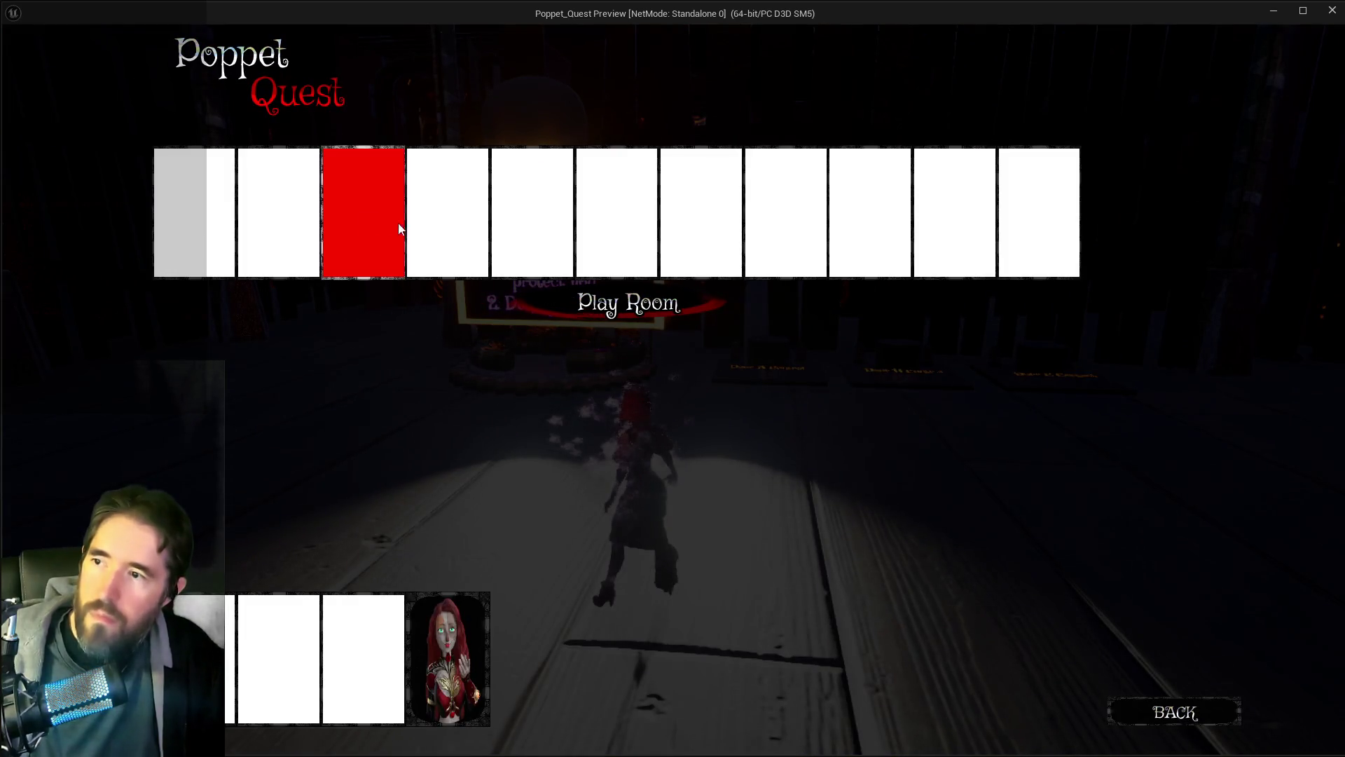
pyautogui.click(398, 217)
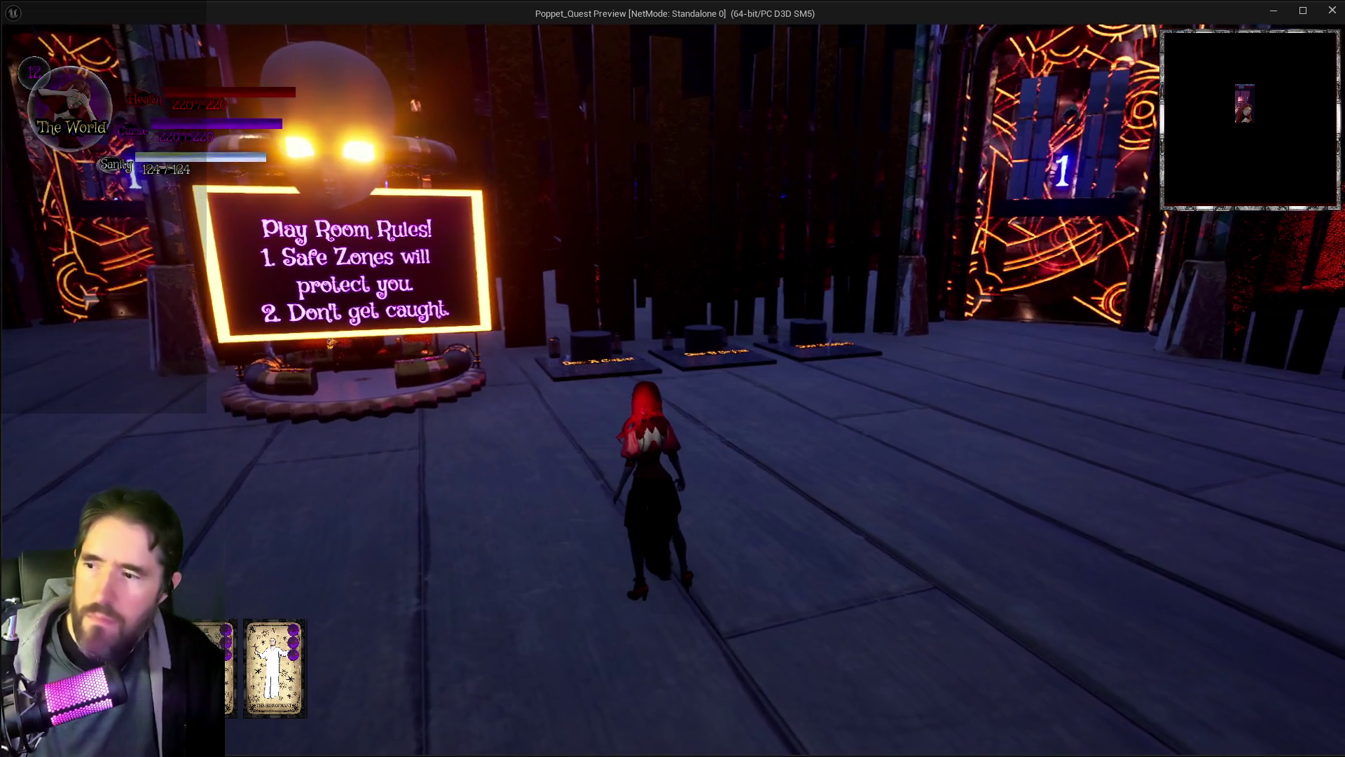
# Step: Equip The Hierophant card and run toward the Play Room rules sign
pyautogui.press('Escape')
pyautogui.click(465, 220)
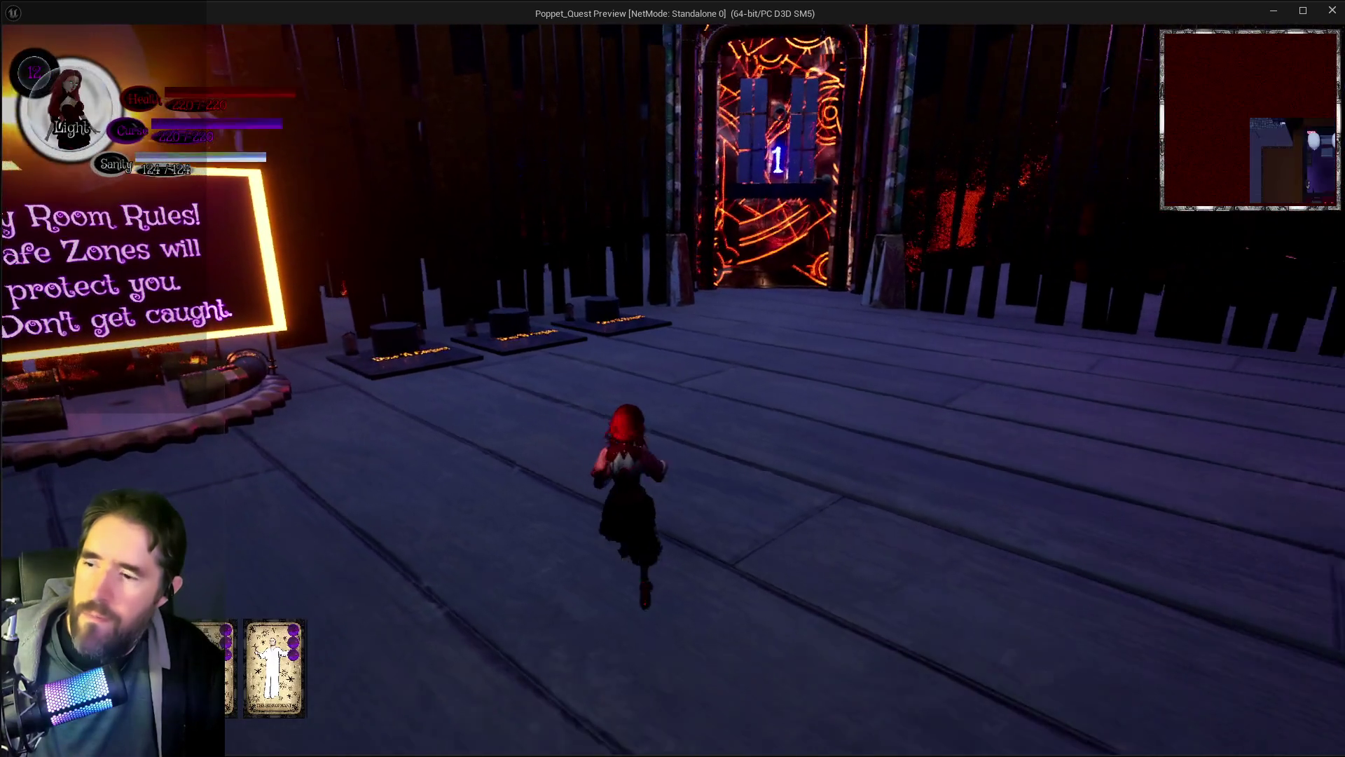
pyautogui.press('w')
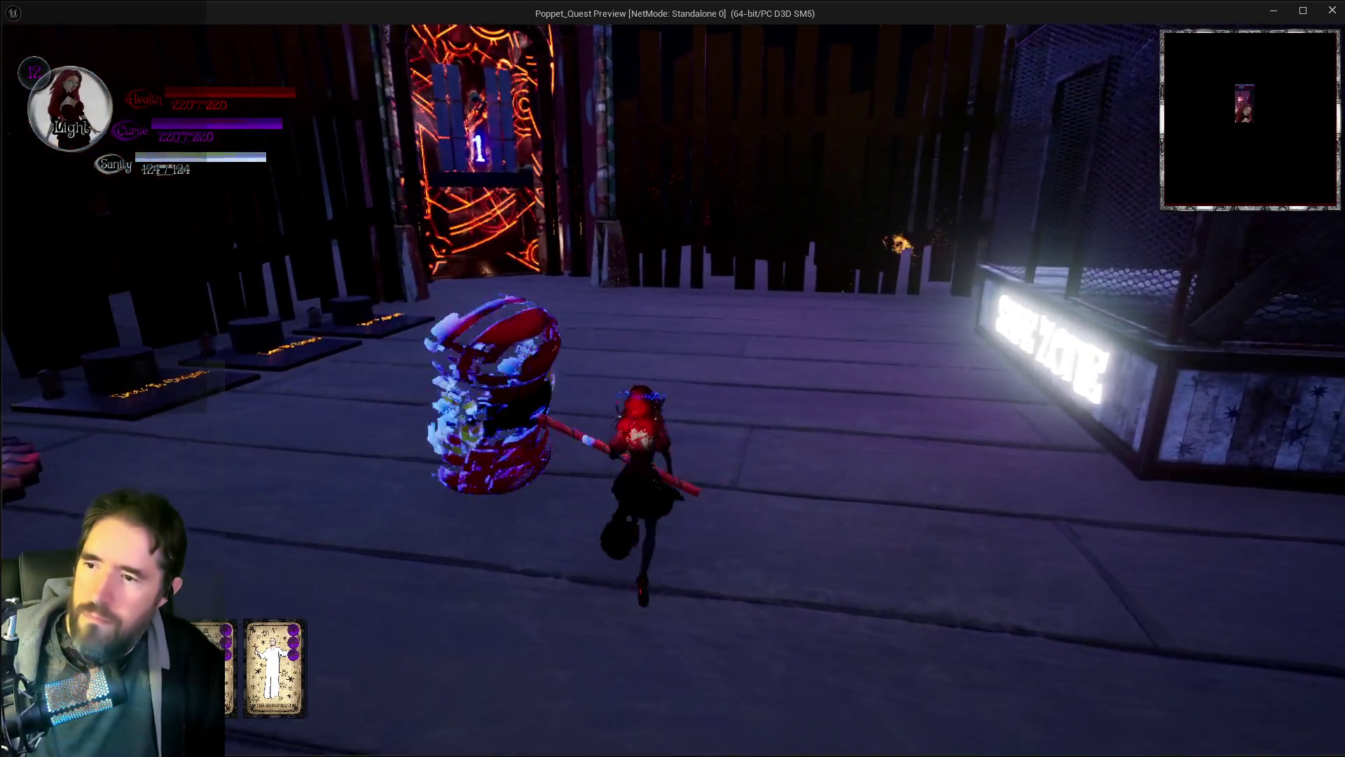
pyautogui.press('s')
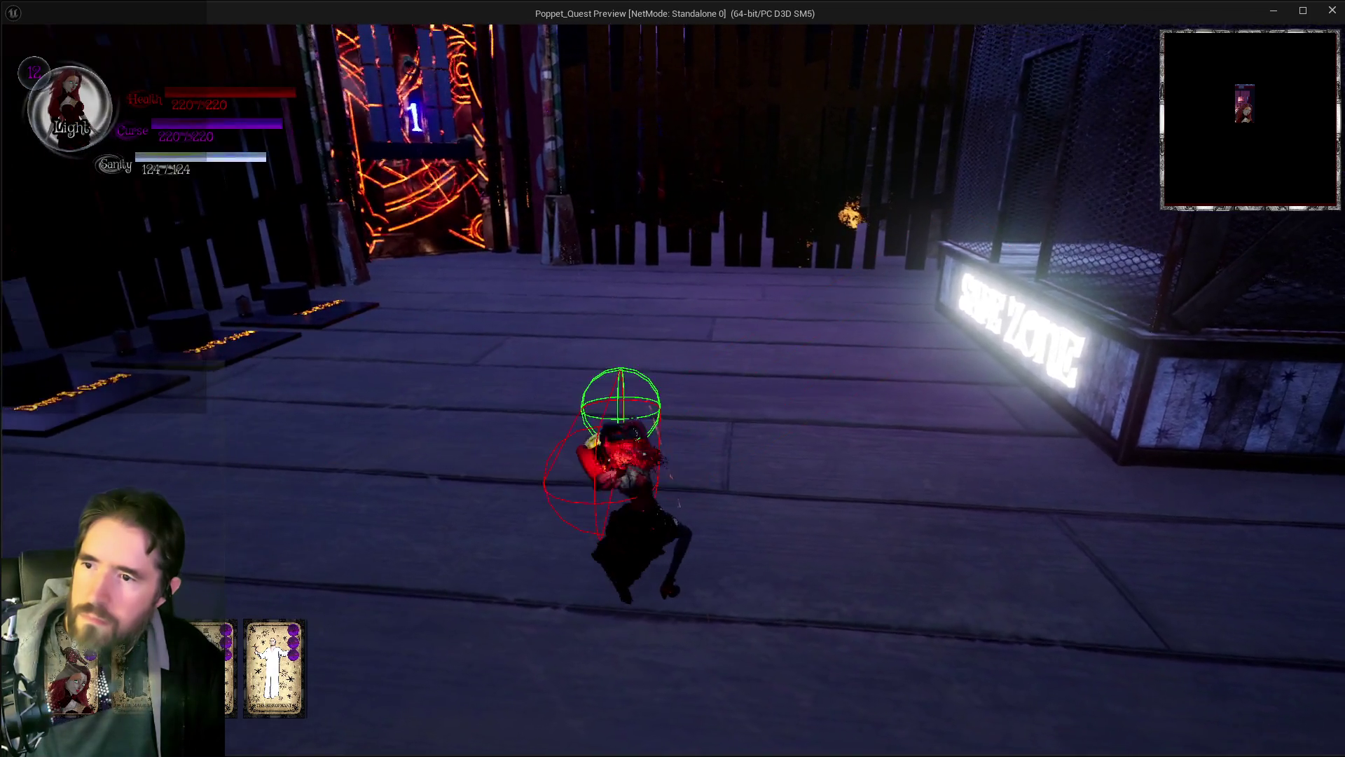
pyautogui.press('s')
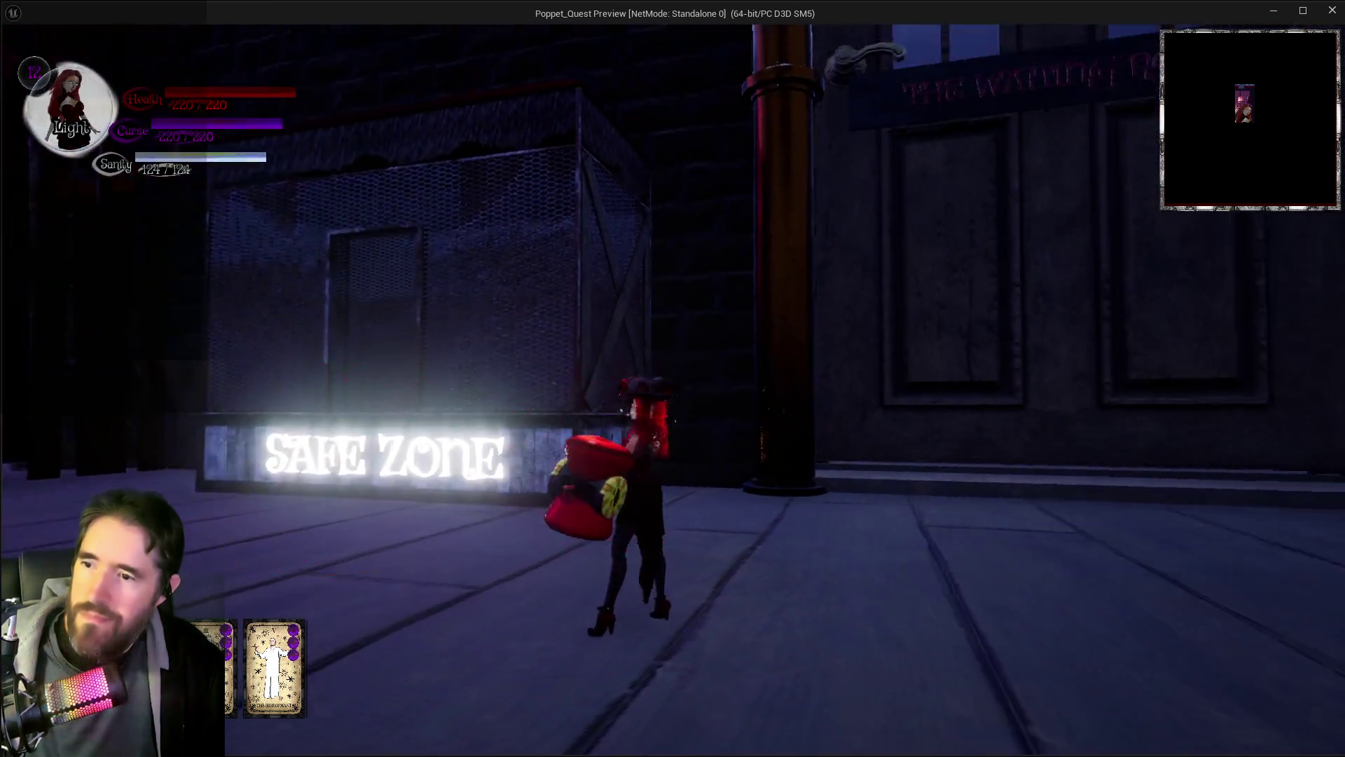
pyautogui.press('s')
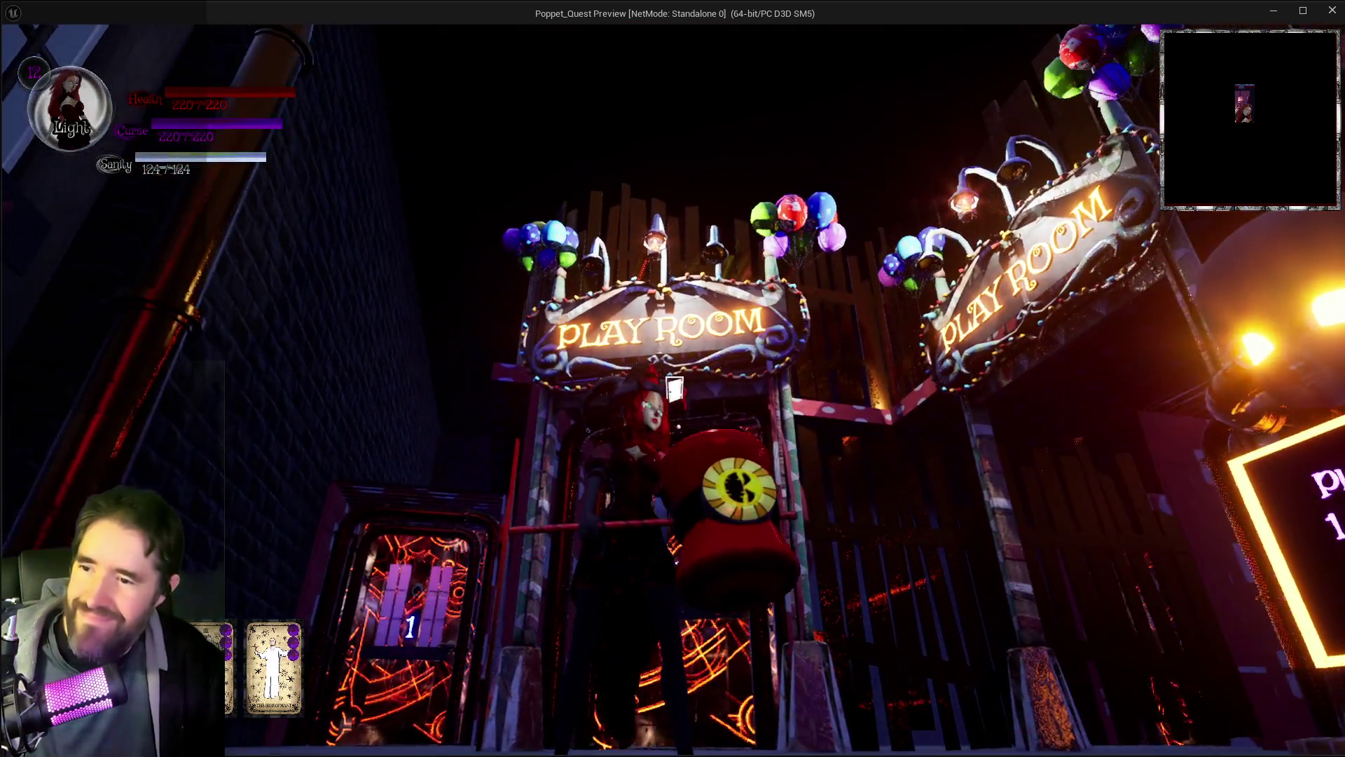
pyautogui.press('w')
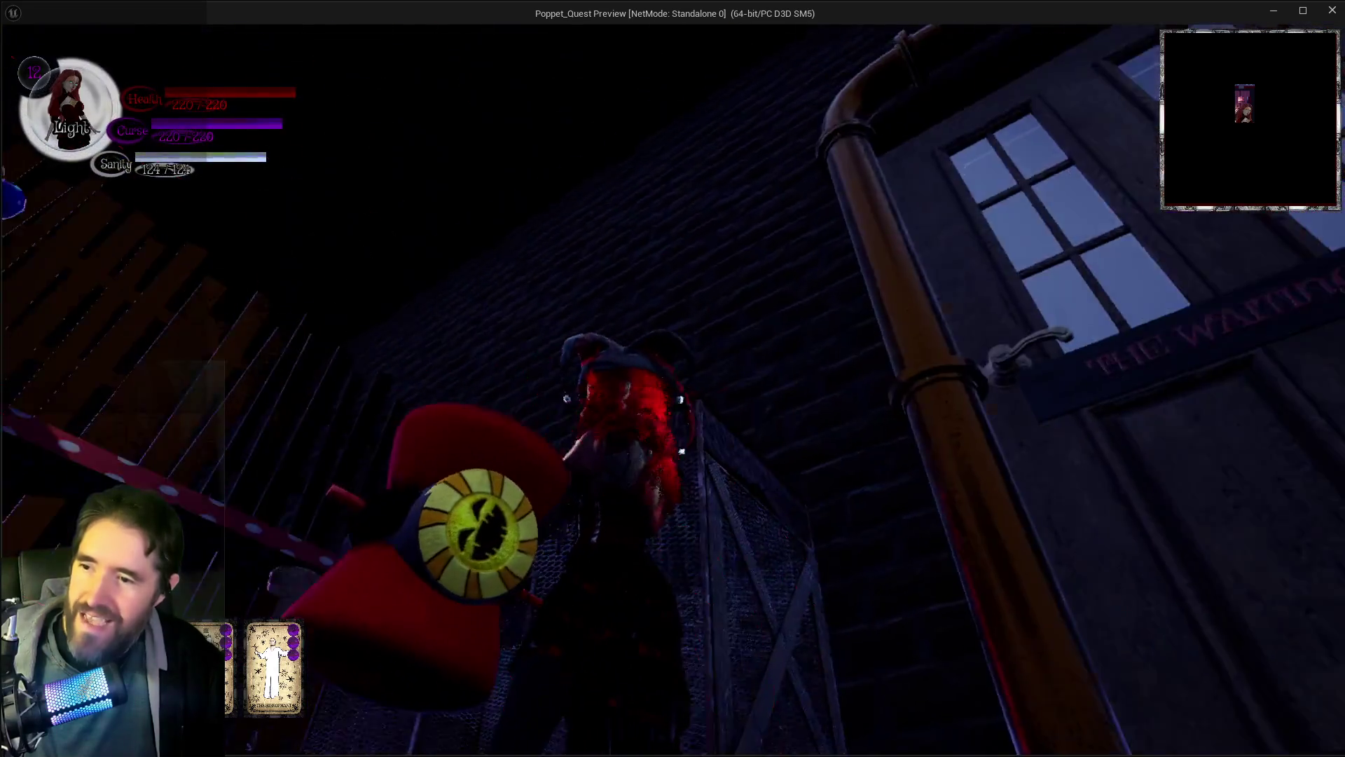
# Step: Test the giant hammer with repeated E swings and a Q purple burst near the Safe Zone
pyautogui.press('s')
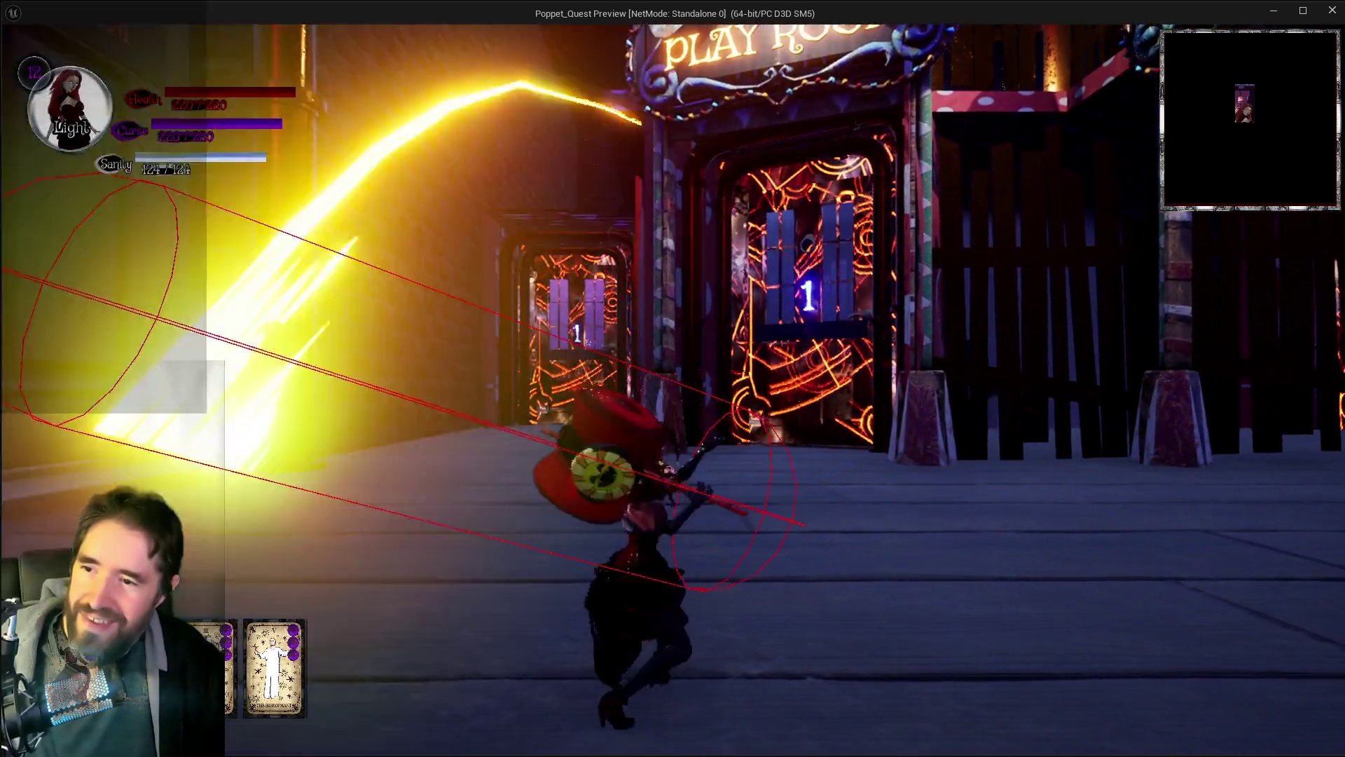
pyautogui.press('w')
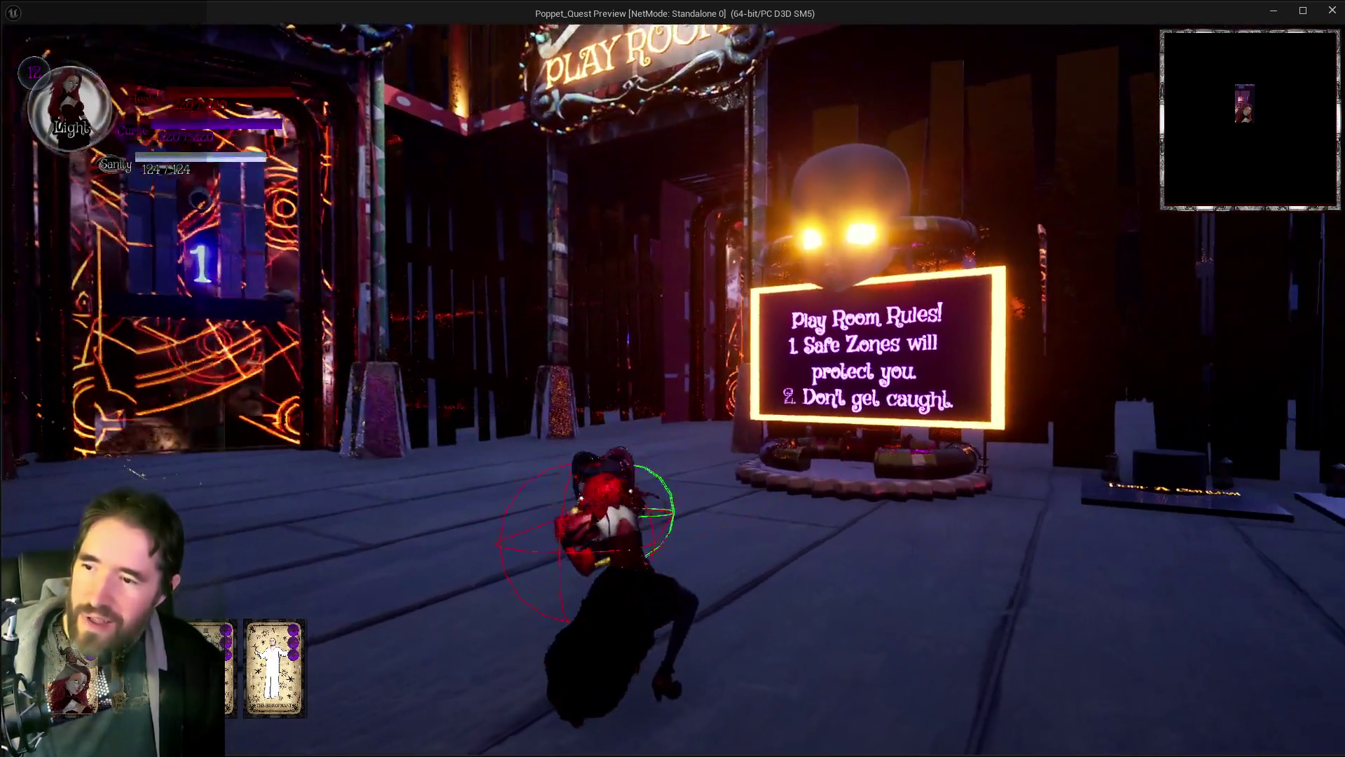
pyautogui.press('w')
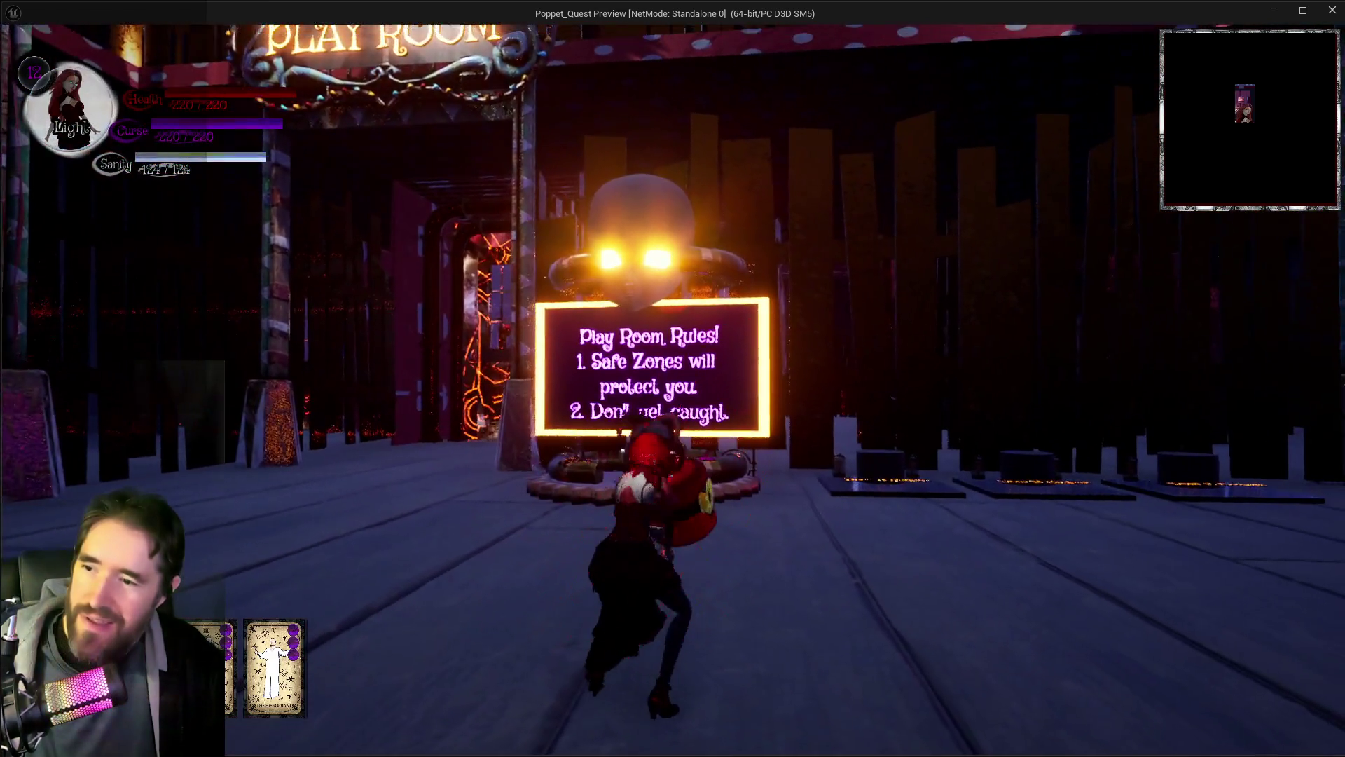
pyautogui.press('q')
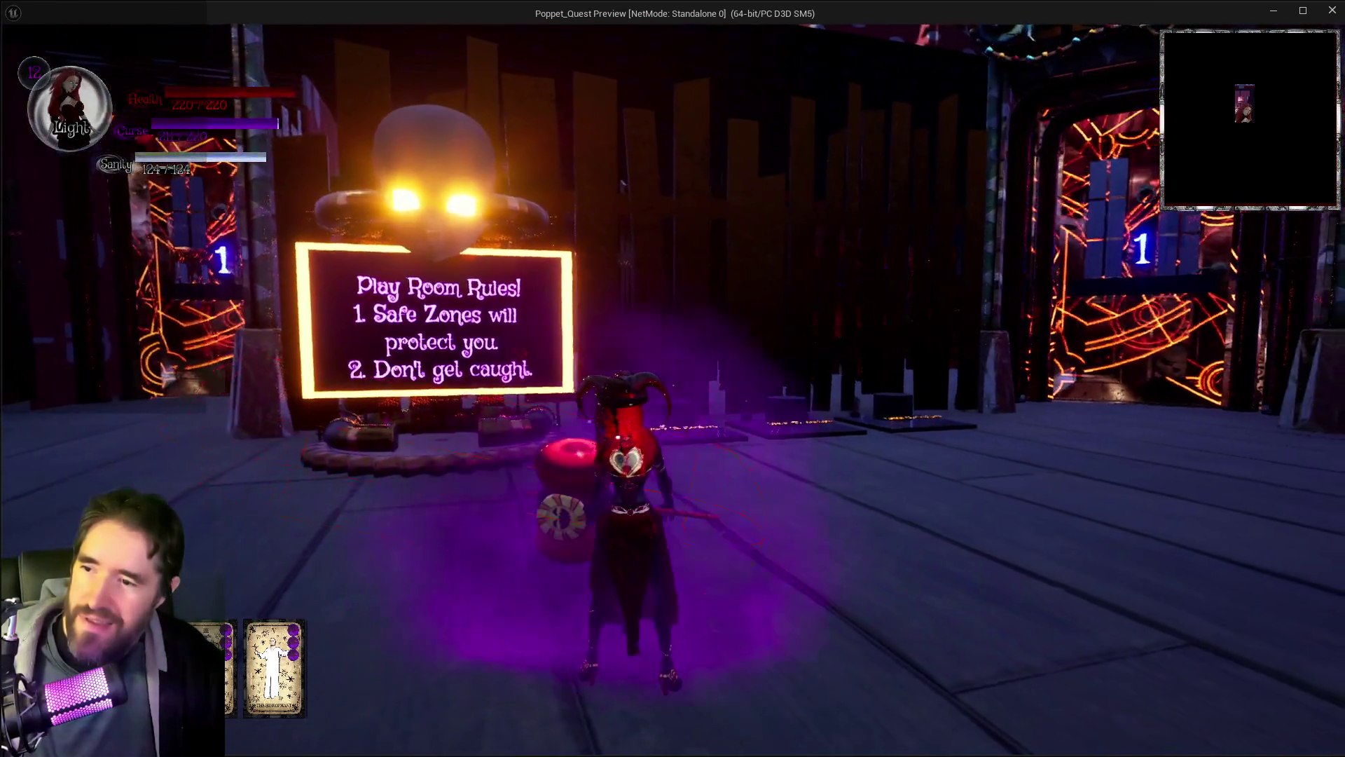
pyautogui.press('w')
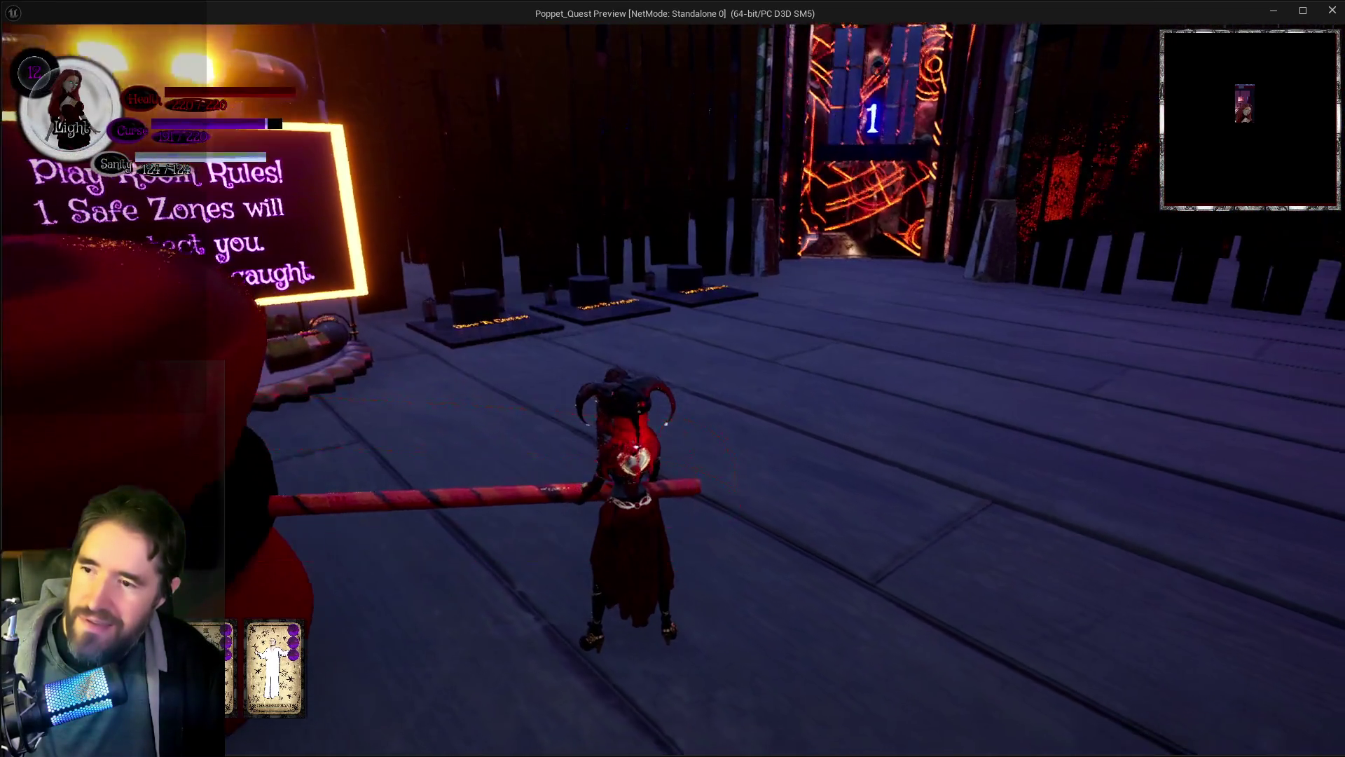
pyautogui.press('e')
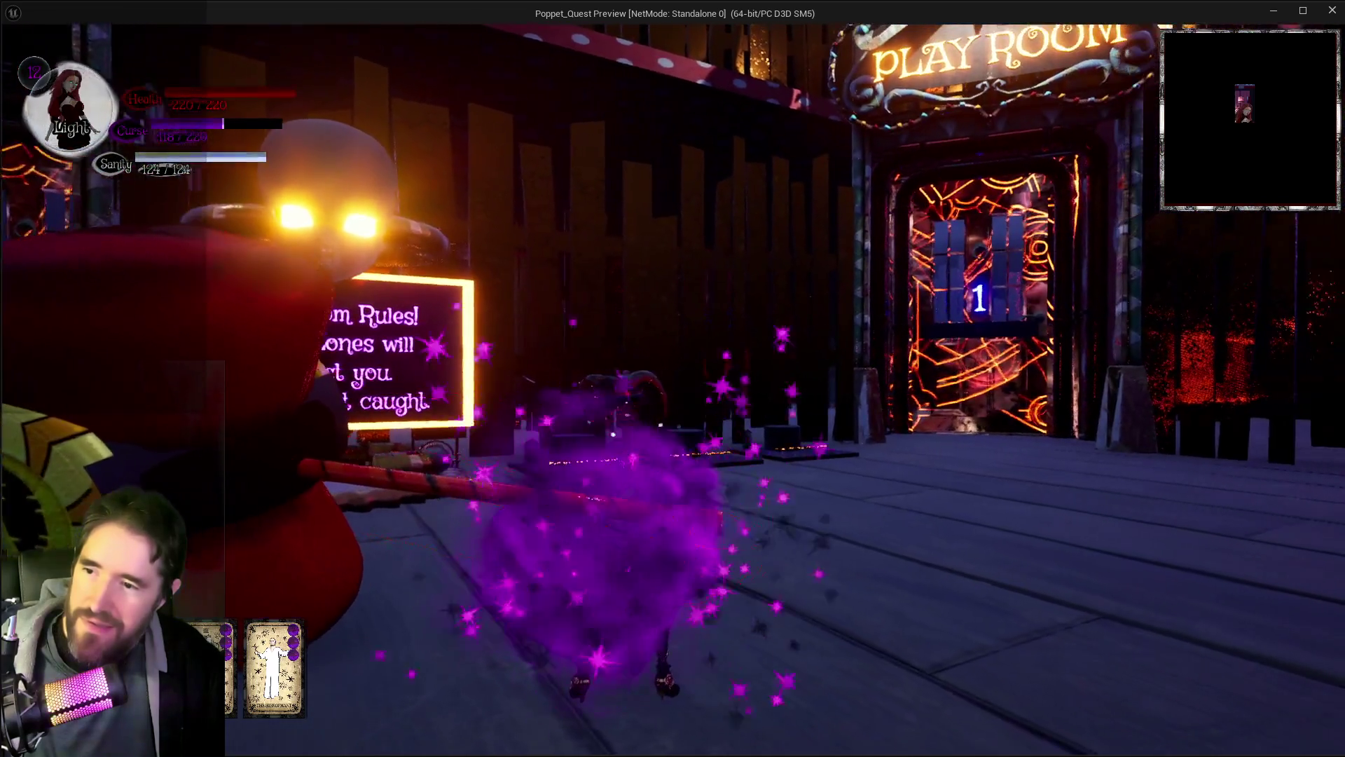
pyautogui.press('e')
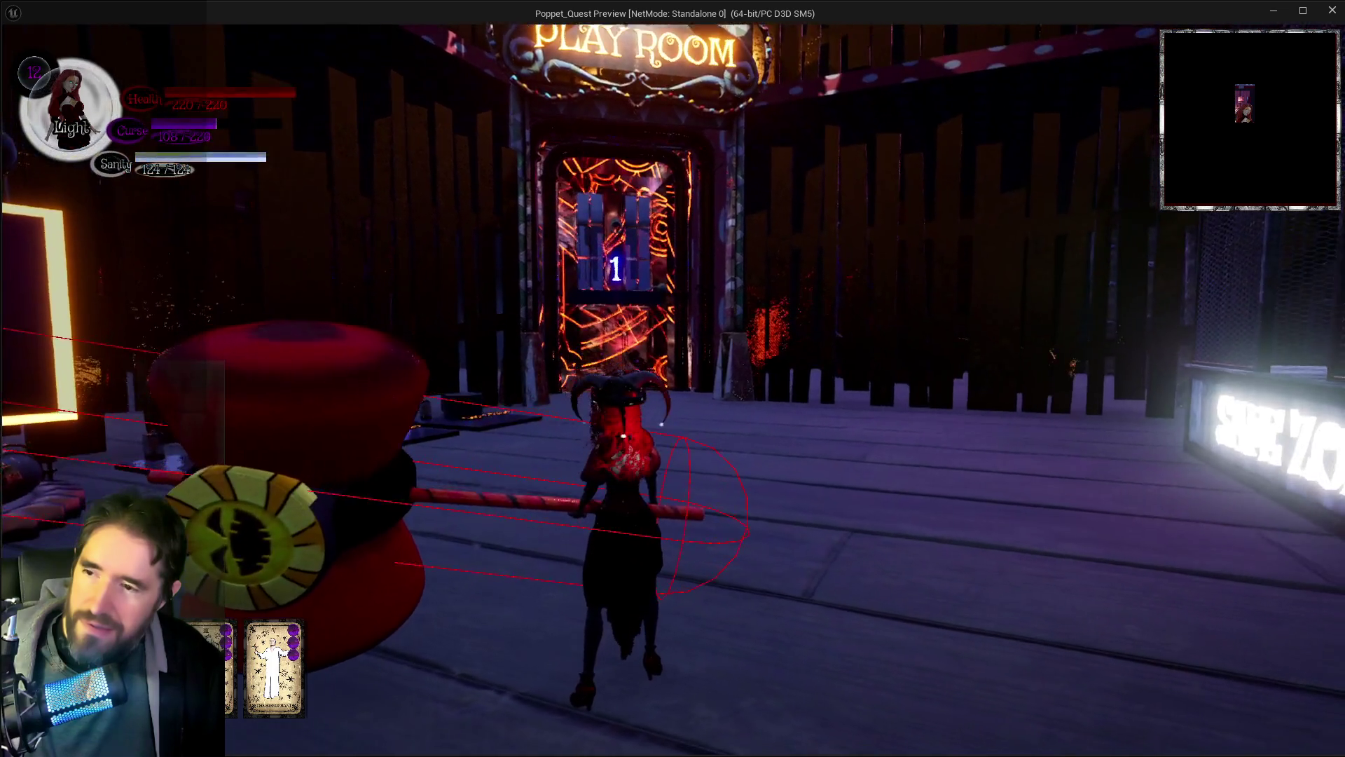
pyautogui.press('e')
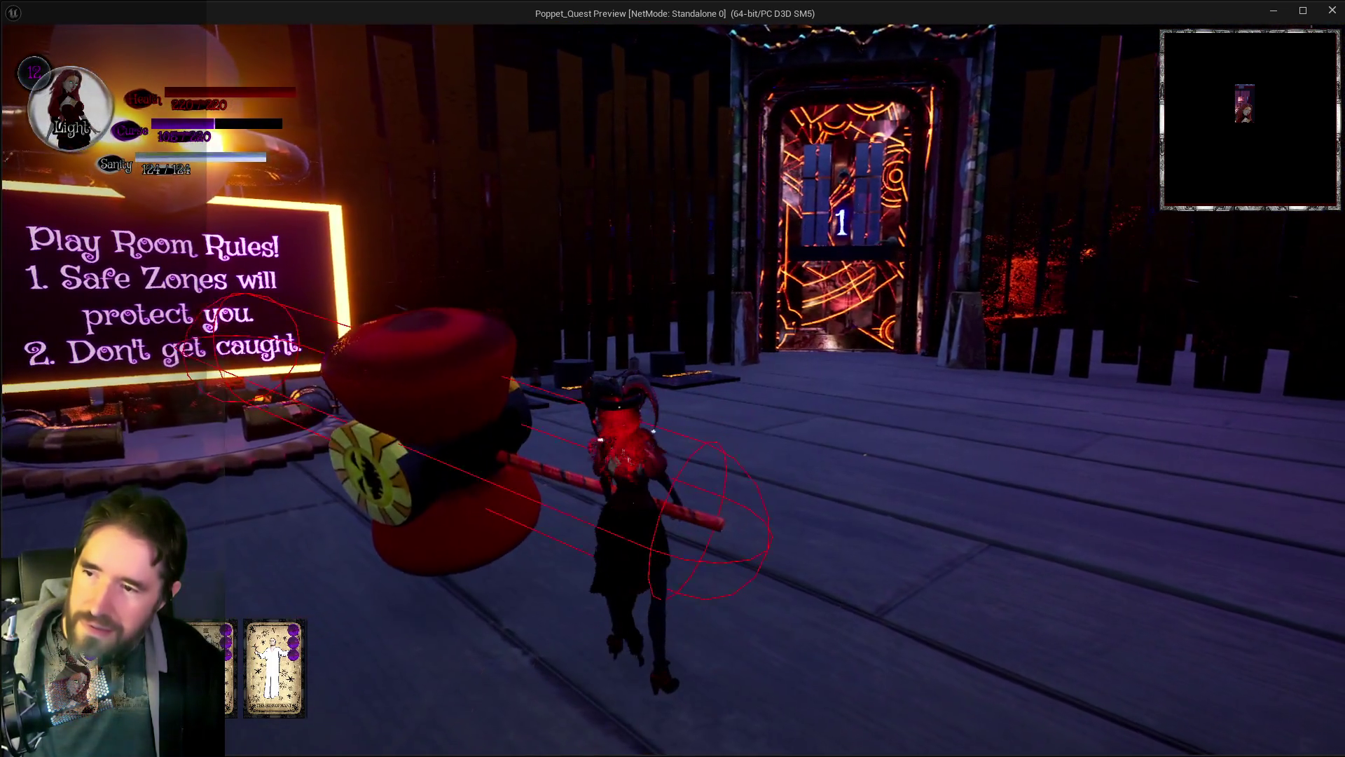
pyautogui.press('e')
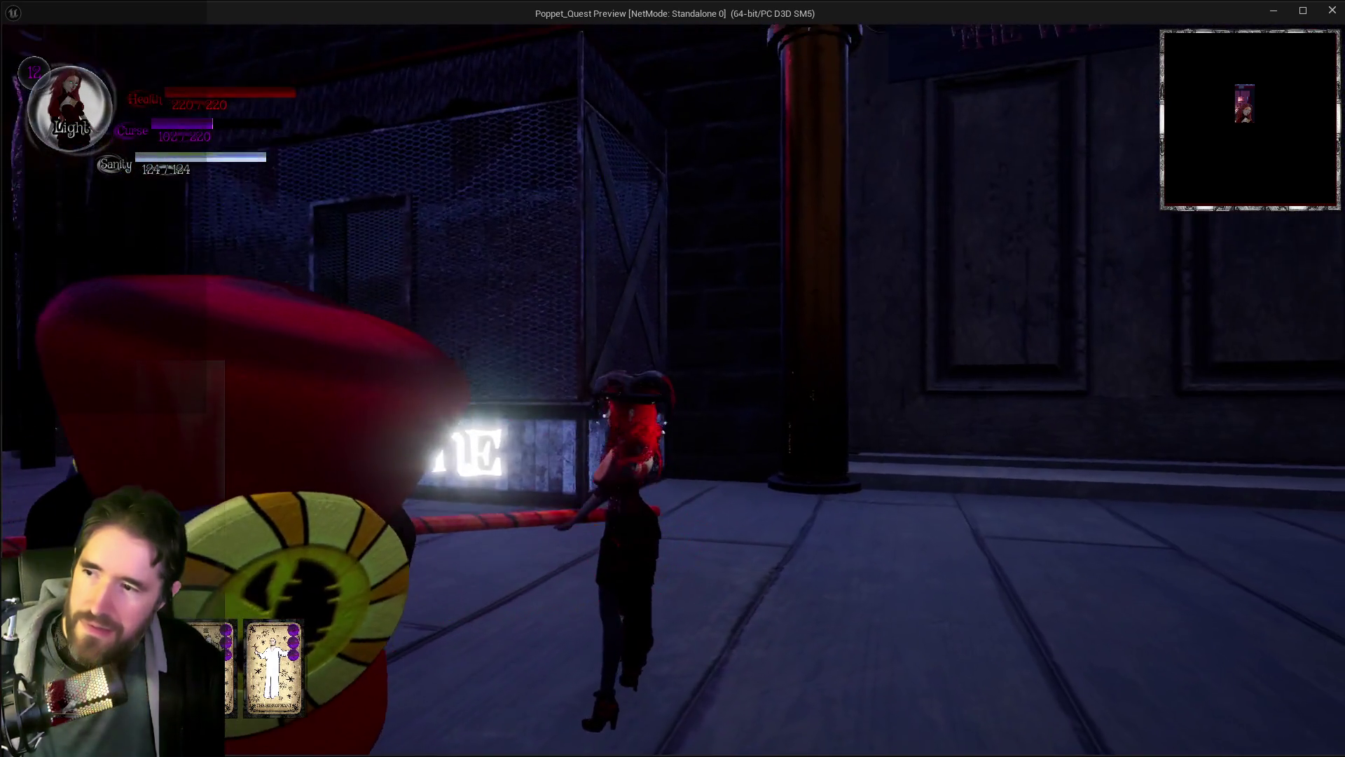
# Step: Swing the hammer repeatedly with left-clicks and trigger the Q curse ability
pyautogui.click(672, 378)
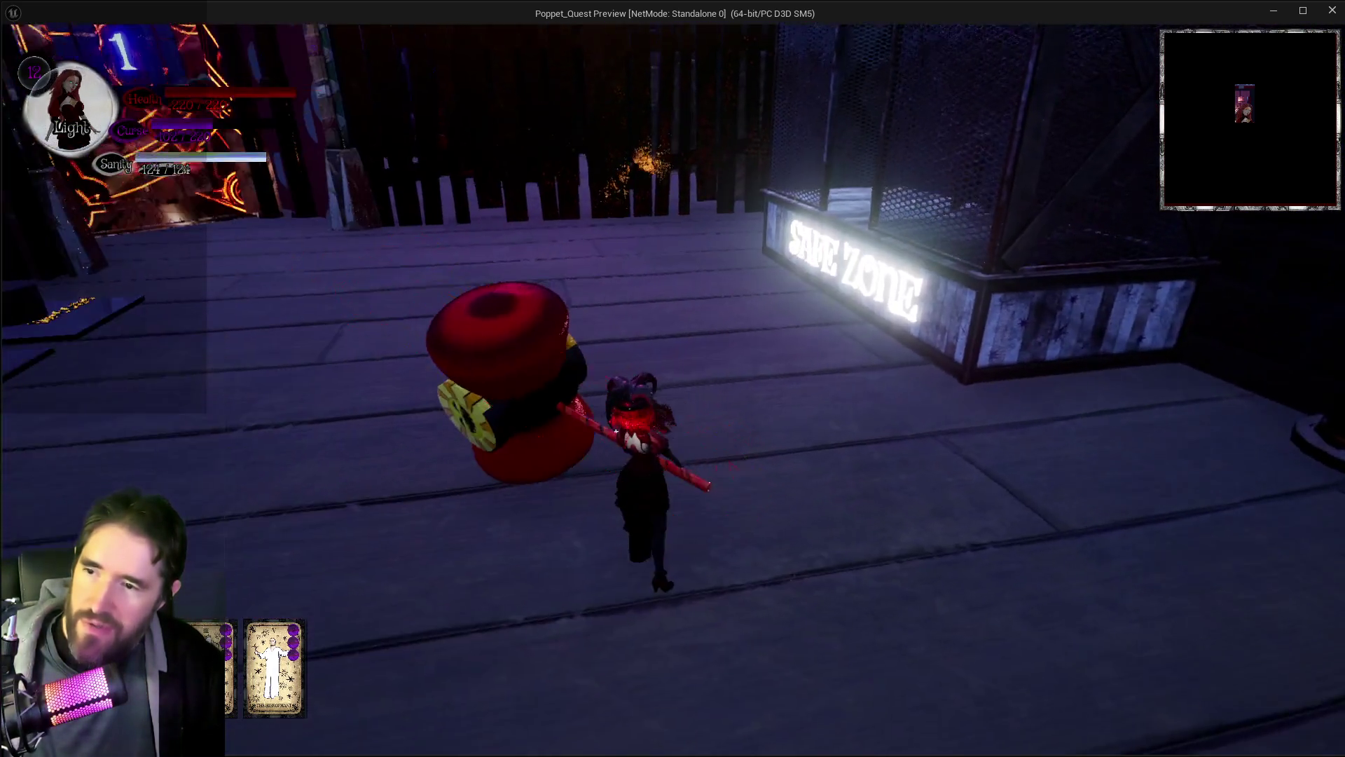
pyautogui.click(673, 378)
pyautogui.click(673, 378)
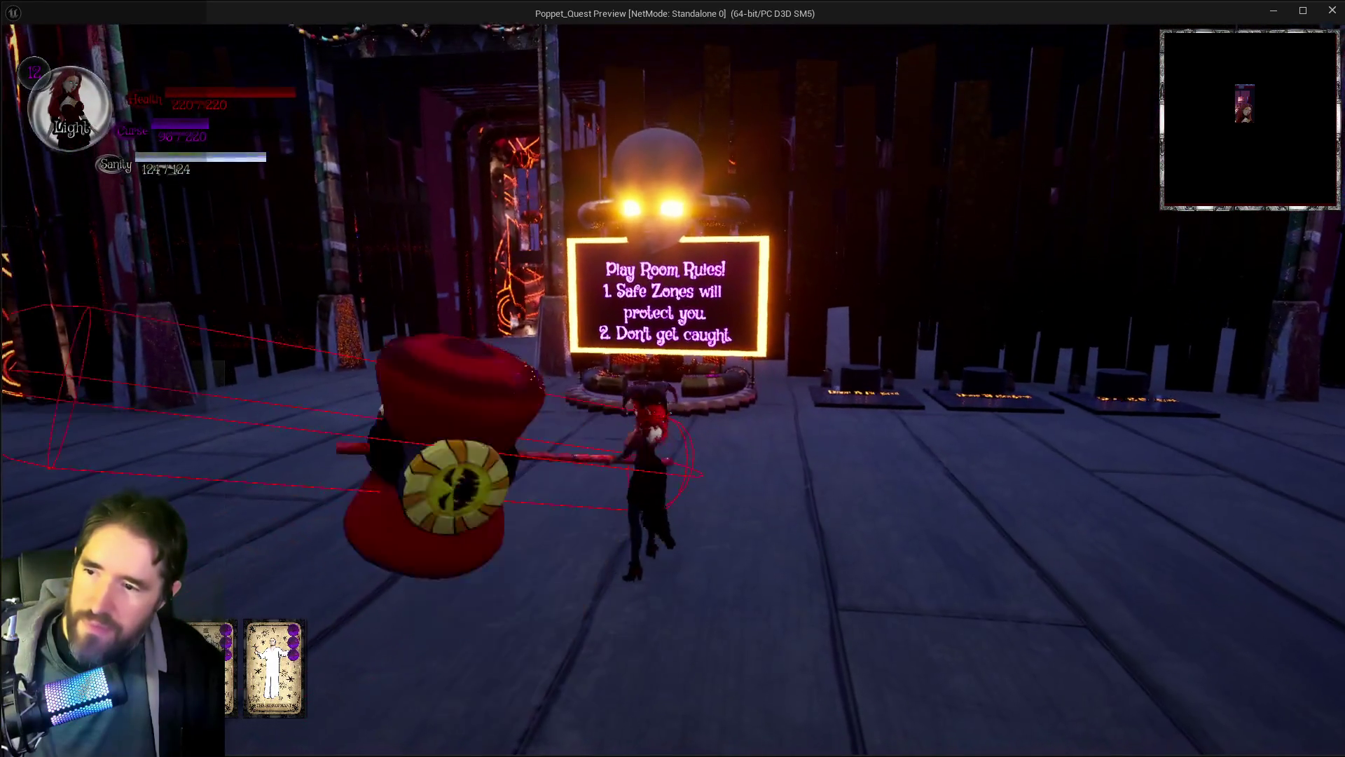
pyautogui.click(673, 378)
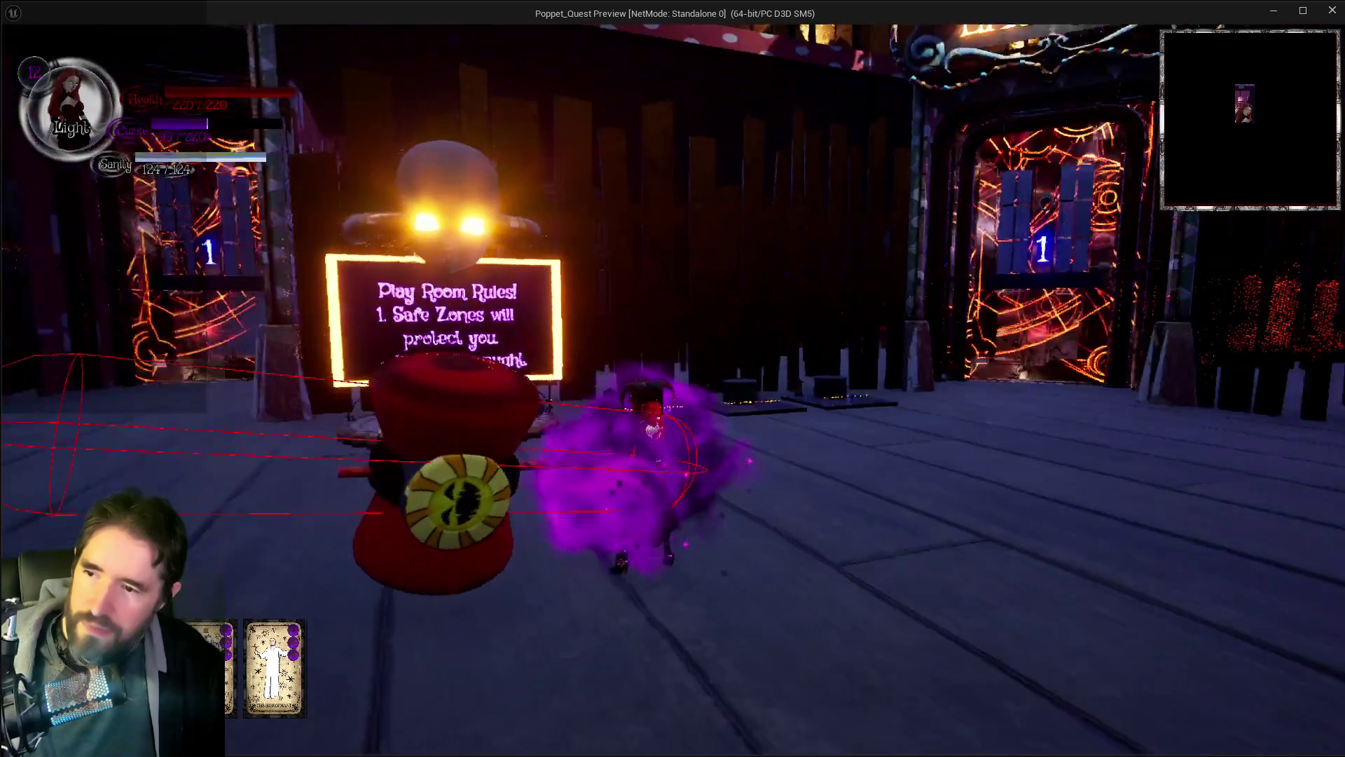
pyautogui.click(672, 378)
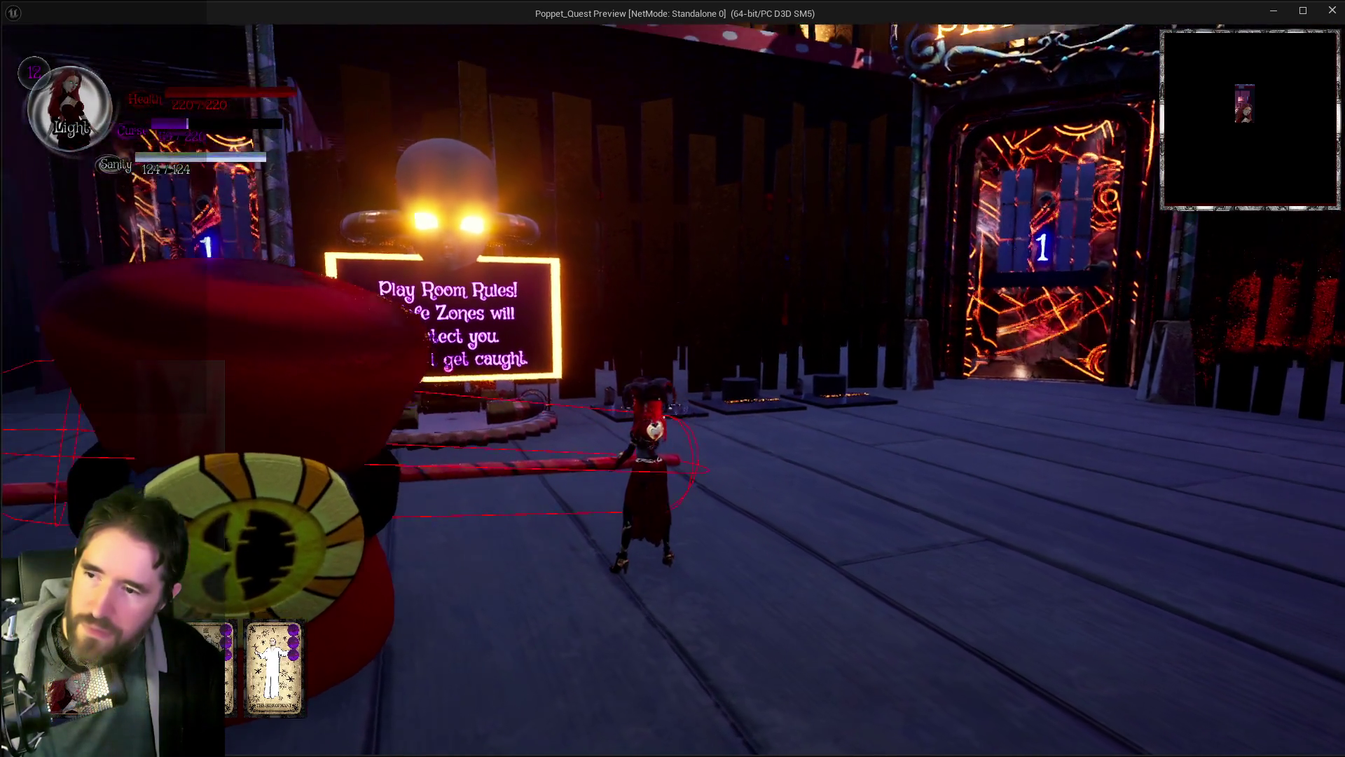
pyautogui.press('q')
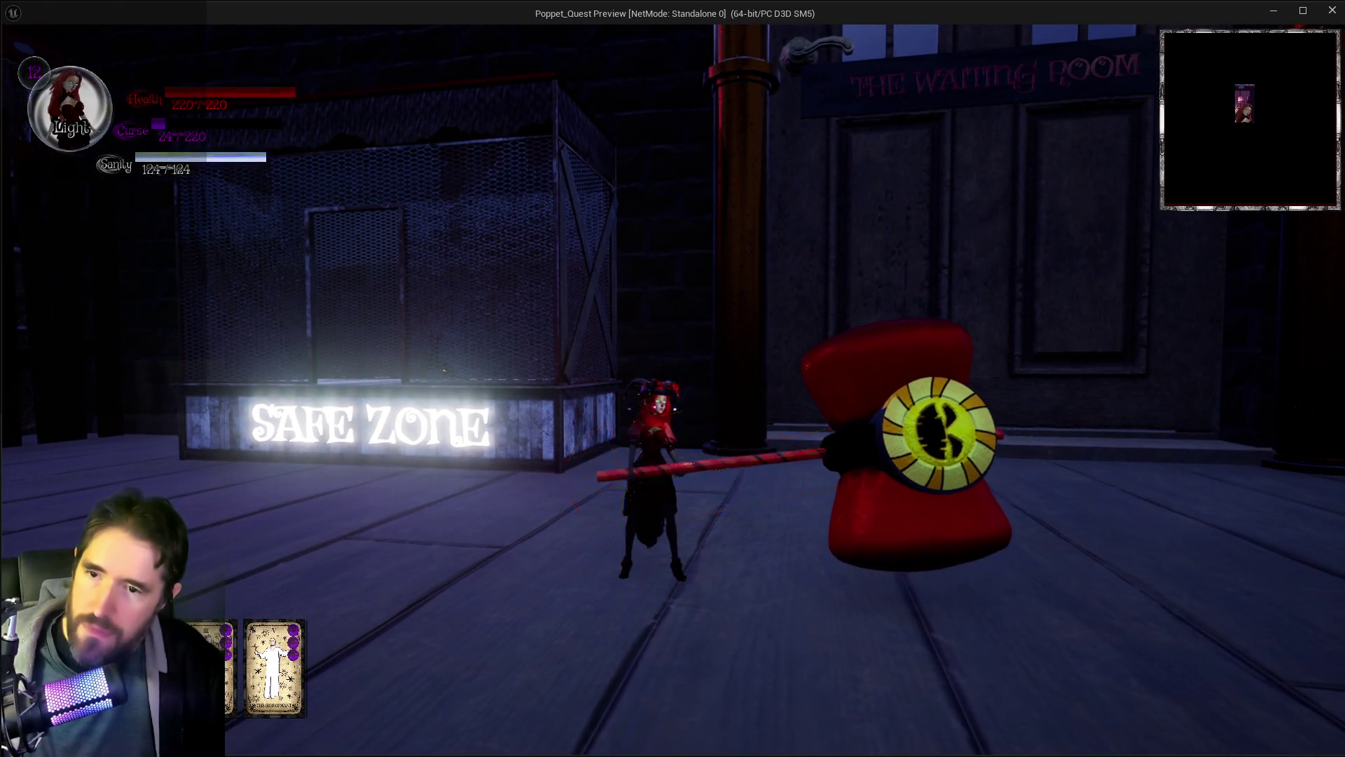
pyautogui.click(672, 378)
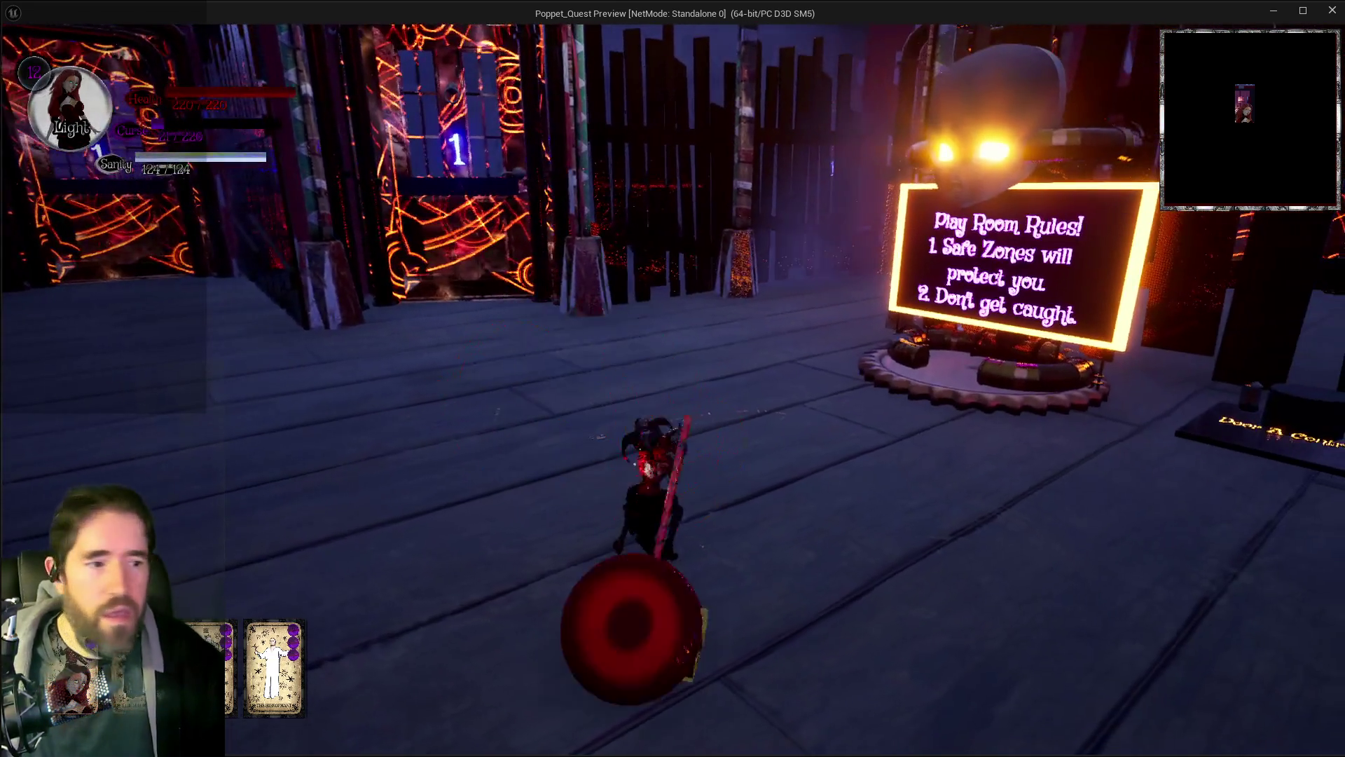
pyautogui.click(672, 378)
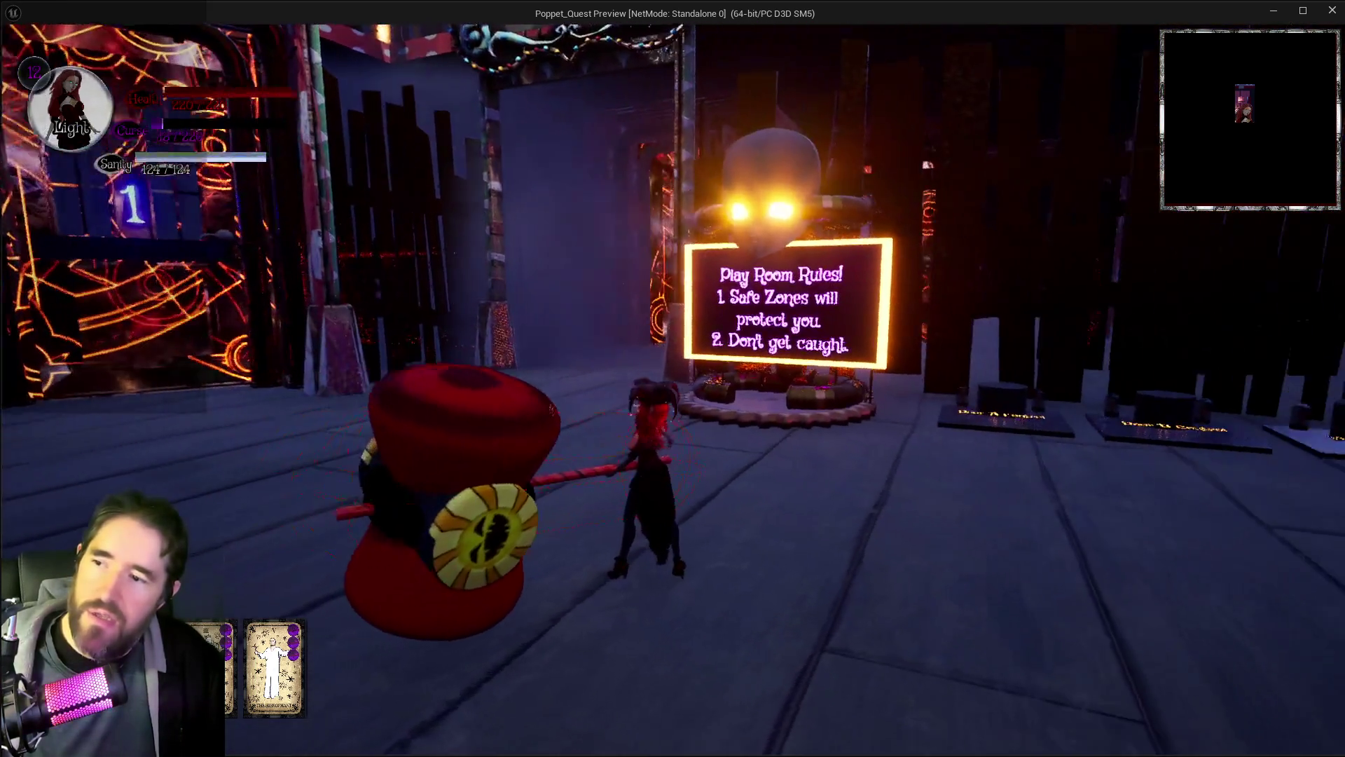
# Step: Fire the right-click super attack among more hammer swings, then leave the preview
pyautogui.click(672, 378)
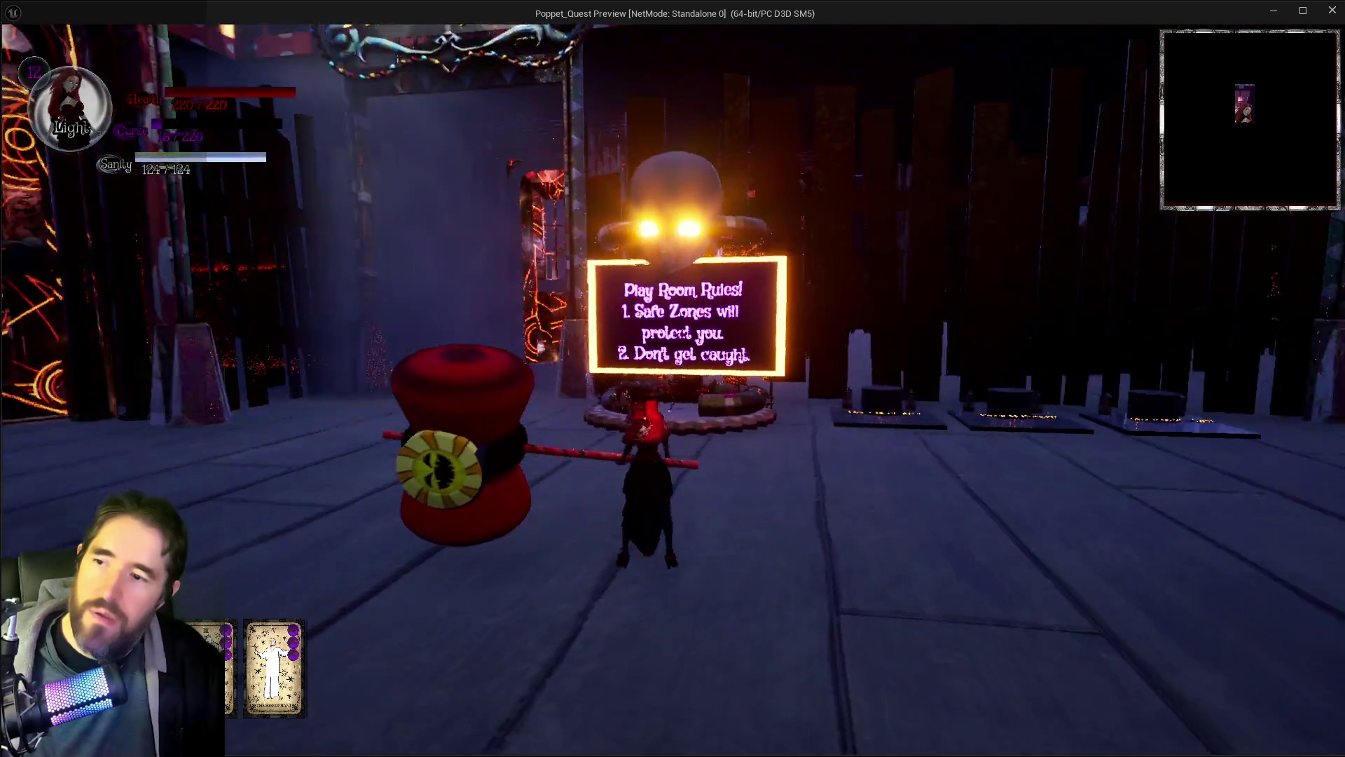
pyautogui.click(672, 378)
pyautogui.click(673, 379)
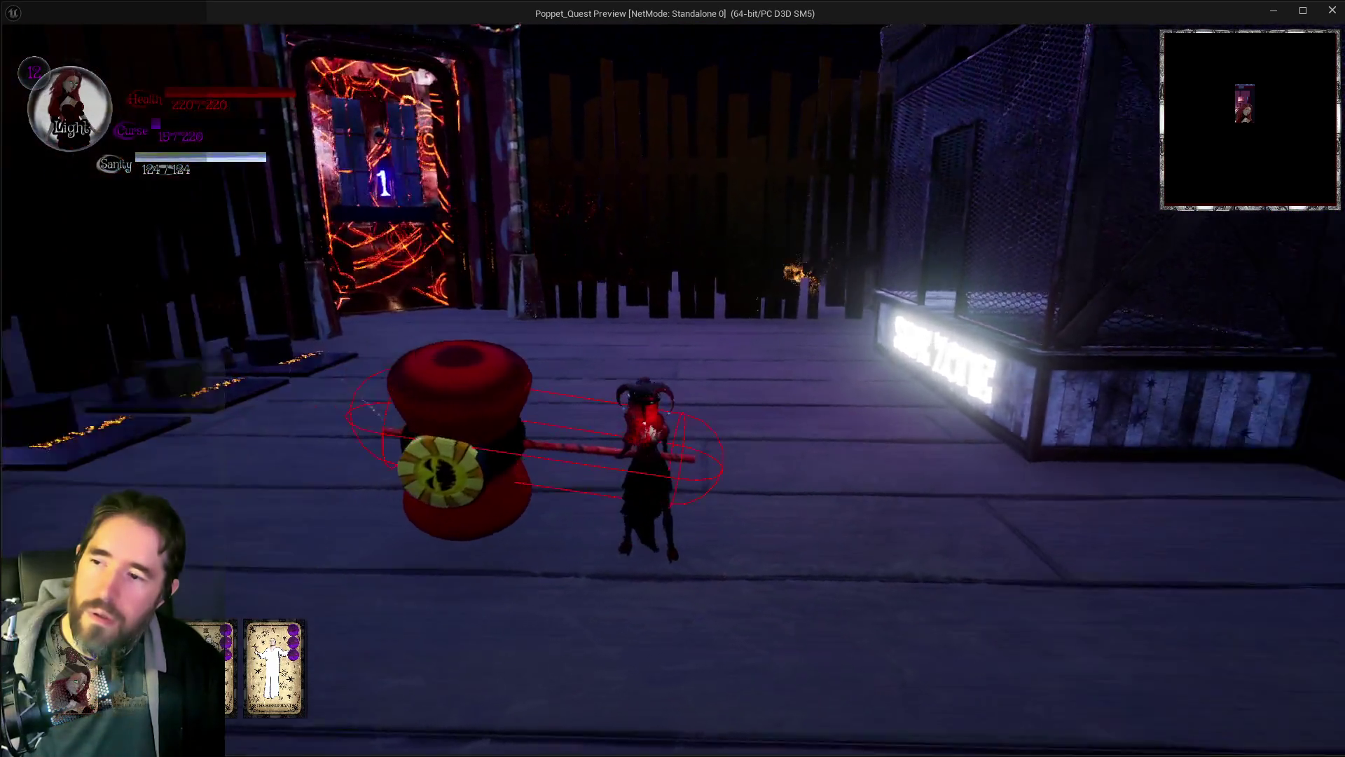
pyautogui.click(673, 378)
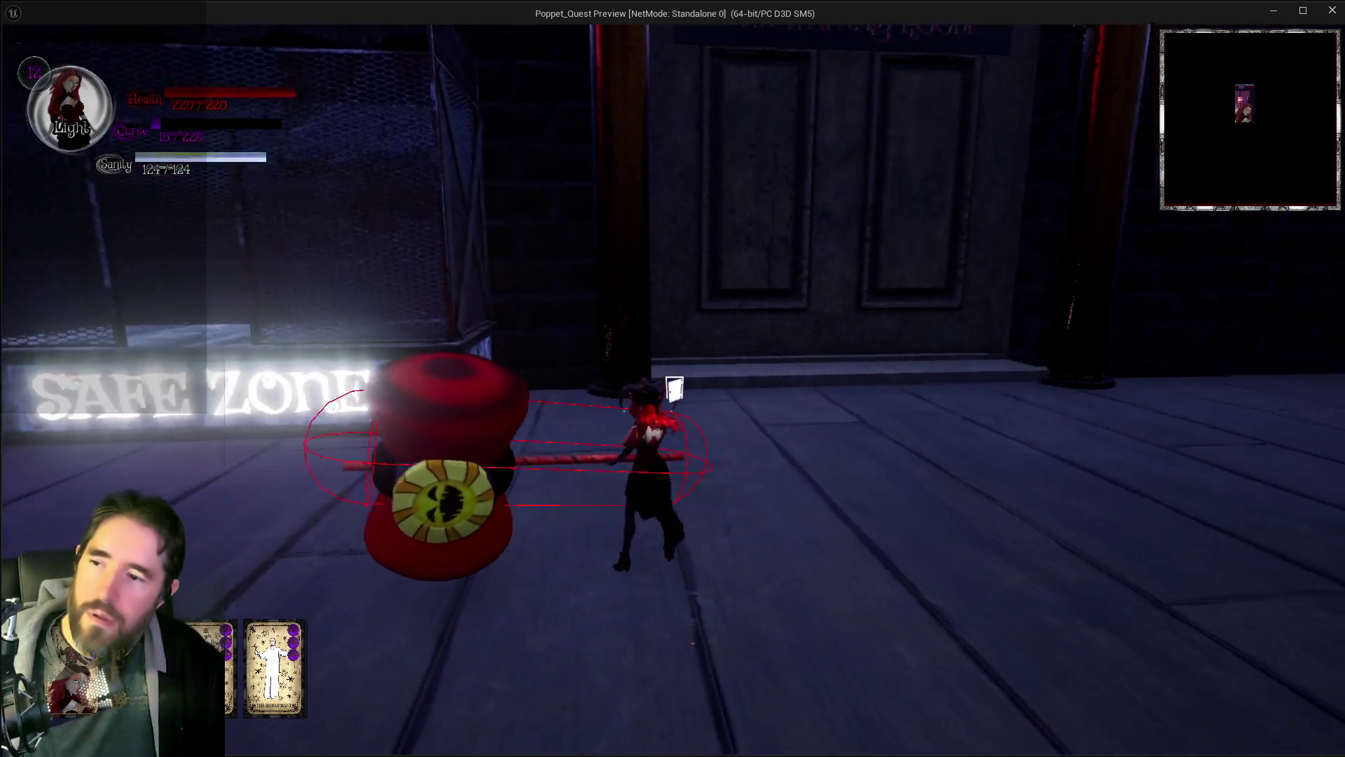
pyautogui.rightClick(672, 379)
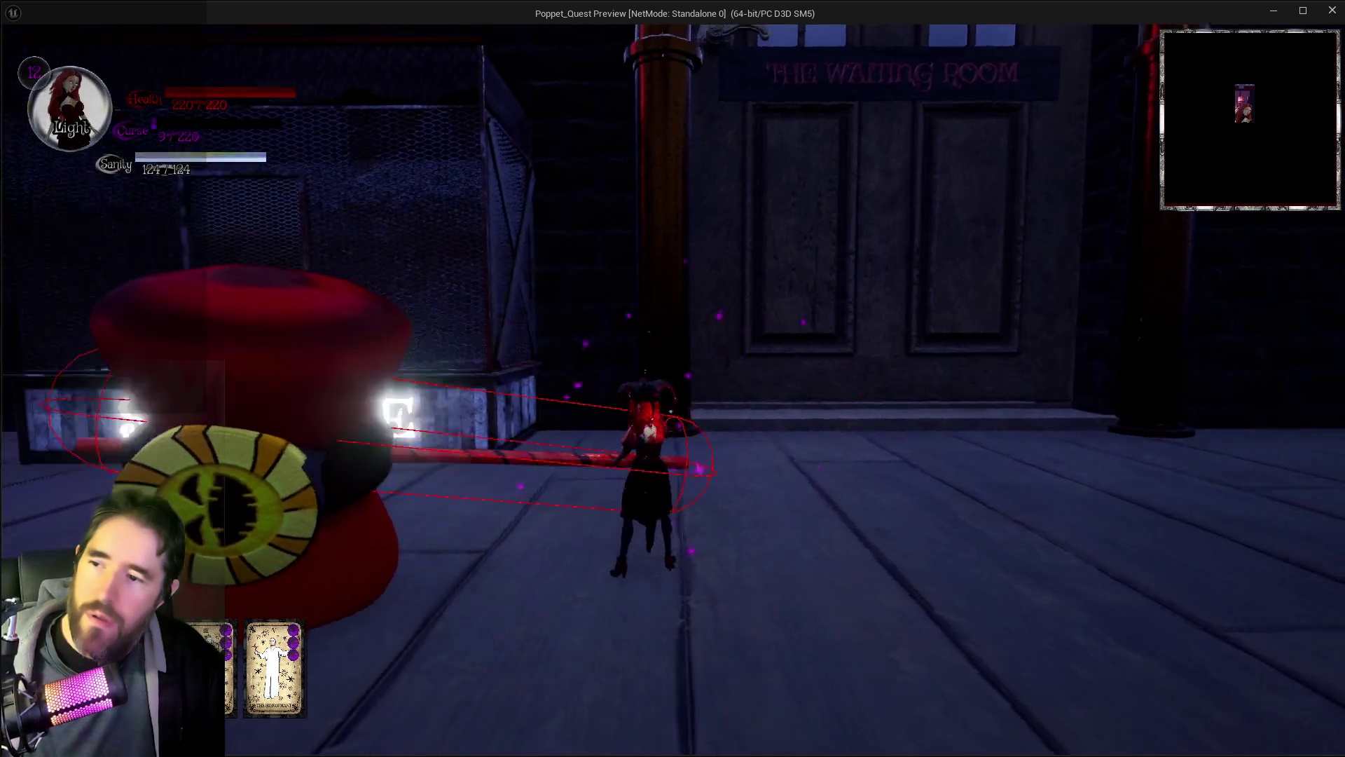
pyautogui.click(672, 379)
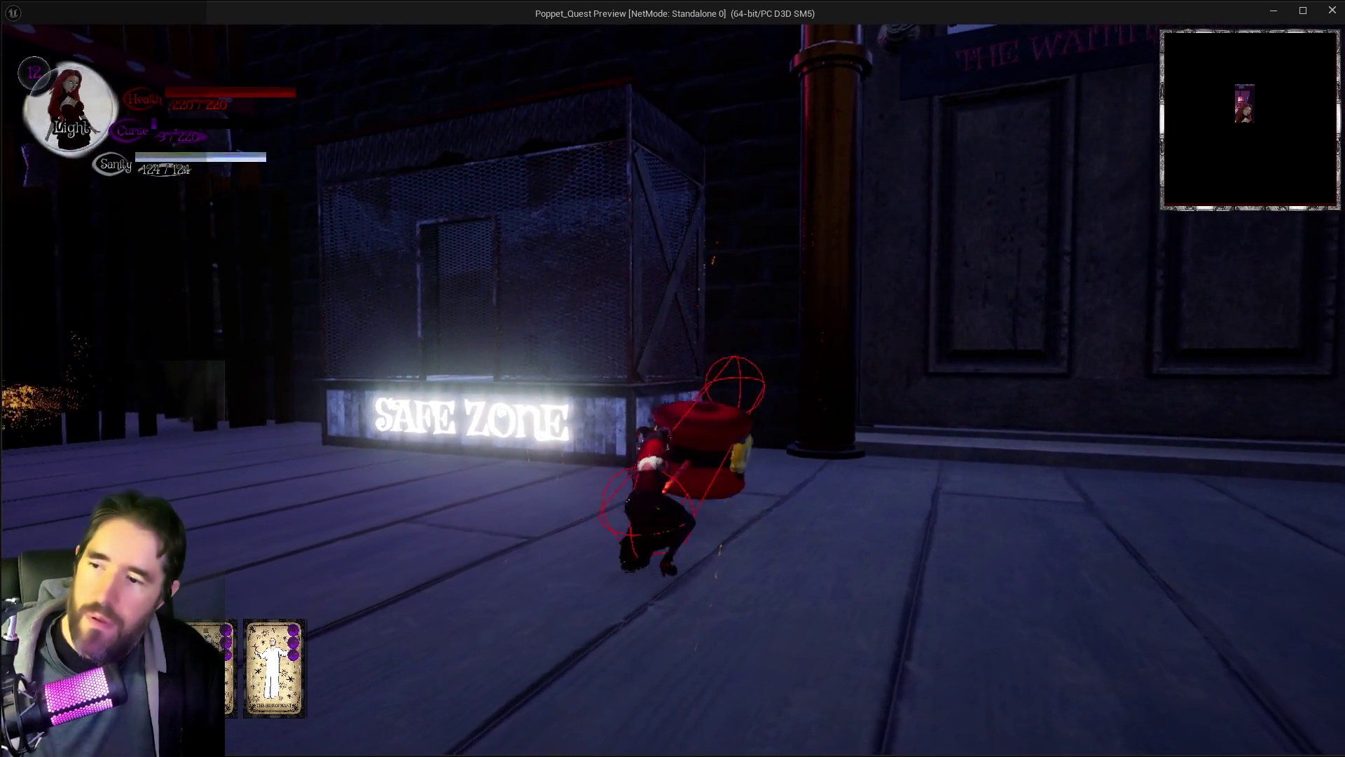
pyautogui.click(672, 378)
pyautogui.click(672, 378)
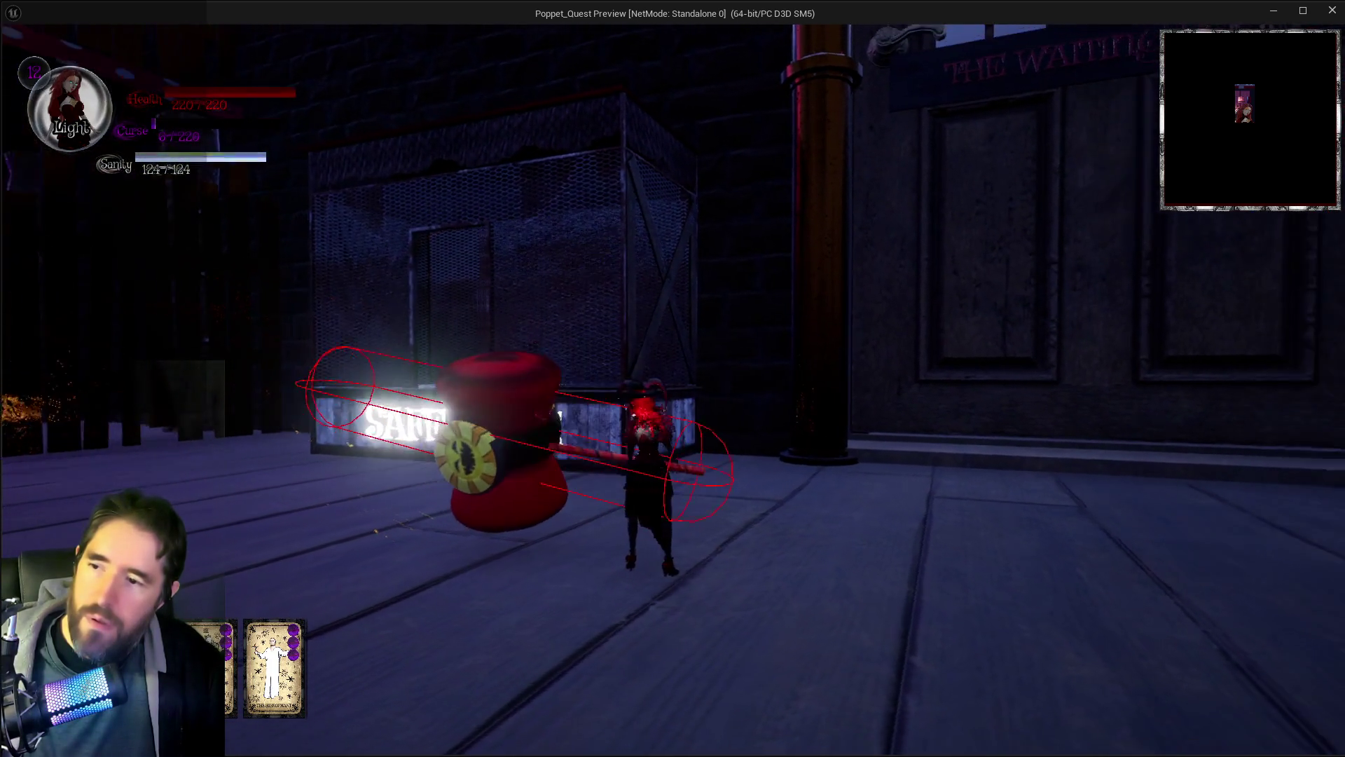
pyautogui.hotkey('alt', 'Tab')
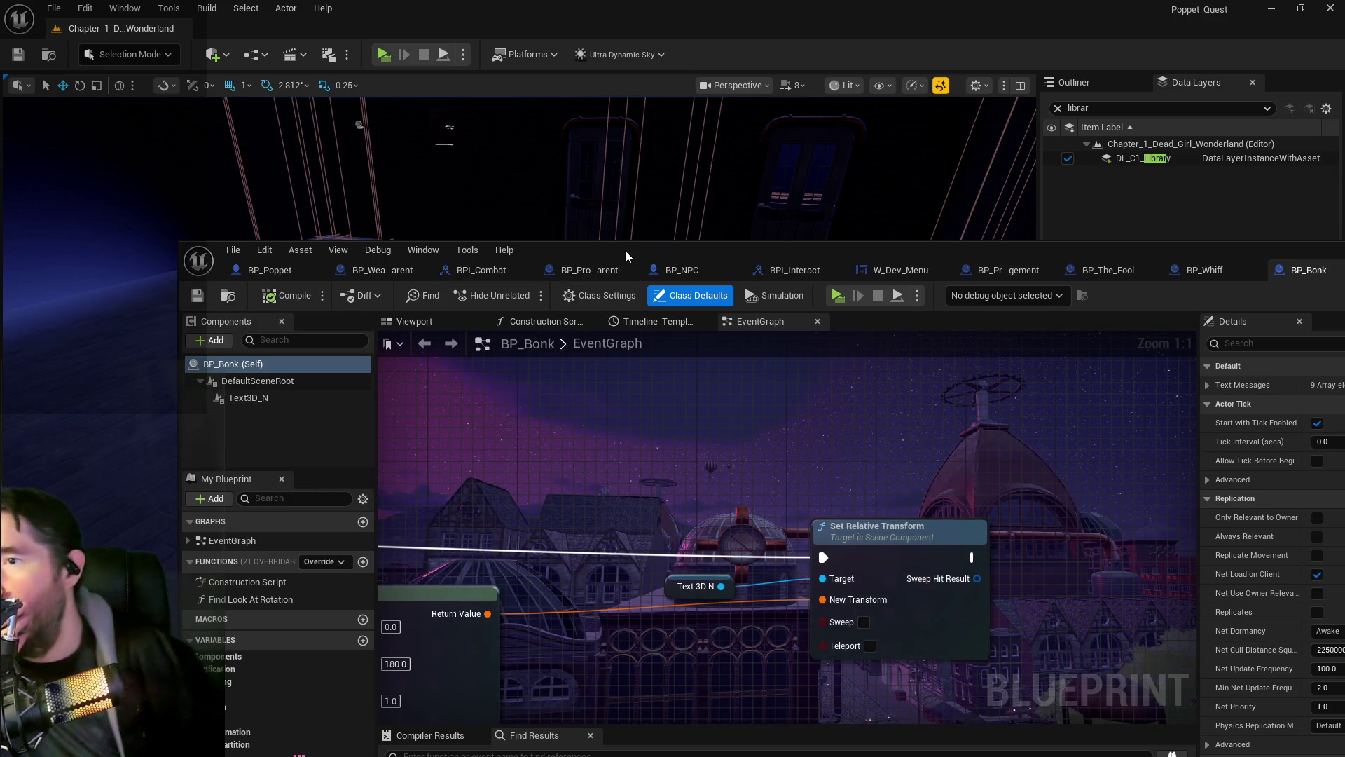
# Step: Maximize the Blueprint window, switch to BP_The_Fool, and frame the Extra Swing Effects and Weapon Levels comments
pyautogui.doubleClick(625, 250)
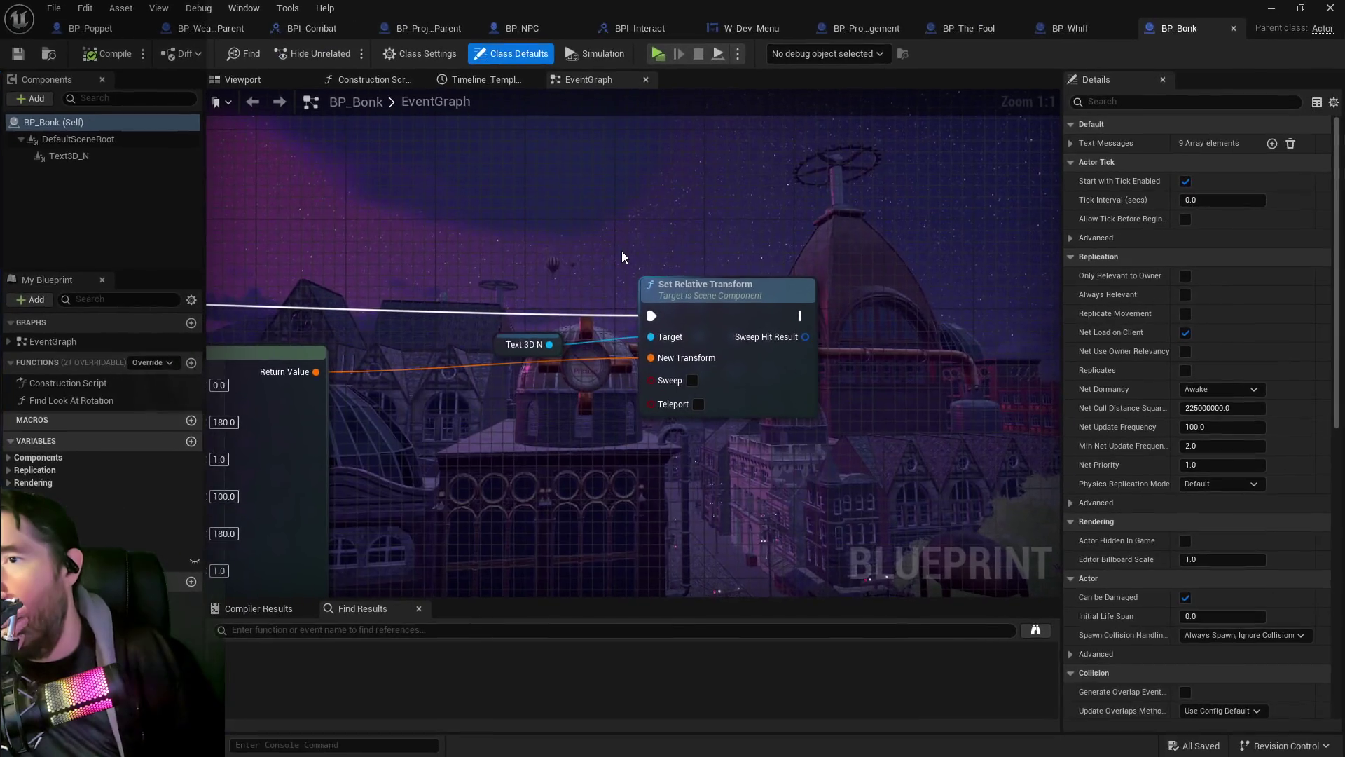
pyautogui.click(91, 28)
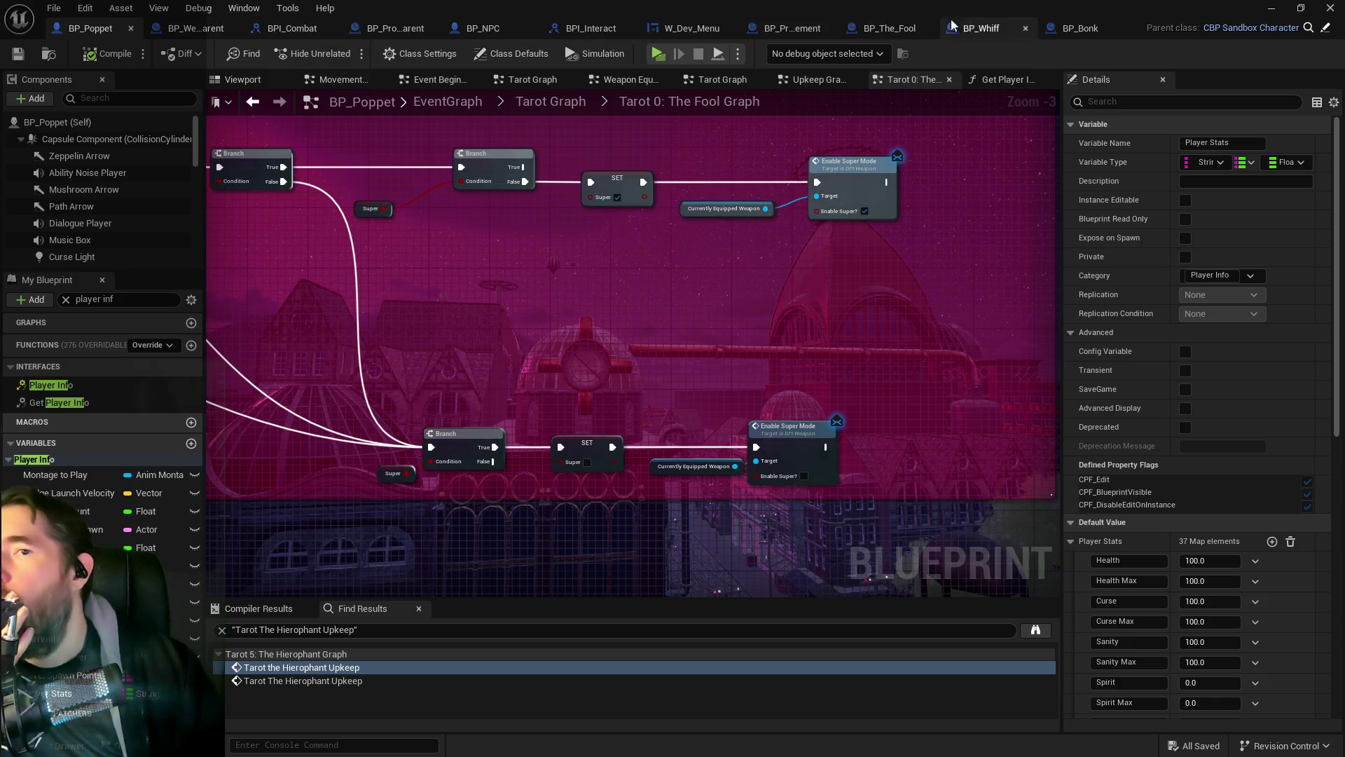
pyautogui.click(848, 28)
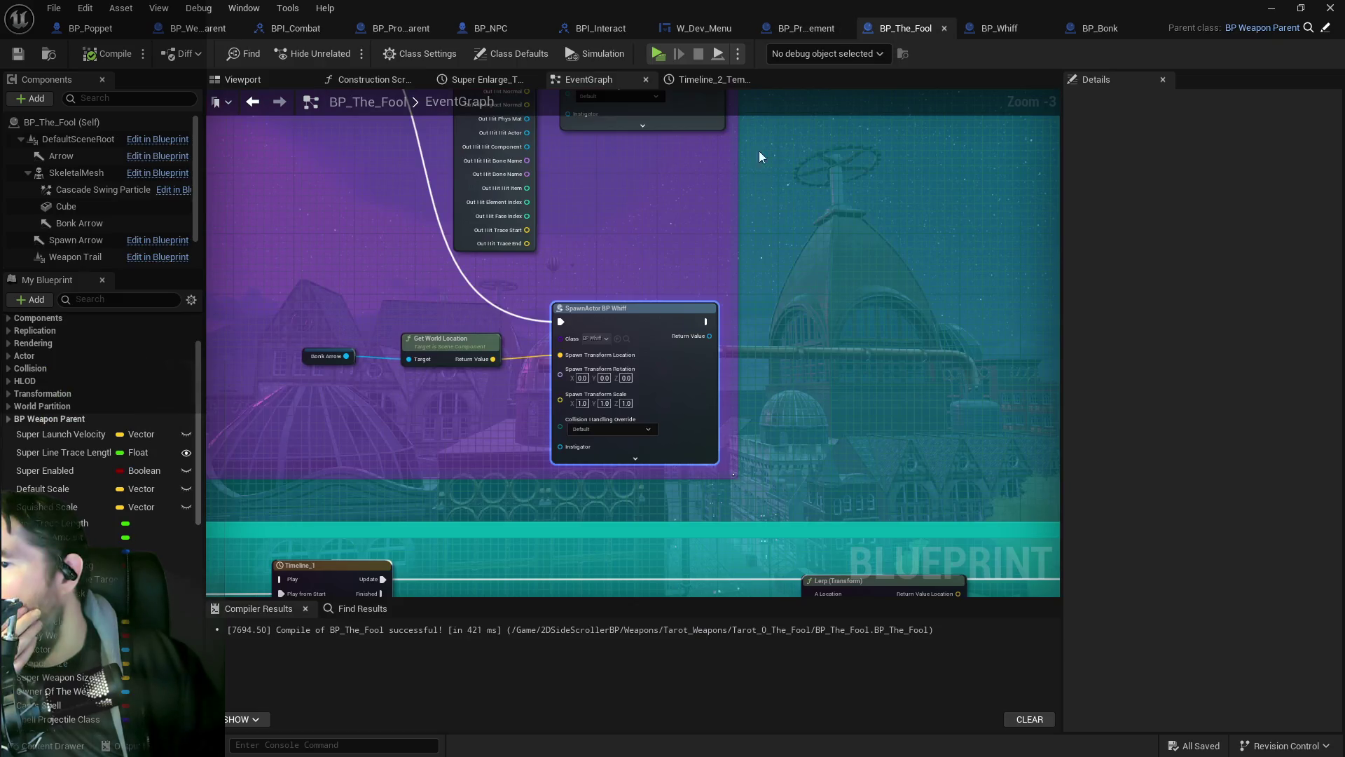
pyautogui.scroll(-3, 666, 315)
pyautogui.moveTo(324, 418)
pyautogui.mouseDown()
pyautogui.moveTo(812, 294)
pyautogui.moveTo(604, 244)
pyautogui.moveTo(655, 387)
pyautogui.moveTo(610, 271)
pyautogui.mouseUp()
pyautogui.moveTo(707, 477); pyautogui.dragTo(738, 220)
pyautogui.scroll(2, 738, 220)
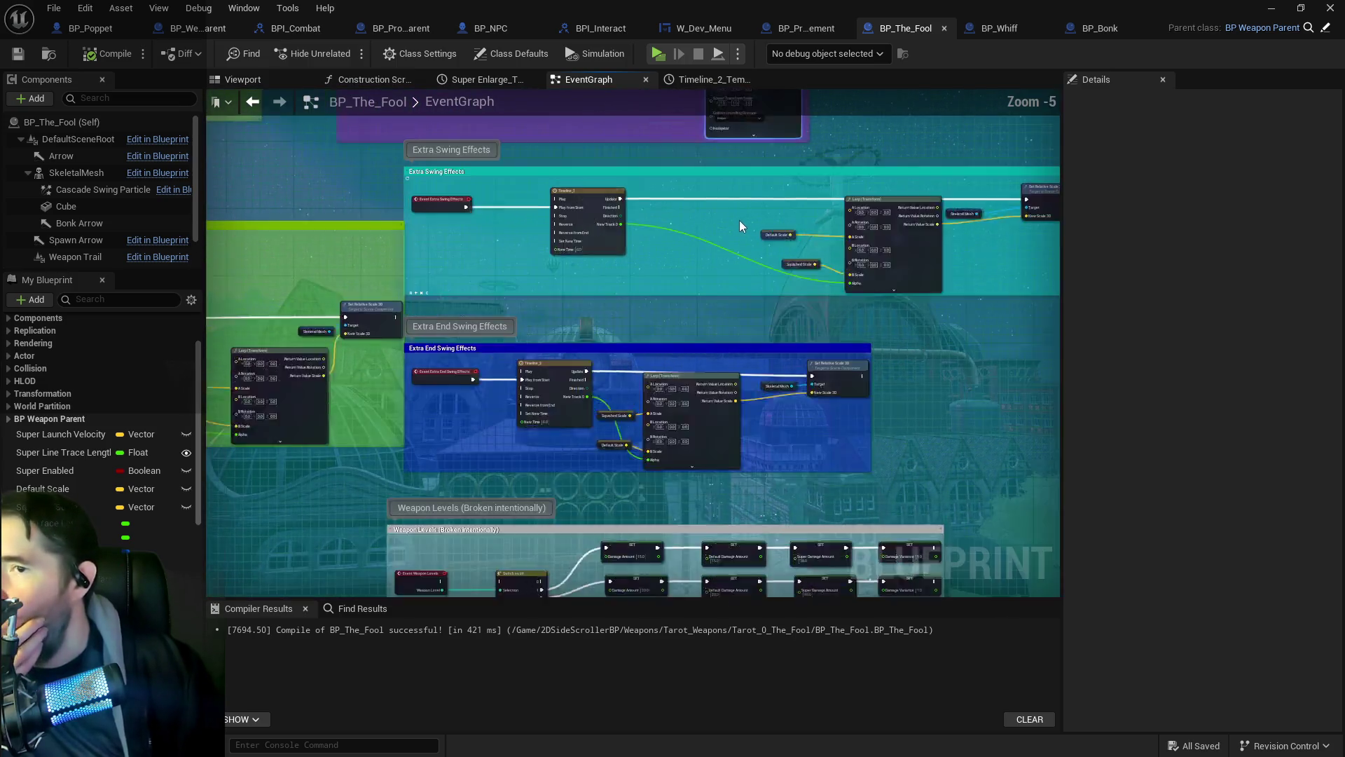
pyautogui.moveTo(751, 293)
pyautogui.mouseDown()
pyautogui.moveTo(598, 253)
pyautogui.moveTo(660, 210)
pyautogui.moveTo(728, 300)
pyautogui.moveTo(667, 209)
pyautogui.mouseUp()
# Step: Frame the Default Line Trace Length SET and Timeline_3 nodes beside the Squished Scale SET
pyautogui.scroll(-2, 576, 294)
pyautogui.moveTo(685, 358); pyautogui.dragTo(727, 384)
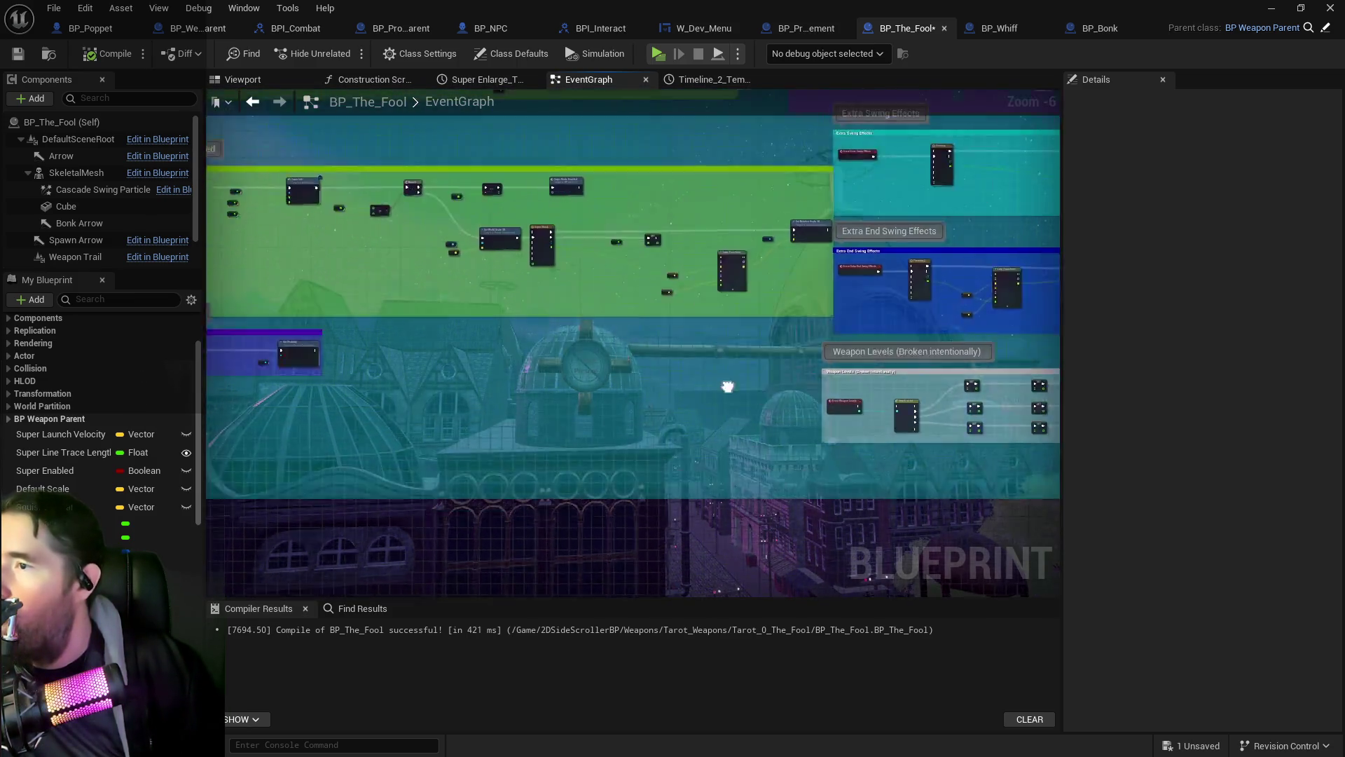
pyautogui.scroll(3, 586, 367)
pyautogui.moveTo(586, 367)
pyautogui.mouseDown()
pyautogui.moveTo(697, 334)
pyautogui.moveTo(677, 424)
pyautogui.mouseUp()
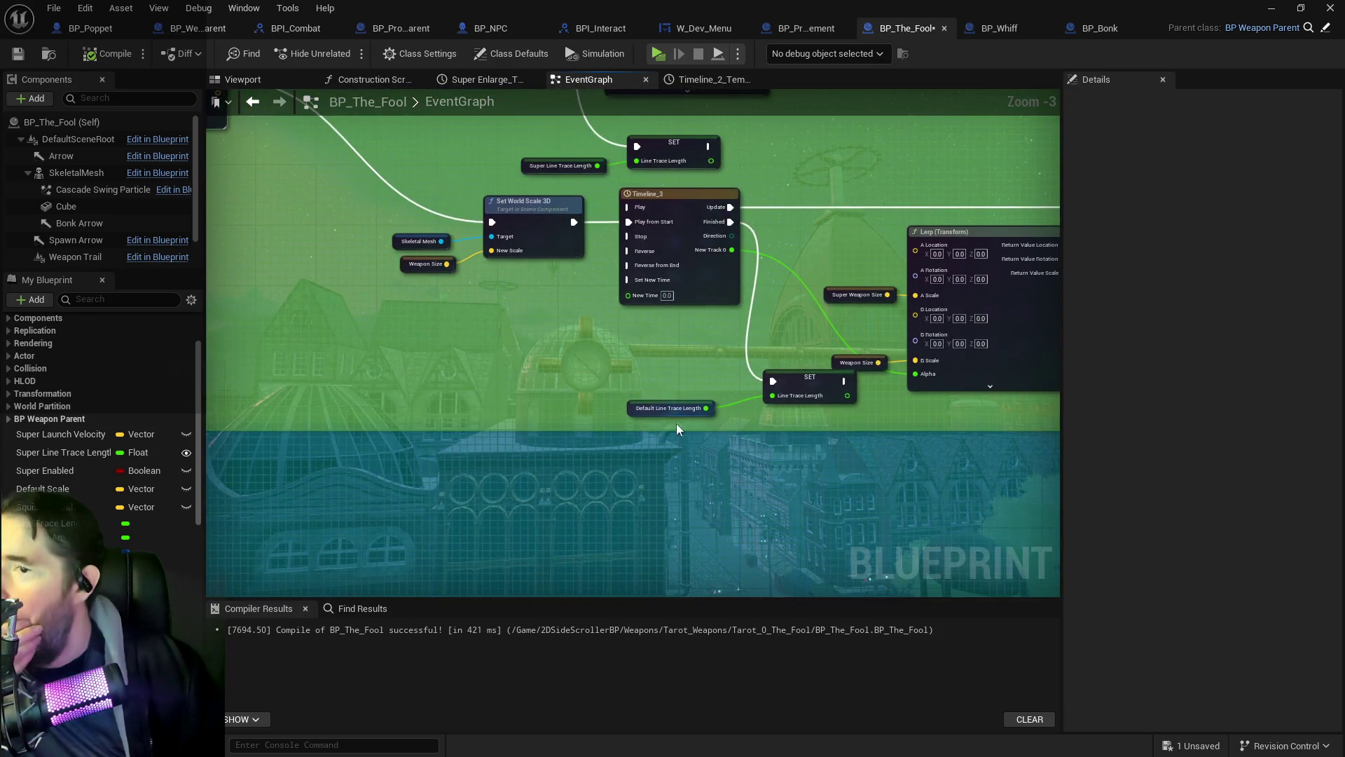
pyautogui.moveTo(793, 416); pyautogui.dragTo(792, 413)
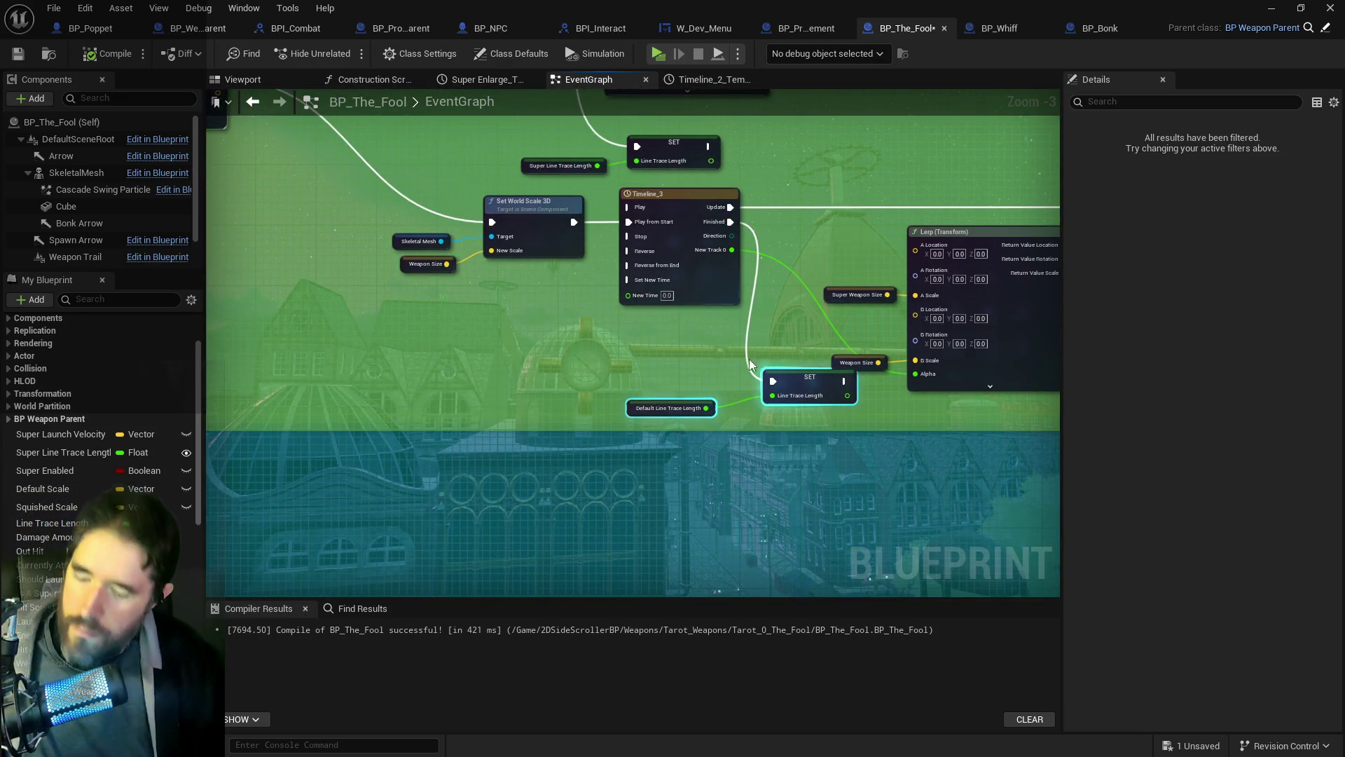
pyautogui.moveTo(629, 334)
pyautogui.mouseDown()
pyautogui.moveTo(703, 379)
pyautogui.moveTo(447, 378)
pyautogui.moveTo(700, 391)
pyautogui.moveTo(304, 378)
pyautogui.moveTo(667, 406)
pyautogui.moveTo(370, 386)
pyautogui.moveTo(799, 463)
pyautogui.mouseUp()
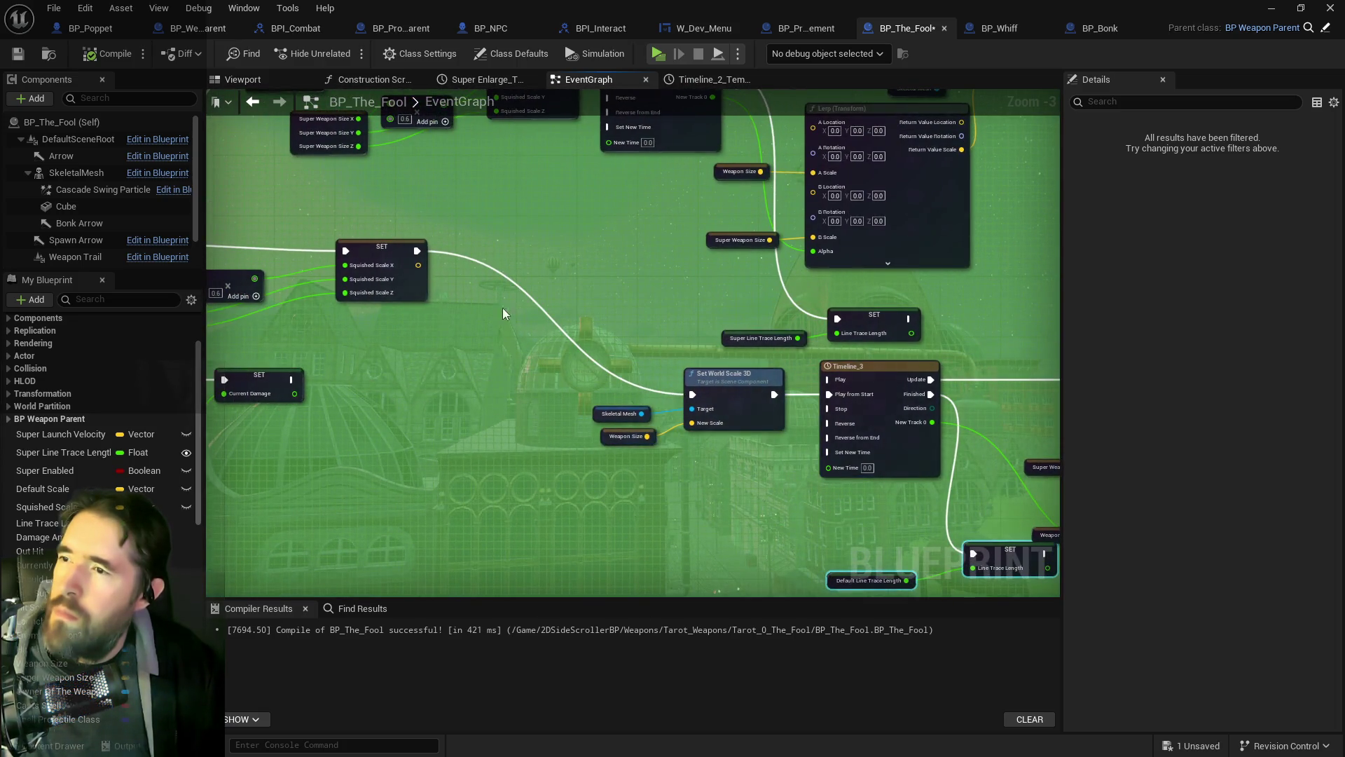
pyautogui.scroll(-3, 591, 360)
pyautogui.scroll(3, 636, 380)
pyautogui.scroll(-3, 799, 372)
pyautogui.scroll(3, 777, 363)
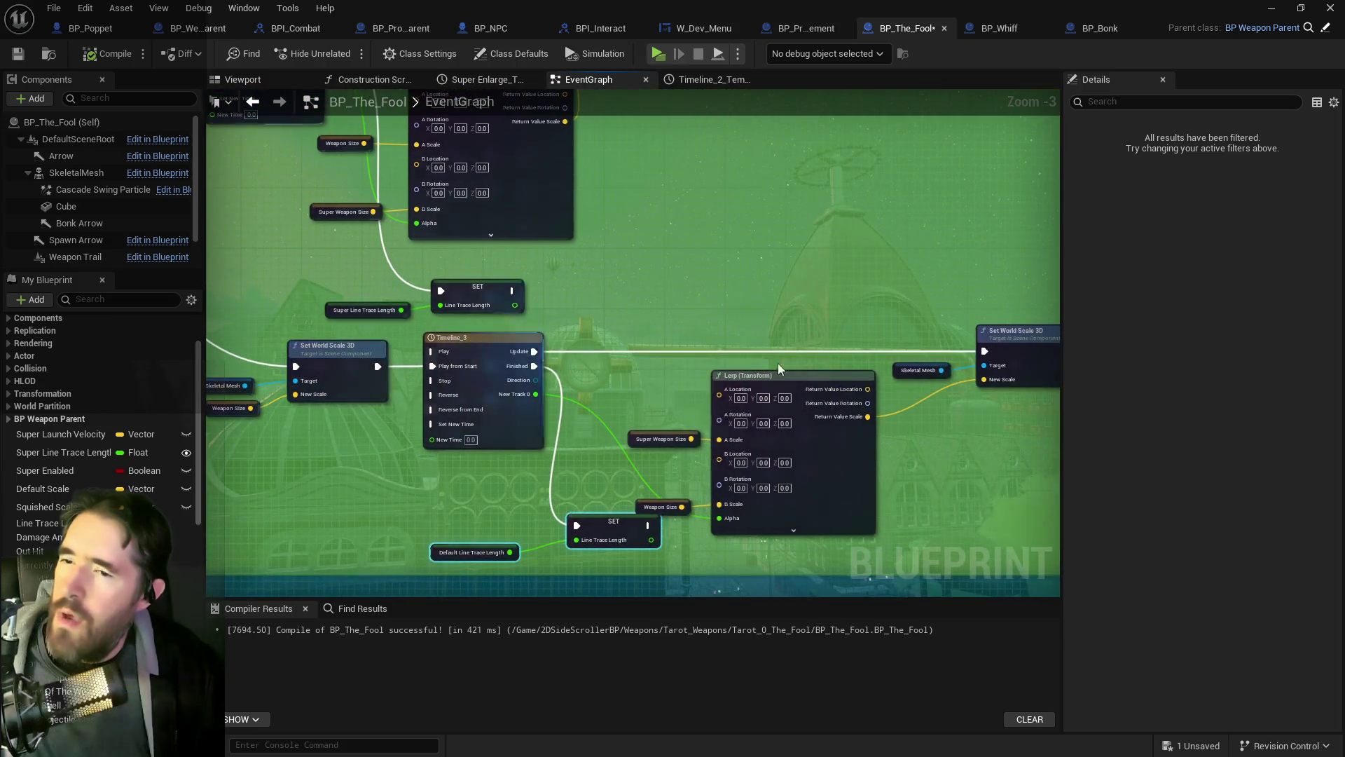
pyautogui.scroll(-2, 535, 521)
pyautogui.scroll(2, 500, 298)
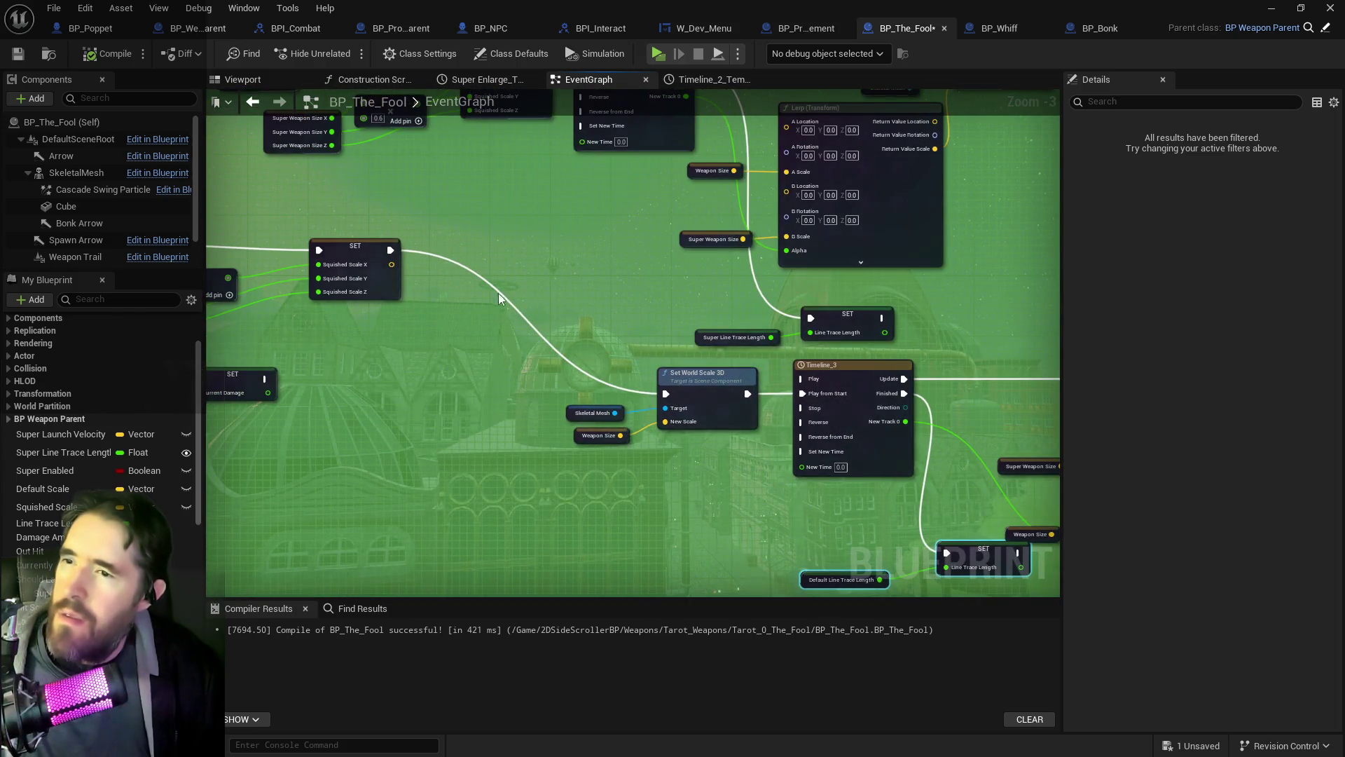
pyautogui.moveTo(390, 250)
pyautogui.mouseDown()
pyautogui.moveTo(900, 430)
pyautogui.moveTo(1000, 545)
pyautogui.mouseUp()
pyautogui.click(701, 375)
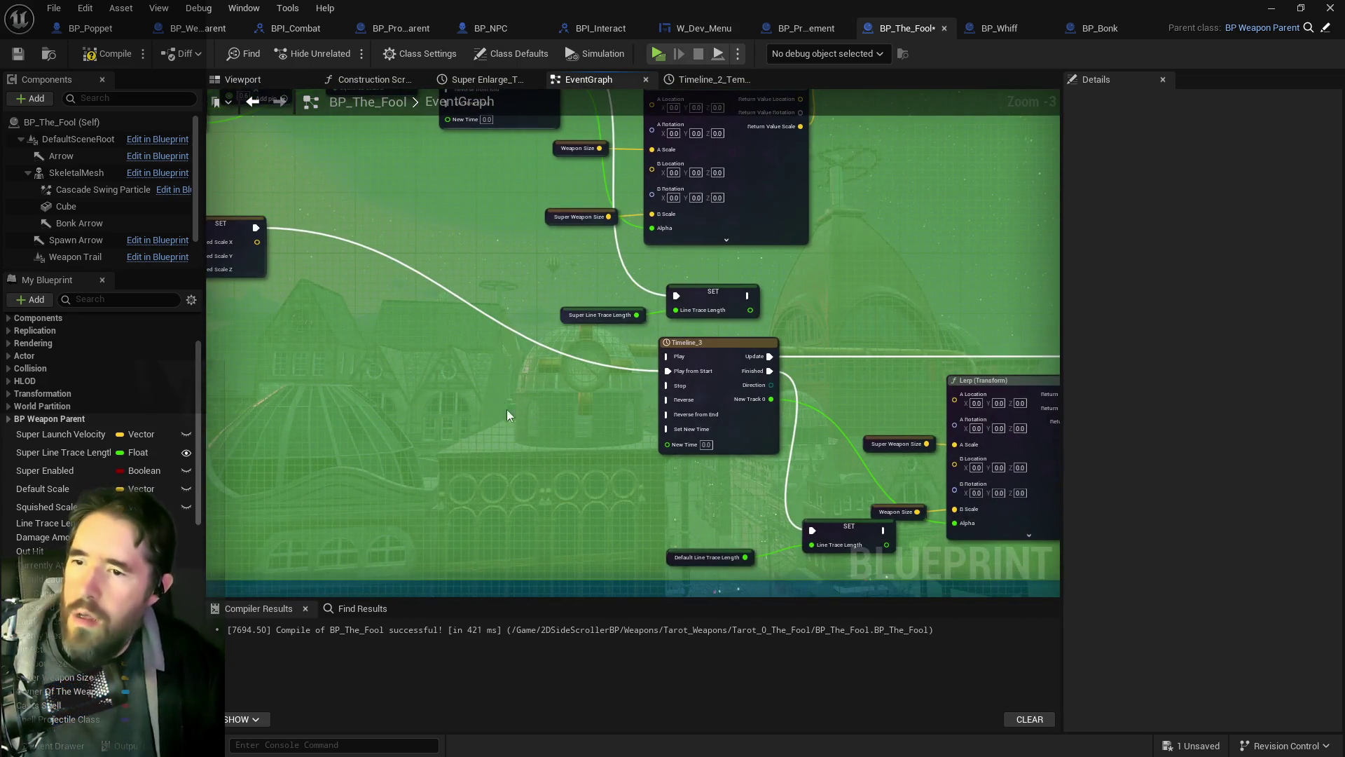
# Step: Paste a copy of the Line Trace Length getter and SET, wiring it to Timeline_3's Play from Start
pyautogui.moveTo(809, 582); pyautogui.dragTo(811, 482)
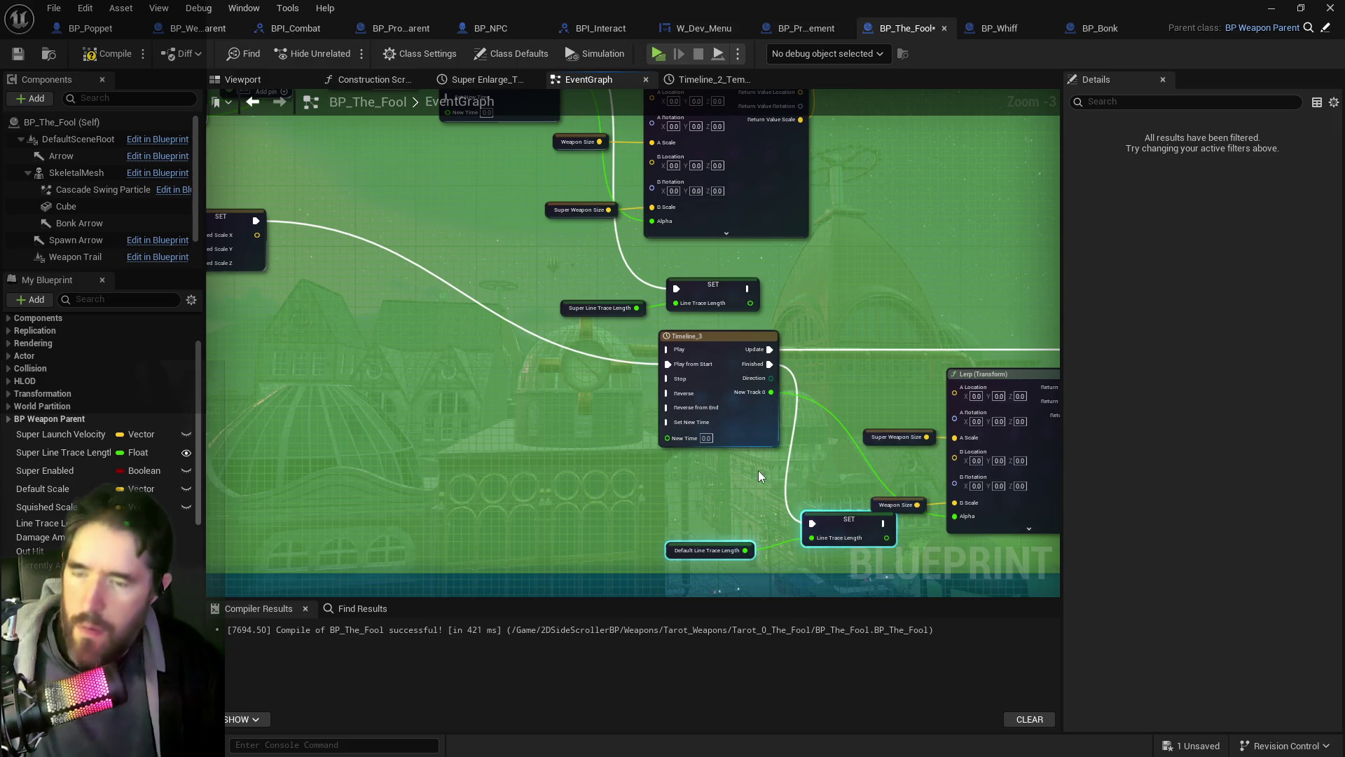
pyautogui.click(582, 396)
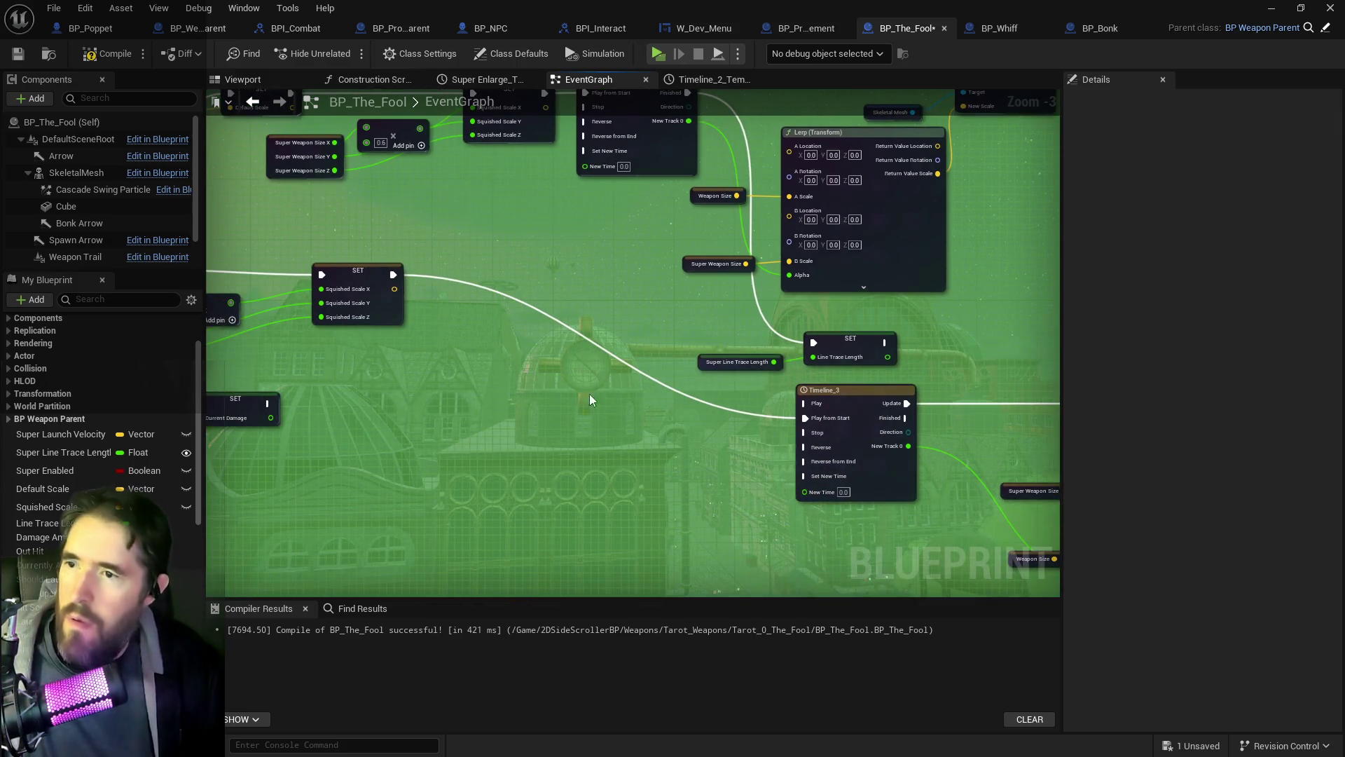
pyautogui.hotkey('ctrl', 'v')
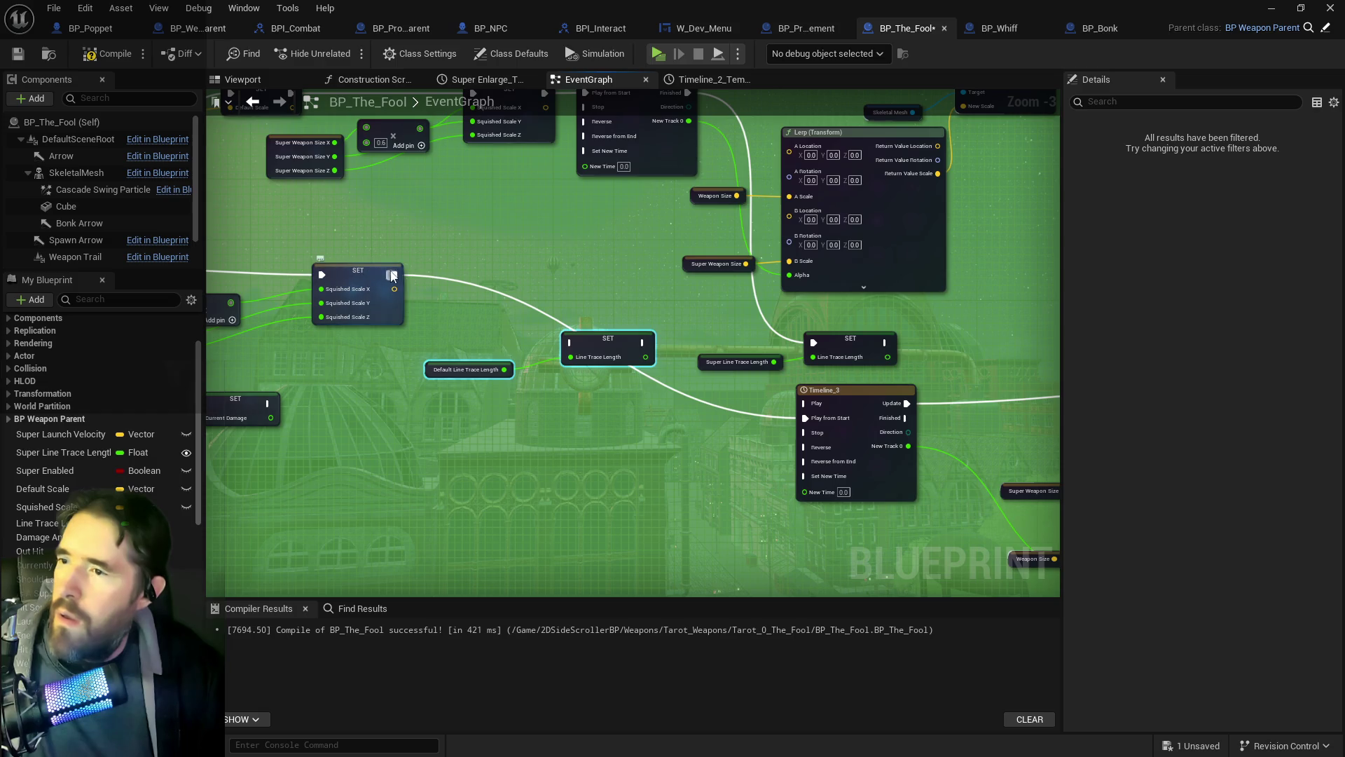
pyautogui.moveTo(393, 275)
pyautogui.mouseDown()
pyautogui.moveTo(623, 363)
pyautogui.moveTo(663, 343)
pyautogui.moveTo(803, 417)
pyautogui.mouseUp()
pyautogui.moveTo(744, 465); pyautogui.dragTo(779, 506)
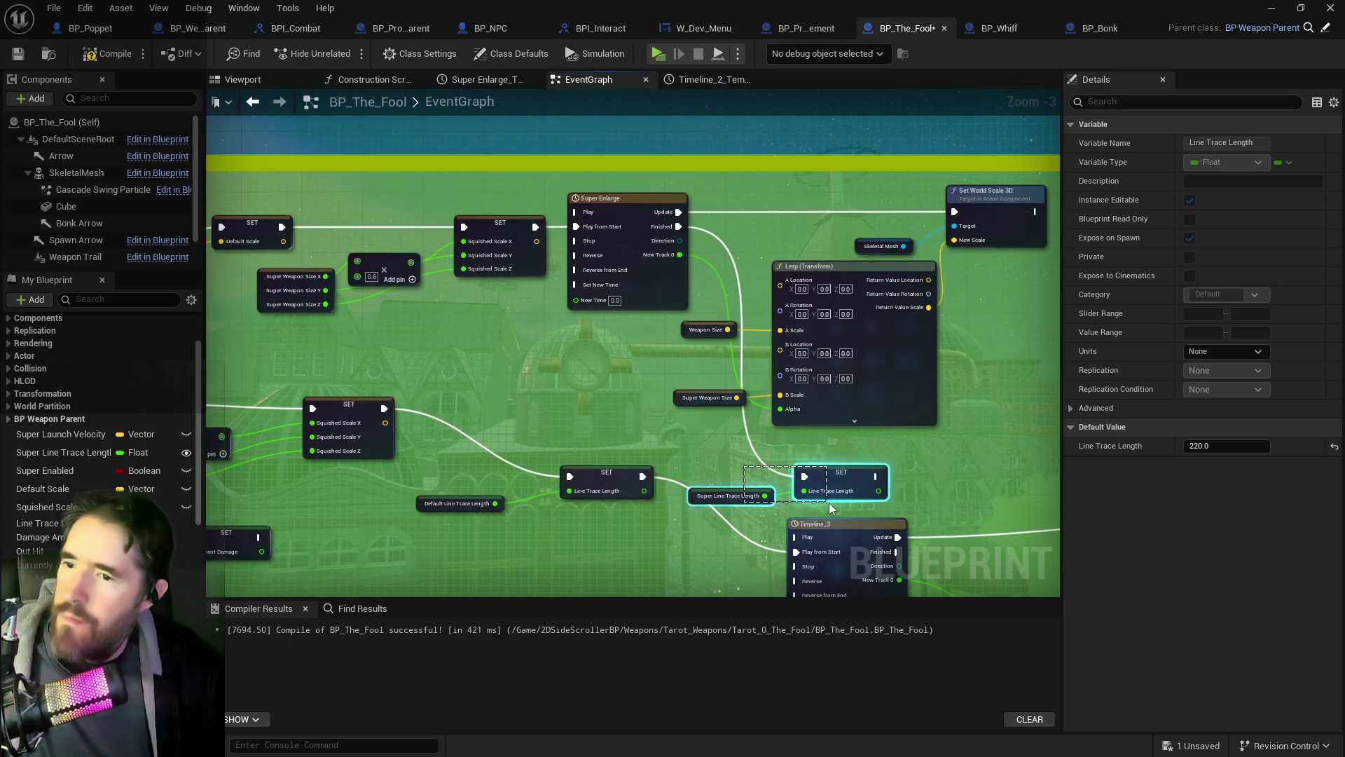
pyautogui.click(703, 440)
pyautogui.moveTo(703, 440)
pyautogui.mouseDown()
pyautogui.moveTo(778, 512)
pyautogui.moveTo(686, 421)
pyautogui.mouseUp()
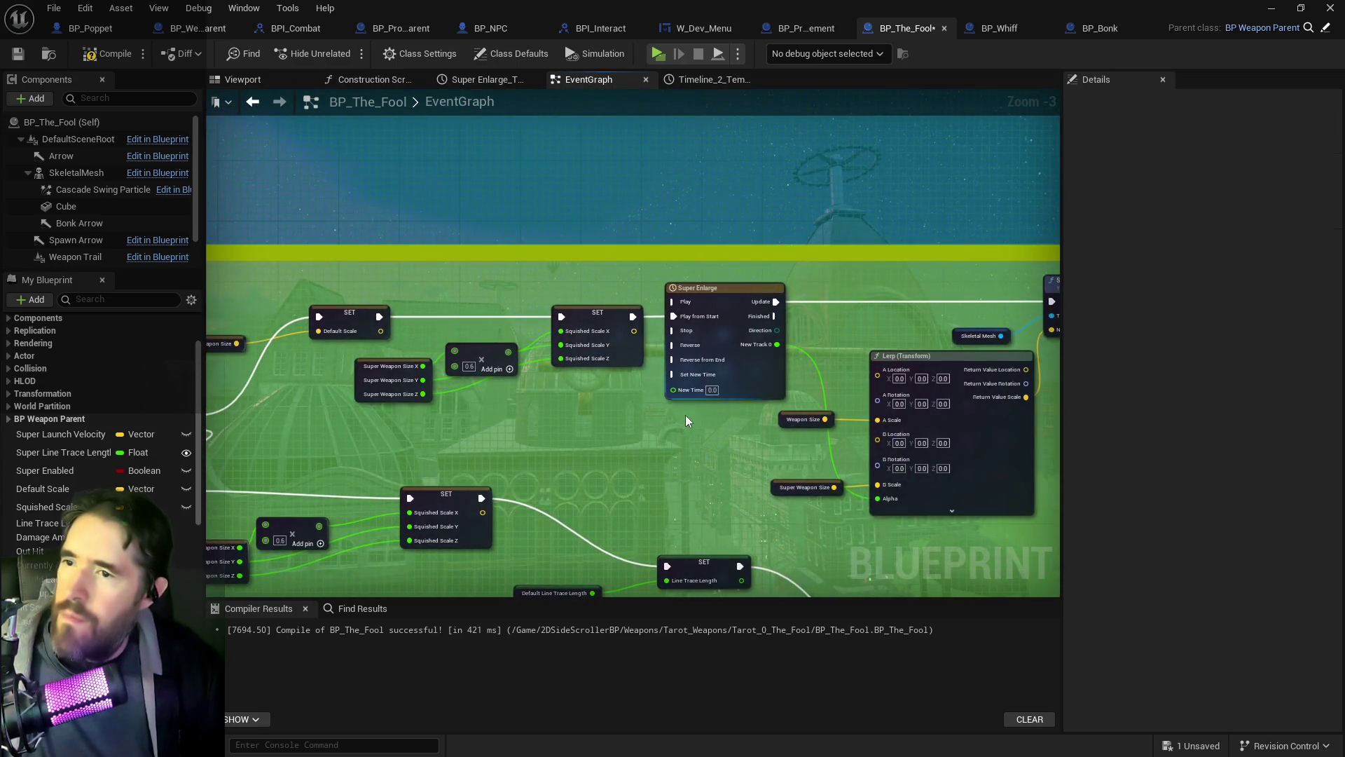
# Step: Undo a stray comment move, shift Super Enlarge and Lerp right, and insert a pasted SET Line Trace Length after Squished Scale
pyautogui.moveTo(510, 409); pyautogui.dragTo(715, 413)
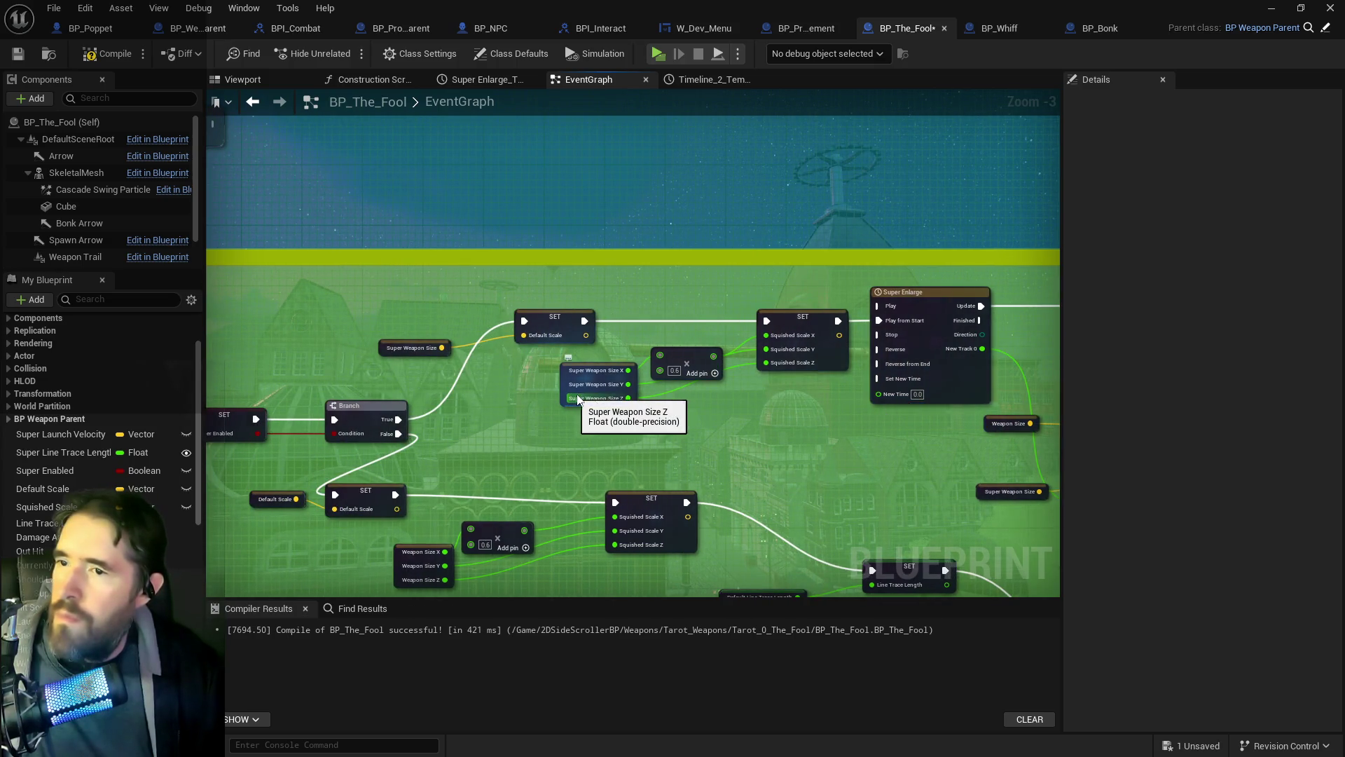
pyautogui.scroll(-1, 618, 426)
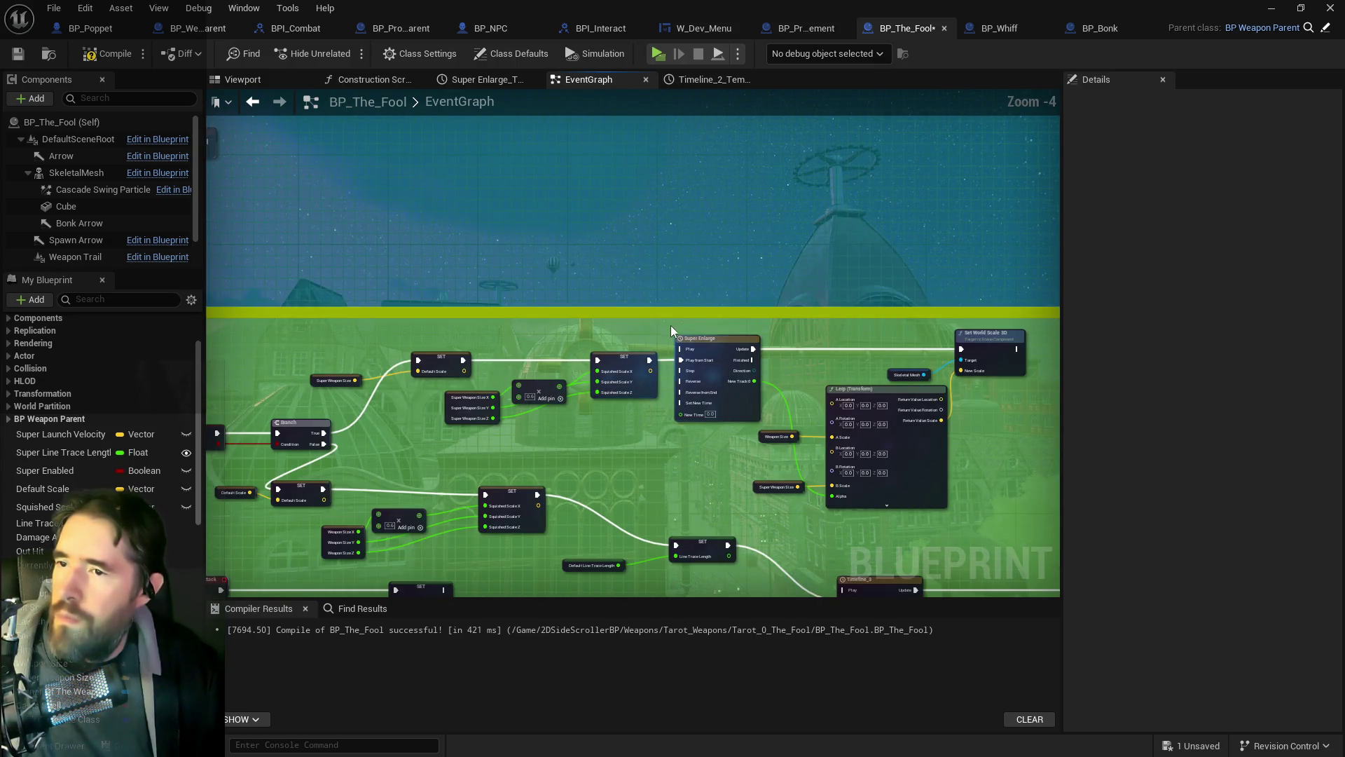
pyautogui.moveTo(671, 330)
pyautogui.mouseDown()
pyautogui.moveTo(672, 434)
pyautogui.moveTo(700, 375)
pyautogui.moveTo(775, 376)
pyautogui.moveTo(718, 494)
pyautogui.mouseUp()
pyautogui.hotkey('ctrl', 'z')
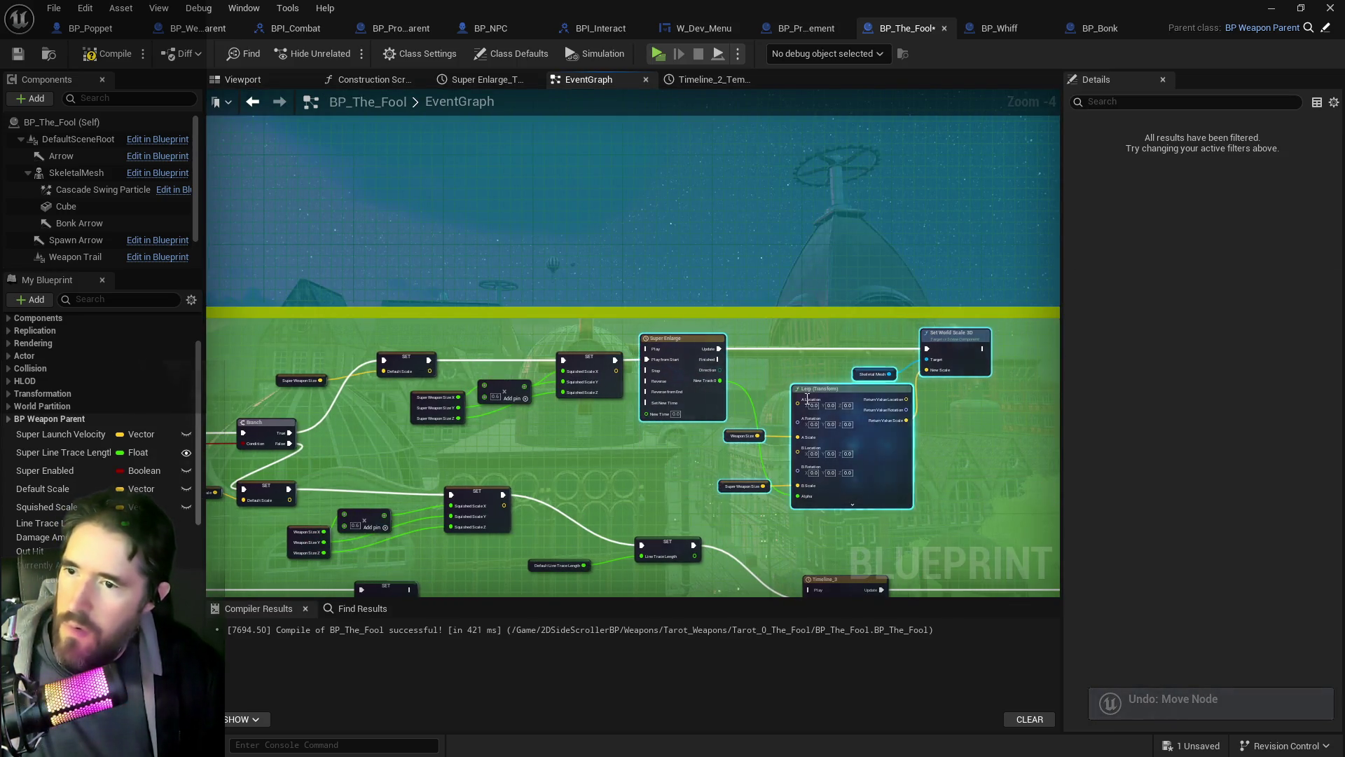
pyautogui.moveTo(688, 344); pyautogui.dragTo(845, 344)
pyautogui.click(757, 384)
pyautogui.hotkey('ctrl', 'v')
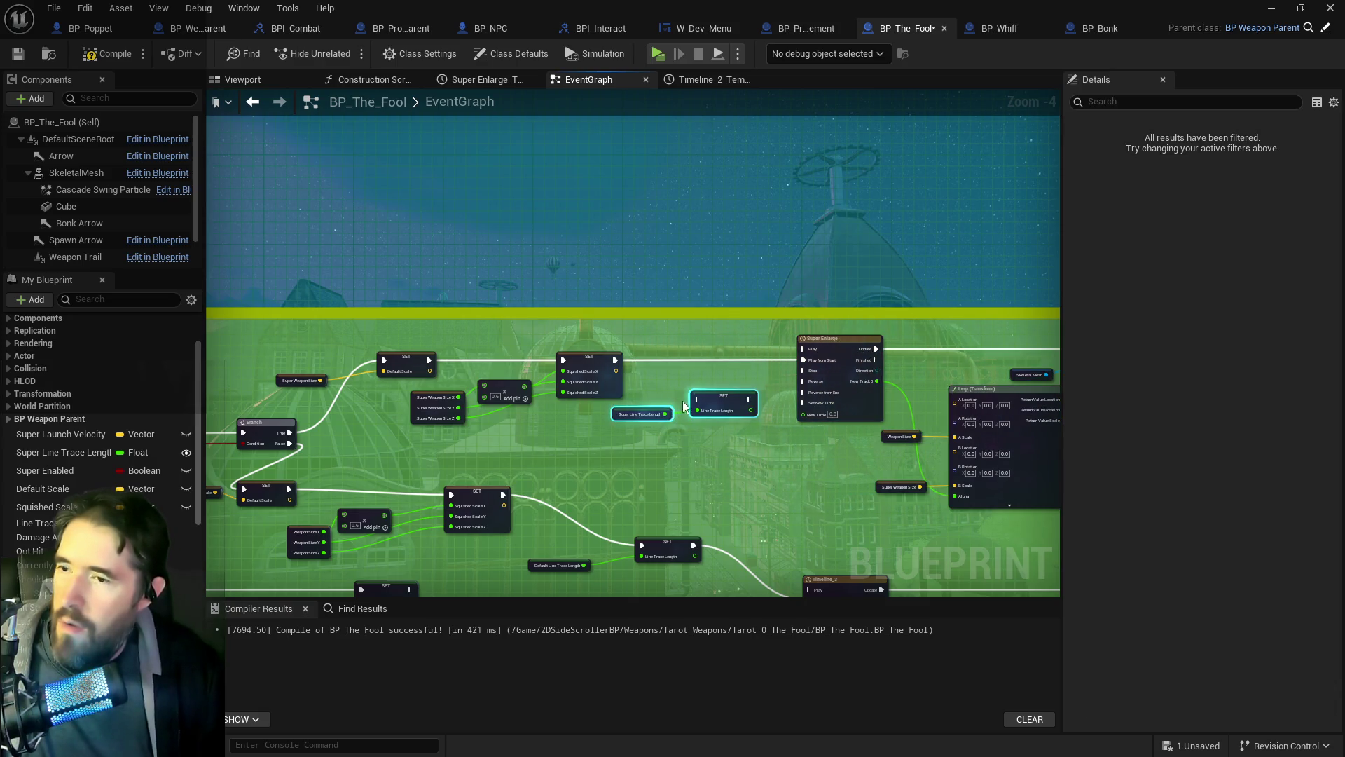
pyautogui.moveTo(733, 390); pyautogui.dragTo(747, 384)
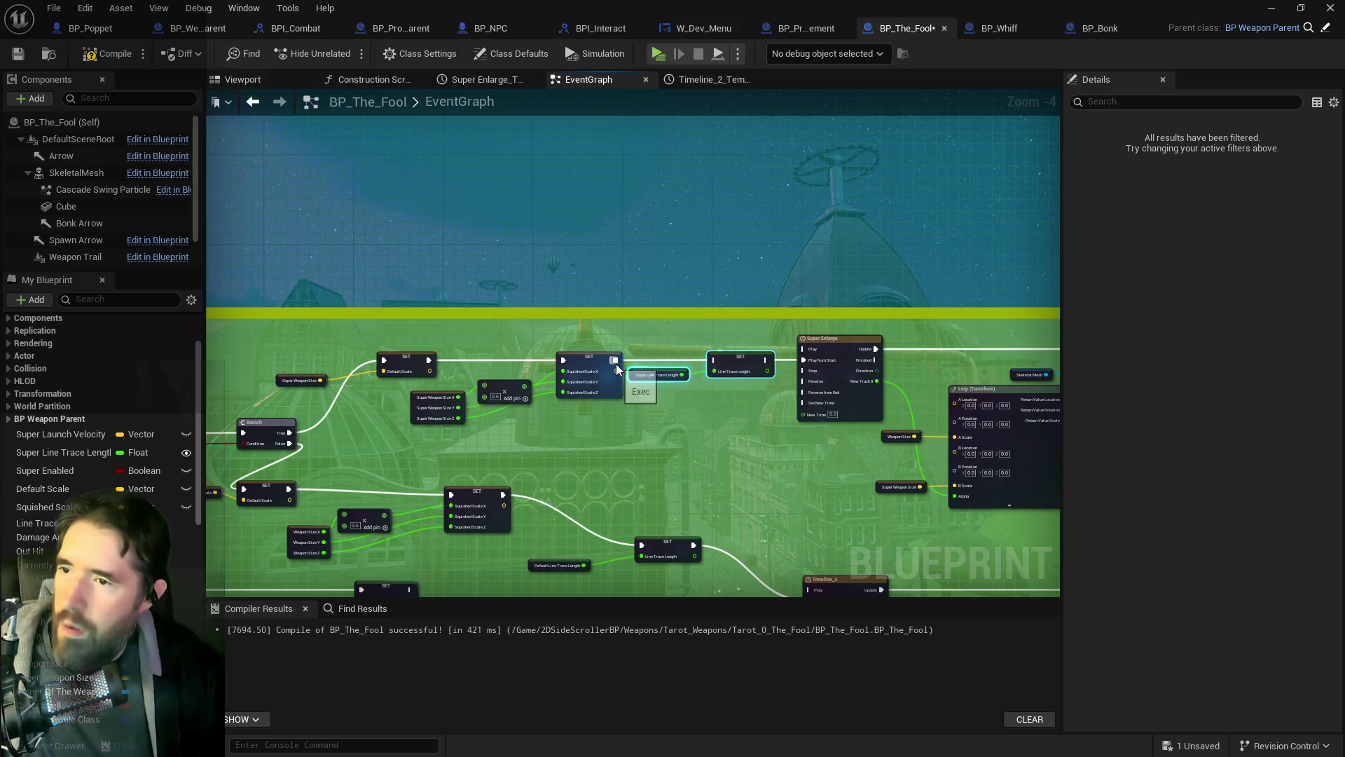
pyautogui.moveTo(617, 370); pyautogui.dragTo(802, 367)
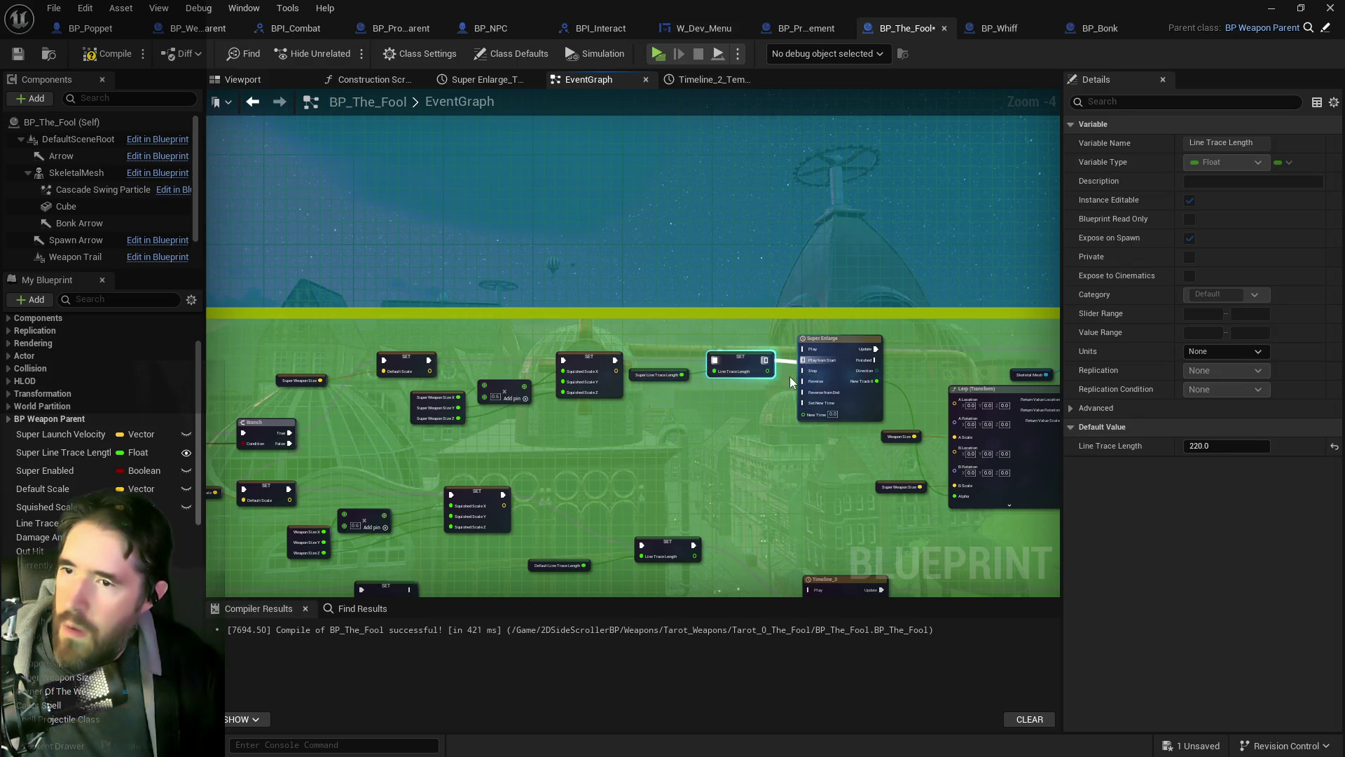
# Step: Select every node in the Super Attack comment group
pyautogui.scroll(-4, 791, 381)
pyautogui.moveTo(745, 459)
pyautogui.mouseDown()
pyautogui.moveTo(835, 490)
pyautogui.moveTo(935, 500)
pyautogui.mouseUp()
pyautogui.moveTo(509, 372); pyautogui.dragTo(424, 308)
pyautogui.scroll(7, 424, 309)
# Step: Reselect the Super Attack group's nodes and pan toward the Super Mode Enabled group
pyautogui.click(459, 427)
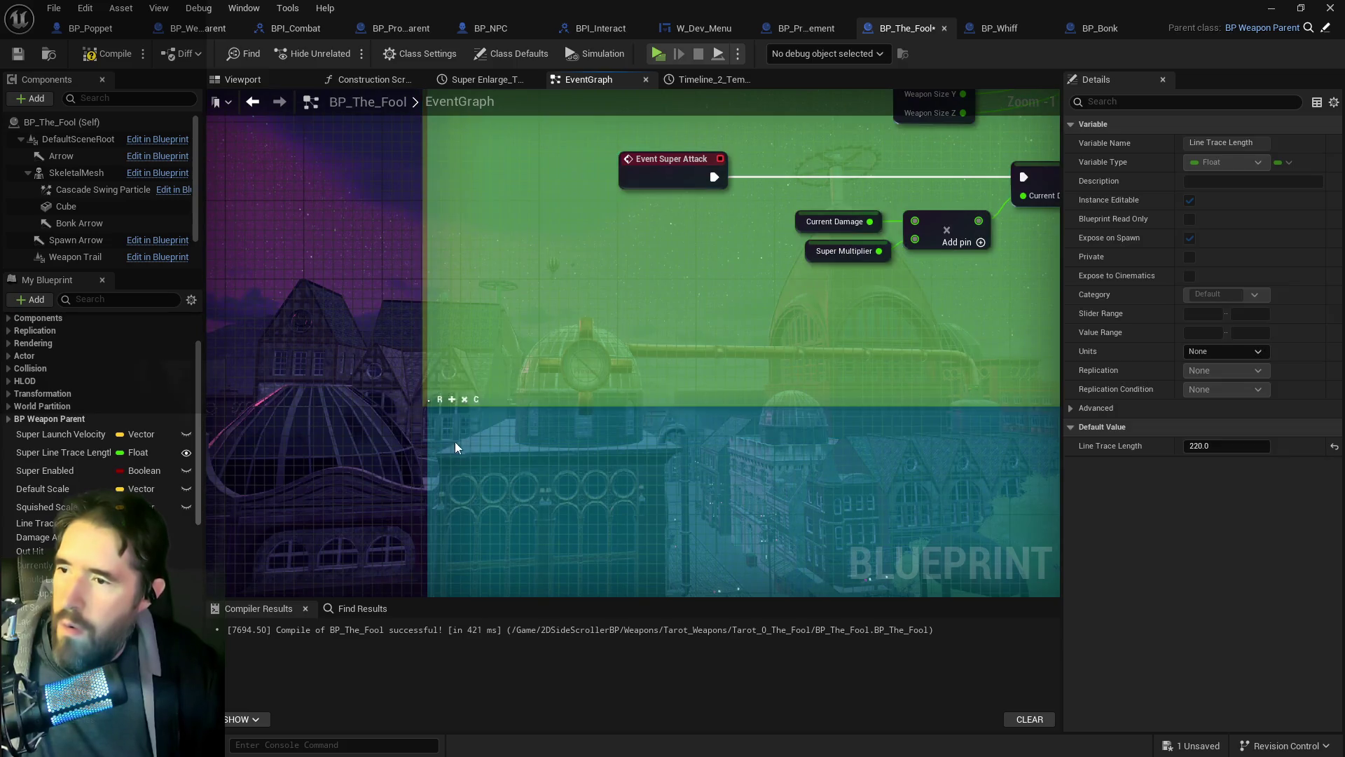
pyautogui.scroll(-9, 459, 427)
pyautogui.scroll(9, 549, 451)
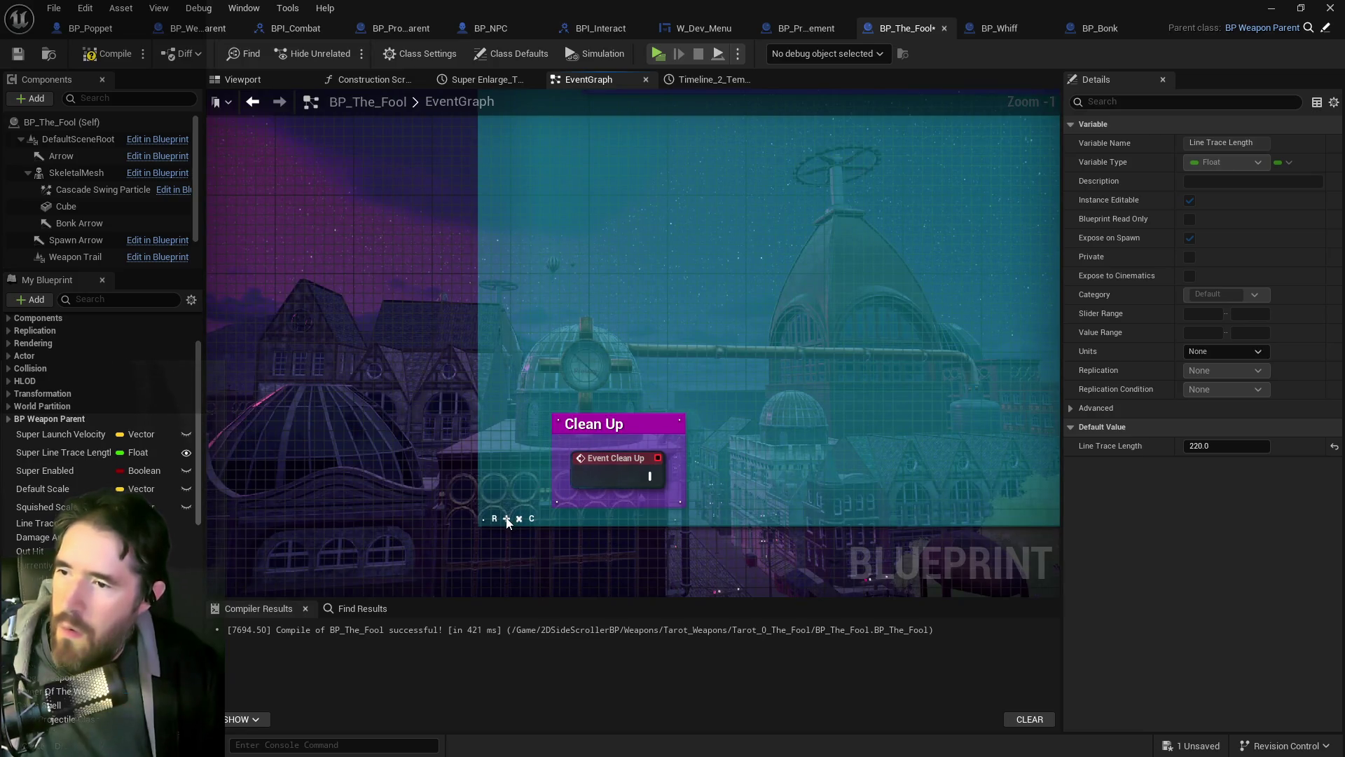
pyautogui.scroll(-5, 531, 408)
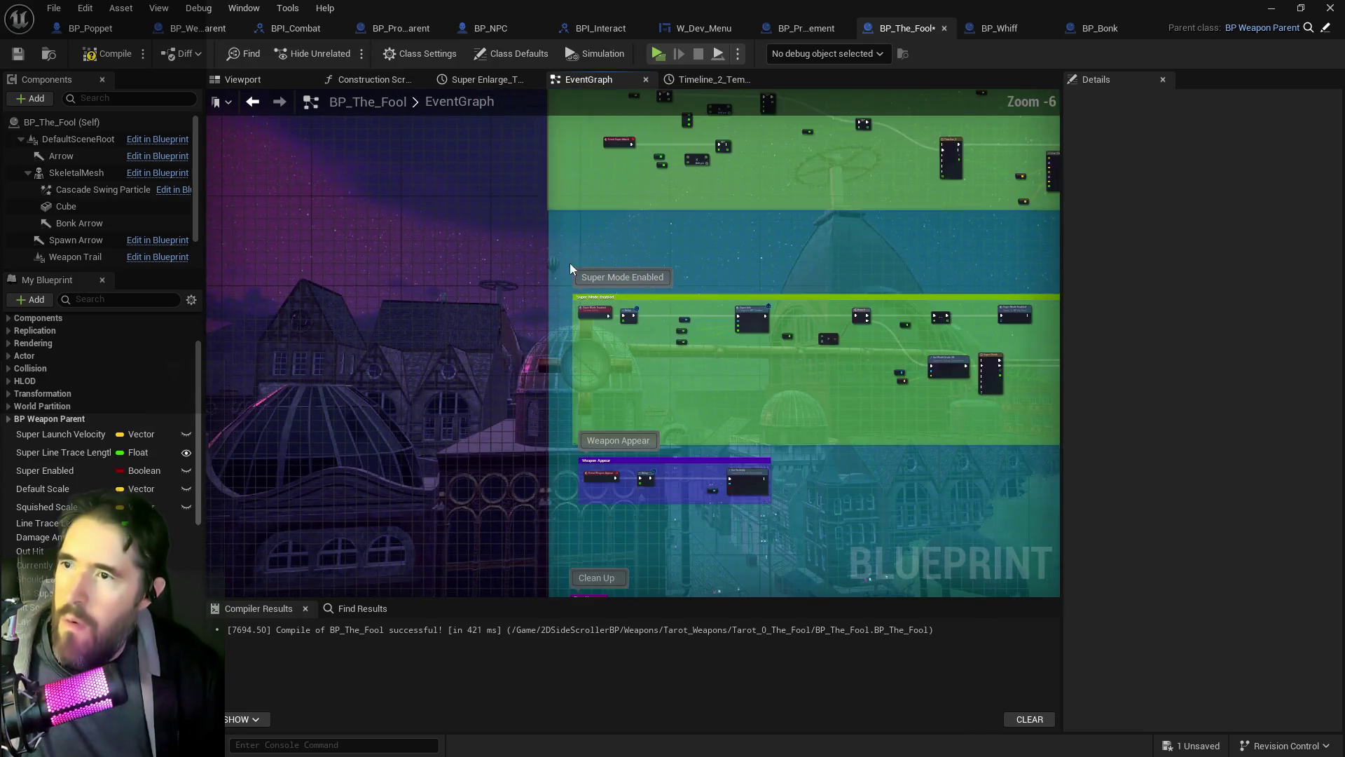
pyautogui.moveTo(524, 241)
pyautogui.mouseDown()
pyautogui.moveTo(707, 412)
pyautogui.moveTo(1039, 469)
pyautogui.moveTo(969, 483)
pyautogui.moveTo(966, 460)
pyautogui.mouseUp()
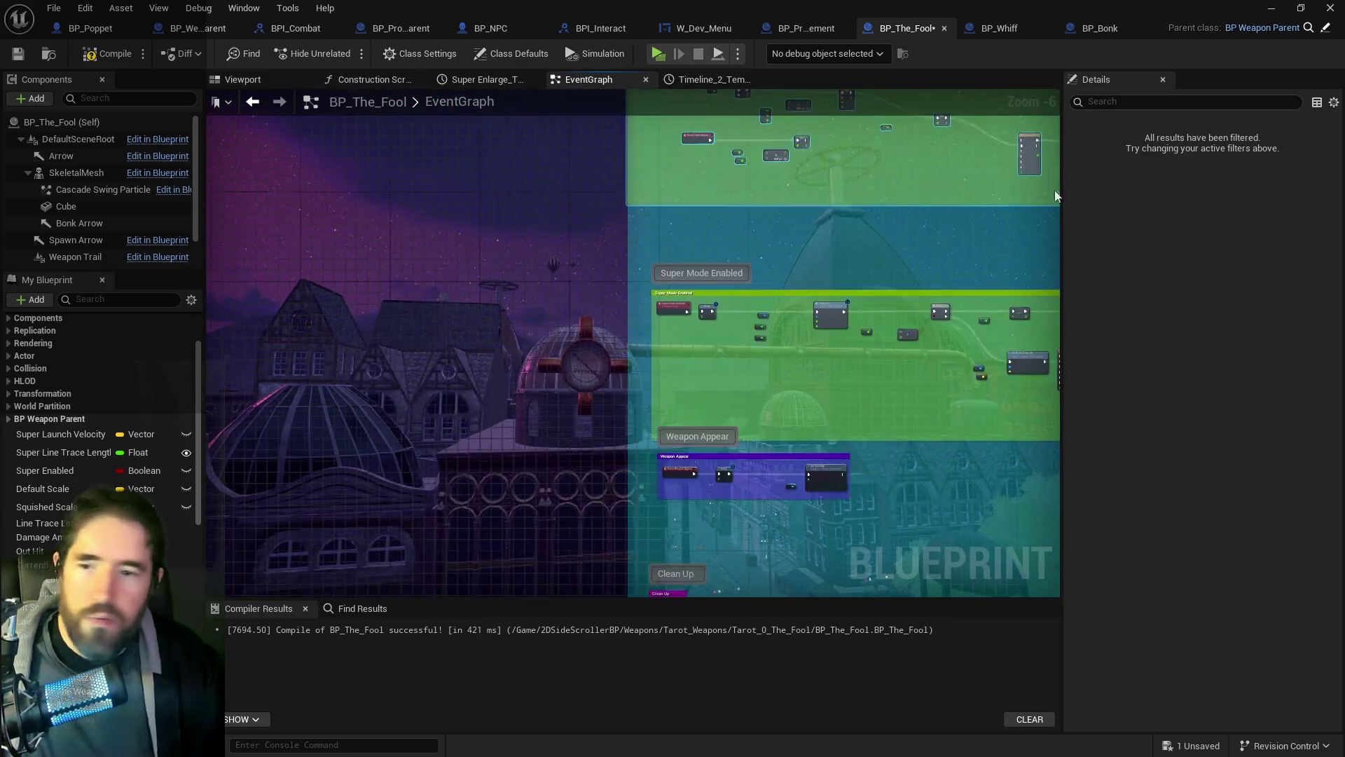
pyautogui.scroll(6, 618, 322)
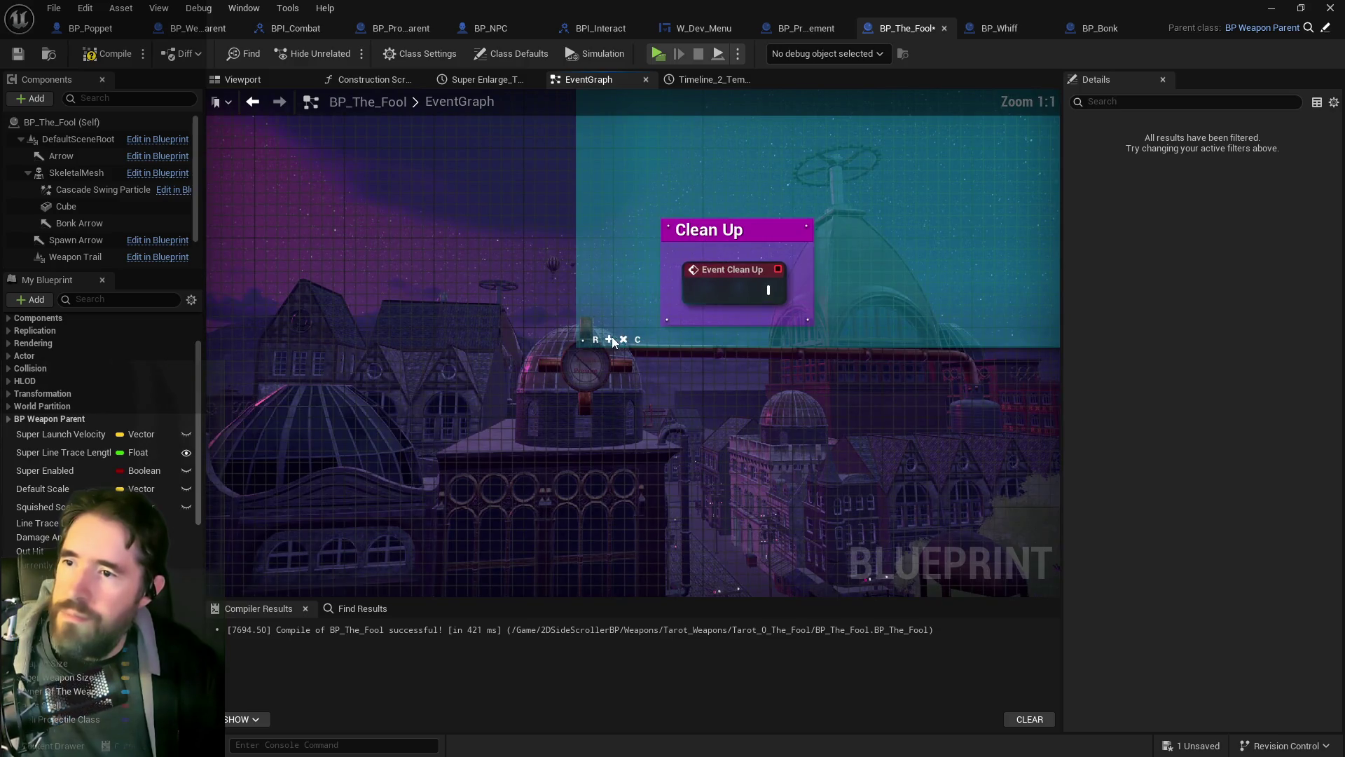
pyautogui.scroll(-5, 612, 341)
pyautogui.moveTo(615, 276)
pyautogui.mouseDown()
pyautogui.moveTo(659, 168)
pyautogui.moveTo(658, 390)
pyautogui.moveTo(615, 450)
pyautogui.moveTo(692, 220)
pyautogui.moveTo(657, 288)
pyautogui.moveTo(693, 271)
pyautogui.moveTo(676, 281)
pyautogui.mouseUp()
# Step: Delete the Super Attack comment, restore it with Edit > Undo, and save BP_The_Fool
pyautogui.press('Delete')
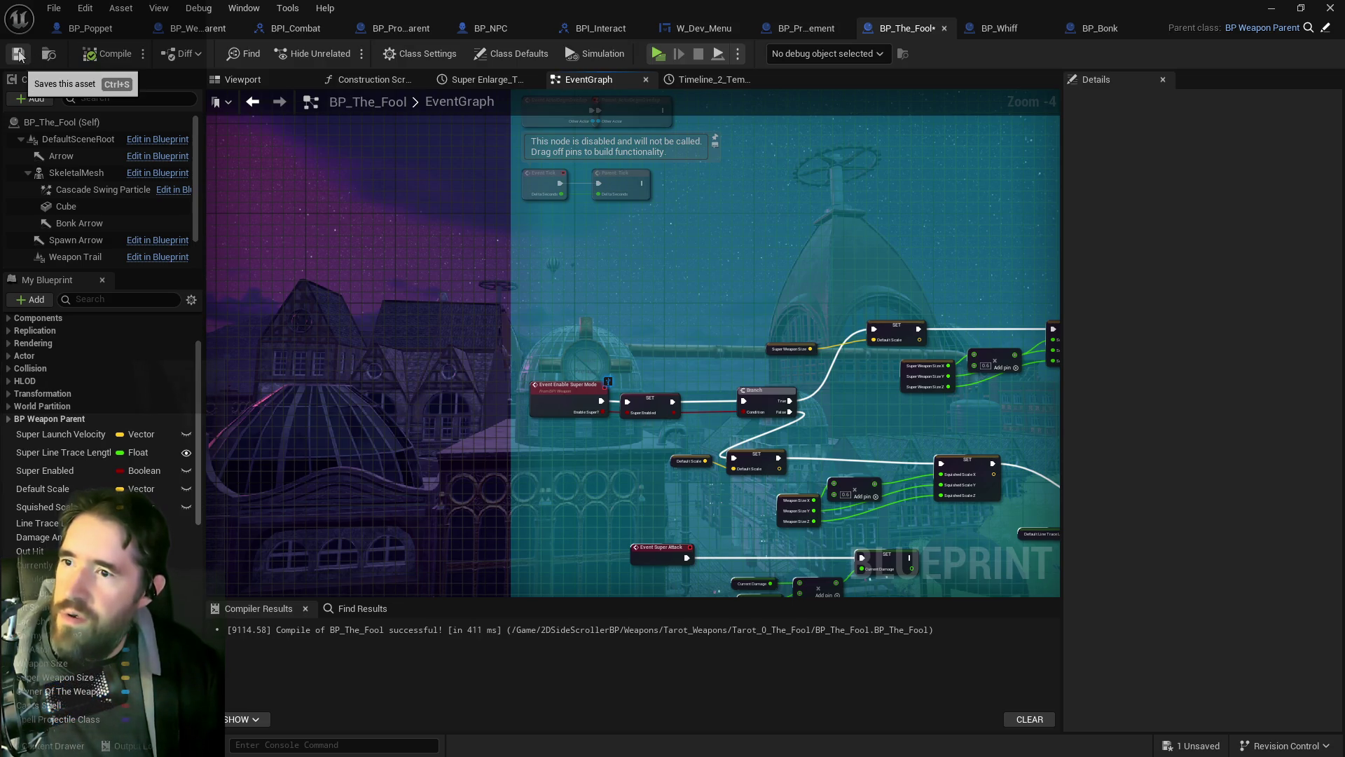
pyautogui.click(85, 10)
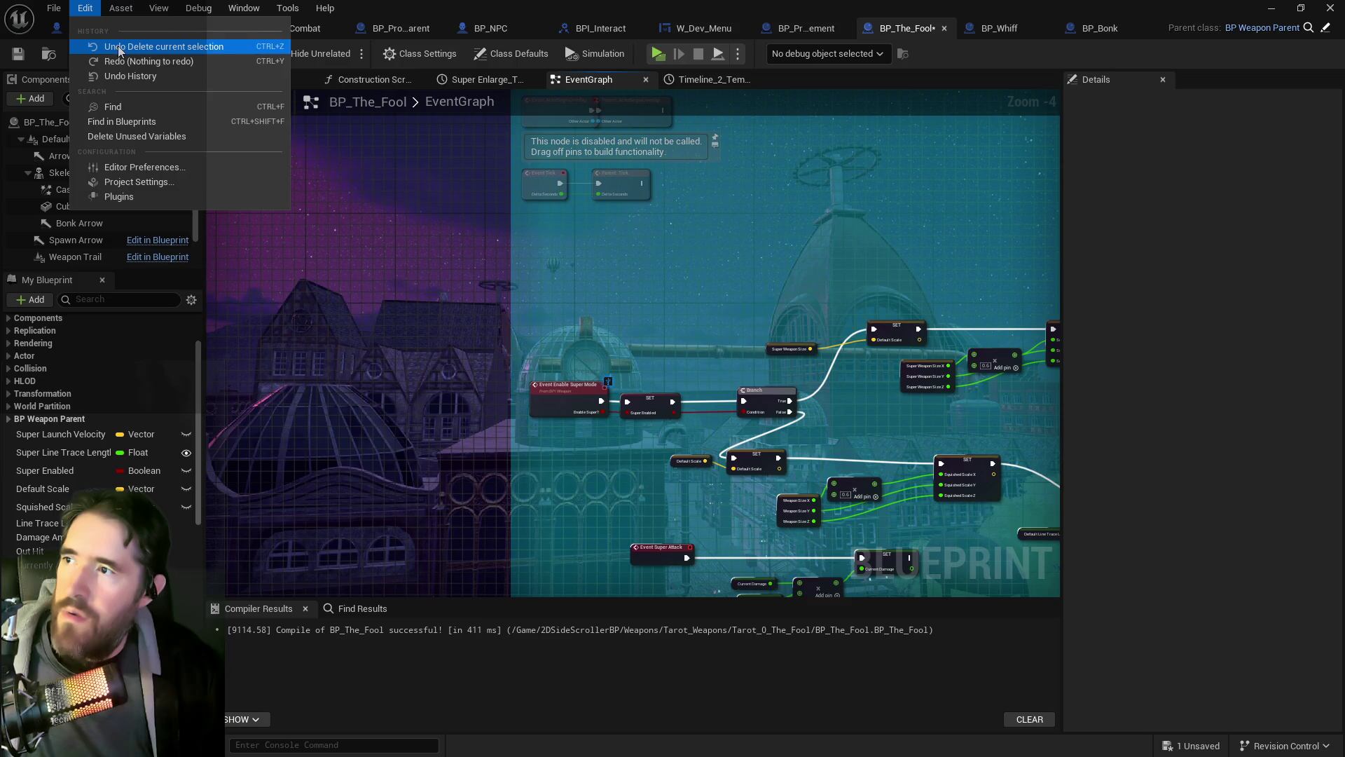
pyautogui.click(108, 45)
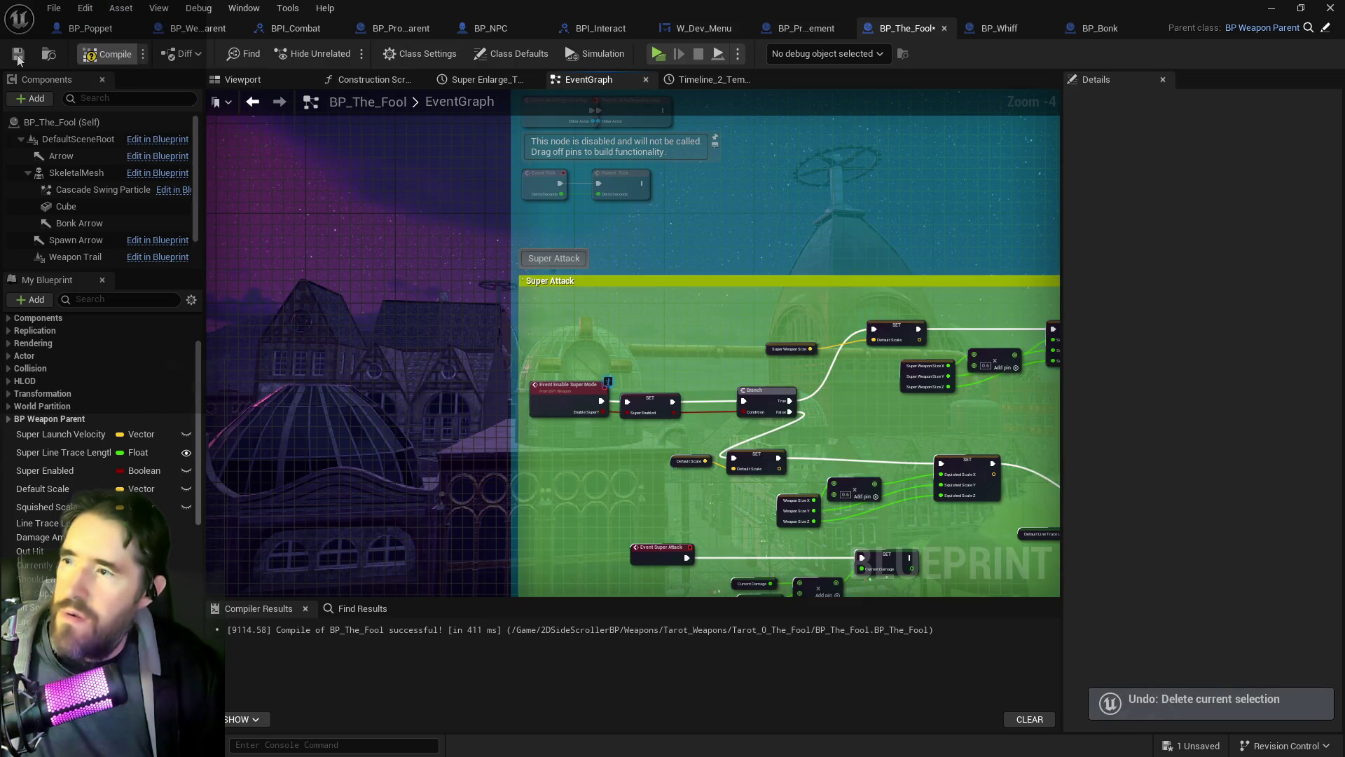
pyautogui.hotkey('ctrl', 's')
pyautogui.scroll(-2, 561, 246)
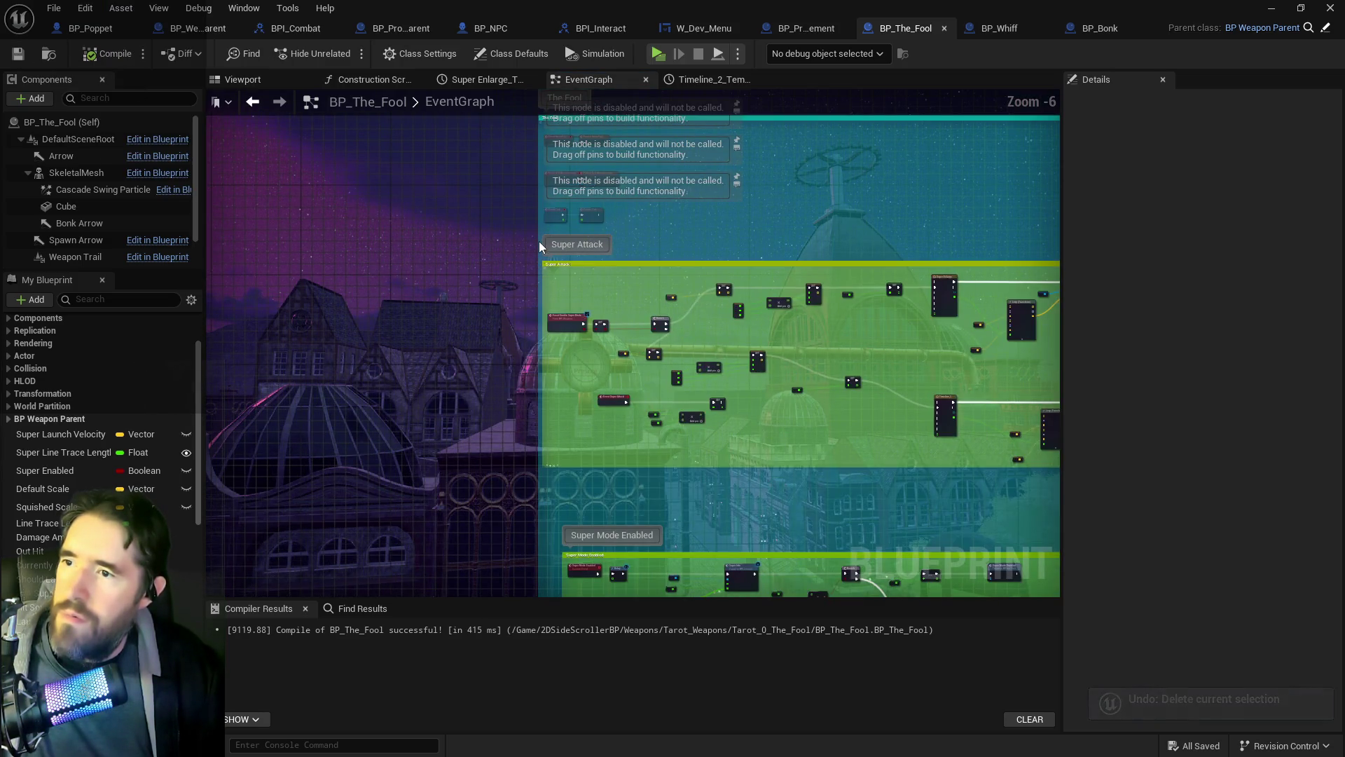
pyautogui.moveTo(547, 262)
pyautogui.mouseDown()
pyautogui.moveTo(1086, 487)
pyautogui.moveTo(970, 505)
pyautogui.moveTo(799, 491)
pyautogui.moveTo(746, 457)
pyautogui.mouseUp()
# Step: Shift the Super Attack group, then undo the accidental comment deletion and the move
pyautogui.scroll(7, 747, 456)
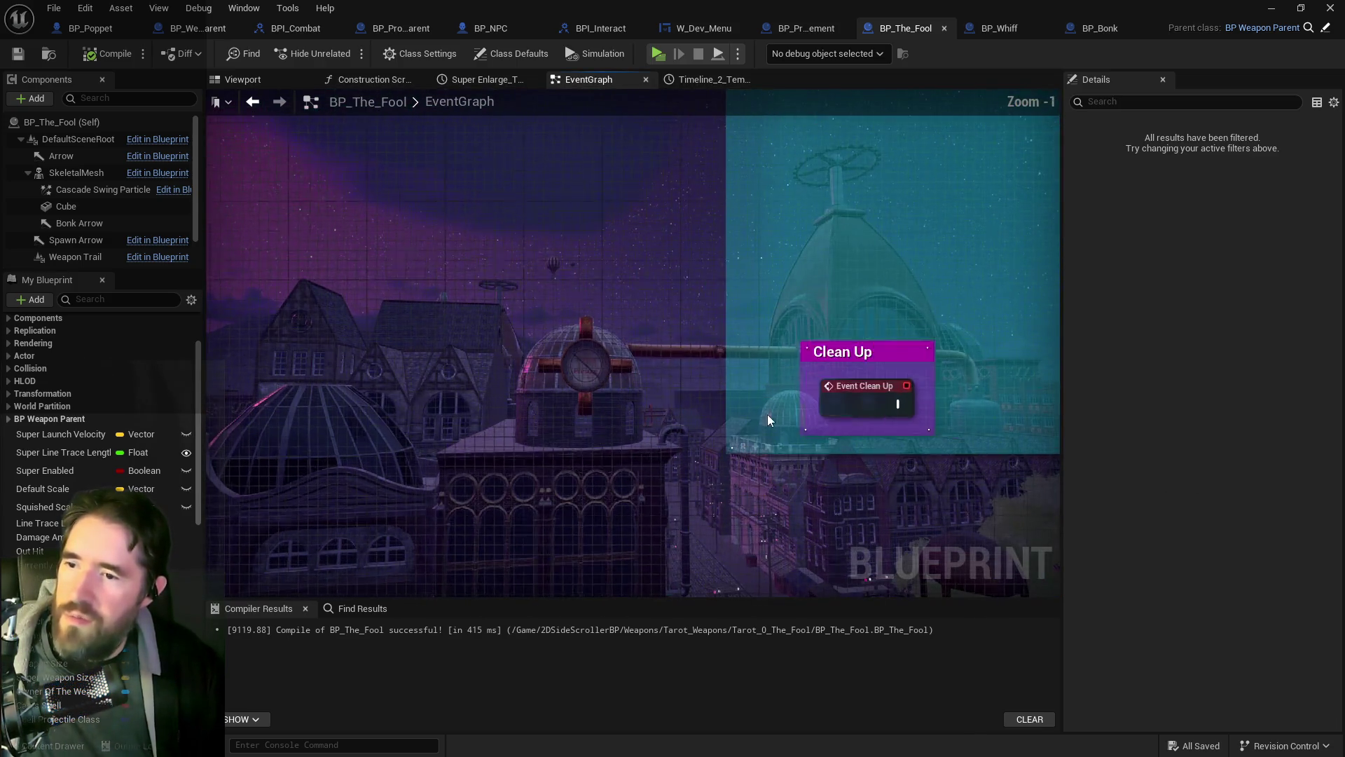
pyautogui.scroll(-6, 754, 456)
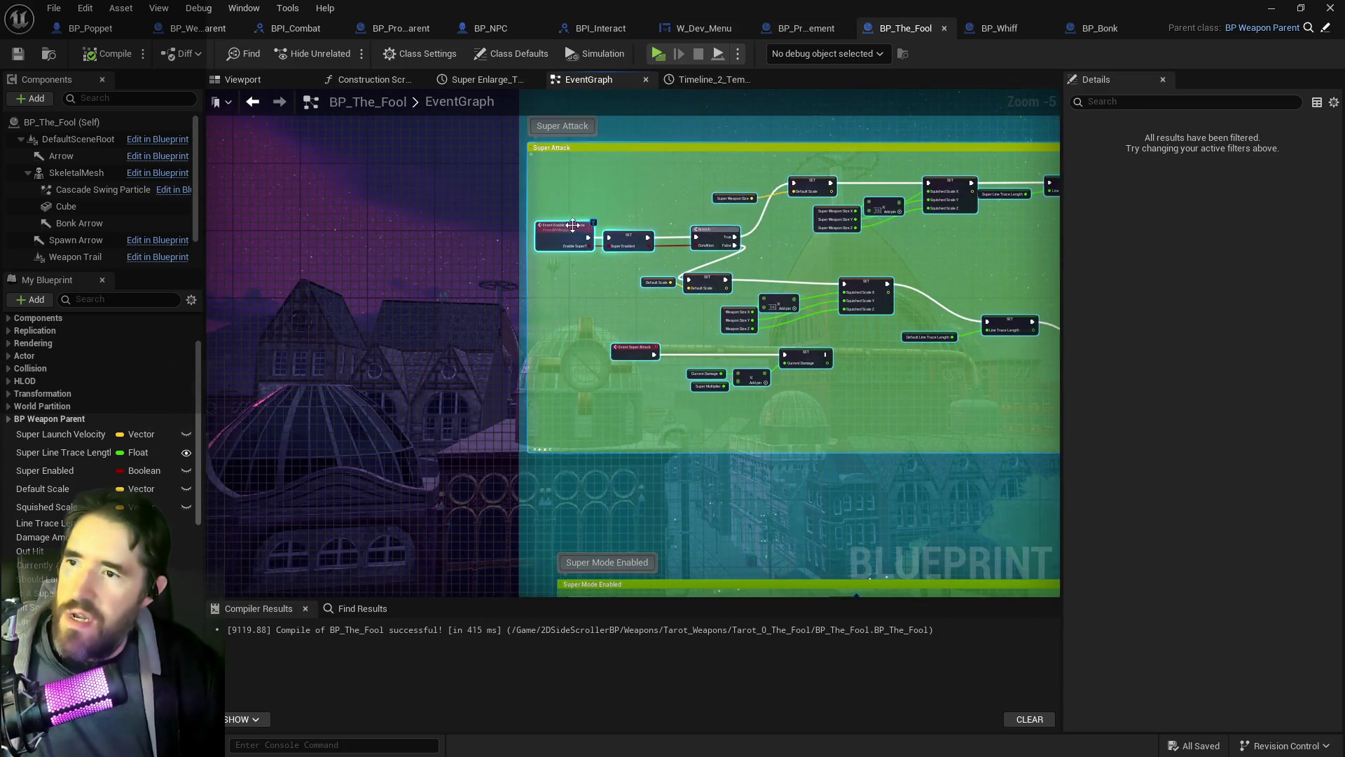
pyautogui.moveTo(631, 143)
pyautogui.mouseDown()
pyautogui.moveTo(596, 223)
pyautogui.moveTo(581, 181)
pyautogui.moveTo(653, 191)
pyautogui.moveTo(641, 192)
pyautogui.moveTo(649, 178)
pyautogui.mouseUp()
pyautogui.press('Delete')
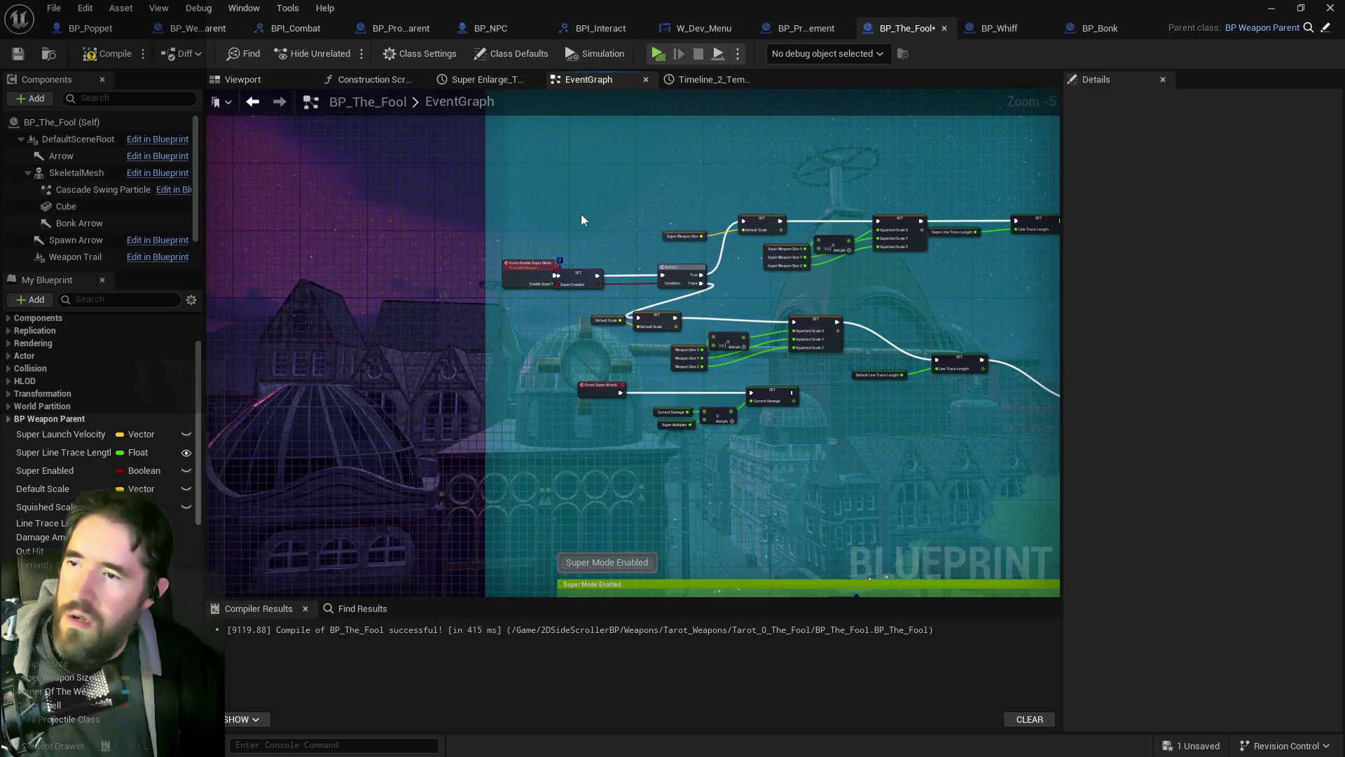
pyautogui.click(85, 8)
pyautogui.click(108, 43)
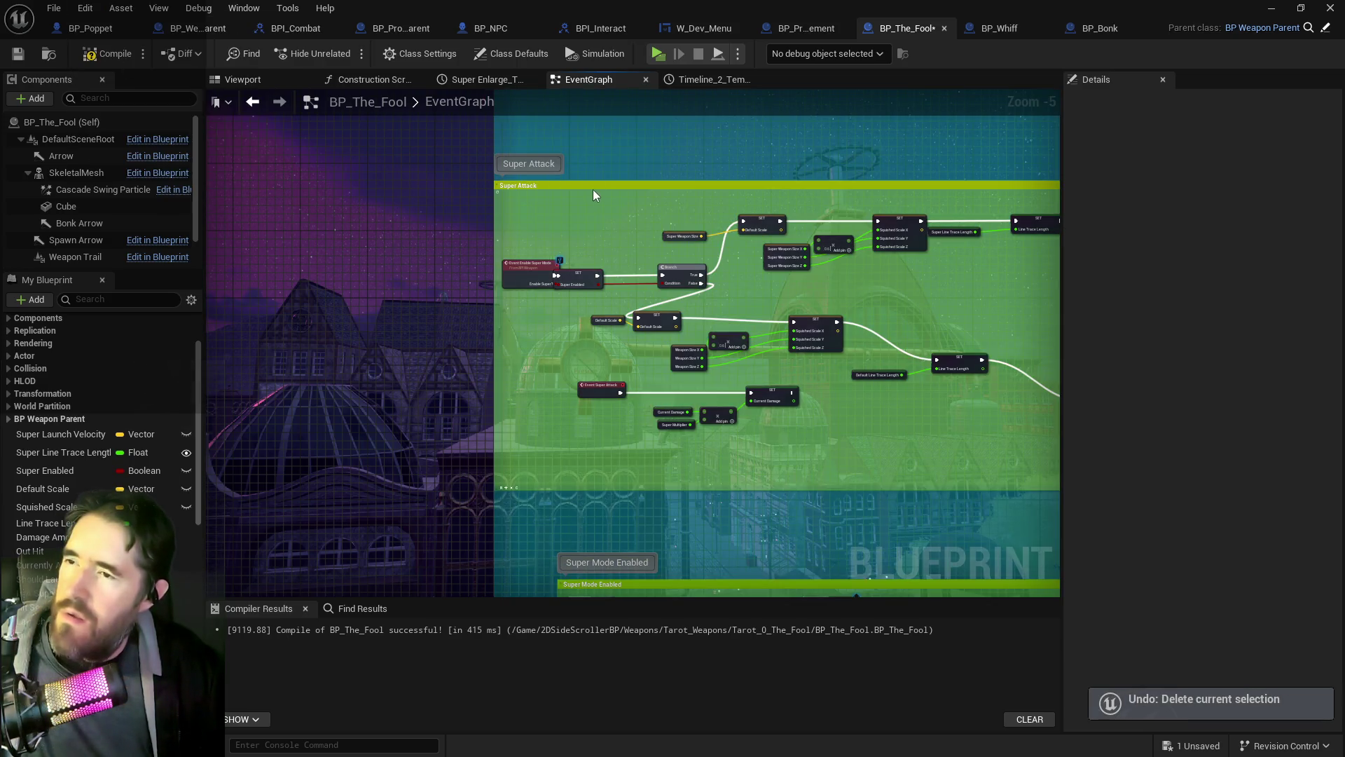
pyautogui.click(85, 7)
pyautogui.click(108, 44)
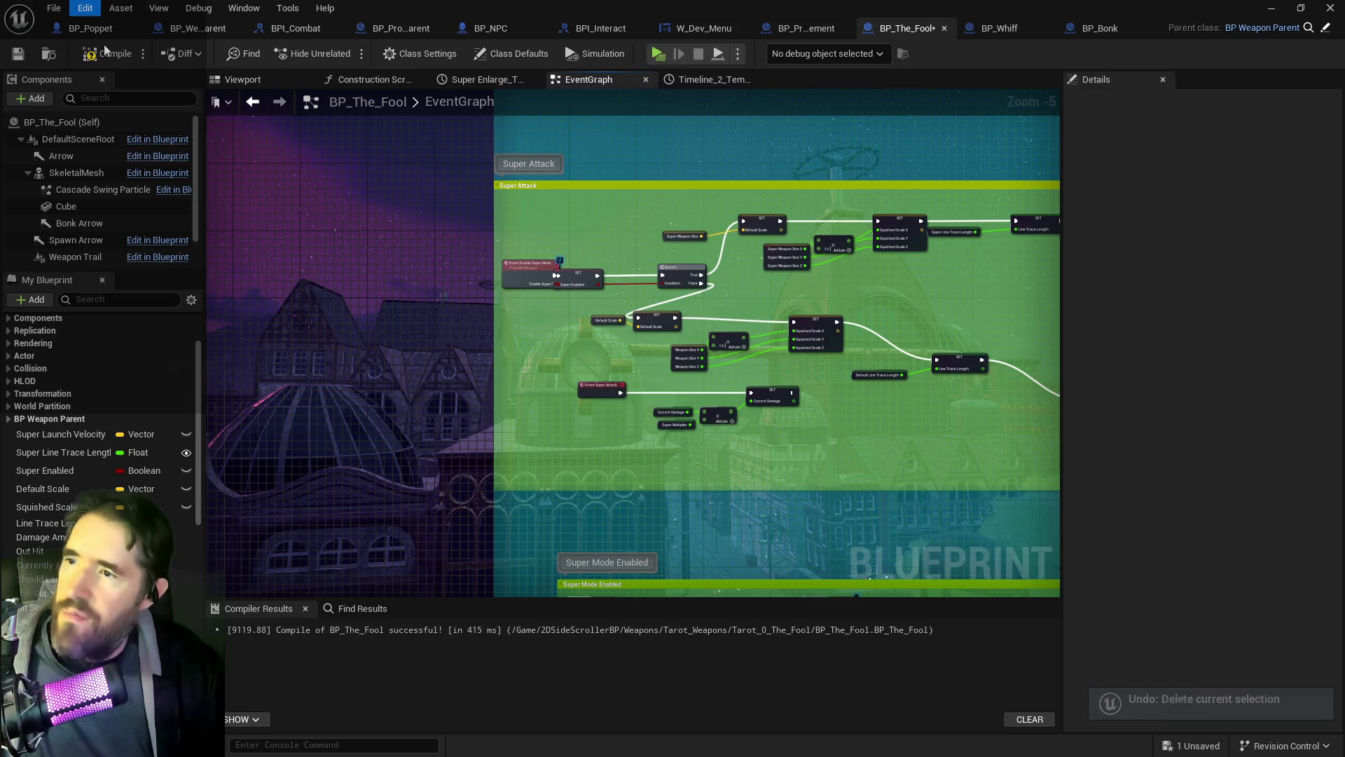
# Step: Box-select the nodes across the Super Attack area
pyautogui.scroll(-1, 512, 199)
pyautogui.moveTo(497, 159)
pyautogui.mouseDown()
pyautogui.moveTo(1124, 431)
pyautogui.moveTo(849, 434)
pyautogui.moveTo(1053, 431)
pyautogui.mouseUp()
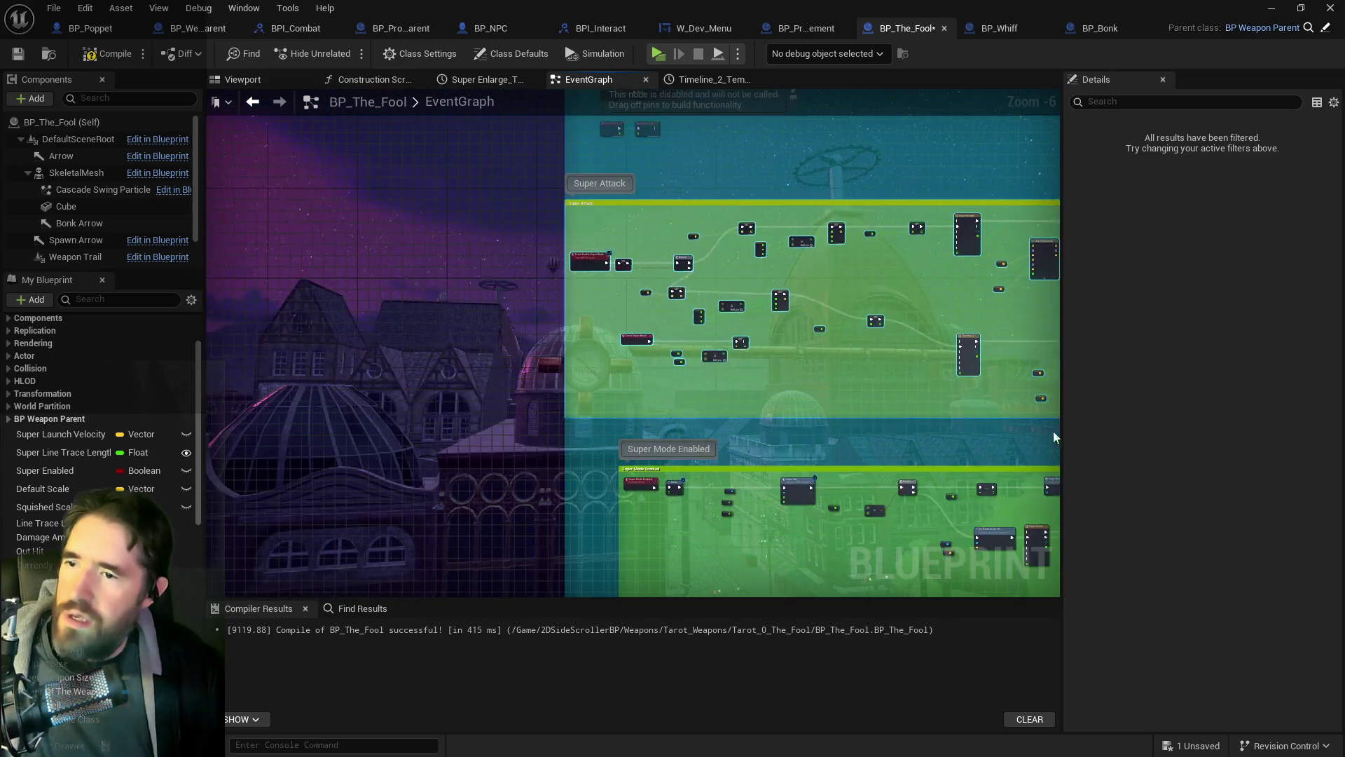
pyautogui.scroll(4, 611, 408)
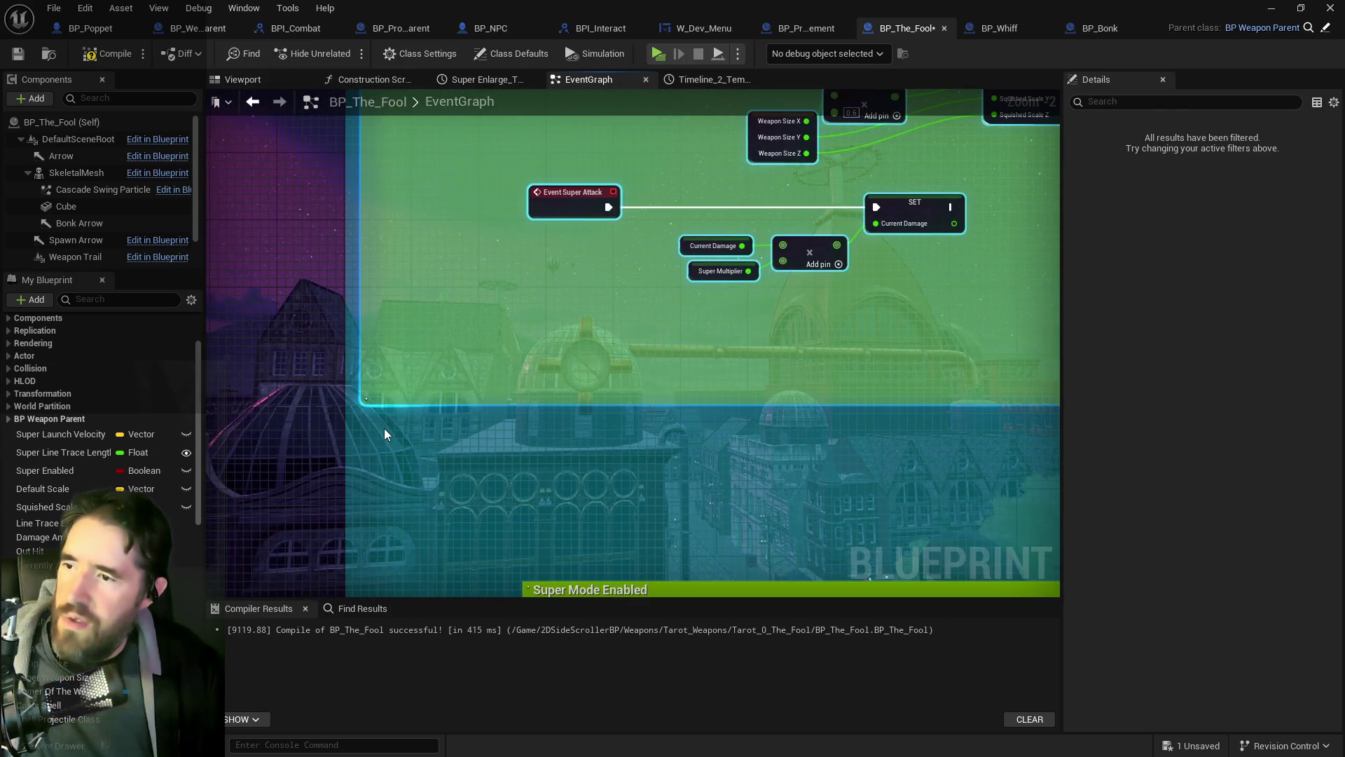
pyautogui.scroll(-4, 385, 433)
# Step: Drag the Super Attack comment group over beside the Extra Hit Stuff group
pyautogui.moveTo(387, 438)
pyautogui.mouseDown()
pyautogui.moveTo(490, 320)
pyautogui.moveTo(566, 138)
pyautogui.mouseUp()
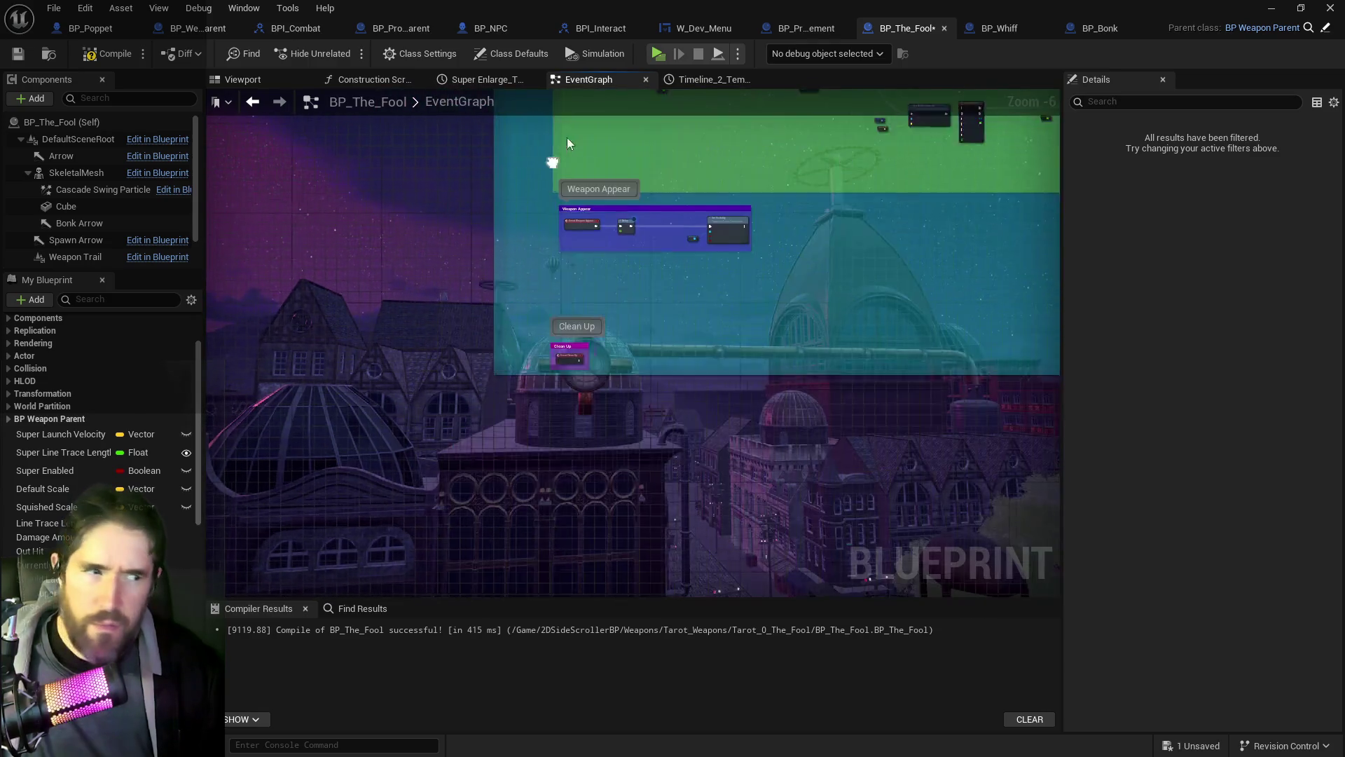
pyautogui.scroll(4, 501, 385)
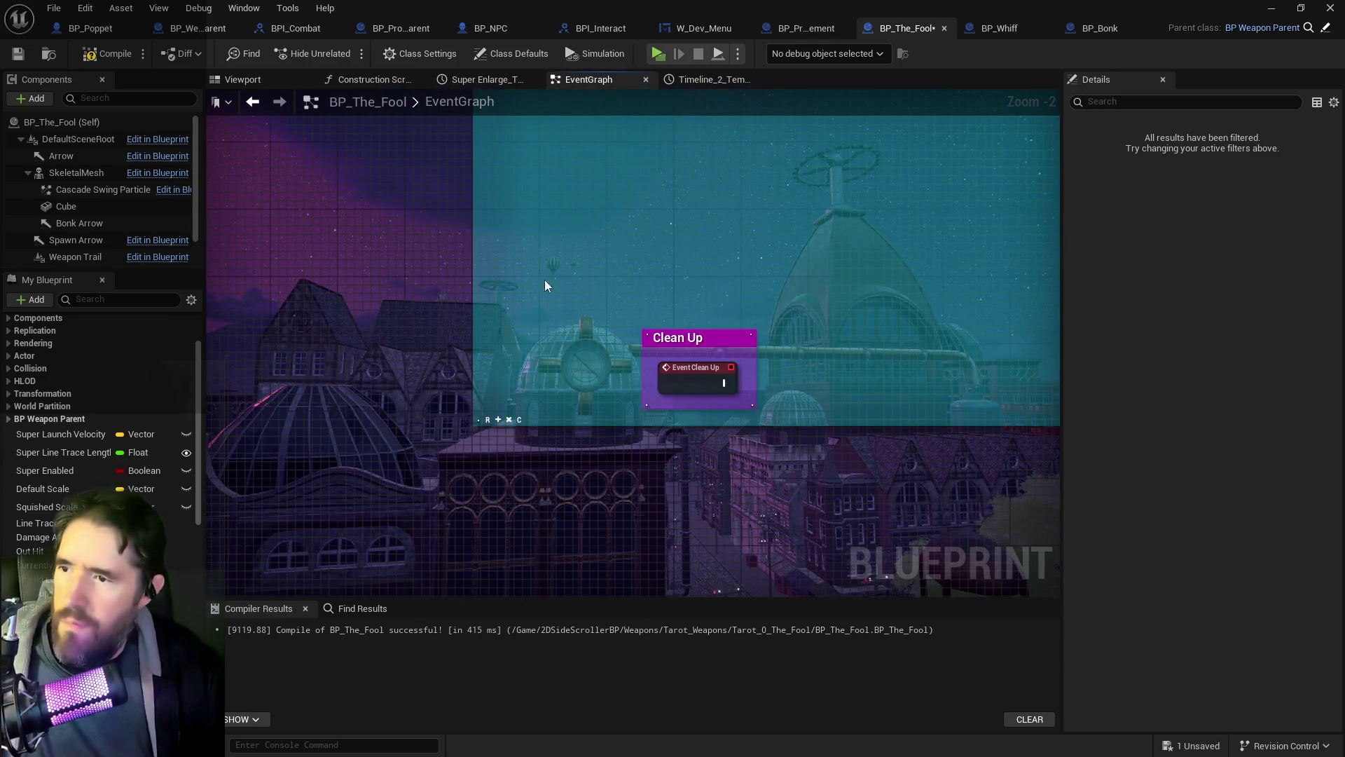
pyautogui.scroll(-4, 576, 226)
pyautogui.moveTo(575, 241); pyautogui.dragTo(496, 441)
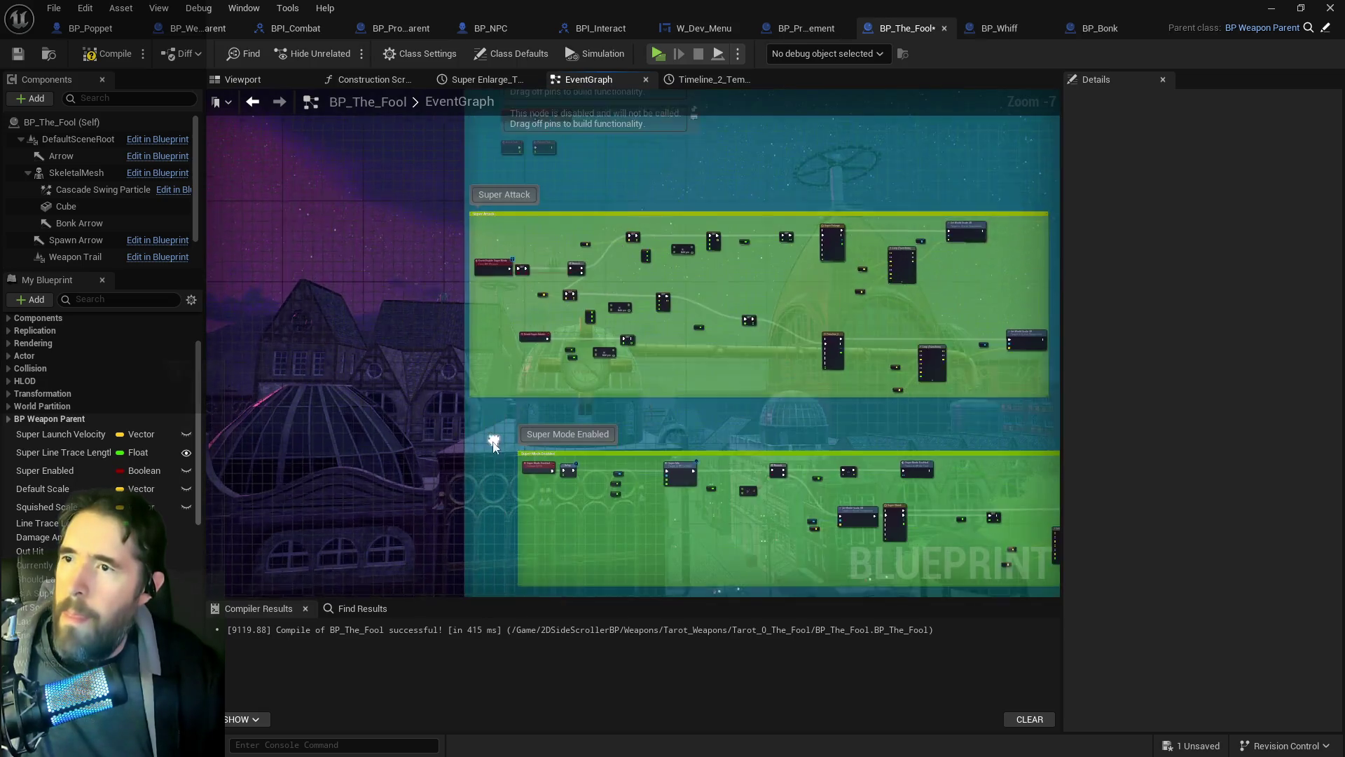
pyautogui.scroll(1, 585, 208)
pyautogui.click(600, 224)
pyautogui.moveTo(601, 224)
pyautogui.mouseDown()
pyautogui.moveTo(684, 209)
pyautogui.moveTo(603, 269)
pyautogui.moveTo(377, 288)
pyautogui.mouseUp()
pyautogui.scroll(-1, 640, 252)
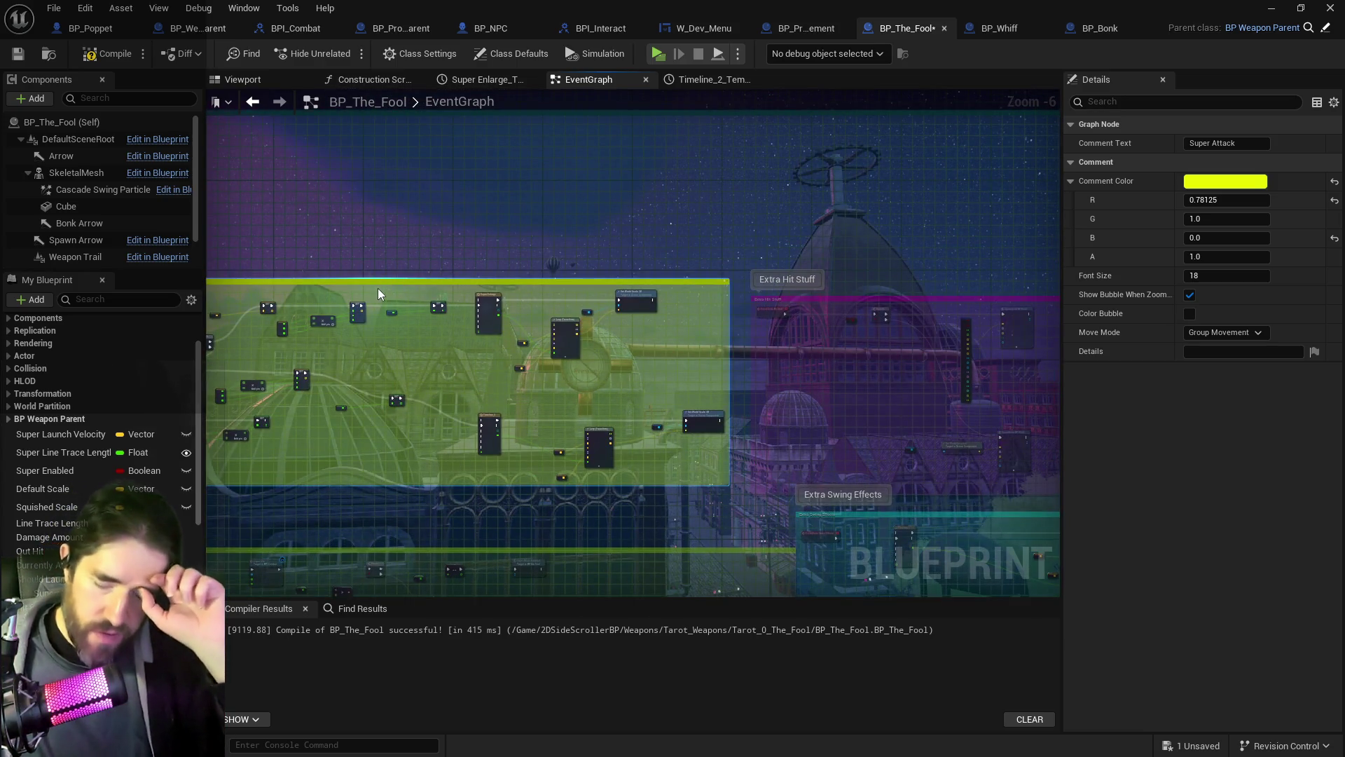
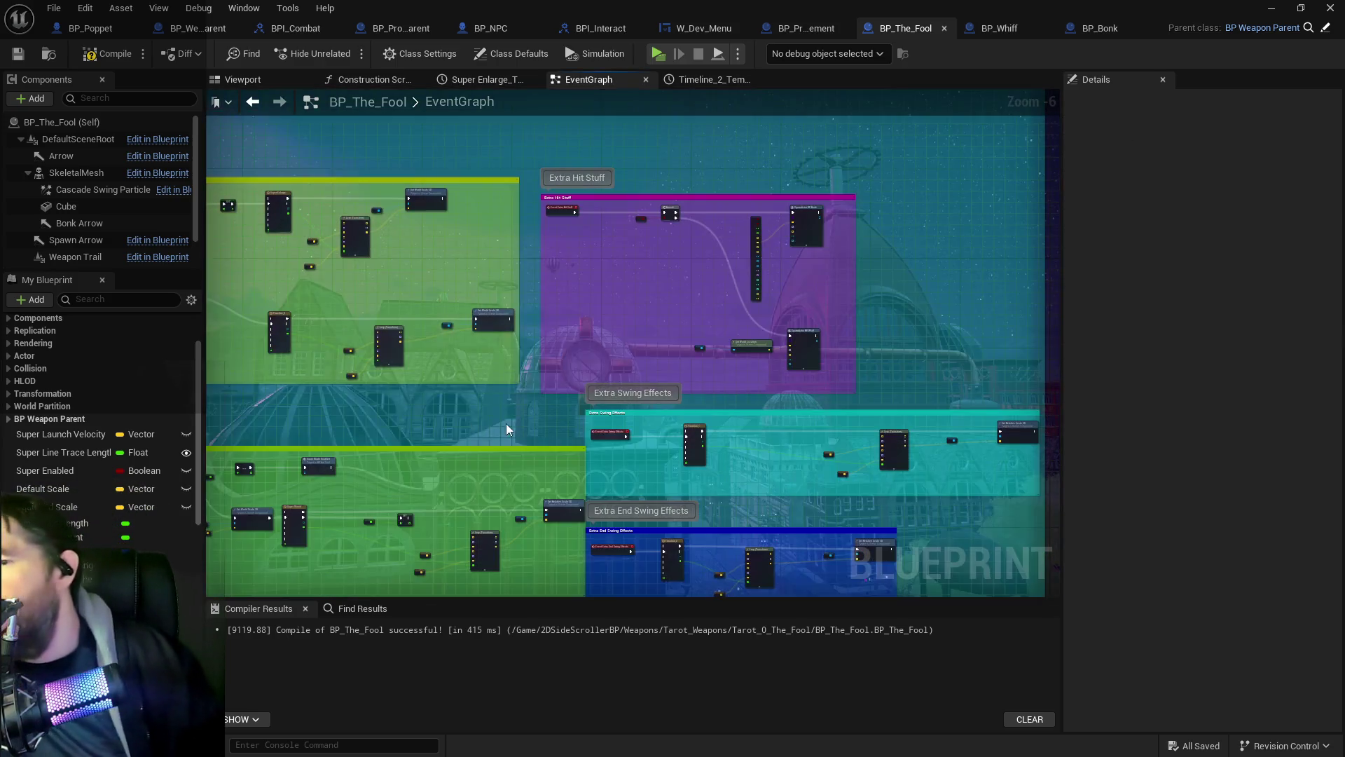
# Step: Shift the Extra End Swing Effects comment group slightly to the right
pyautogui.click(457, 417)
pyautogui.moveTo(524, 497)
pyautogui.mouseDown()
pyautogui.moveTo(464, 476)
pyautogui.moveTo(452, 417)
pyautogui.mouseUp()
pyautogui.scroll(3, 452, 418)
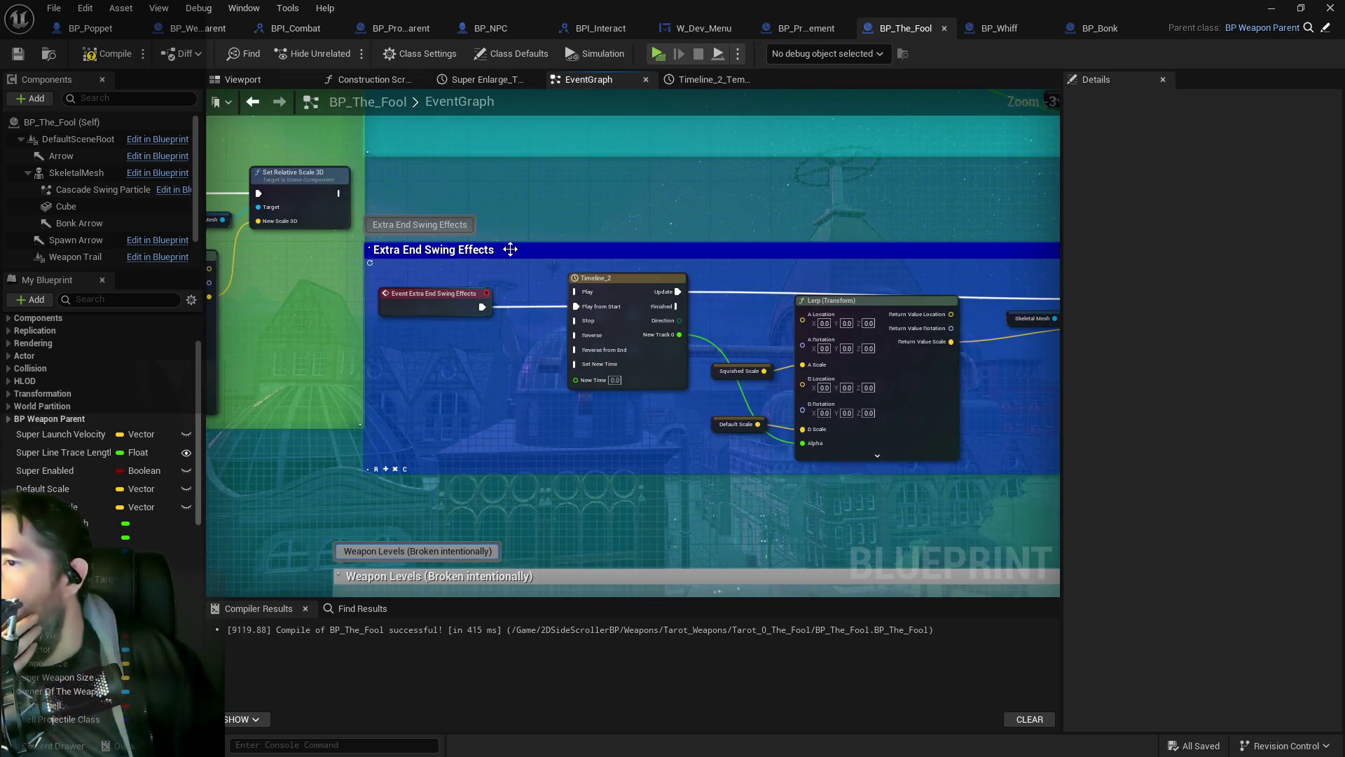
pyautogui.moveTo(510, 250)
pyautogui.mouseDown()
pyautogui.moveTo(558, 251)
pyautogui.moveTo(522, 249)
pyautogui.mouseUp()
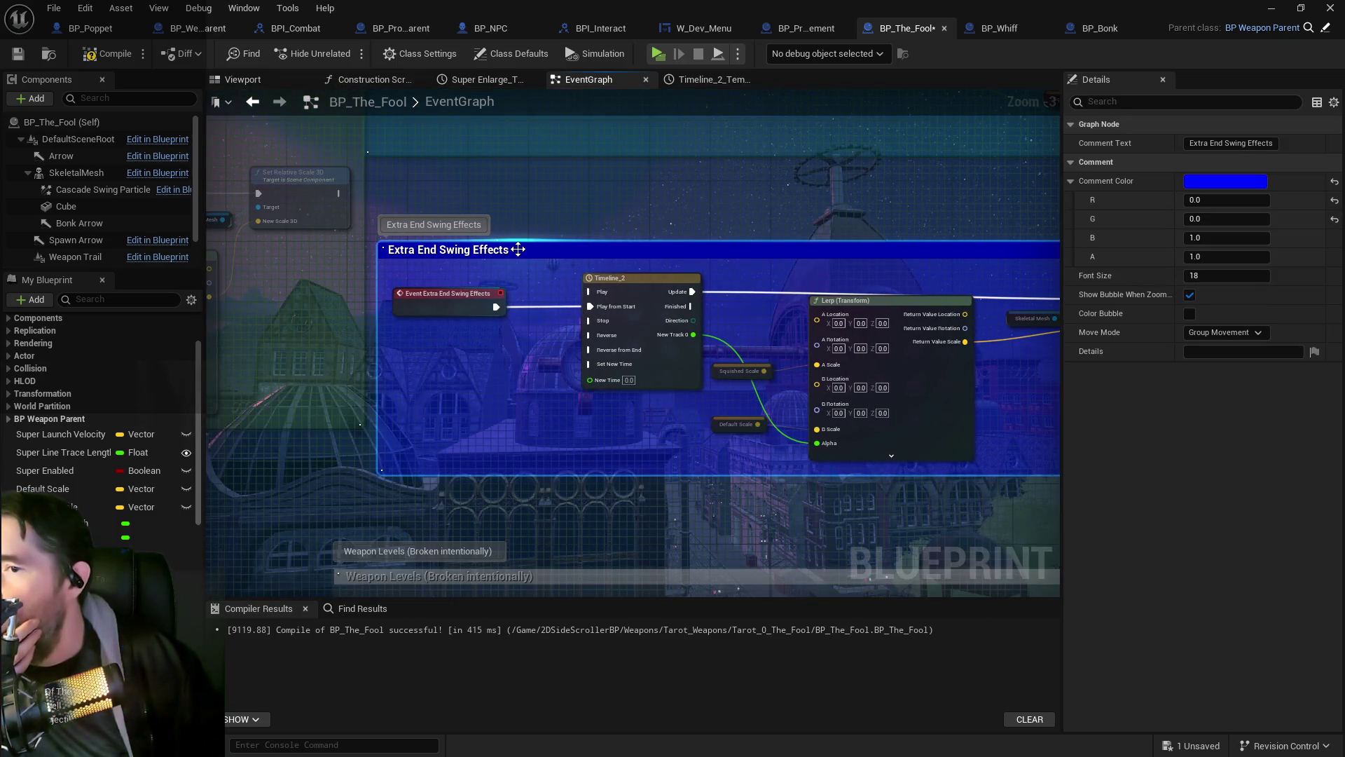
pyautogui.scroll(-2, 519, 248)
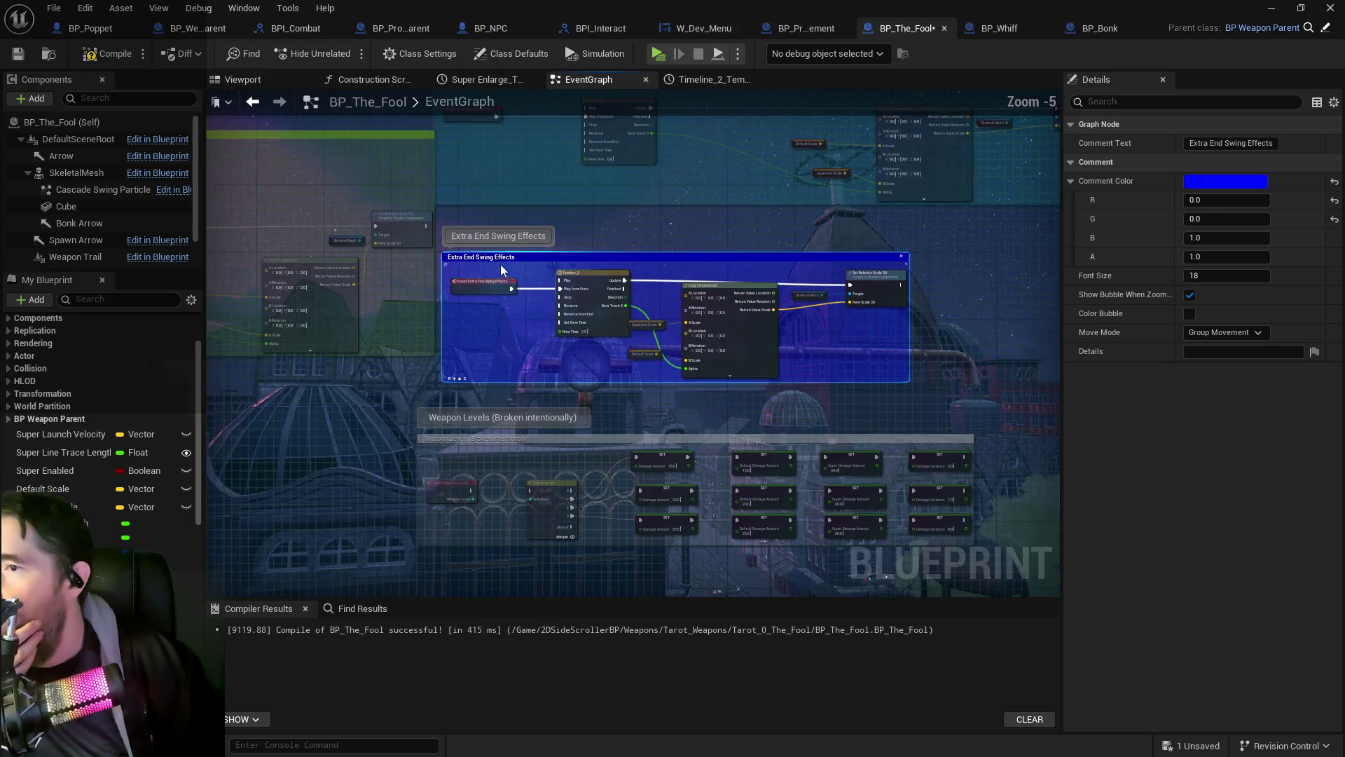
pyautogui.click(940, 399)
pyautogui.scroll(3, 494, 358)
pyautogui.scroll(-4, 454, 392)
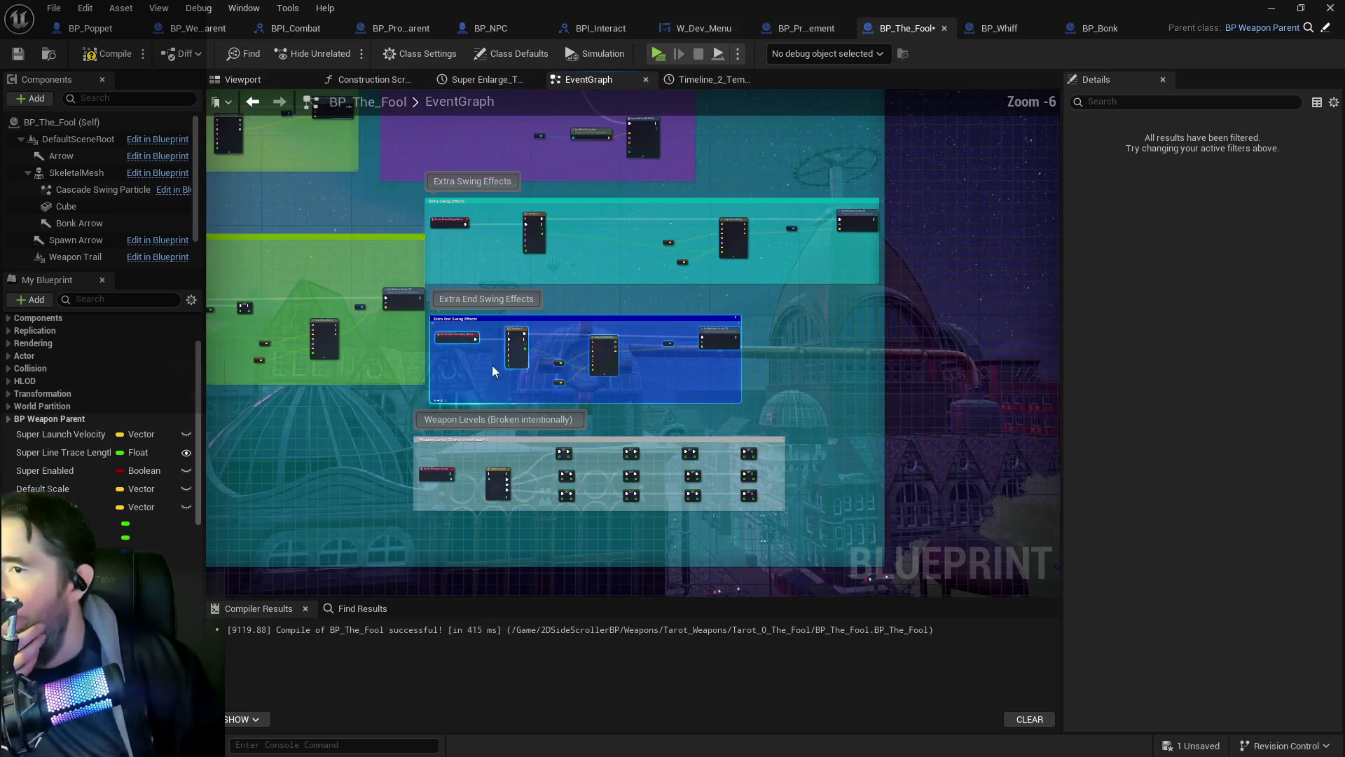
pyautogui.moveTo(523, 323)
pyautogui.mouseDown()
pyautogui.moveTo(559, 316)
pyautogui.moveTo(543, 322)
pyautogui.mouseUp()
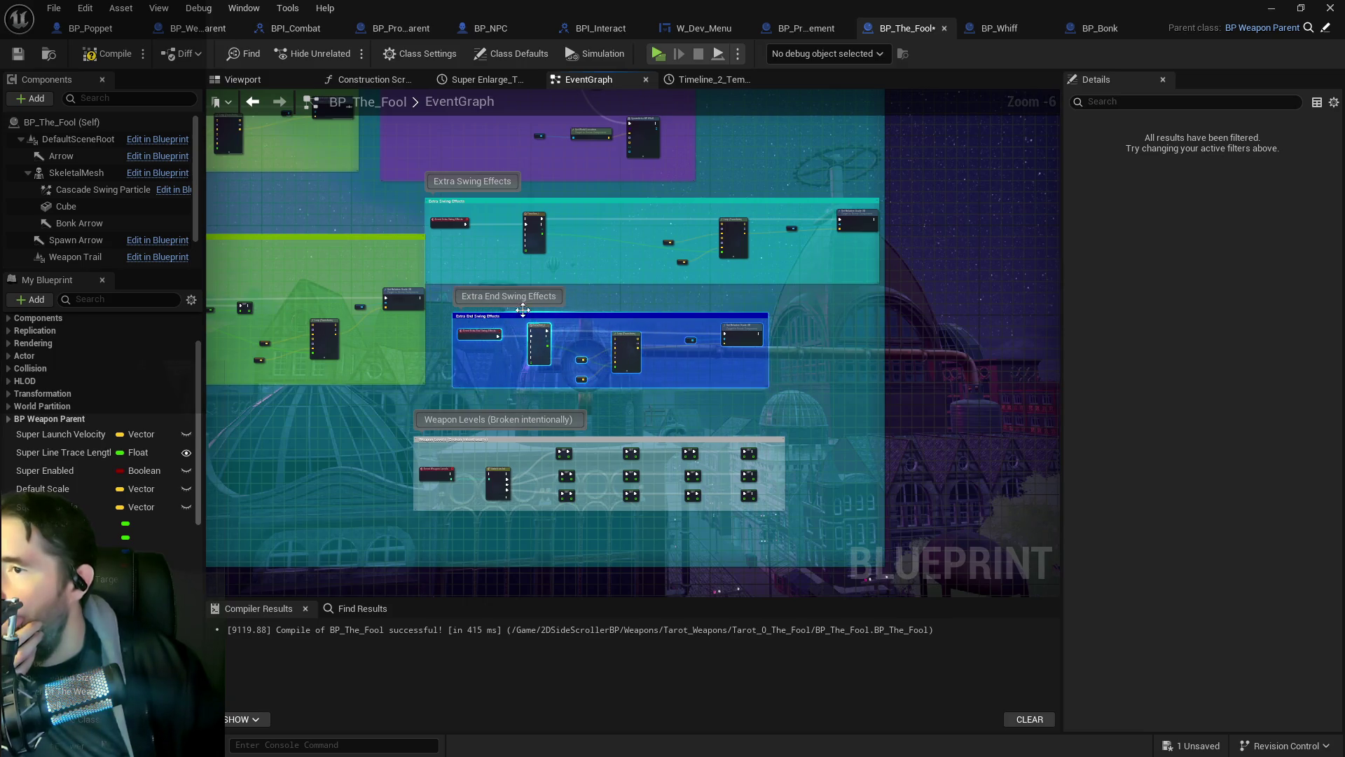
# Step: Move the Lerp and scale nodes left to tighten the Extra Swing Effects group
pyautogui.scroll(2, 653, 266)
pyautogui.scroll(-1, 656, 273)
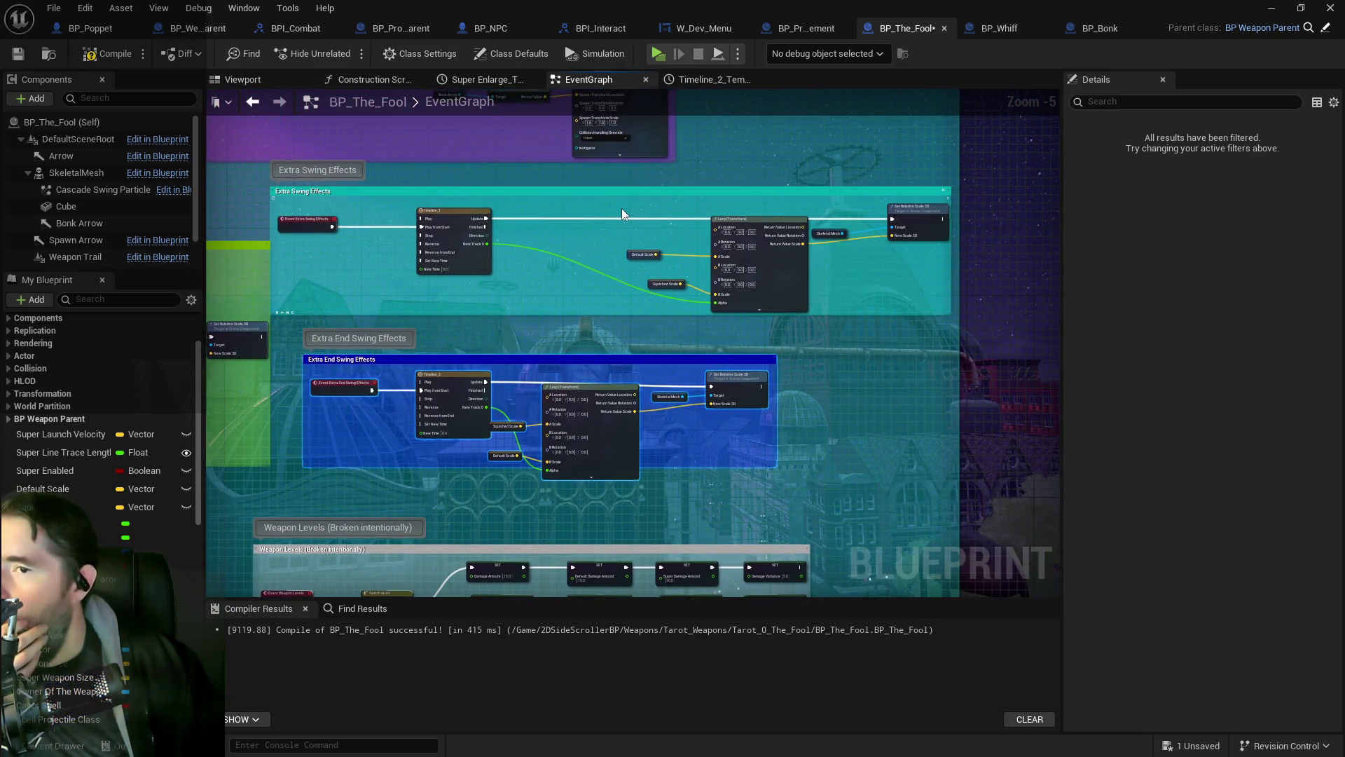
pyautogui.moveTo(622, 208); pyautogui.dragTo(924, 300)
pyautogui.moveTo(896, 218); pyautogui.dragTo(786, 213)
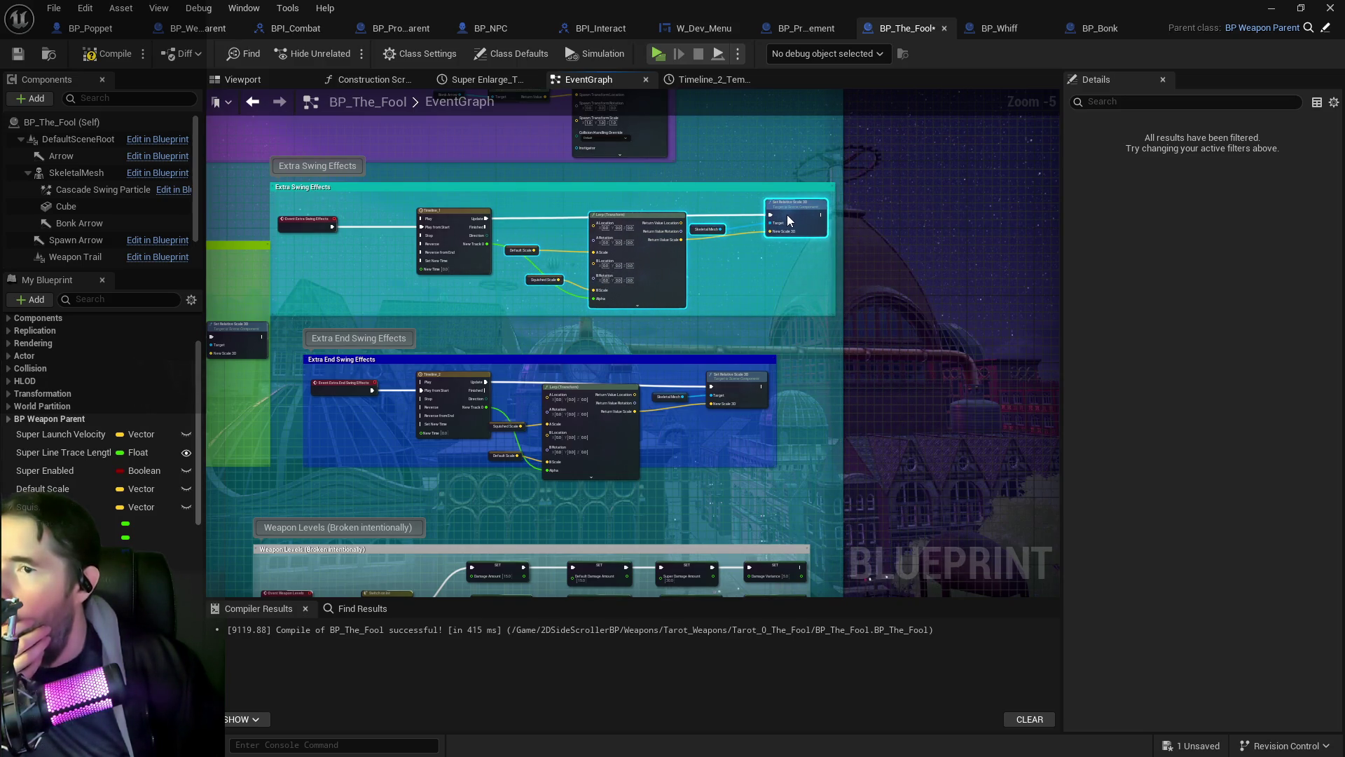
pyautogui.moveTo(281, 188)
pyautogui.mouseDown()
pyautogui.moveTo(376, 177)
pyautogui.moveTo(426, 207)
pyautogui.mouseUp()
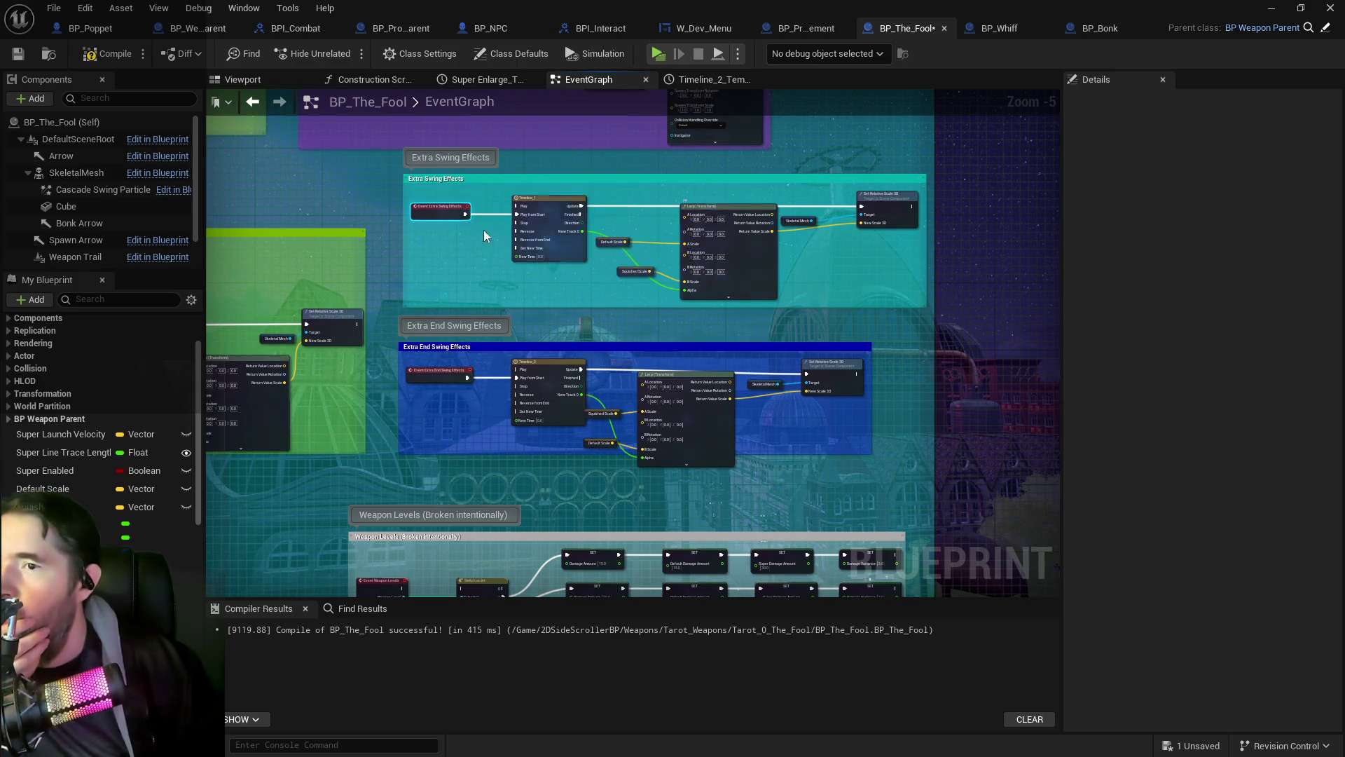
pyautogui.moveTo(383, 177); pyautogui.dragTo(916, 302)
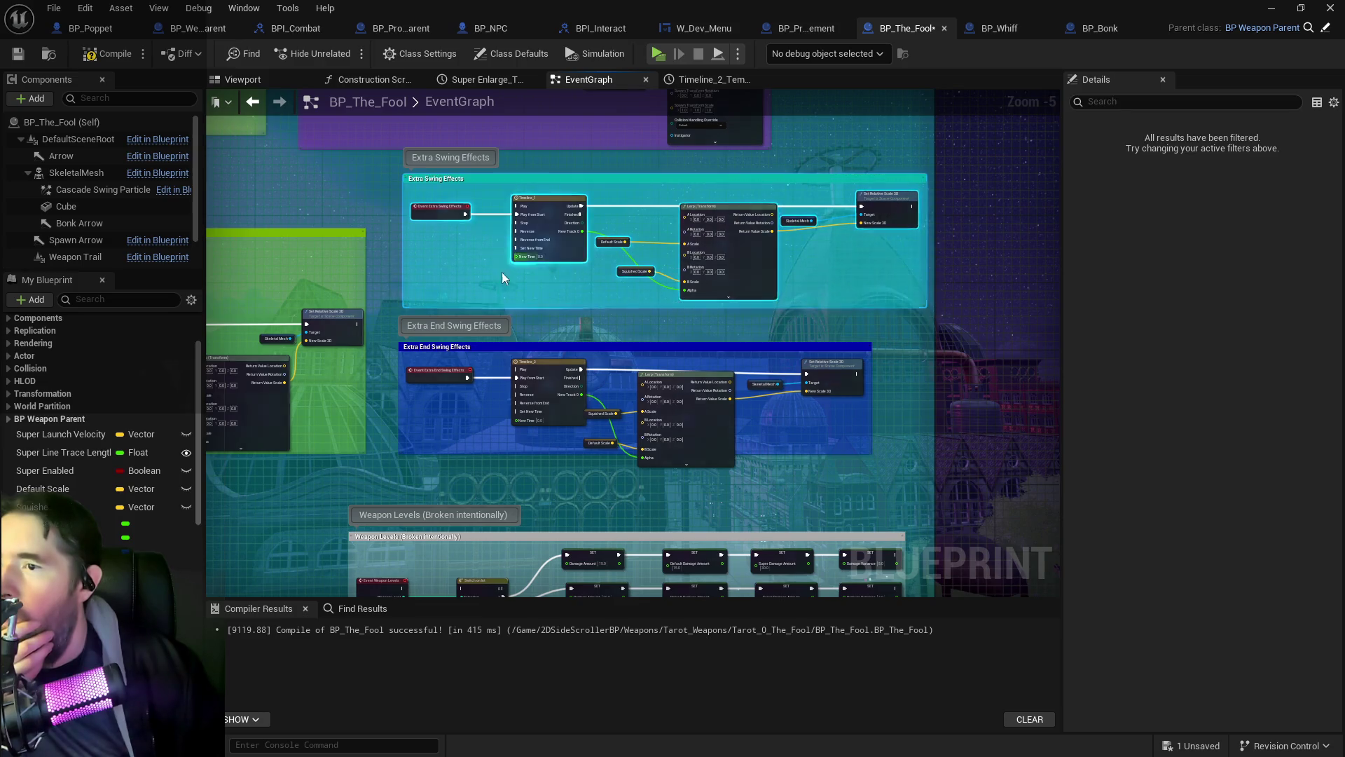
pyautogui.scroll(3, 501, 272)
pyautogui.scroll(-7, 358, 363)
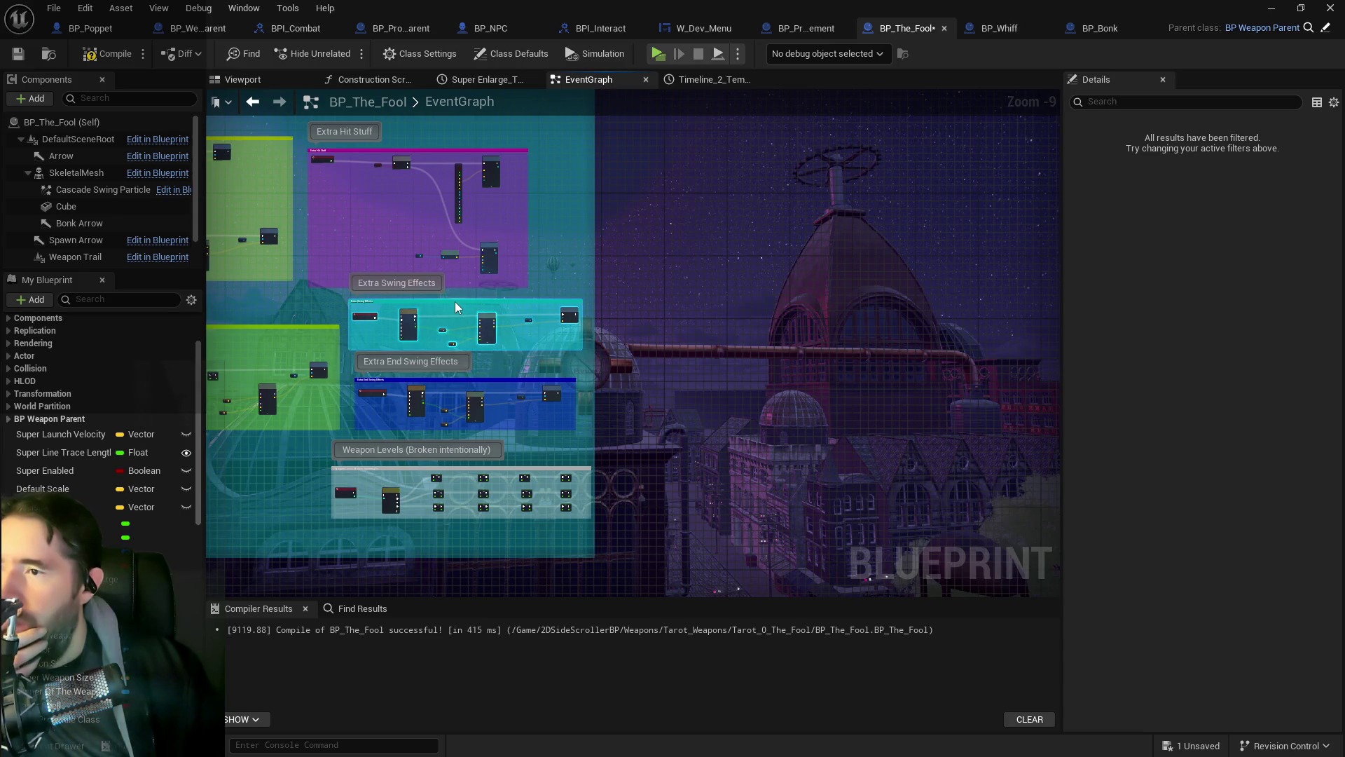
pyautogui.scroll(-3, 448, 338)
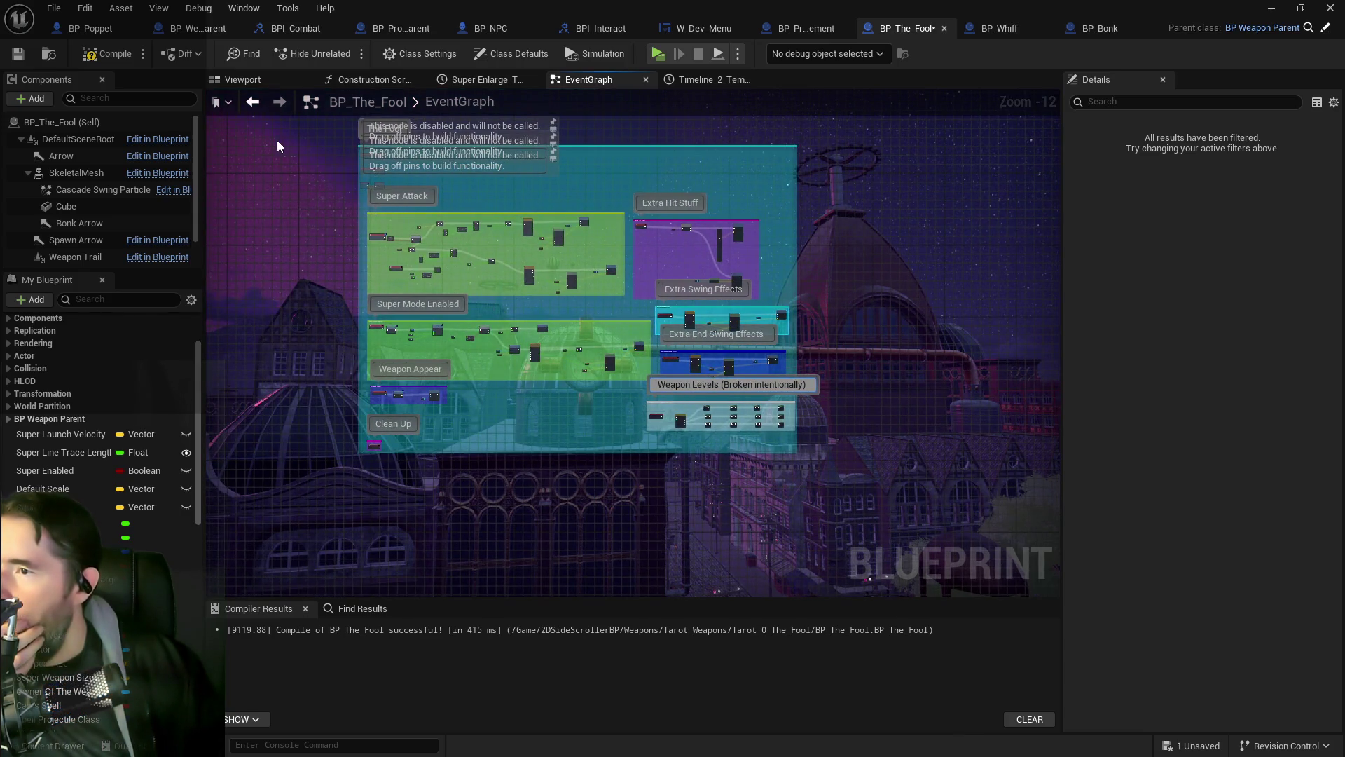
pyautogui.moveTo(859, 547); pyautogui.dragTo(861, 667)
pyautogui.scroll(12, 353, 463)
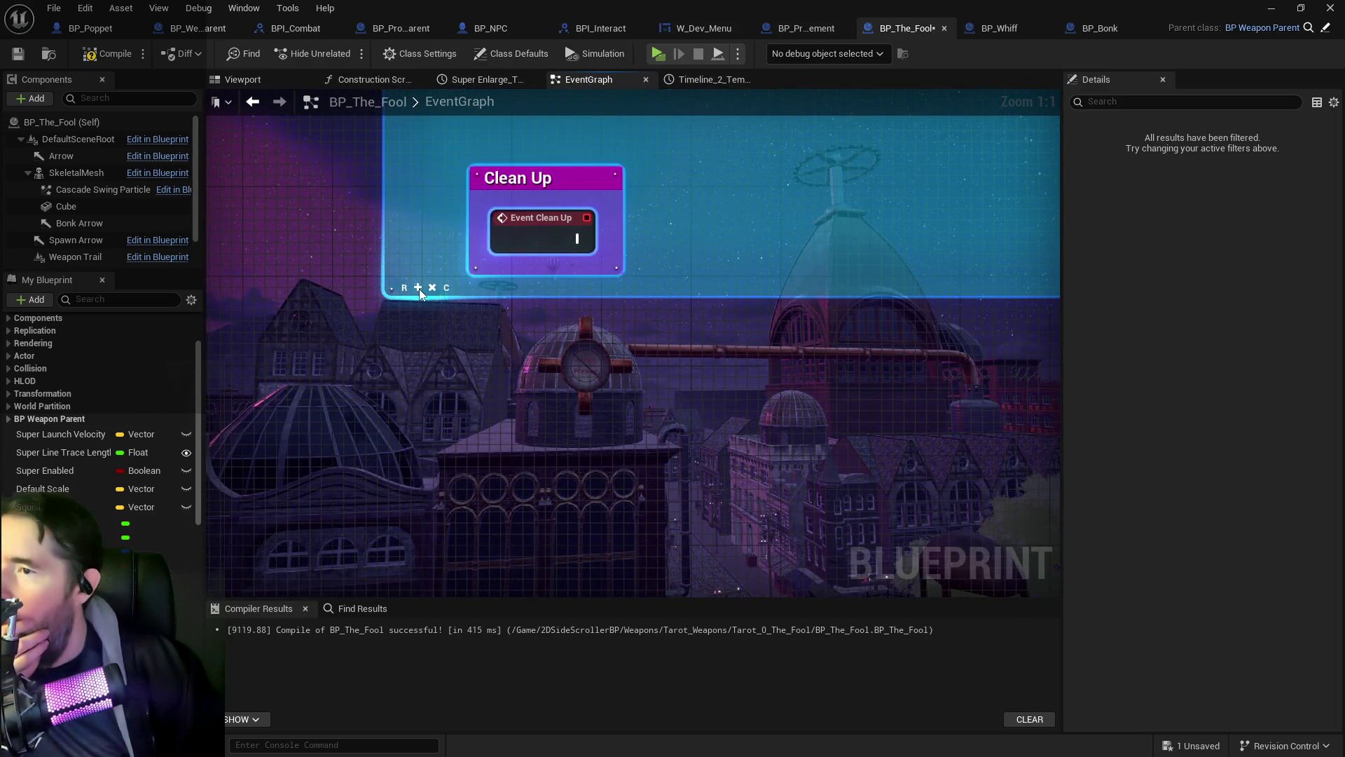
pyautogui.scroll(-6, 716, 256)
pyautogui.moveTo(721, 375); pyautogui.dragTo(346, 388)
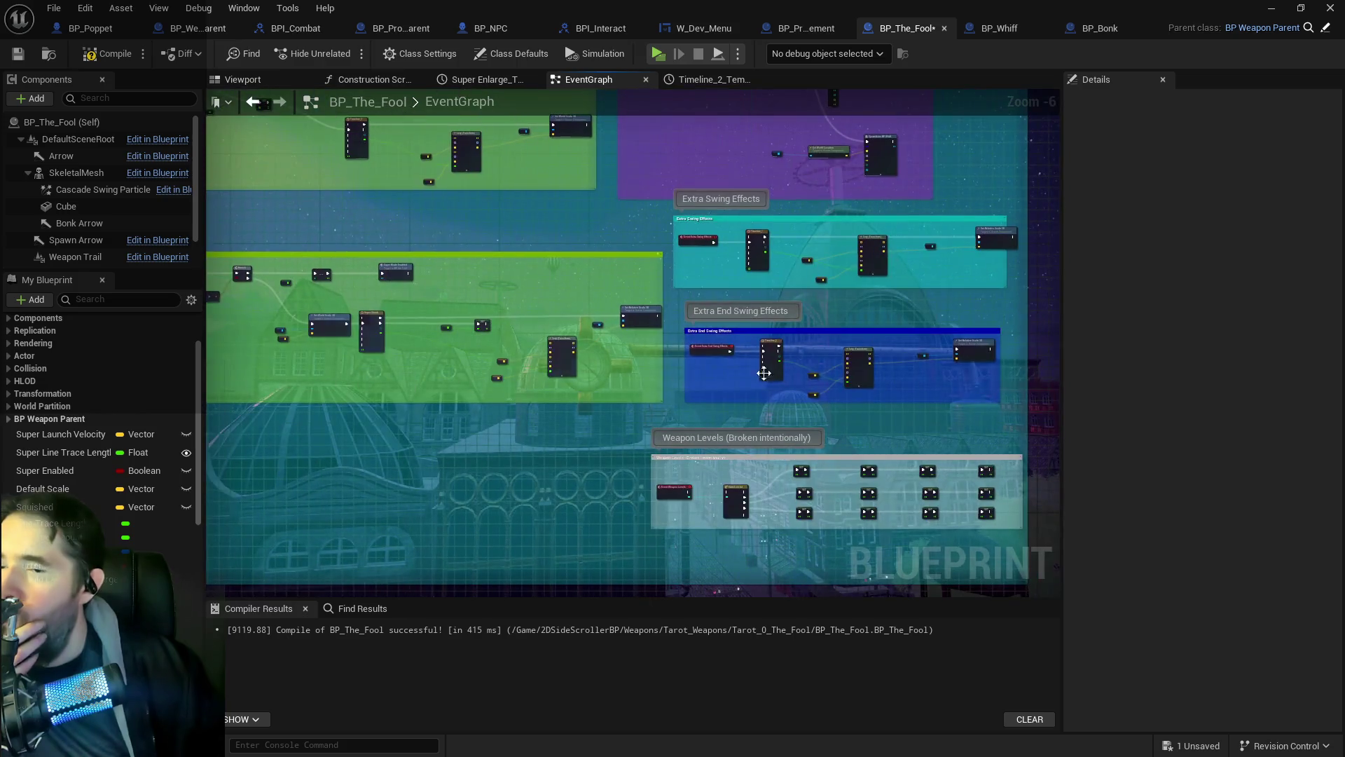
pyautogui.moveTo(708, 391)
pyautogui.mouseDown()
pyautogui.moveTo(640, 460)
pyautogui.moveTo(561, 335)
pyautogui.mouseUp()
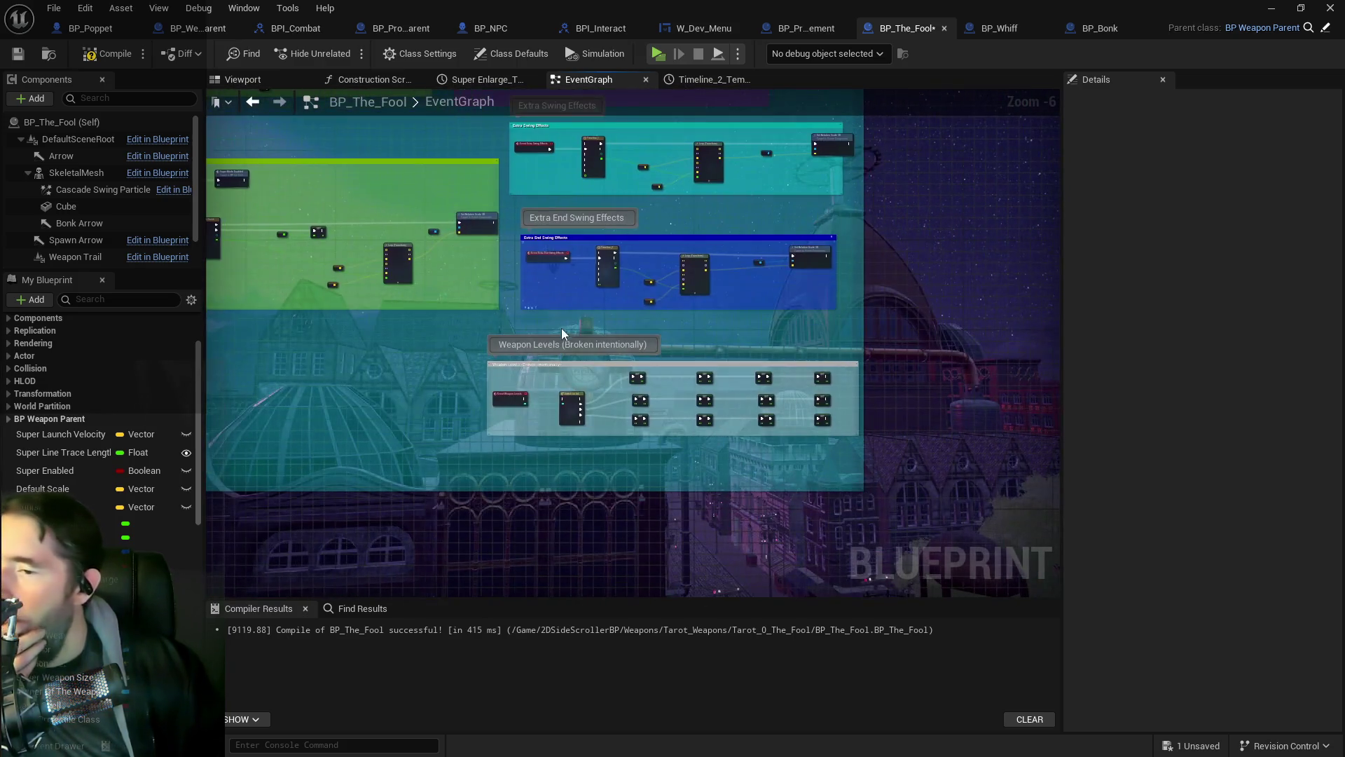
pyautogui.moveTo(711, 265)
pyautogui.mouseDown()
pyautogui.moveTo(655, 425)
pyautogui.moveTo(598, 270)
pyautogui.mouseUp()
pyautogui.scroll(4, 601, 416)
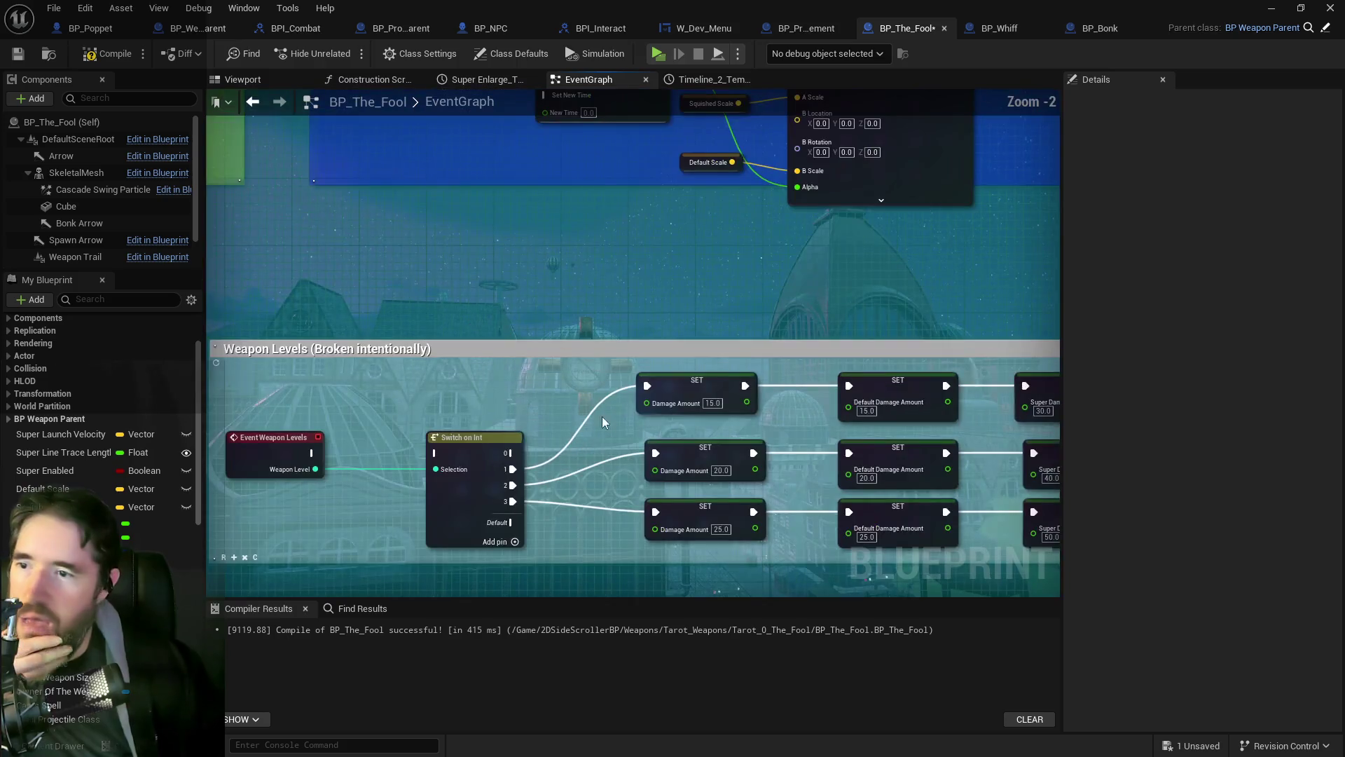
pyautogui.scroll(-4, 613, 402)
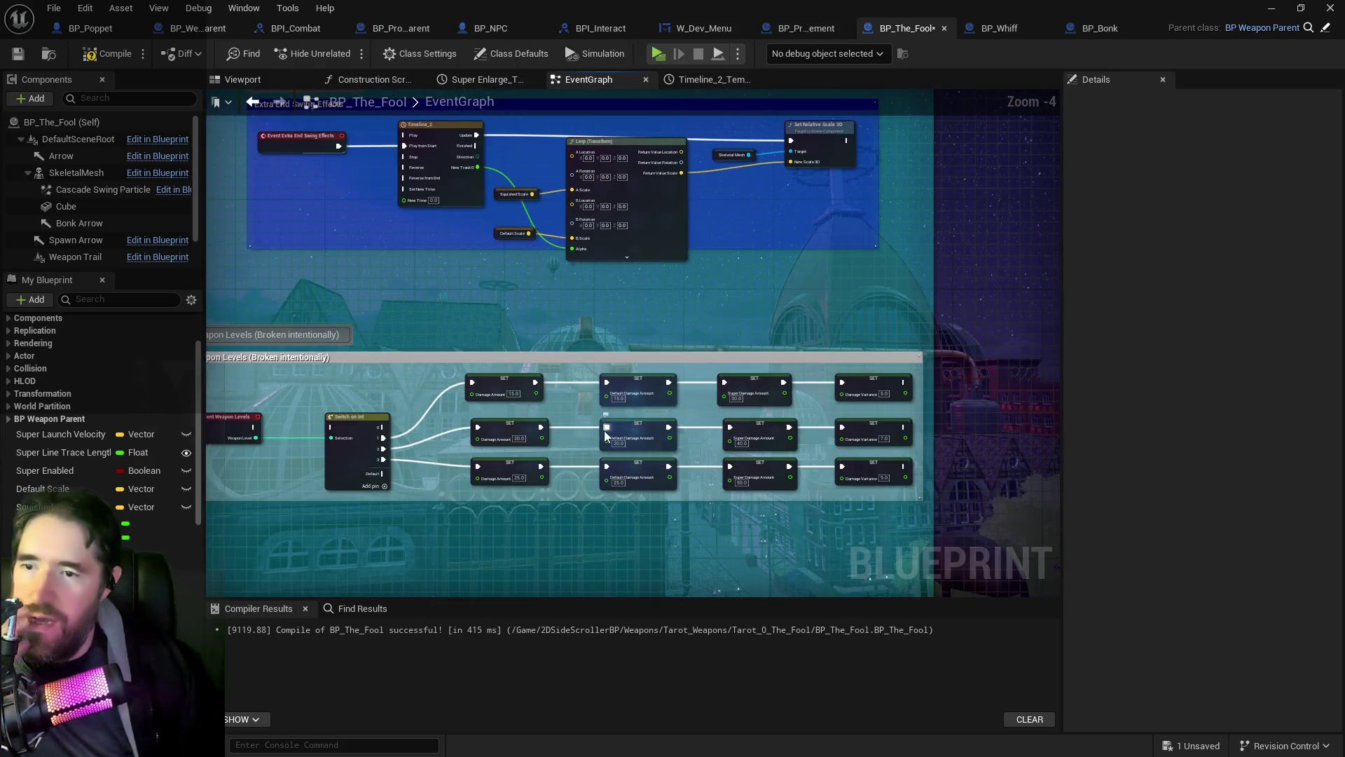
pyautogui.scroll(2, 622, 366)
pyautogui.scroll(-1, 382, 401)
pyautogui.moveTo(382, 401)
pyautogui.mouseDown()
pyautogui.moveTo(444, 443)
pyautogui.moveTo(400, 393)
pyautogui.moveTo(442, 417)
pyautogui.mouseUp()
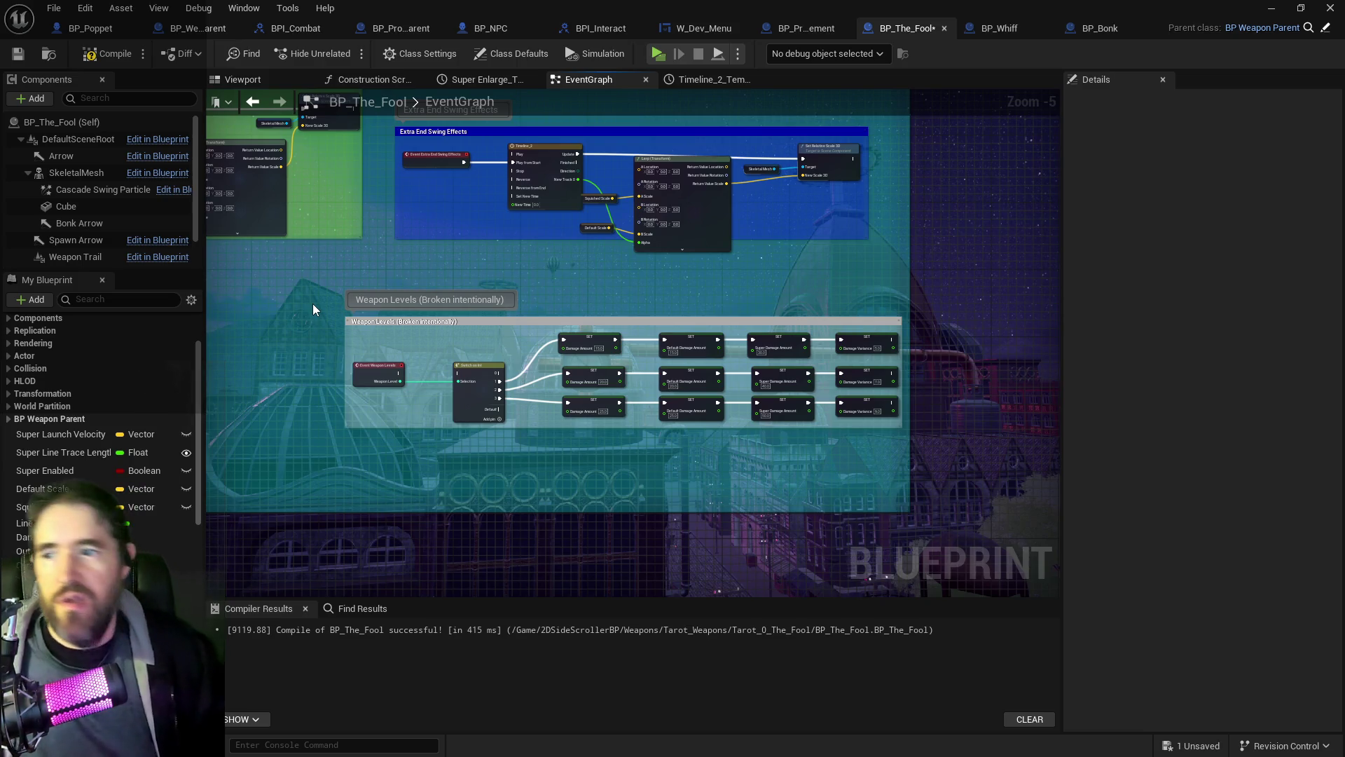
# Step: Delete the Weapon Levels comment group and all its nodes
pyautogui.moveTo(307, 304)
pyautogui.mouseDown()
pyautogui.moveTo(709, 449)
pyautogui.moveTo(900, 456)
pyautogui.moveTo(853, 428)
pyautogui.mouseUp()
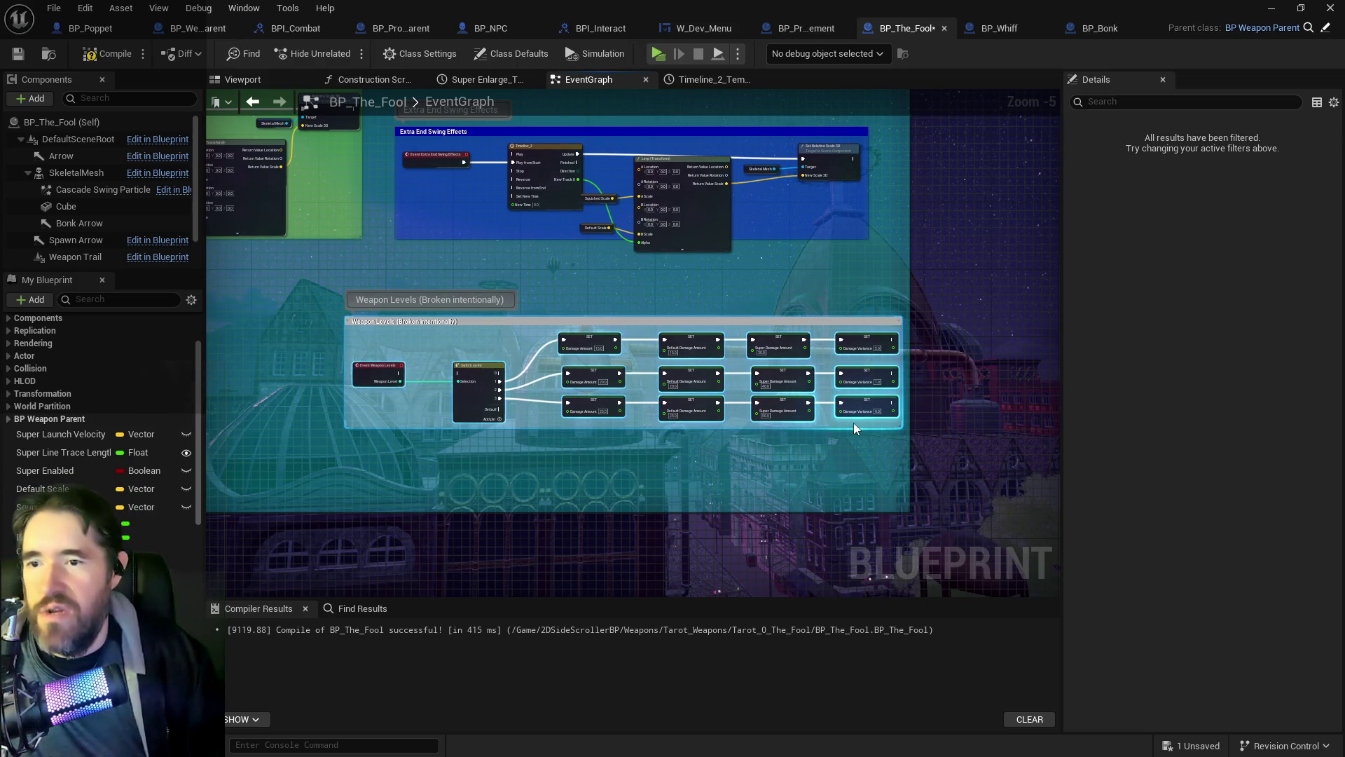
pyautogui.press('Delete')
pyautogui.moveTo(530, 369); pyautogui.dragTo(553, 399)
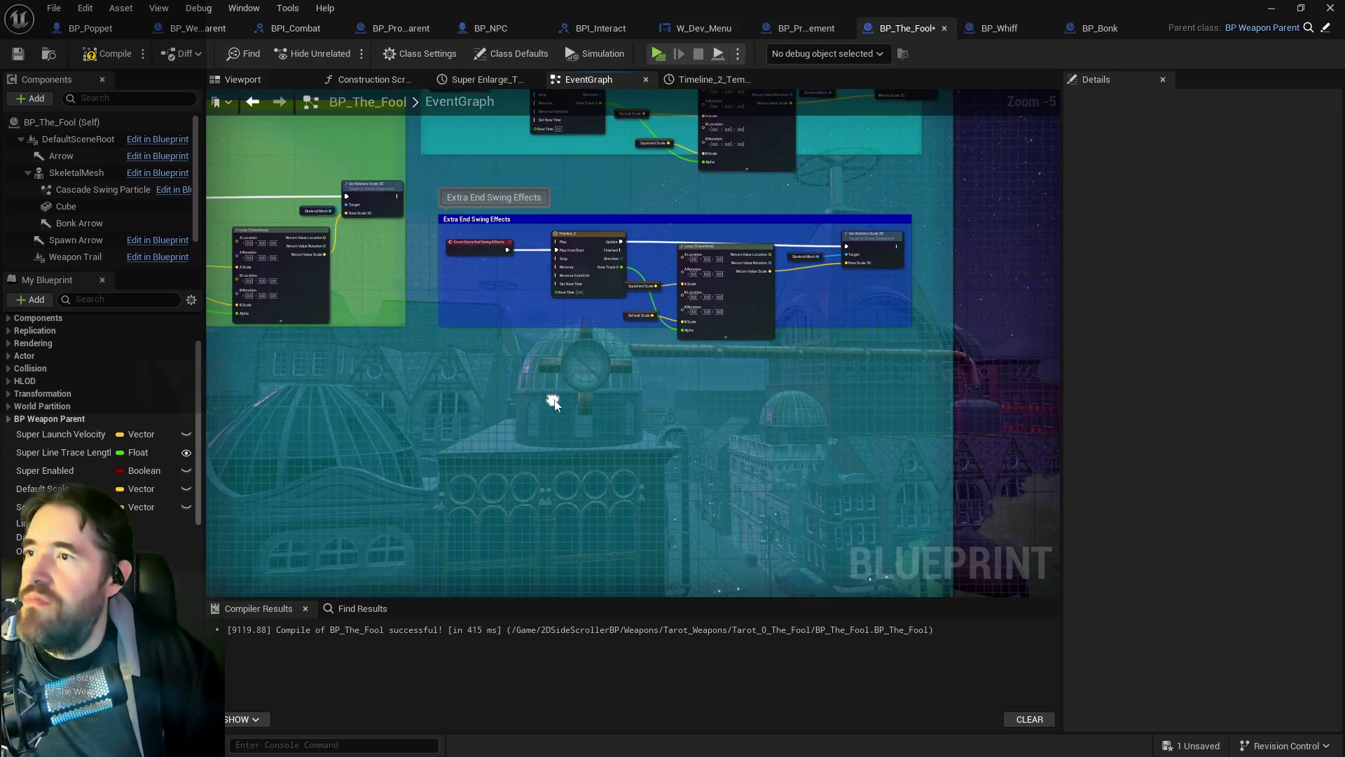
pyautogui.moveTo(726, 251); pyautogui.dragTo(731, 256)
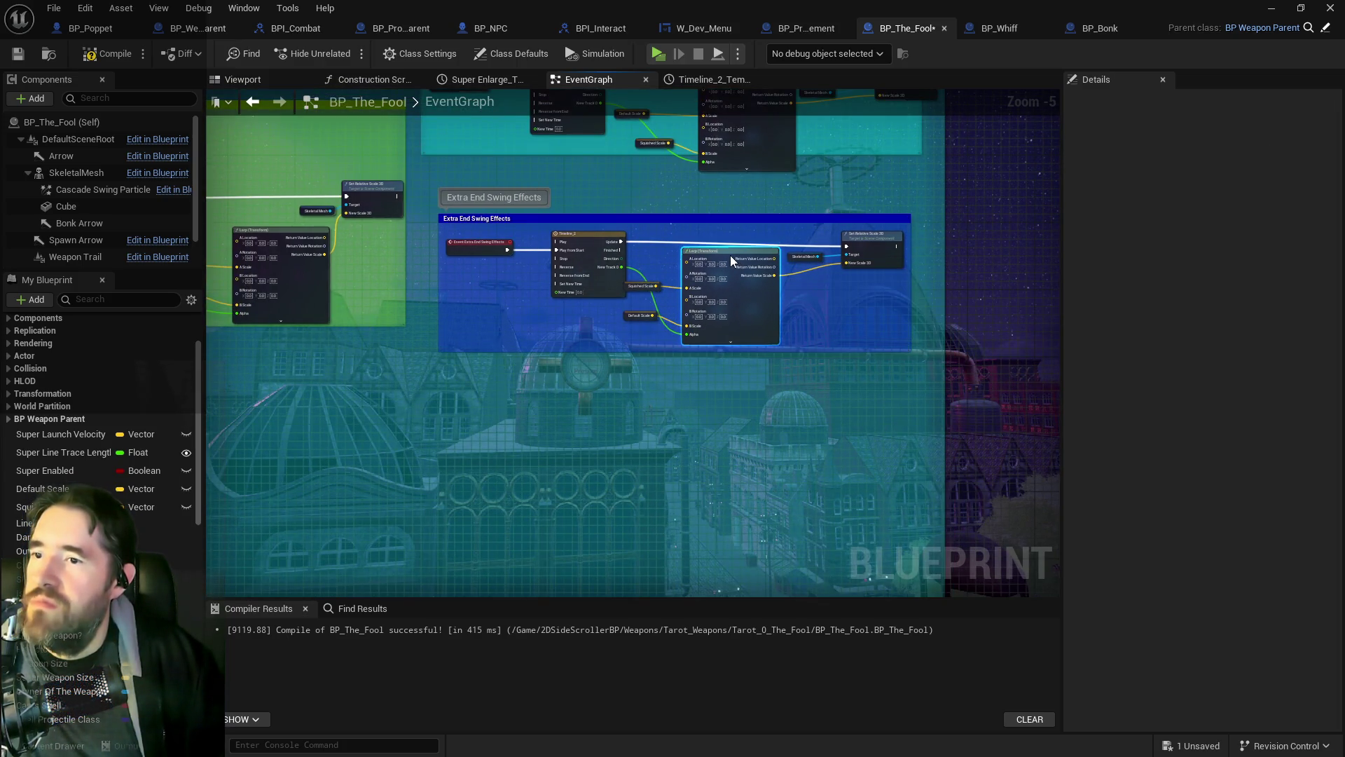
# Step: Move the Clean Up comment group beside Weapon Appear
pyautogui.scroll(-1, 641, 295)
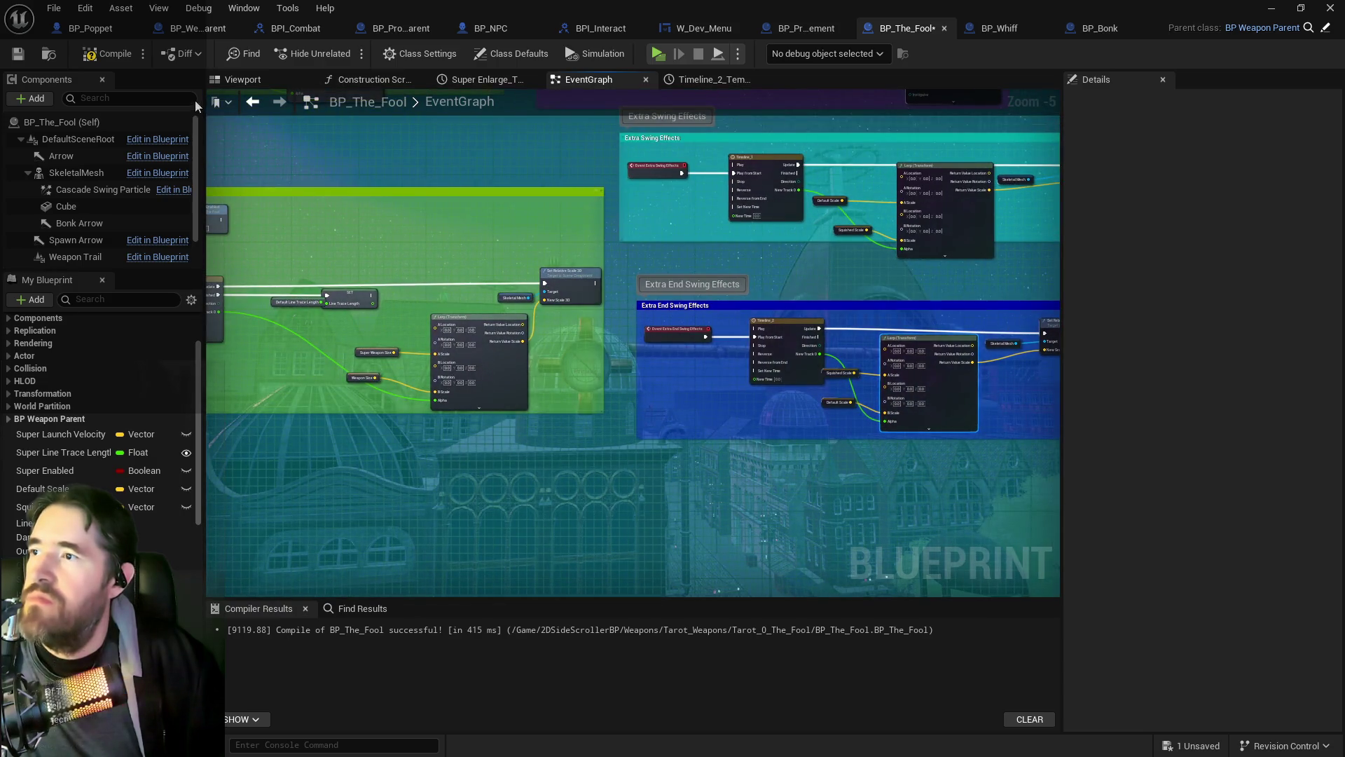
pyautogui.scroll(-3, 436, 258)
pyautogui.scroll(-3, 436, 263)
pyautogui.moveTo(435, 263); pyautogui.dragTo(730, 357)
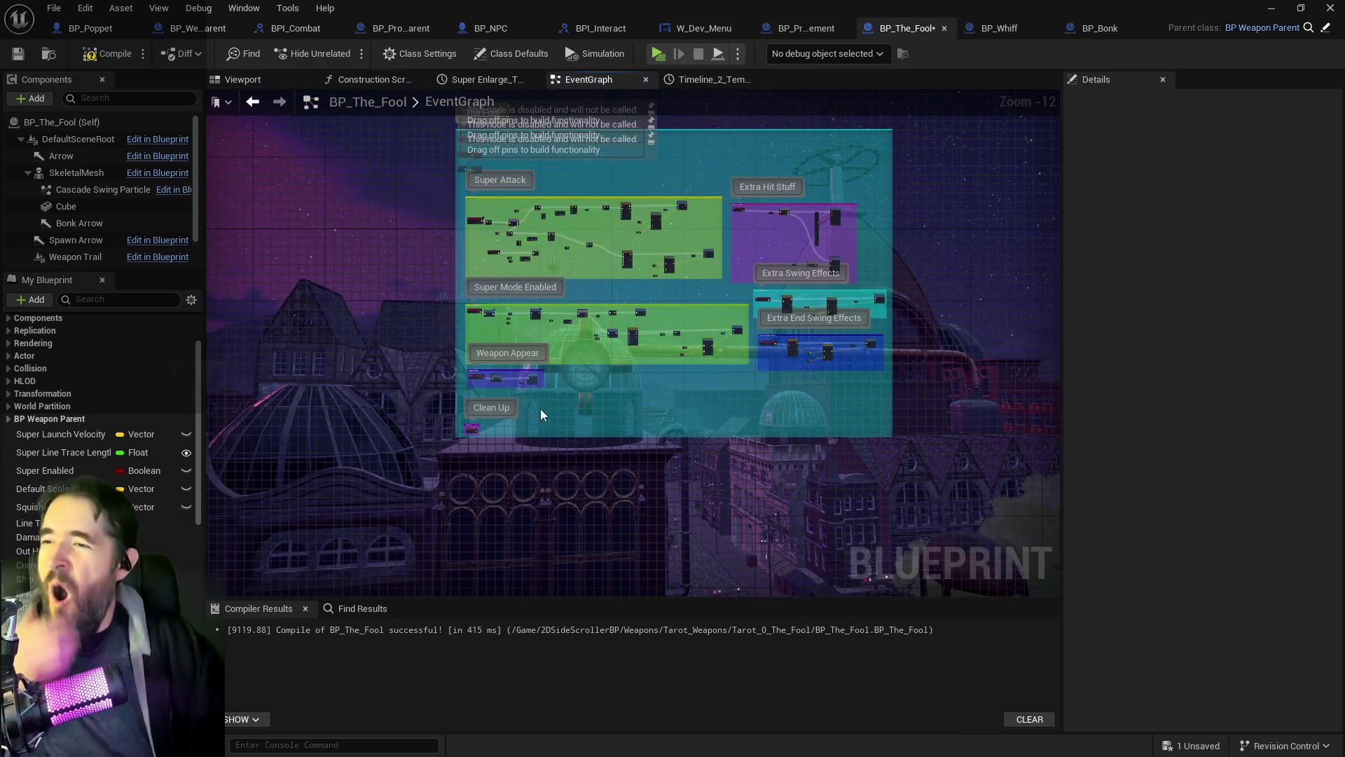
pyautogui.scroll(6, 541, 415)
pyautogui.click(398, 454)
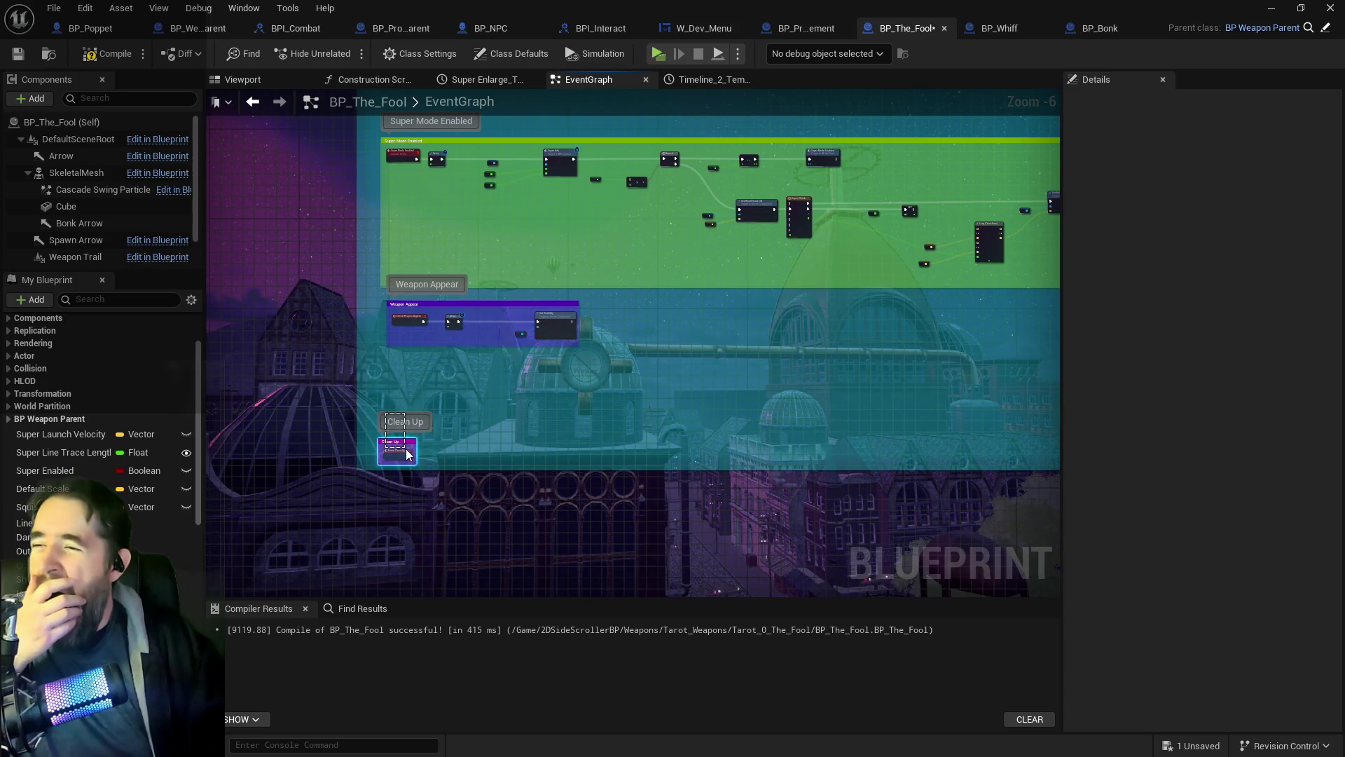
pyautogui.moveTo(399, 455); pyautogui.dragTo(671, 336)
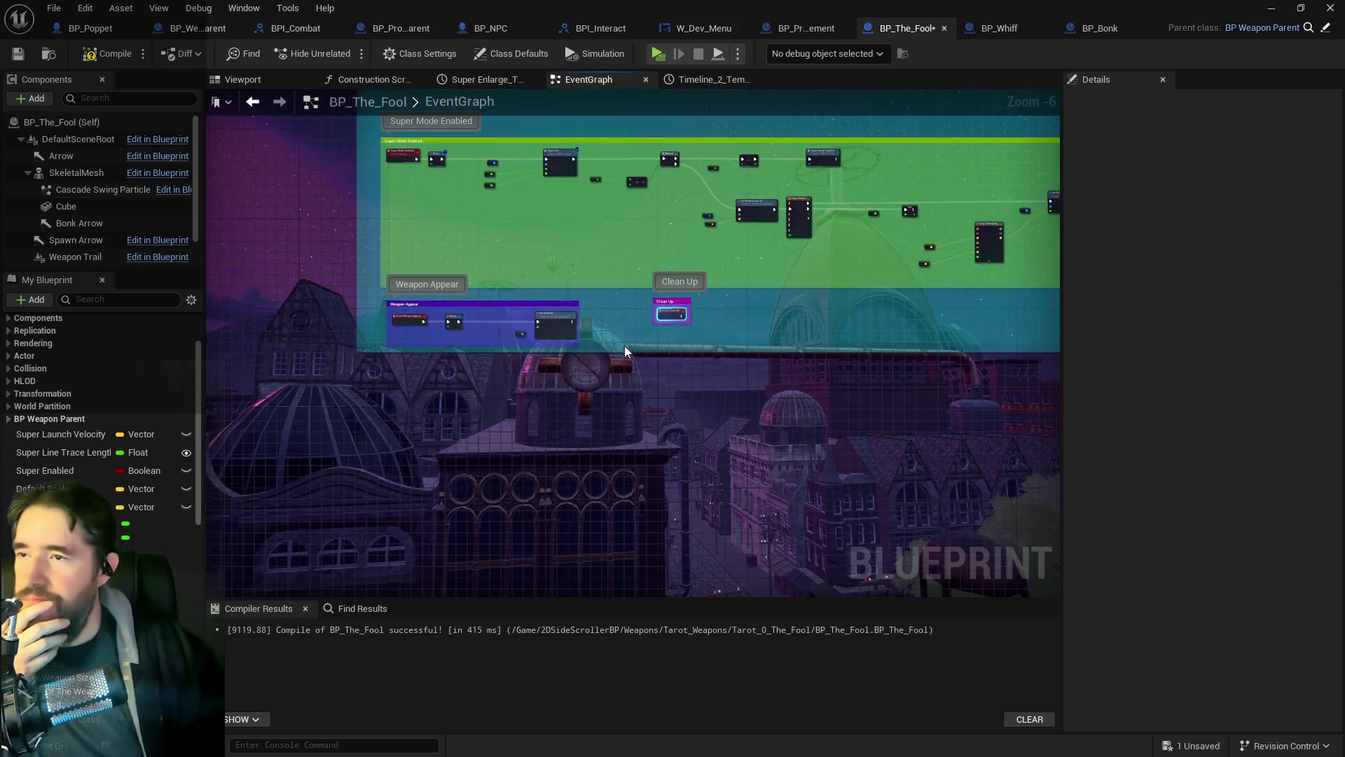
# Step: Shift the comment groups together up-right into a compact arrangement
pyautogui.scroll(-5, 624, 349)
pyautogui.moveTo(558, 279); pyautogui.dragTo(569, 314)
pyautogui.scroll(3, 512, 327)
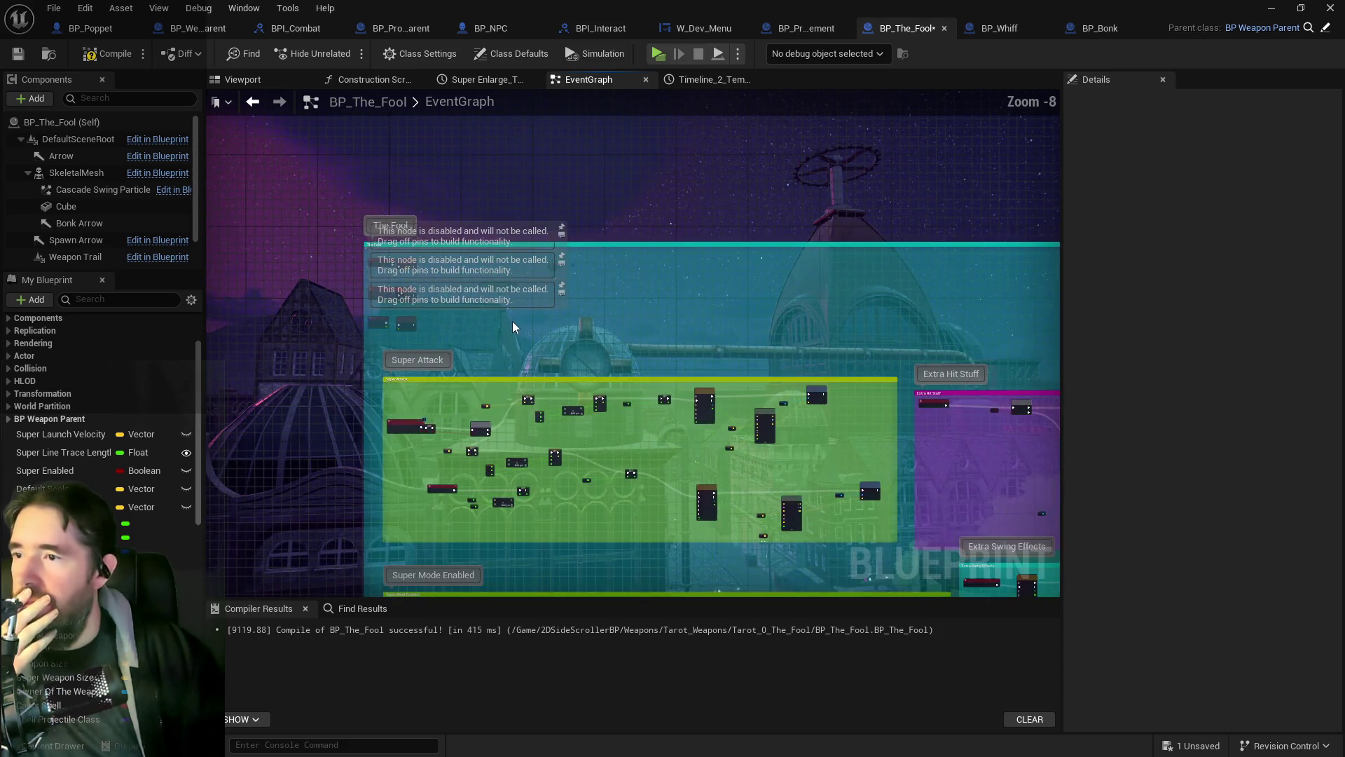
pyautogui.scroll(-2, 488, 221)
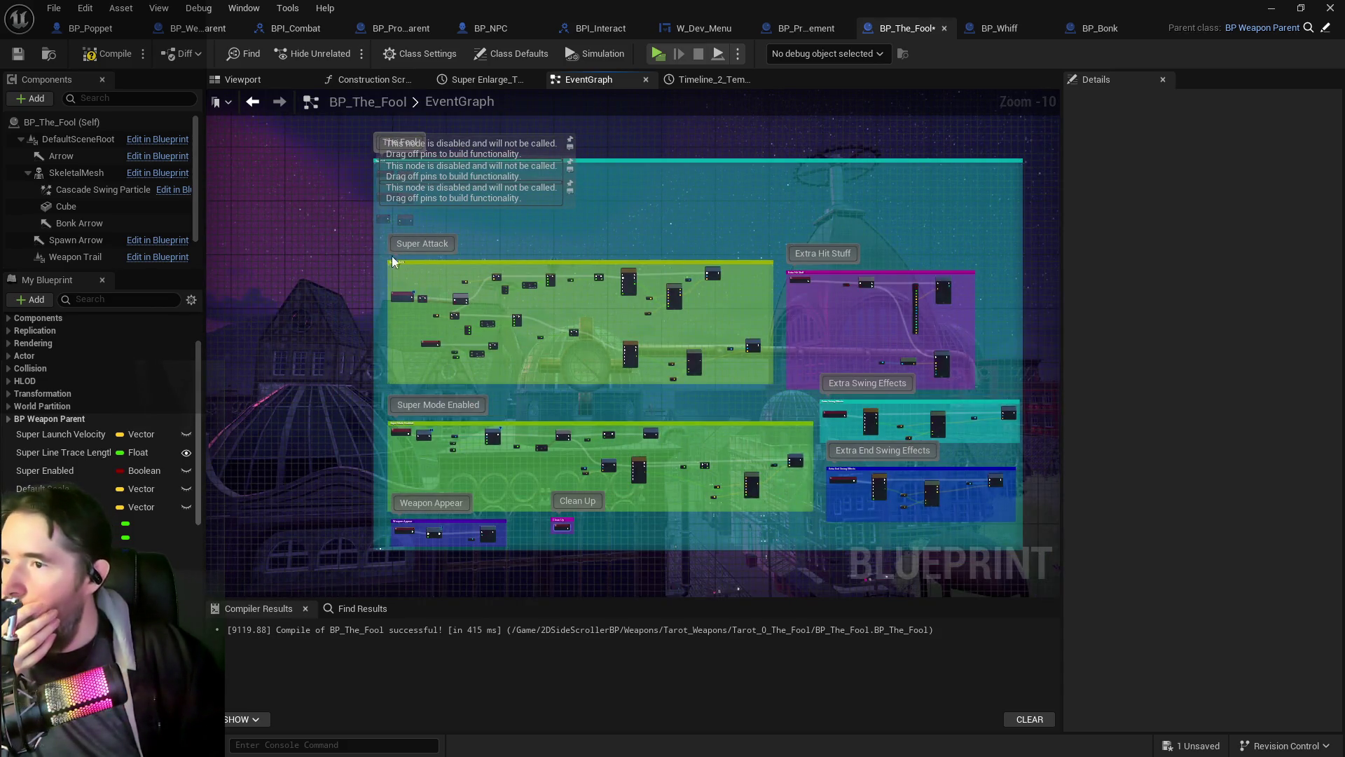
pyautogui.click(570, 530)
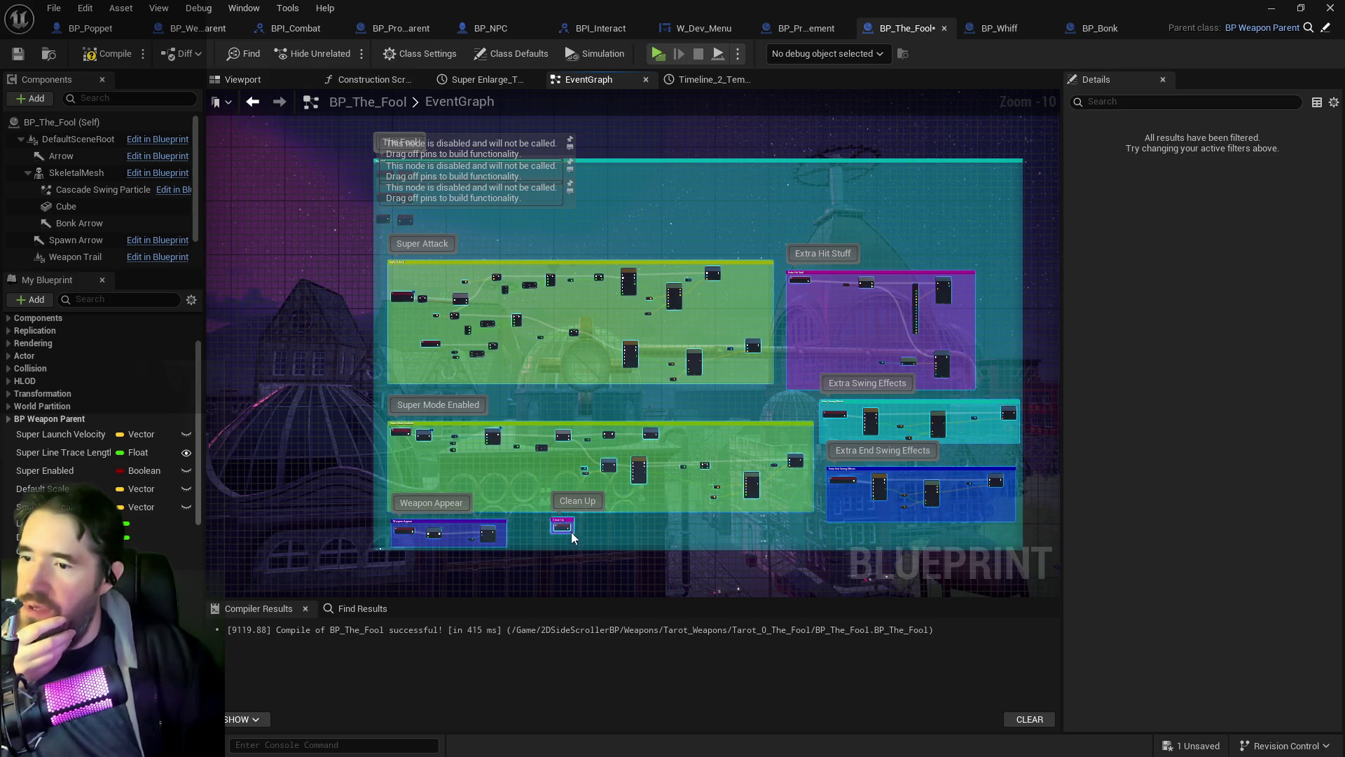
pyautogui.moveTo(572, 537)
pyautogui.mouseDown()
pyautogui.moveTo(665, 449)
pyautogui.moveTo(603, 442)
pyautogui.mouseUp()
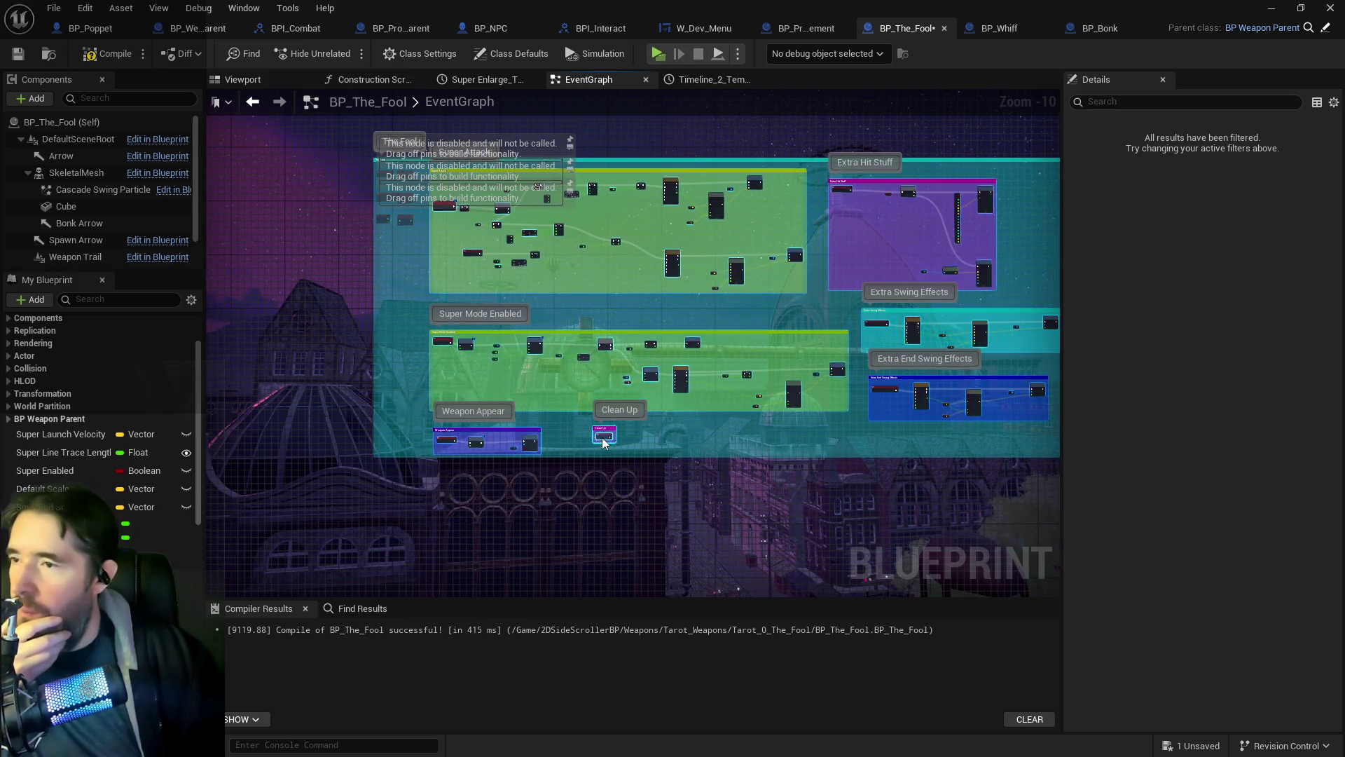
pyautogui.click(461, 336)
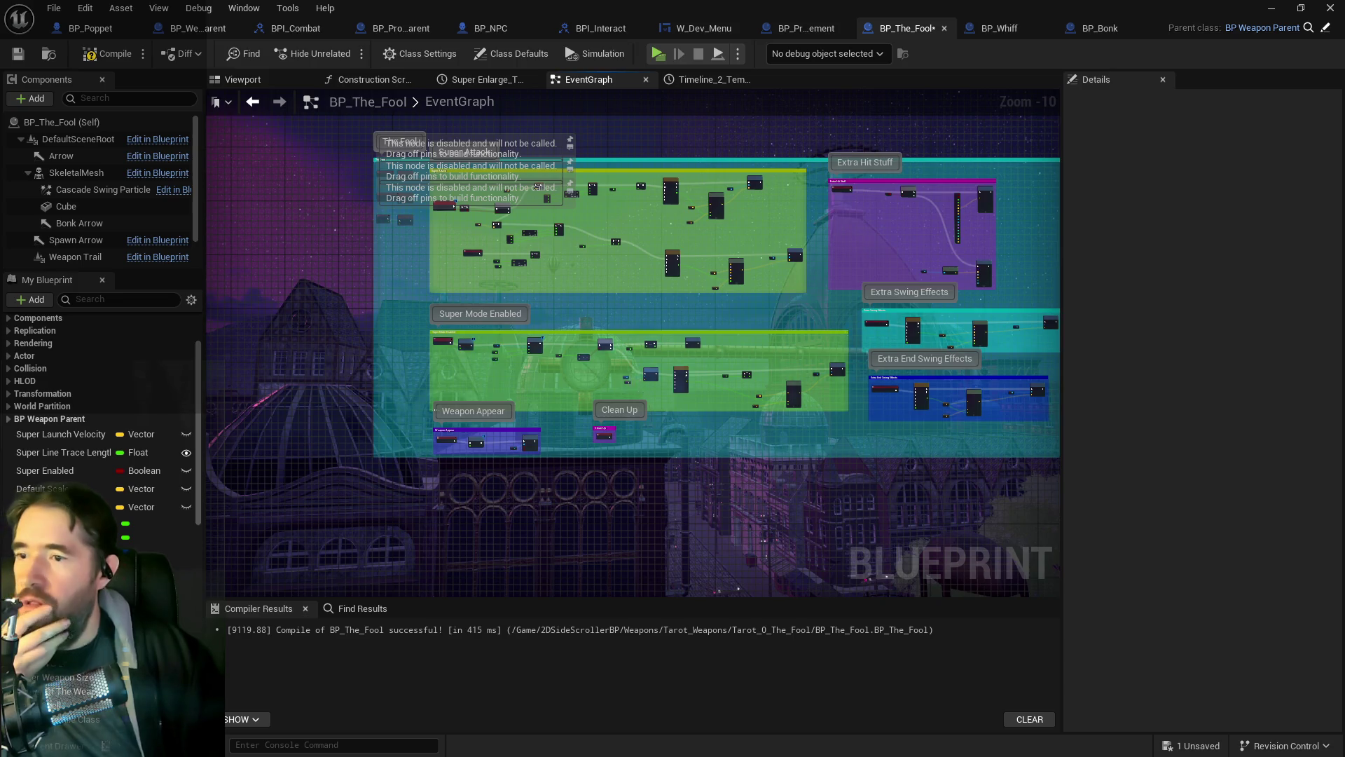
pyautogui.moveTo(559, 301); pyautogui.dragTo(450, 347)
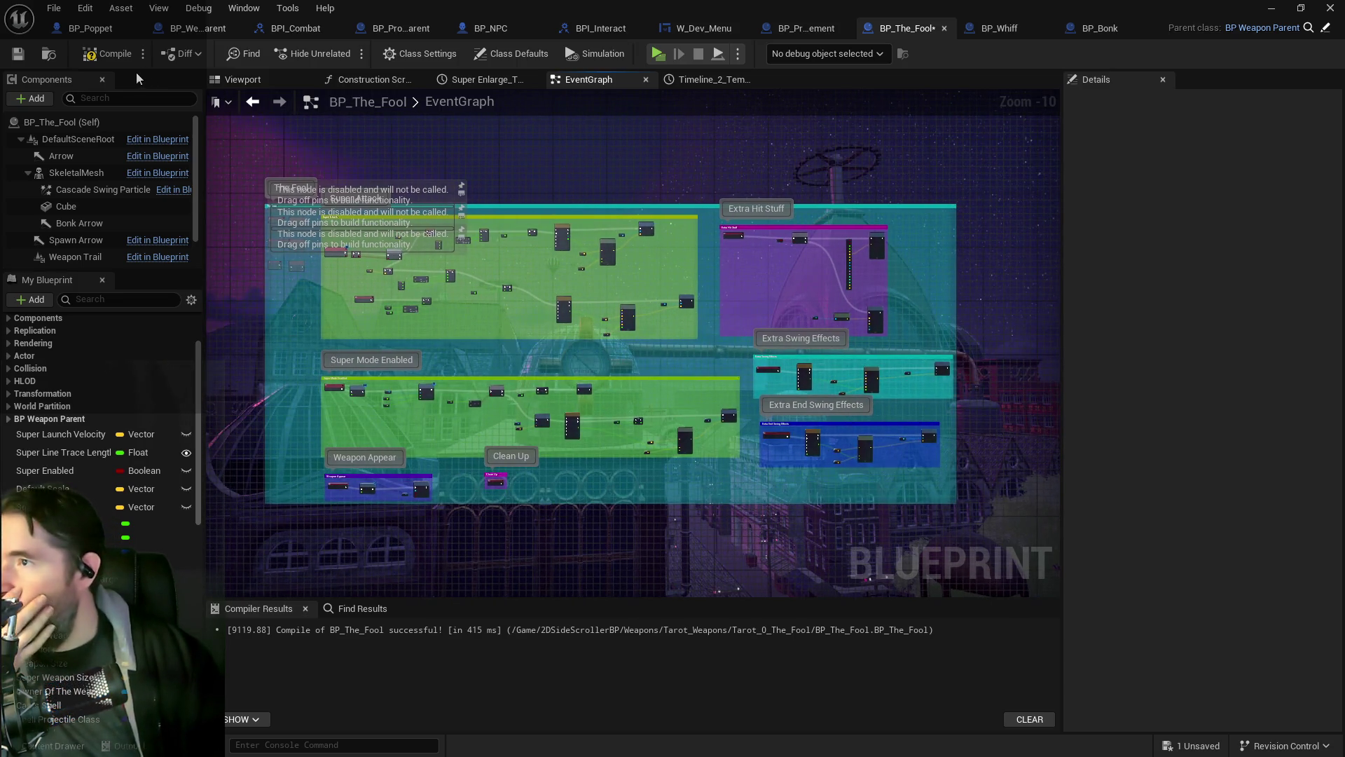
# Step: Compile BP_The_Fool and test the weapon swing in a standalone play session
pyautogui.click(91, 56)
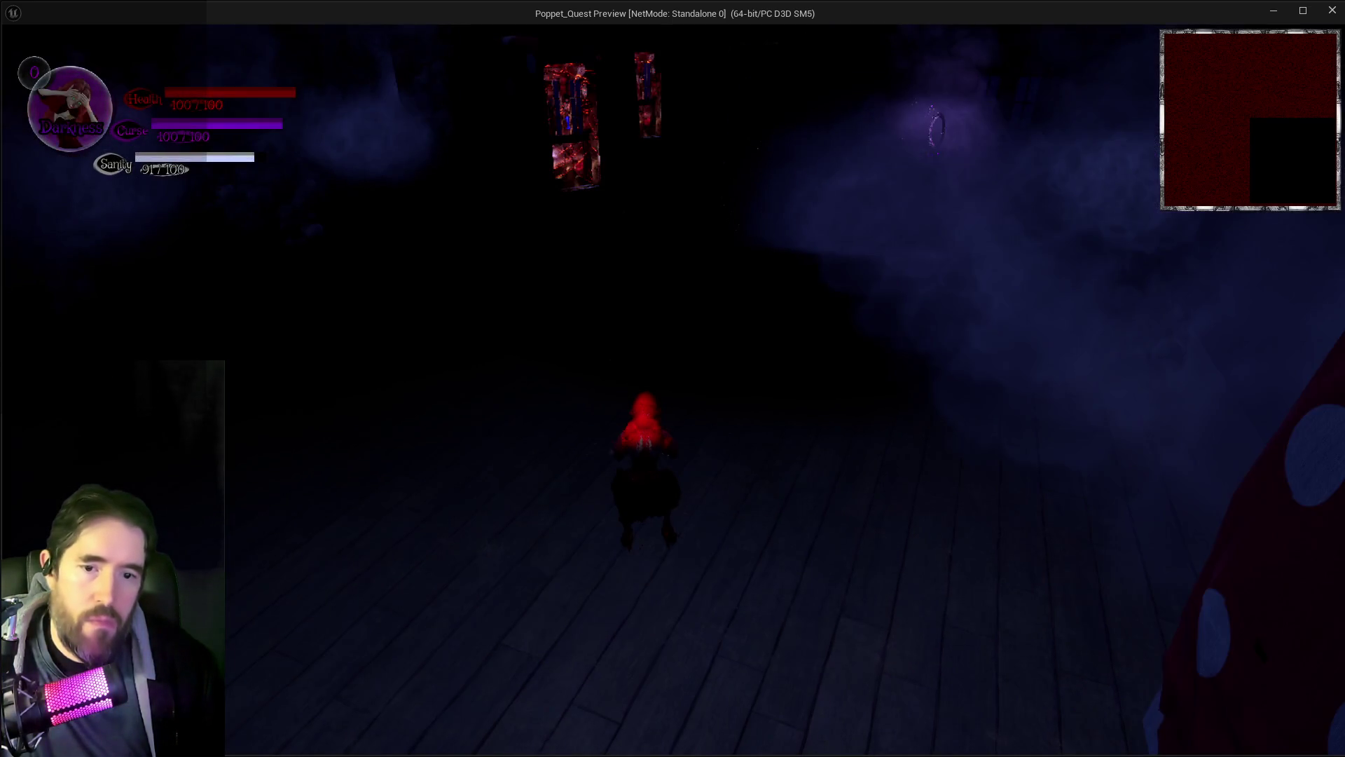
pyautogui.press('w')
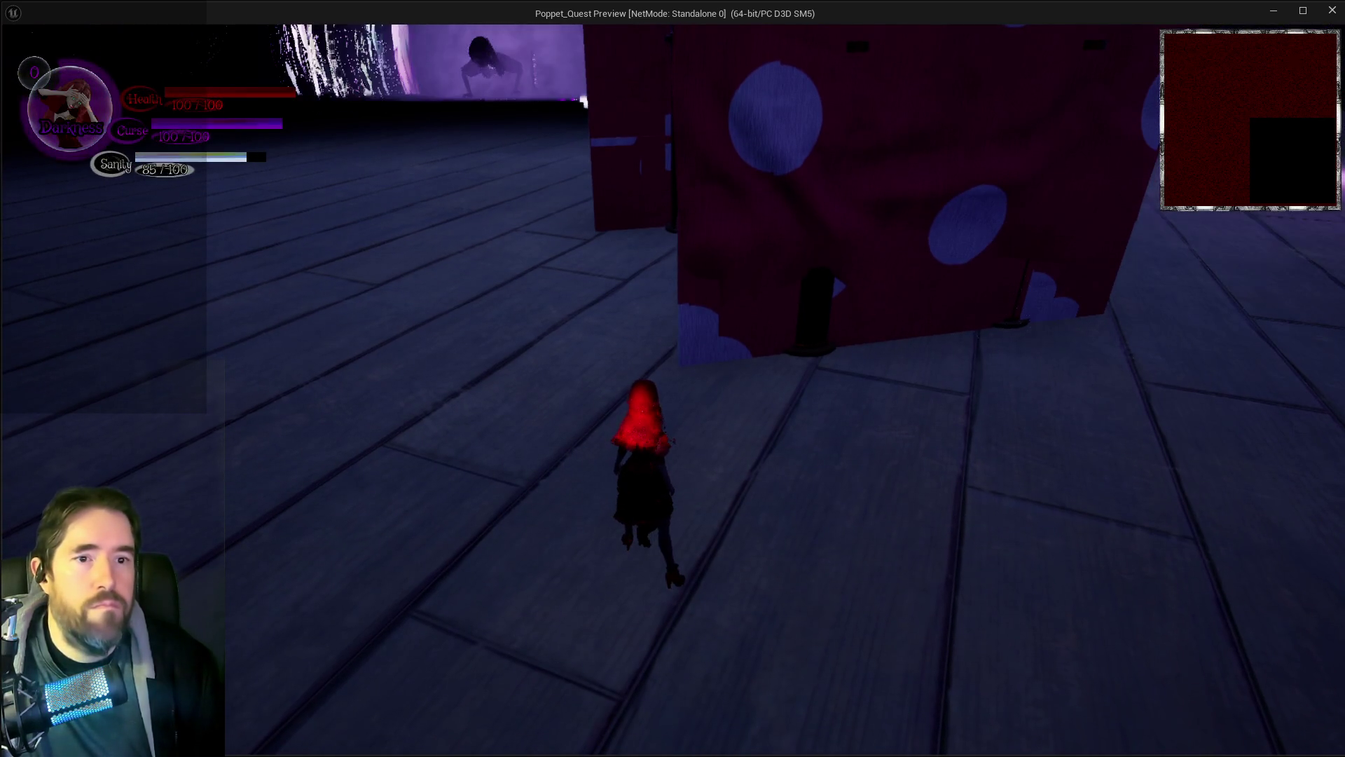
pyautogui.click(786, 489)
pyautogui.press('w')
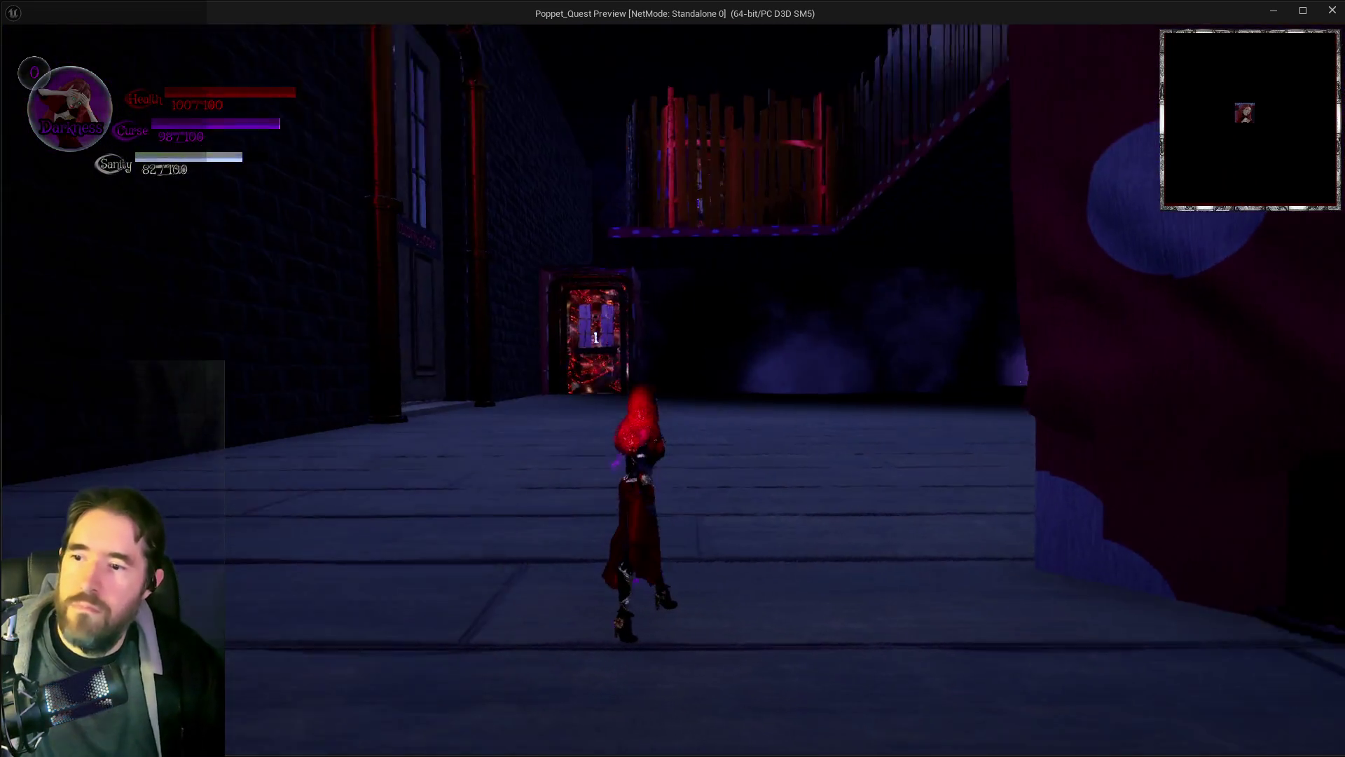
pyautogui.press('w')
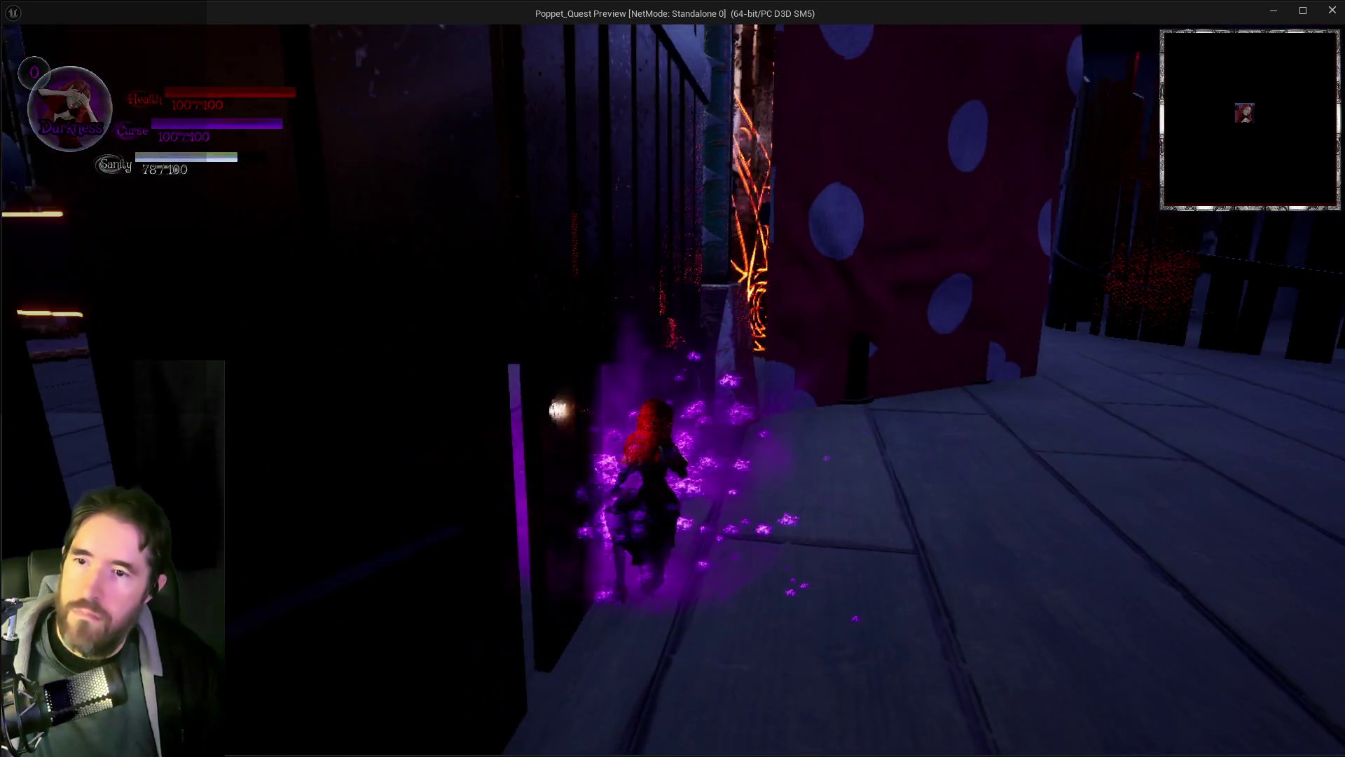
# Step: End the play session and move the Blueprint window aside to show the level
pyautogui.hotkey('alt', 'Tab')
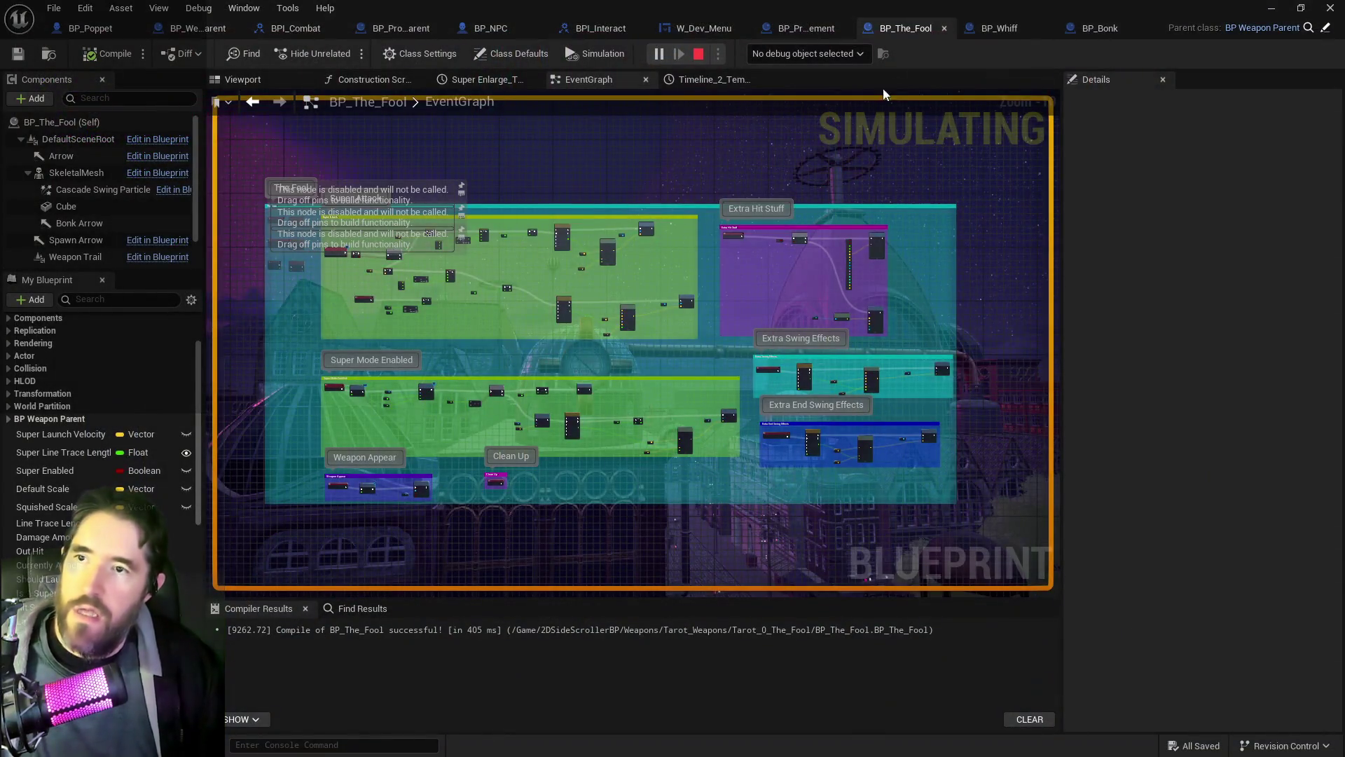
pyautogui.press('Escape')
pyautogui.moveTo(1061, 8); pyautogui.dragTo(1344, 9)
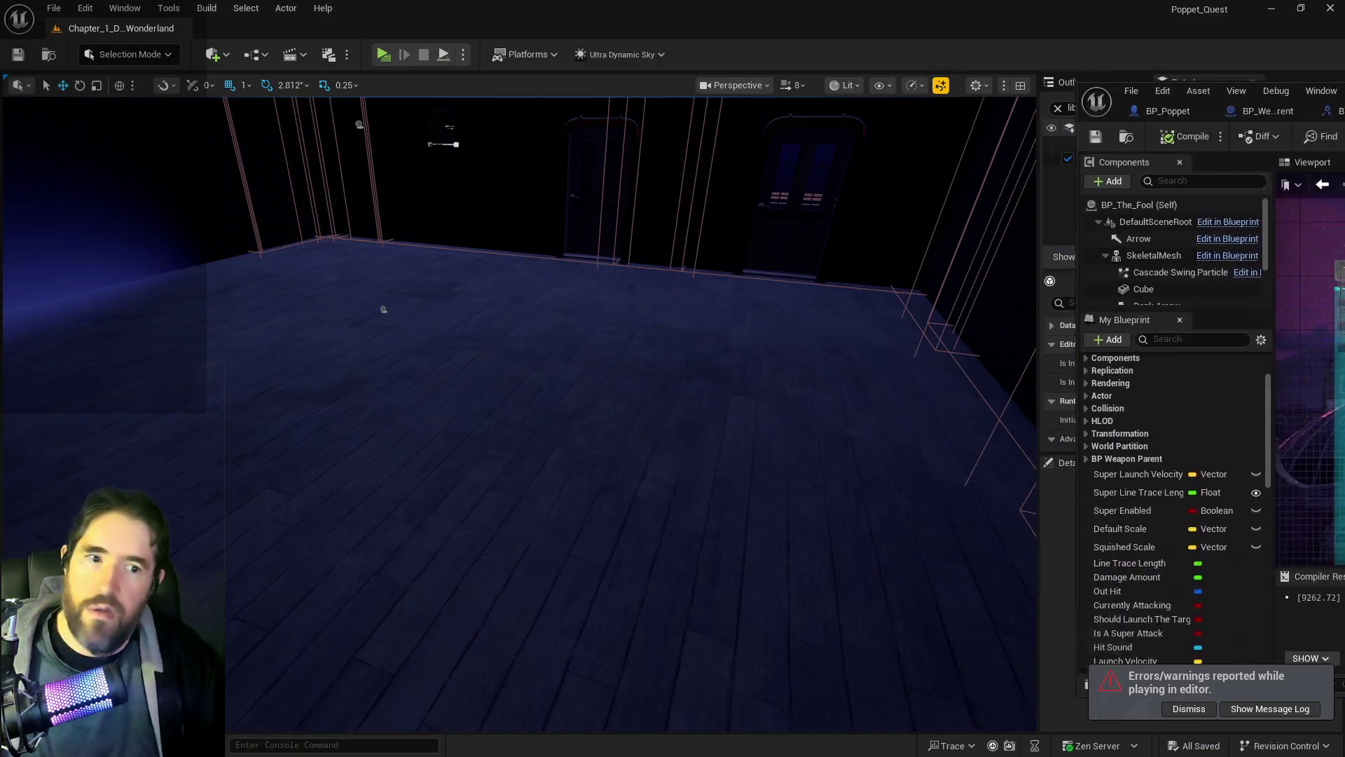